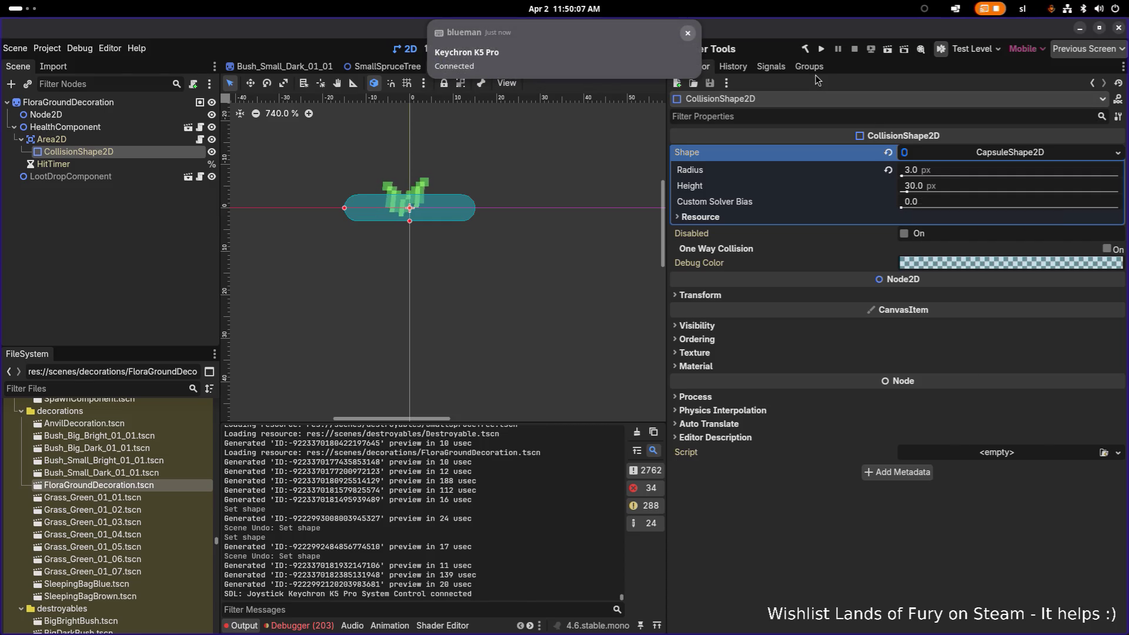
Reduce FloraGroundDecoration's capsule collision height from 30 to 12 px and save the scene
drag(910, 196, 904, 194)
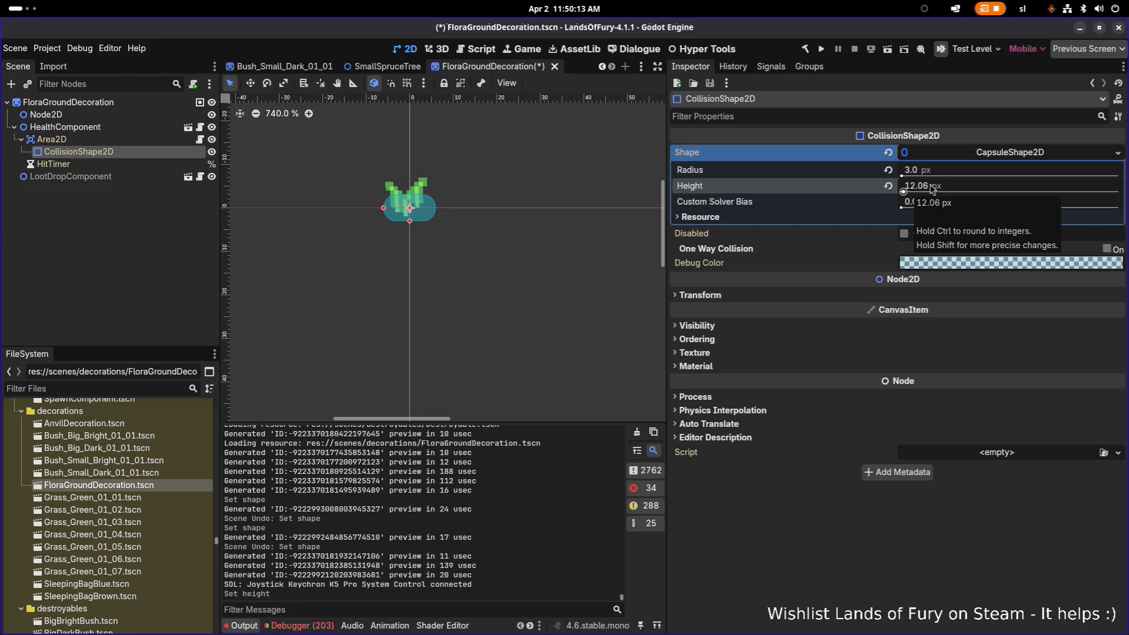
click(932, 187)
click(934, 185)
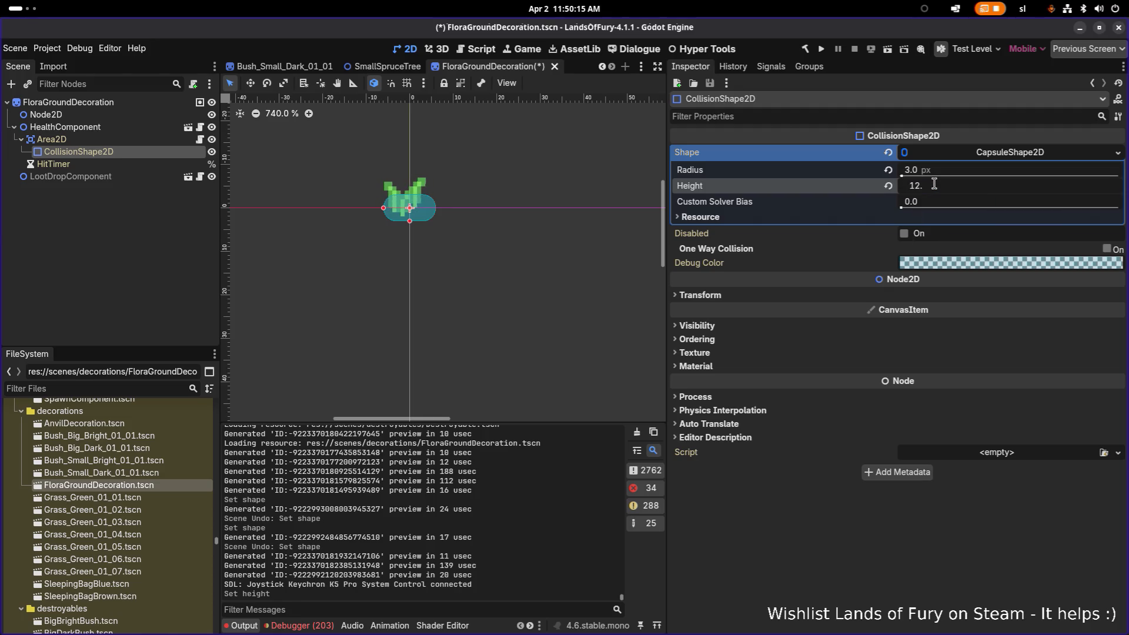
key(Return)
key(ctrl+s)
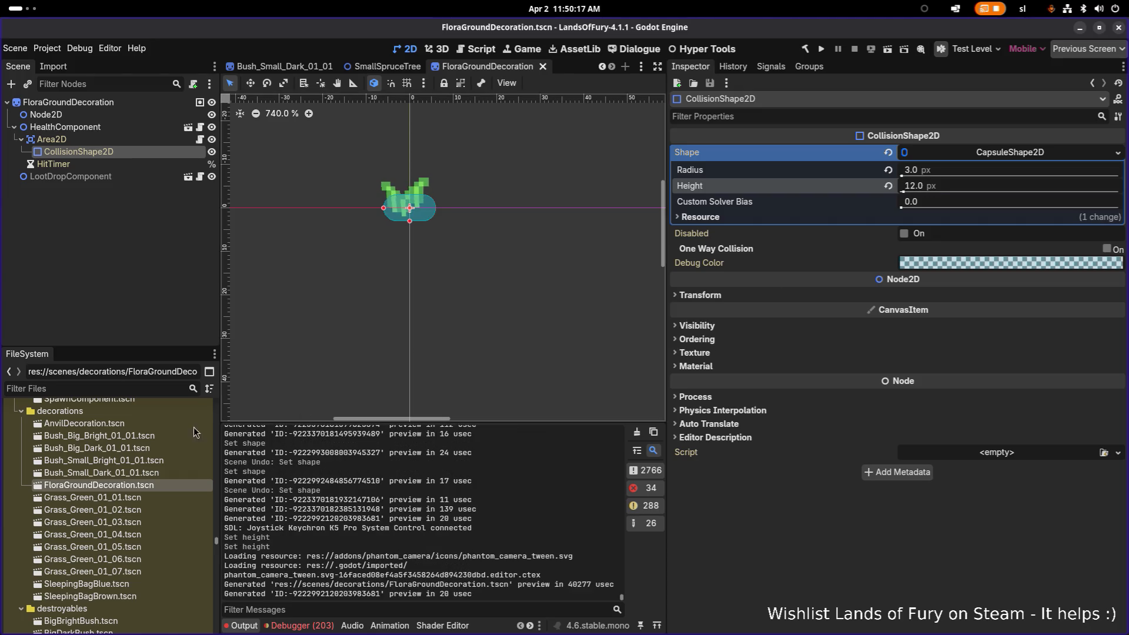
double_click(133, 463)
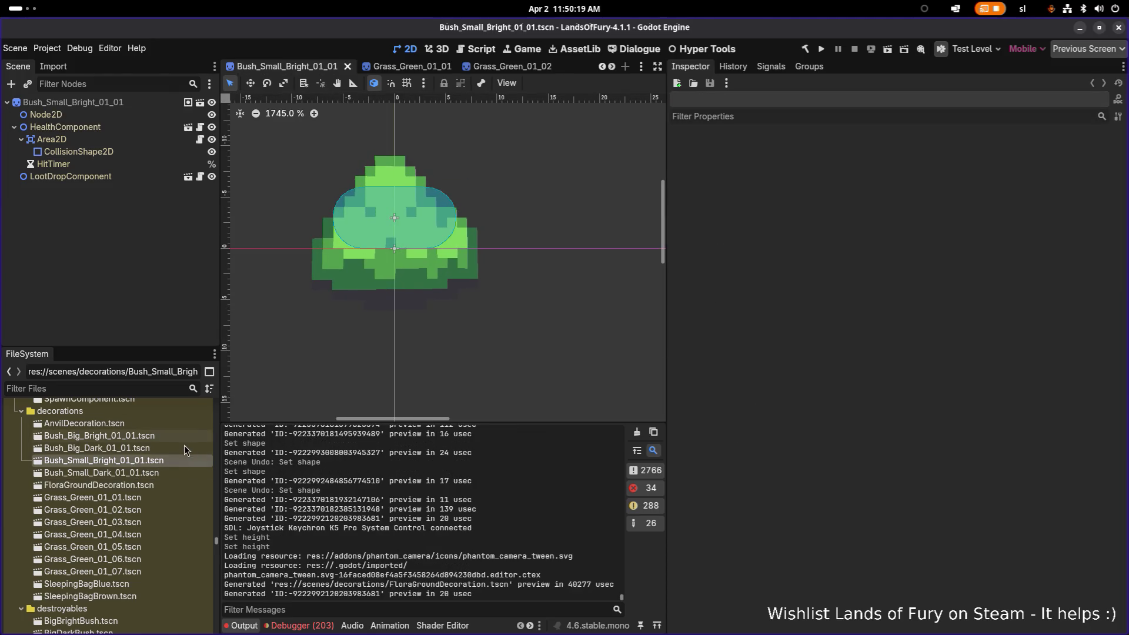
Open the AnvilDecoration, four Bush and FloraGroundDecoration scenes for review
double_click(143, 471)
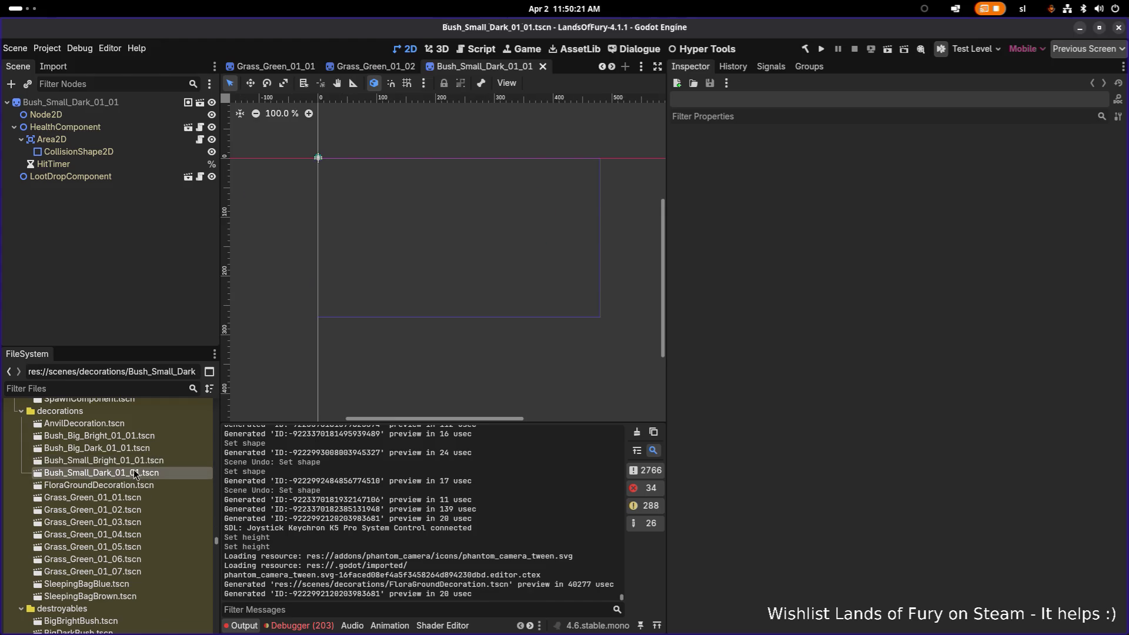
double_click(146, 425)
double_click(143, 436)
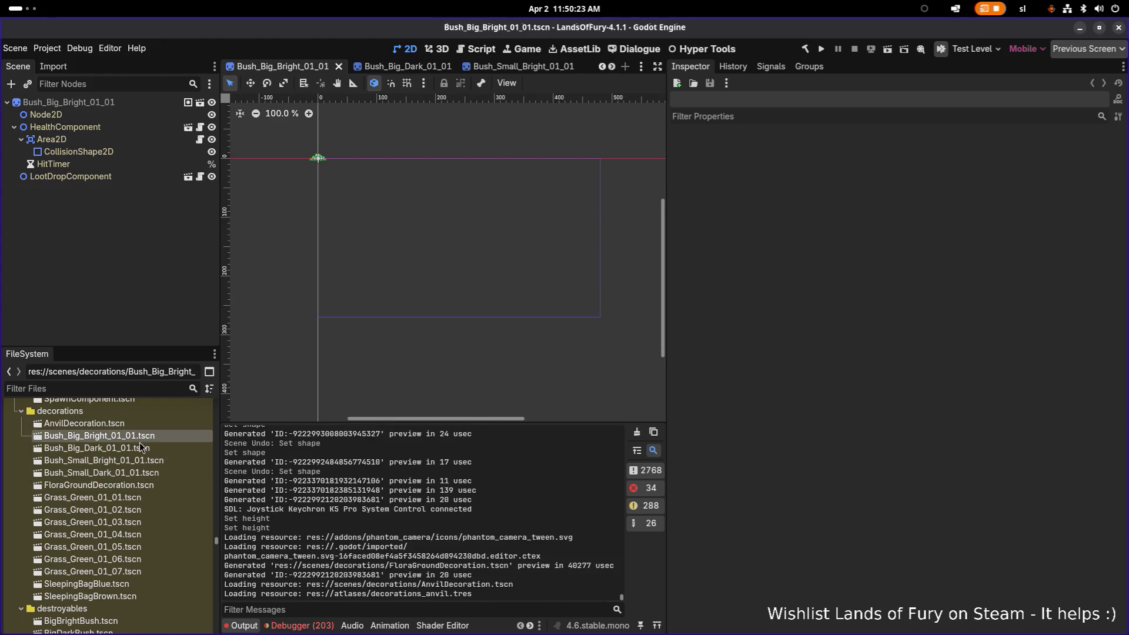
double_click(137, 448)
double_click(141, 463)
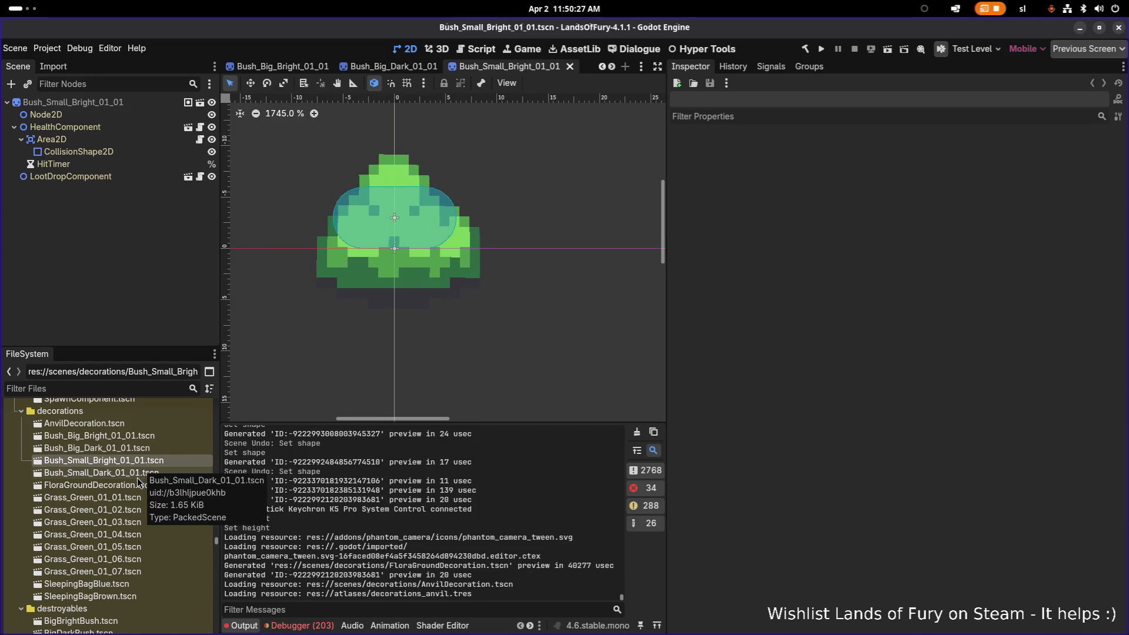
double_click(141, 474)
click(135, 486)
double_click(135, 487)
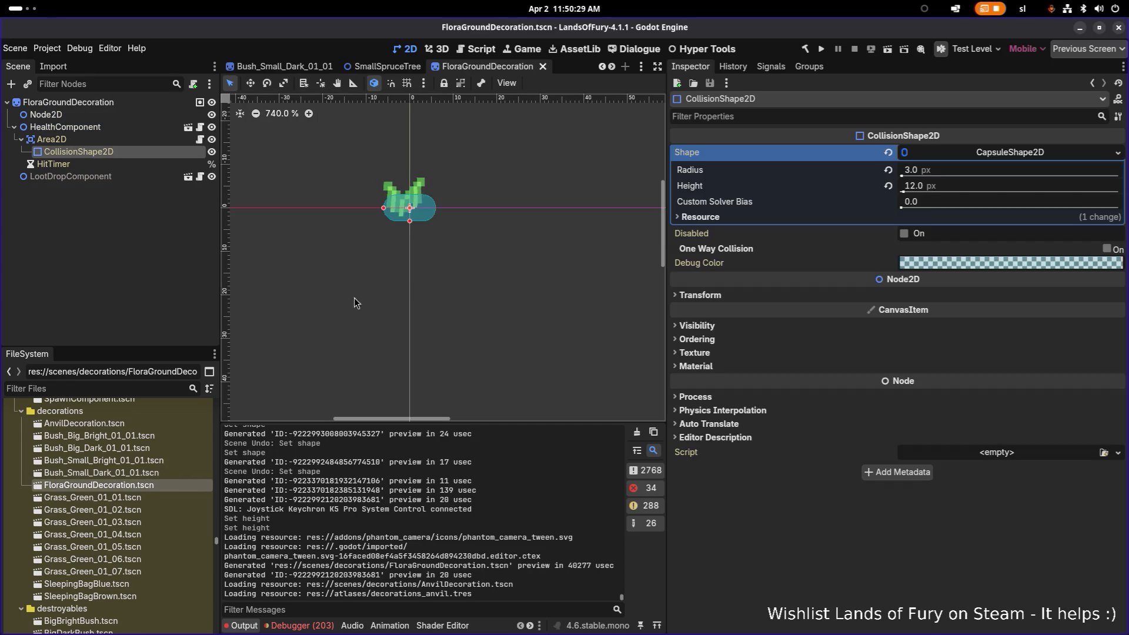
Open the Grass_Green_01_01 through 01_07 scenes, framing each grass sprite and collision shape
double_click(106, 496)
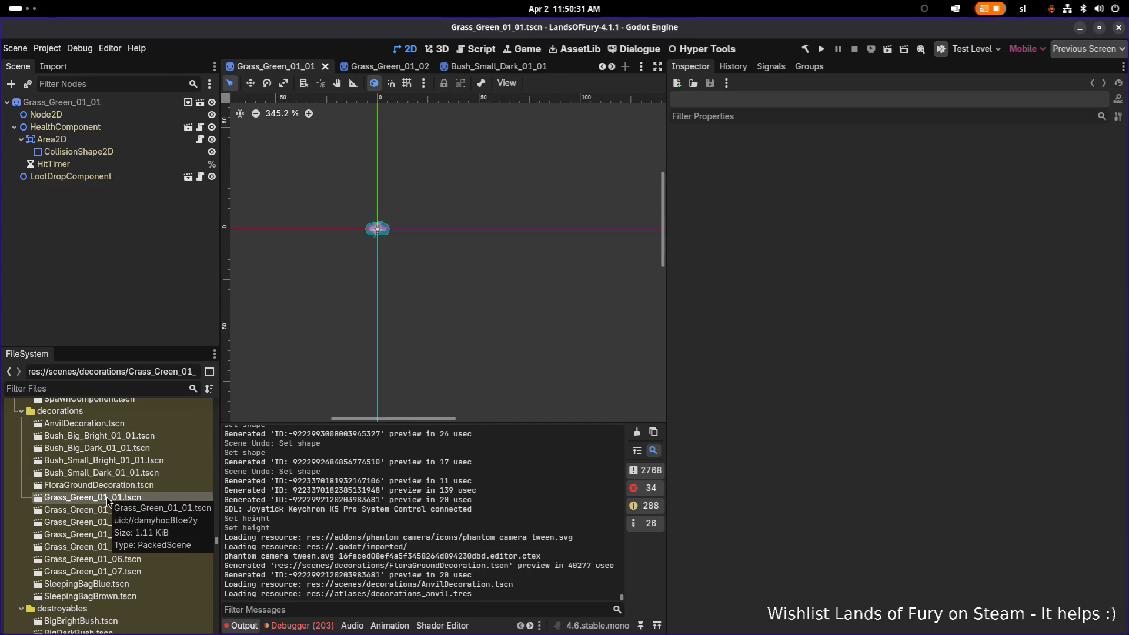
double_click(105, 508)
double_click(100, 523)
double_click(98, 532)
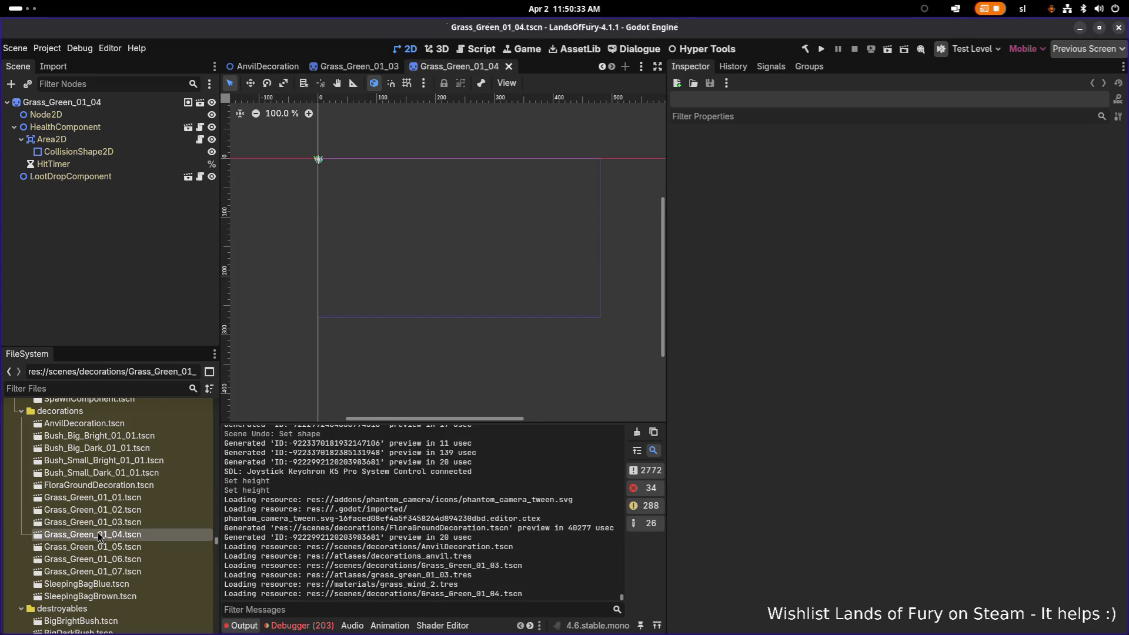
key(shift+f)
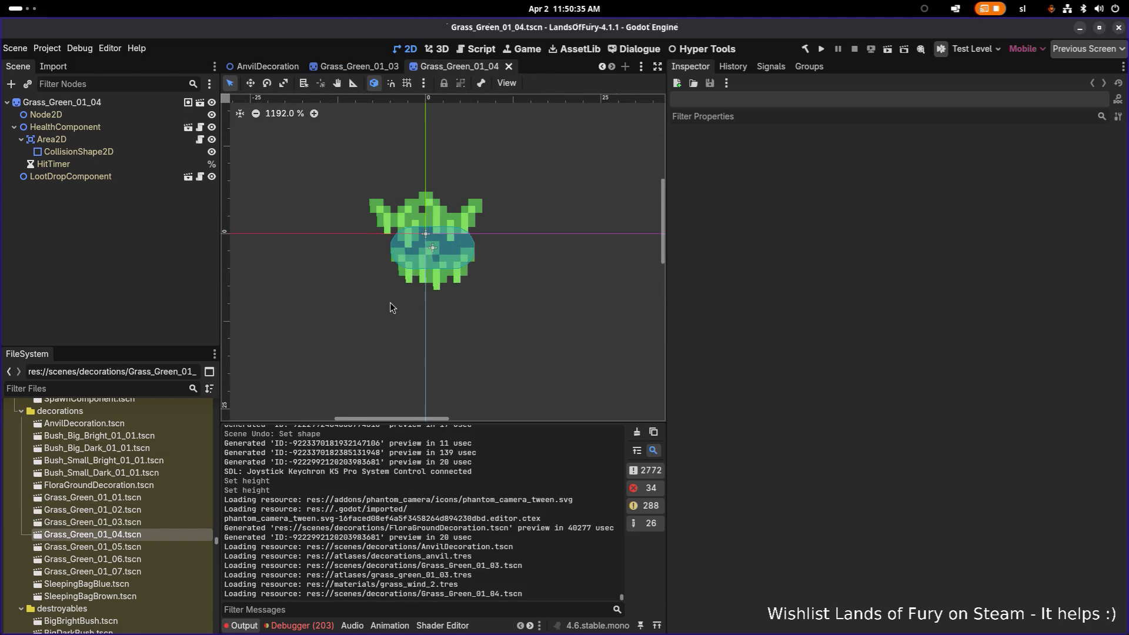
double_click(121, 548)
double_click(121, 563)
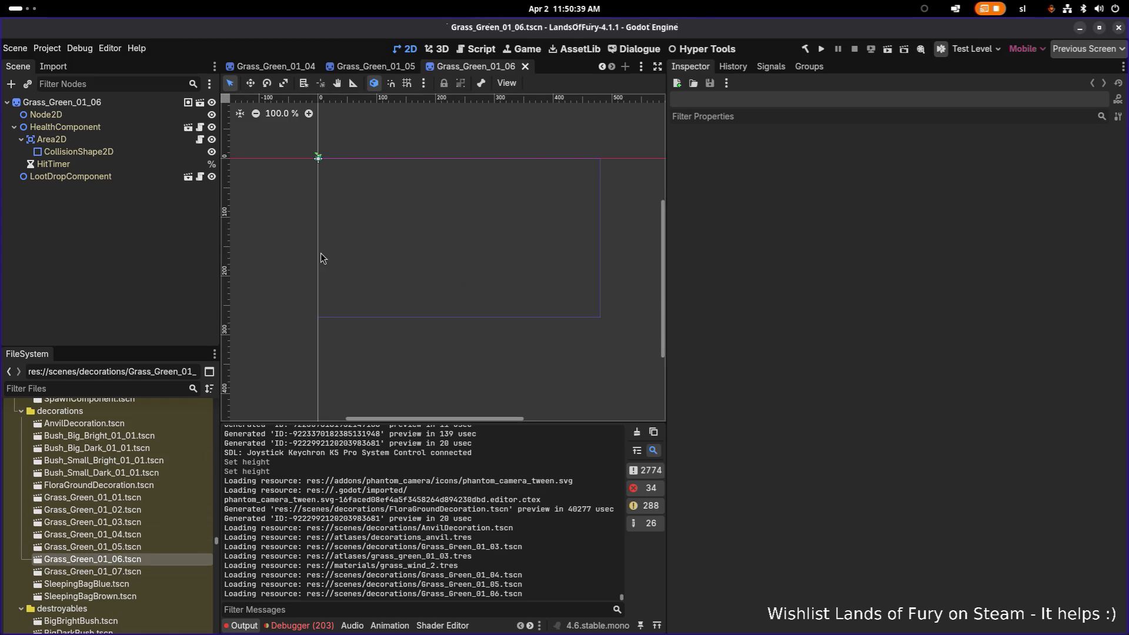
key(shift+f)
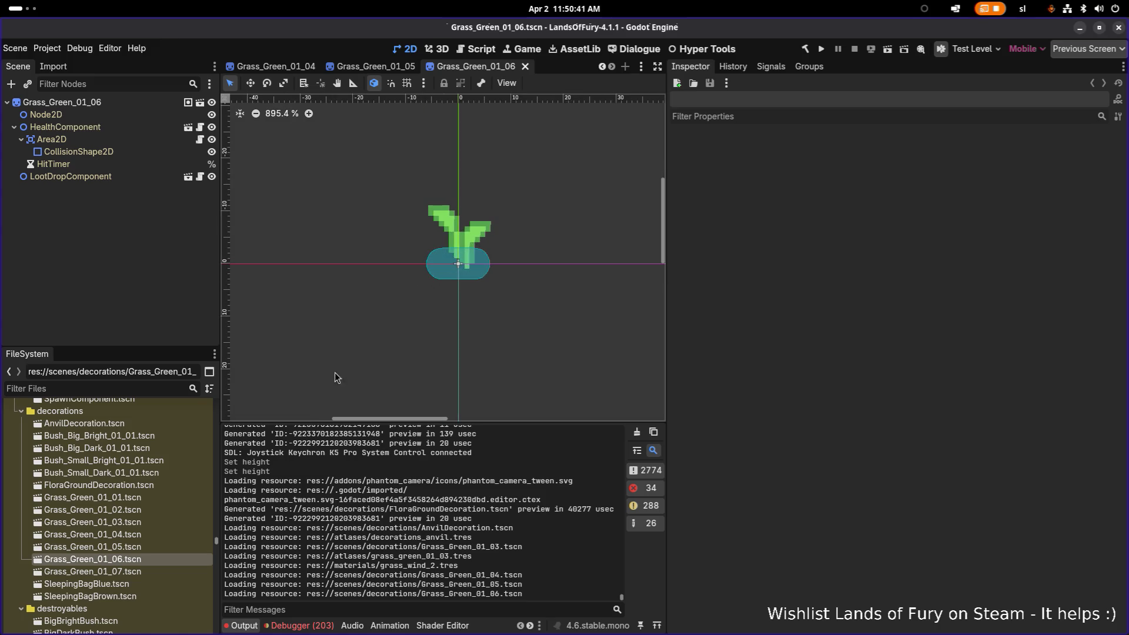
click(105, 574)
double_click(104, 573)
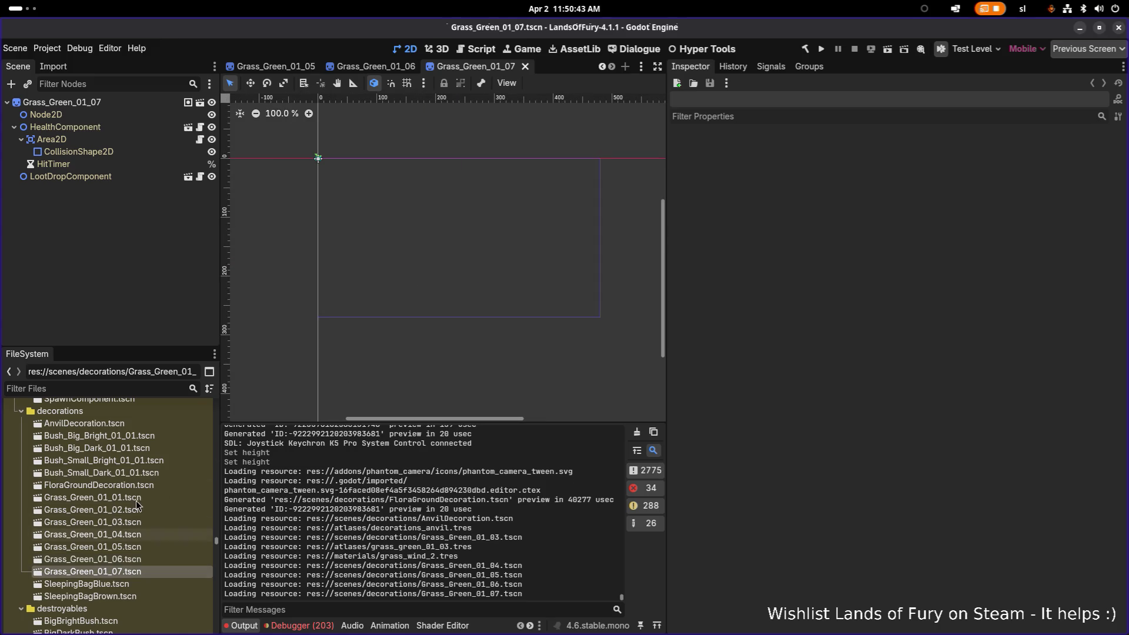
Revisit the anvil and bush scenes, ending on Bush_Small_Dark_01_01
double_click(127, 436)
double_click(132, 424)
double_click(133, 435)
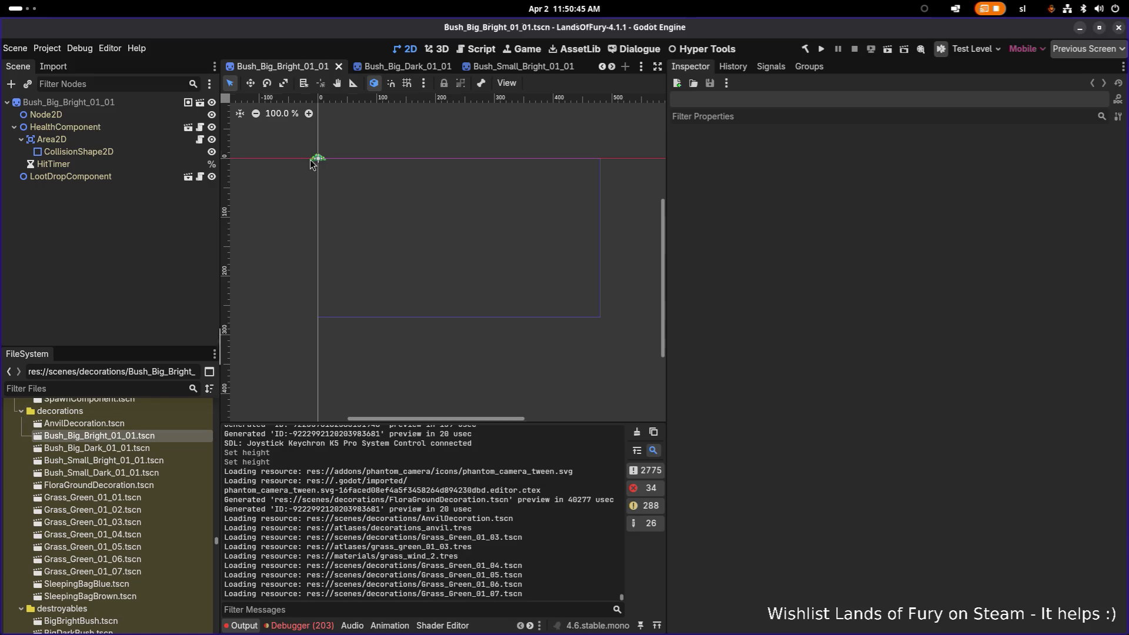
scroll(346, 191, up, 8)
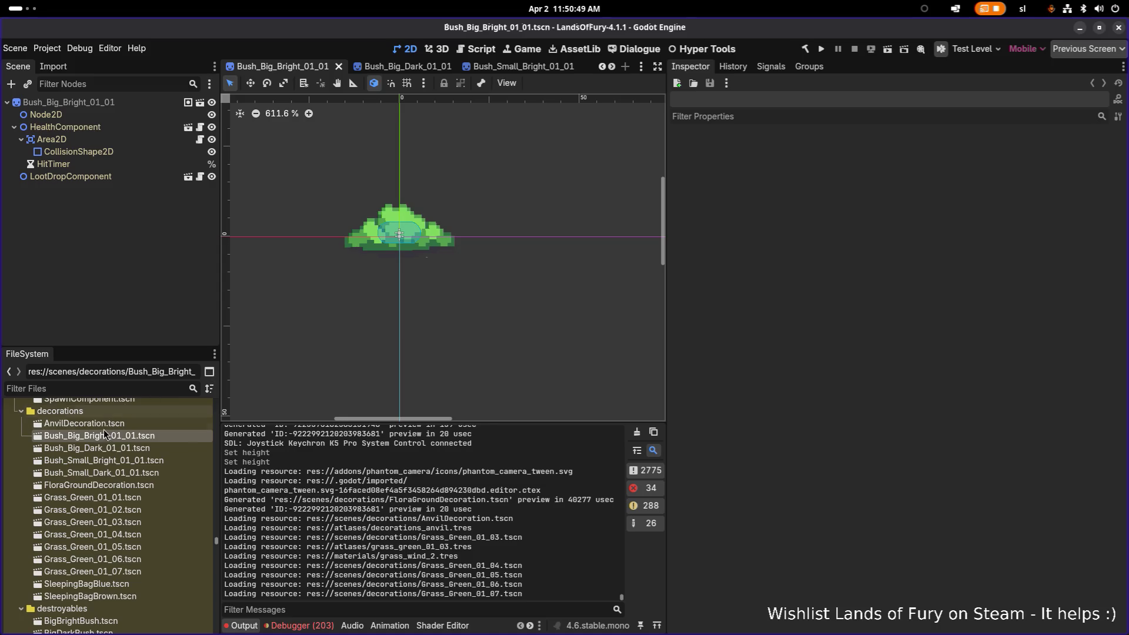
double_click(101, 448)
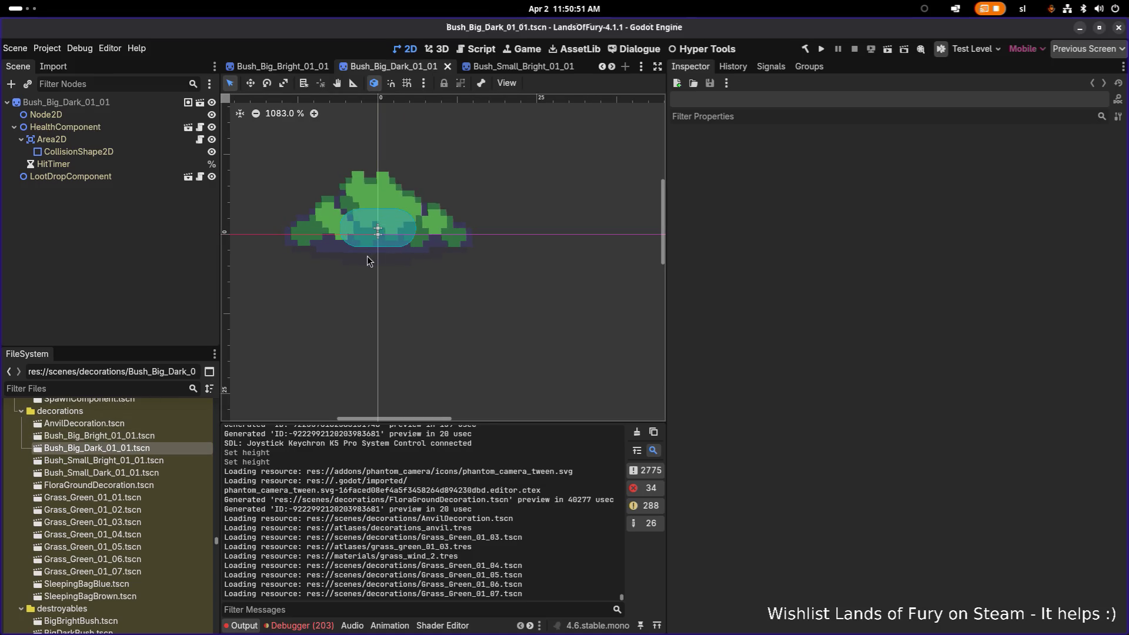
double_click(129, 461)
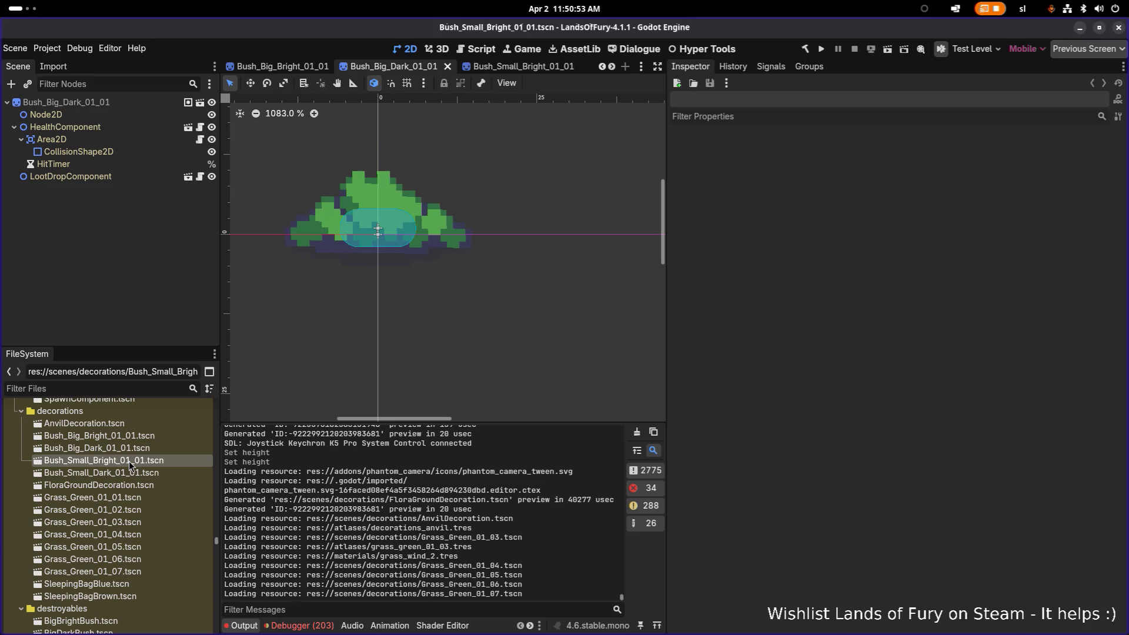
double_click(128, 474)
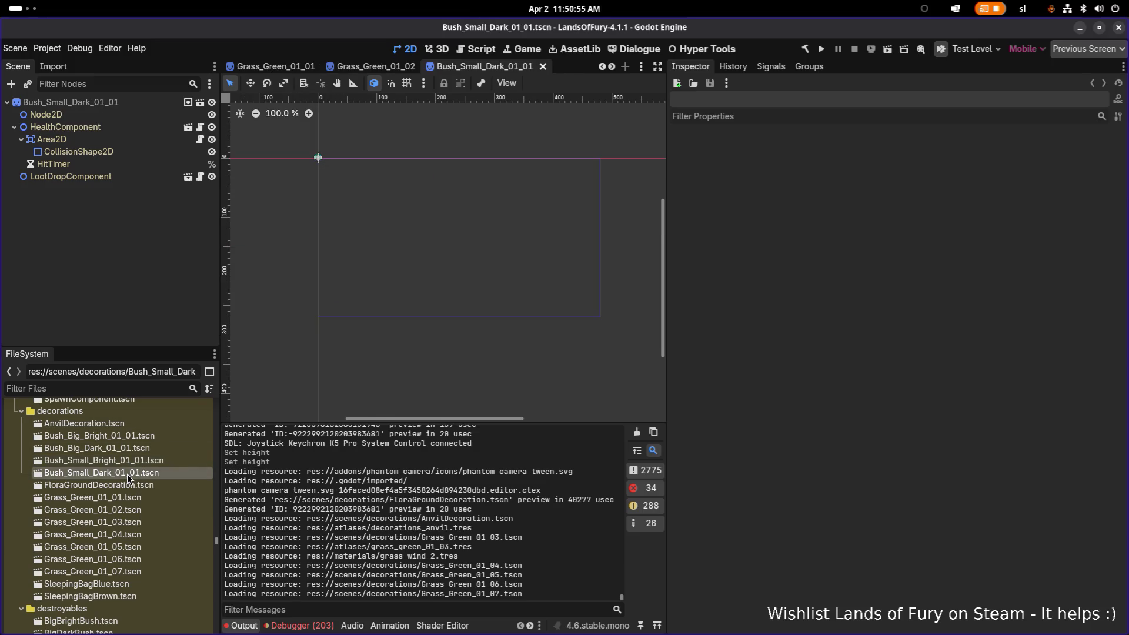
click(127, 435)
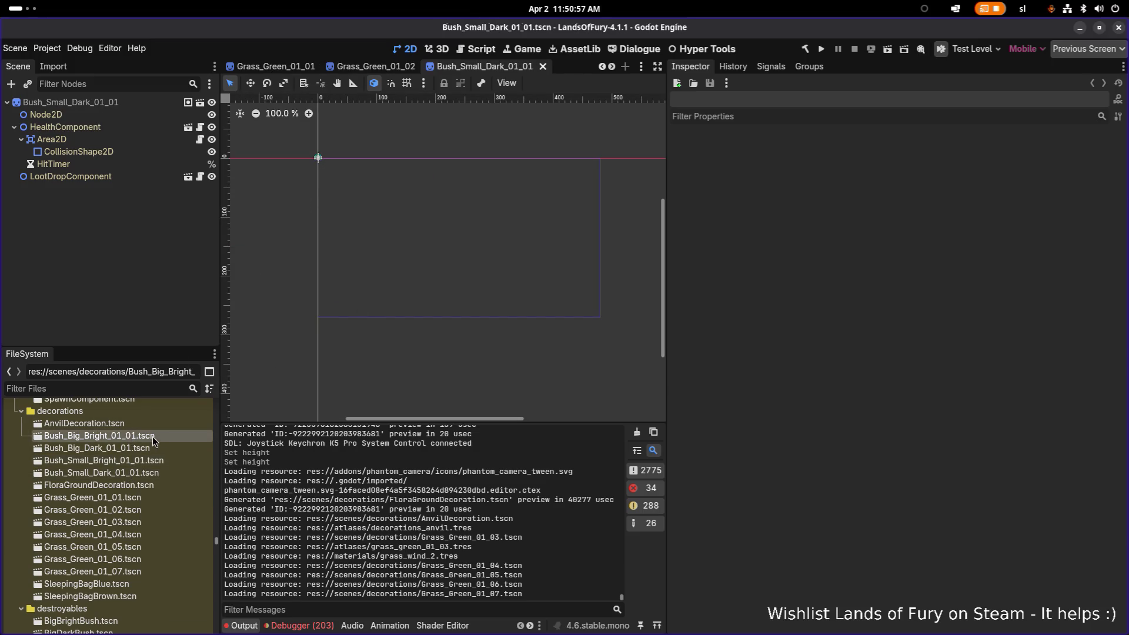
click(115, 573)
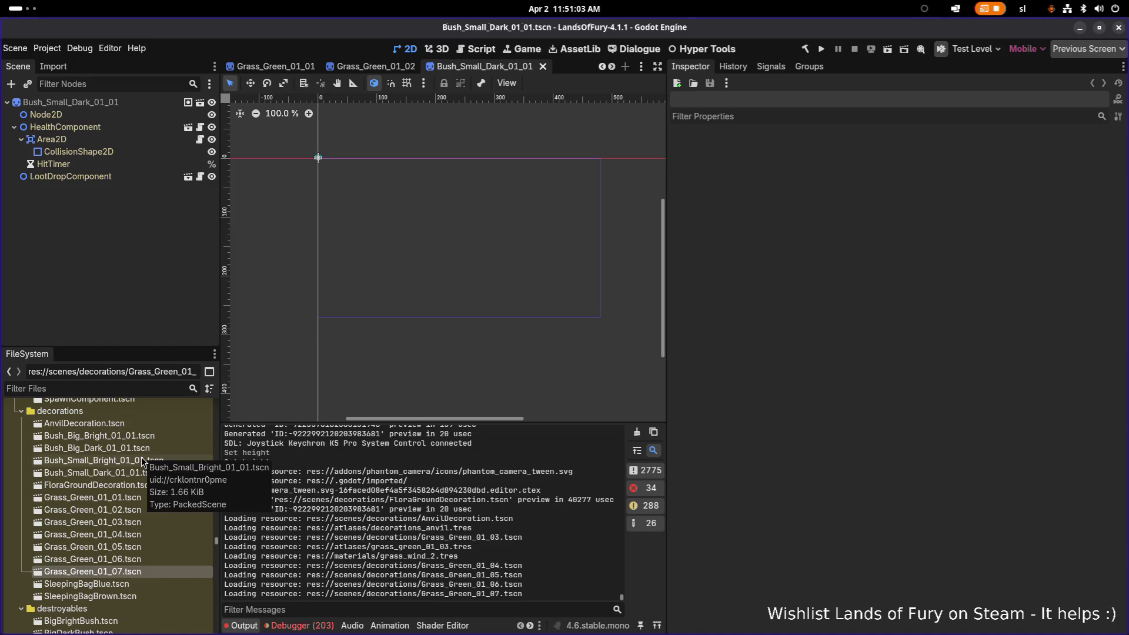
scroll(141, 457, down, 3)
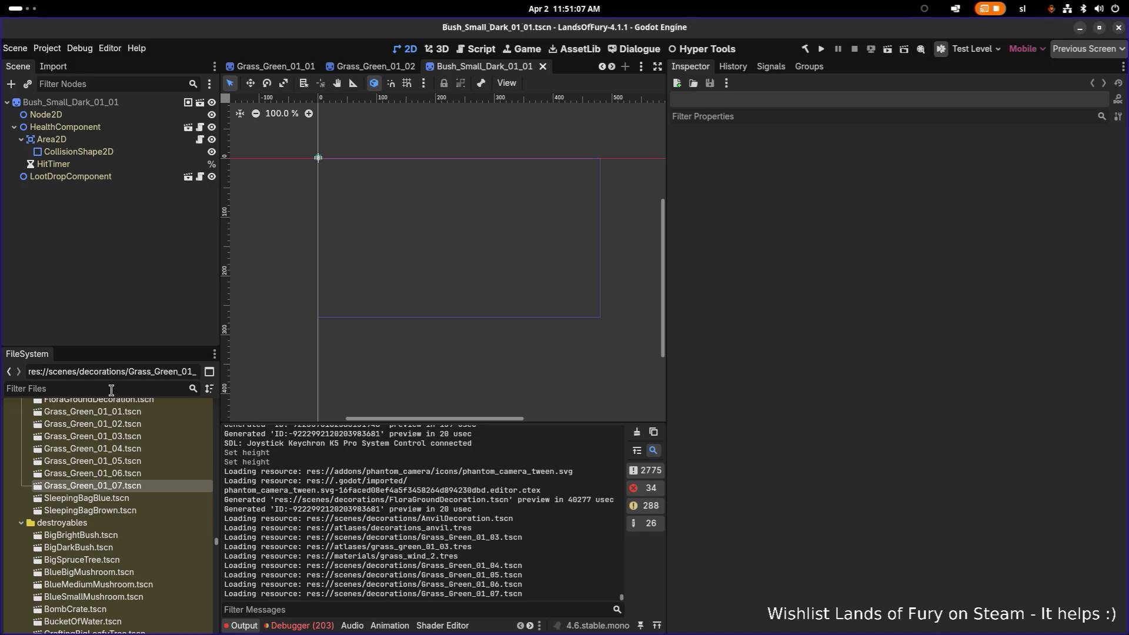
Filter files for 'spruc' and open both the obstacles and destroyables BigSpruceTree scenes
text(spr)
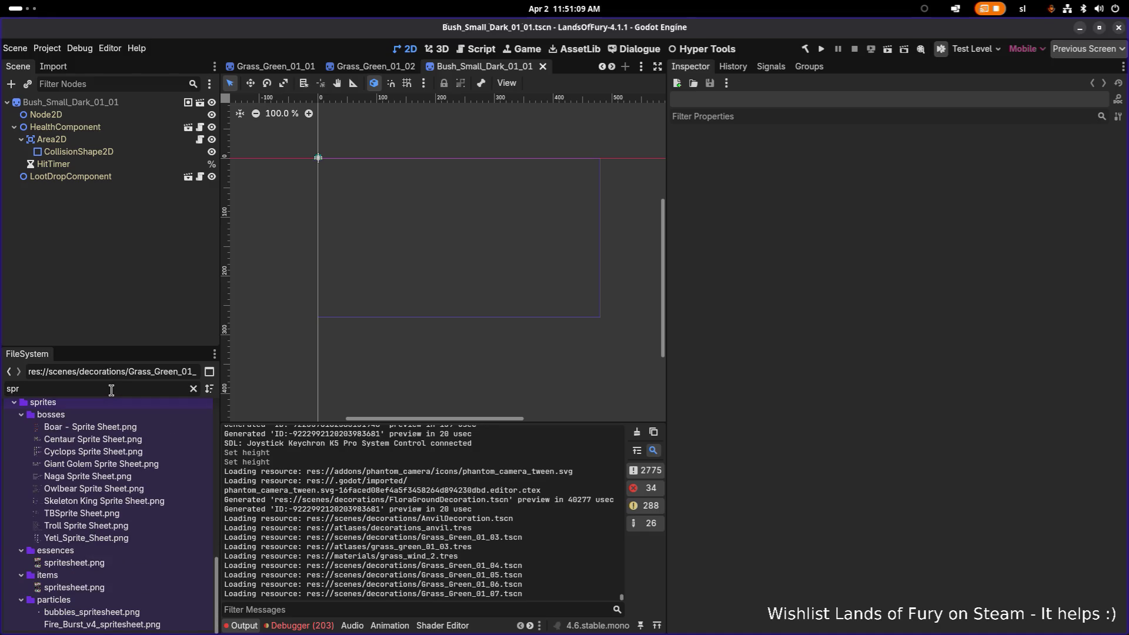
text(uce)
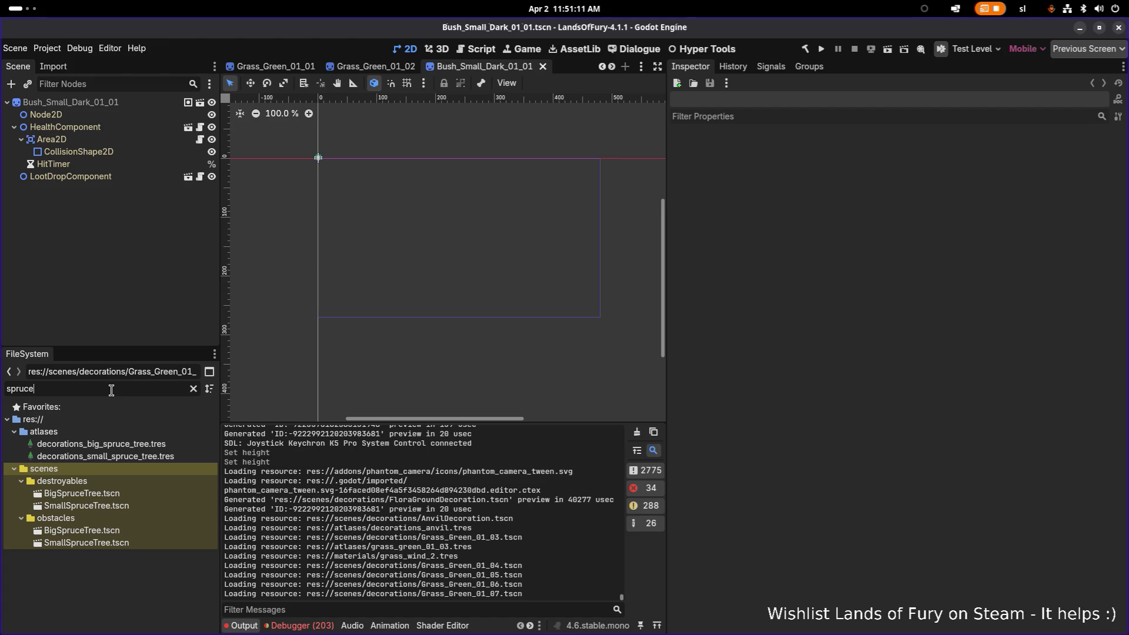
click(109, 532)
double_click(107, 534)
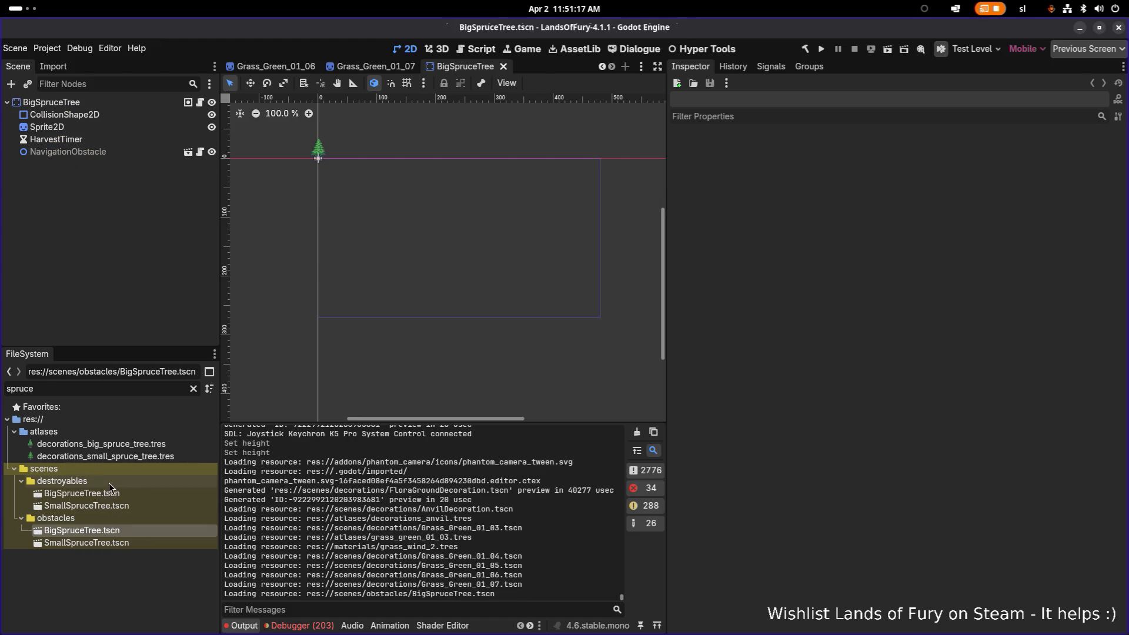
double_click(107, 493)
double_click(108, 533)
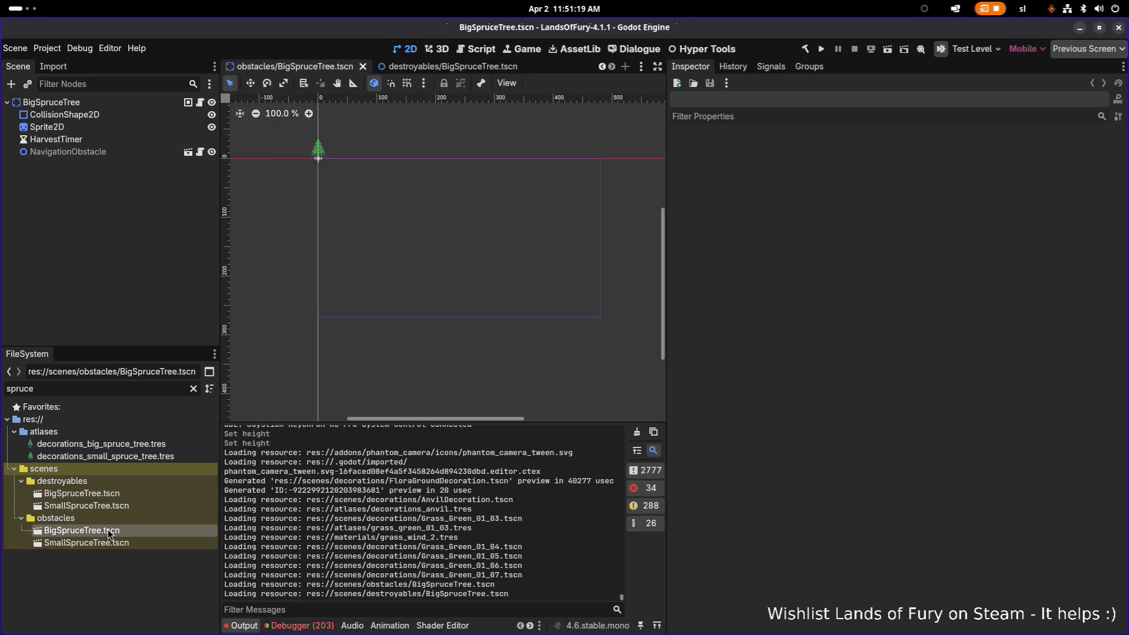
double_click(115, 494)
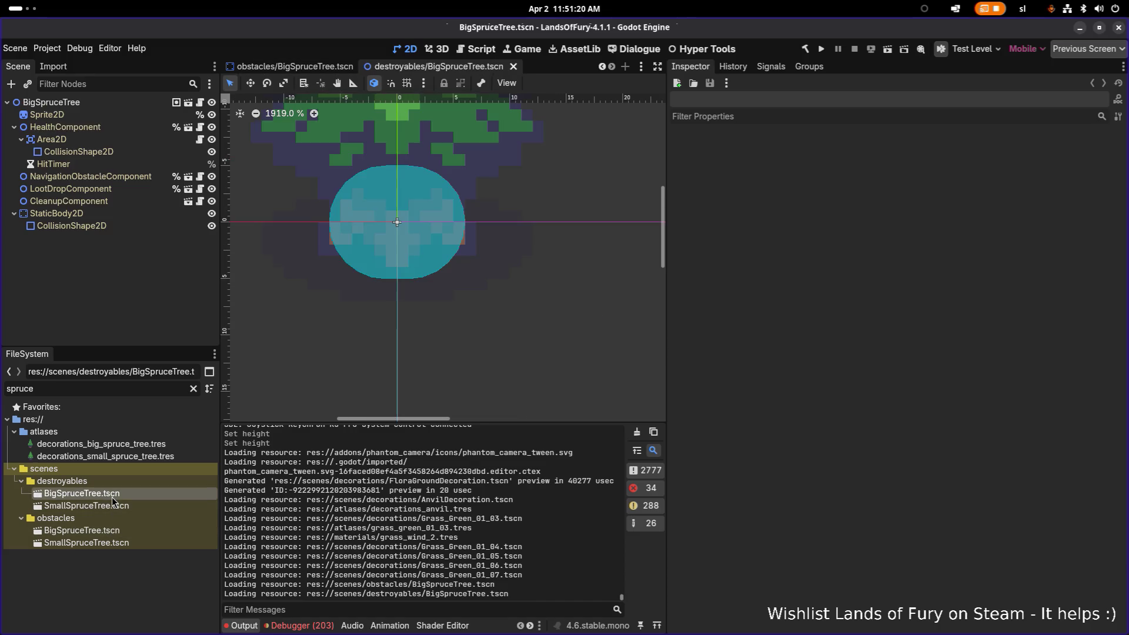
double_click(113, 532)
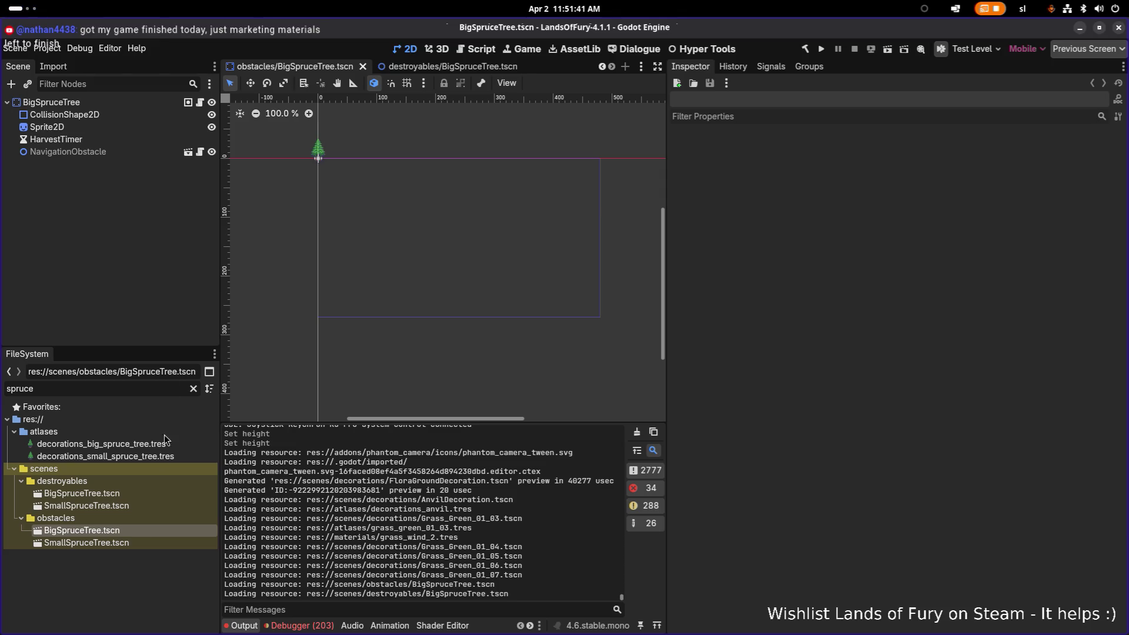
Open SmallSpruceTree, then return to the obstacles BigSpruceTree scene and save it
double_click(122, 542)
double_click(122, 532)
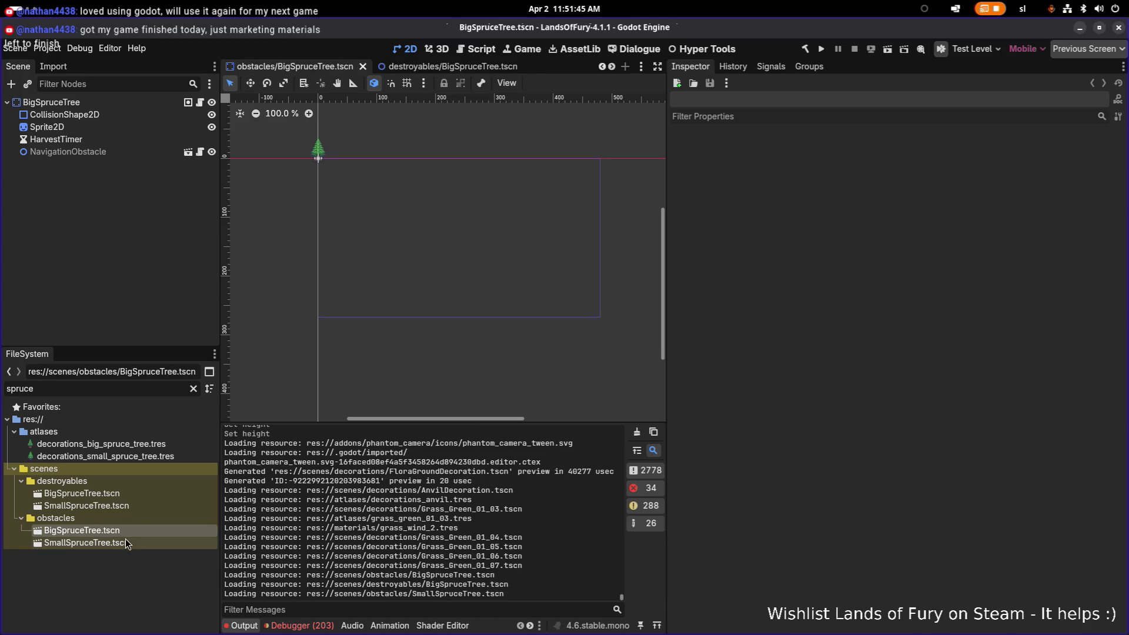
double_click(127, 542)
double_click(129, 530)
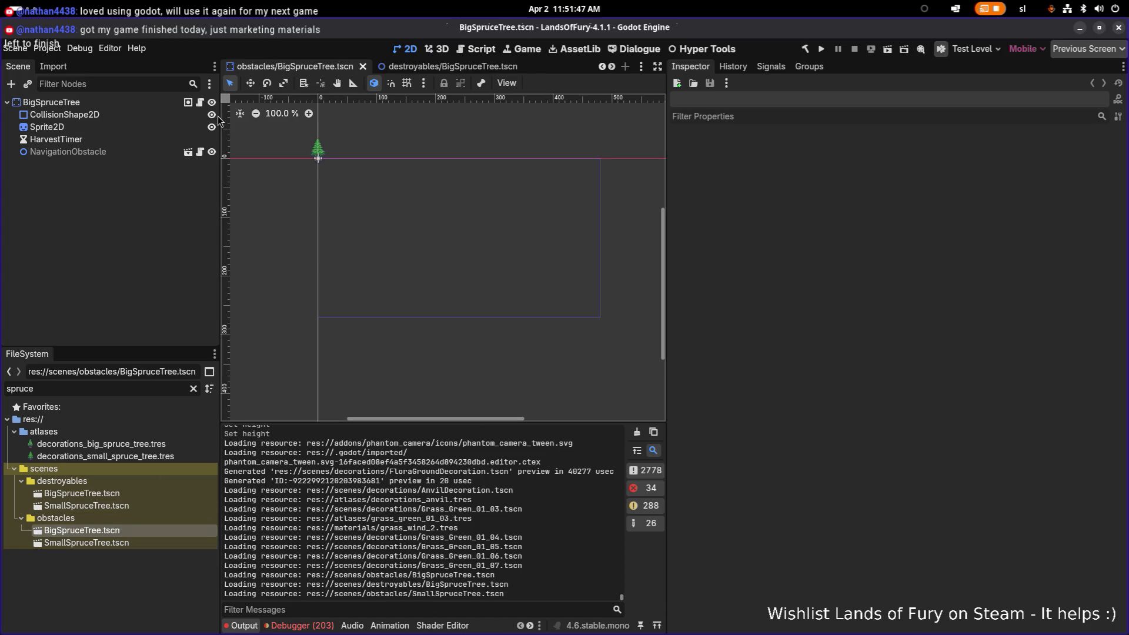
mouse_move(192, 104)
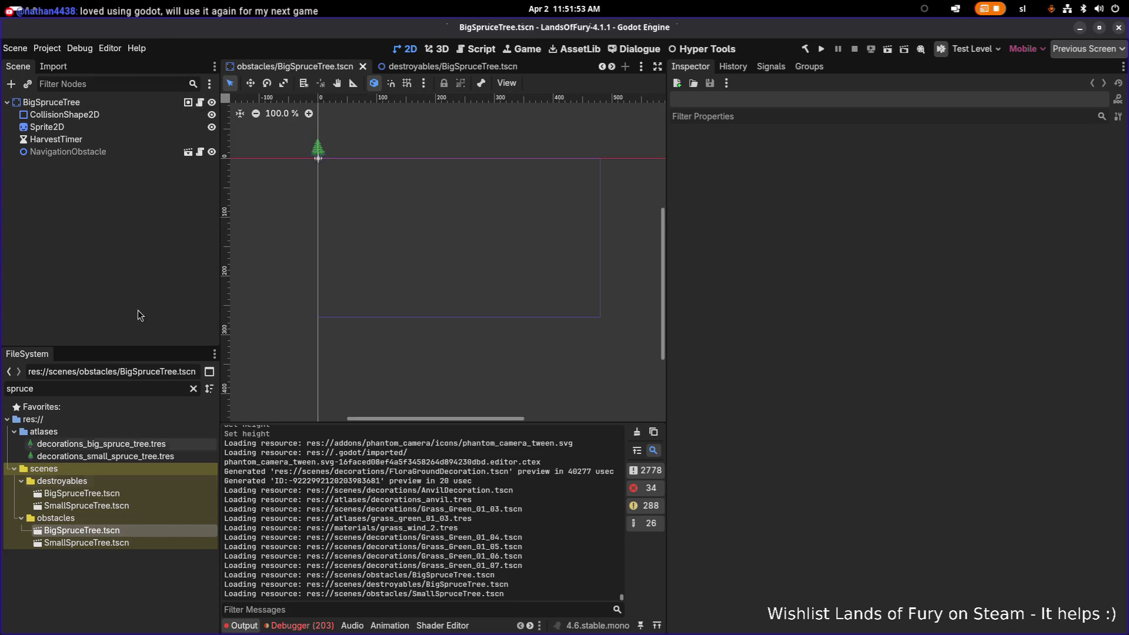
key(ctrl+s)
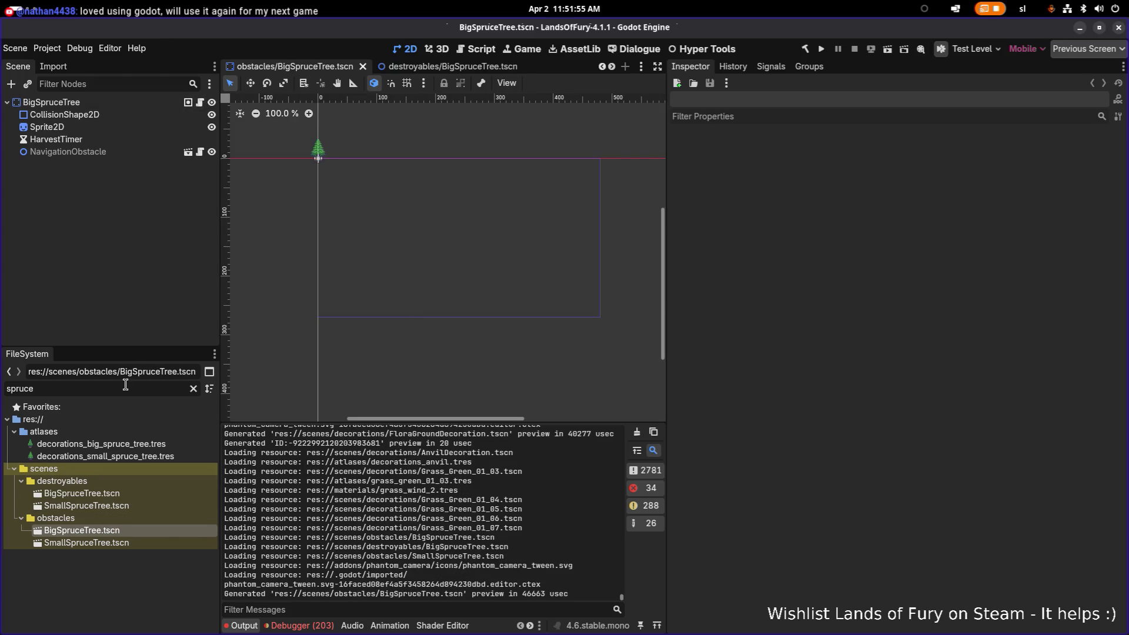
Filter for 'forestbi' and expand ElderGladeForestBiome's Above The Wall Decorations Weight By Variant list
key(ctrl+a)
text(forestbi)
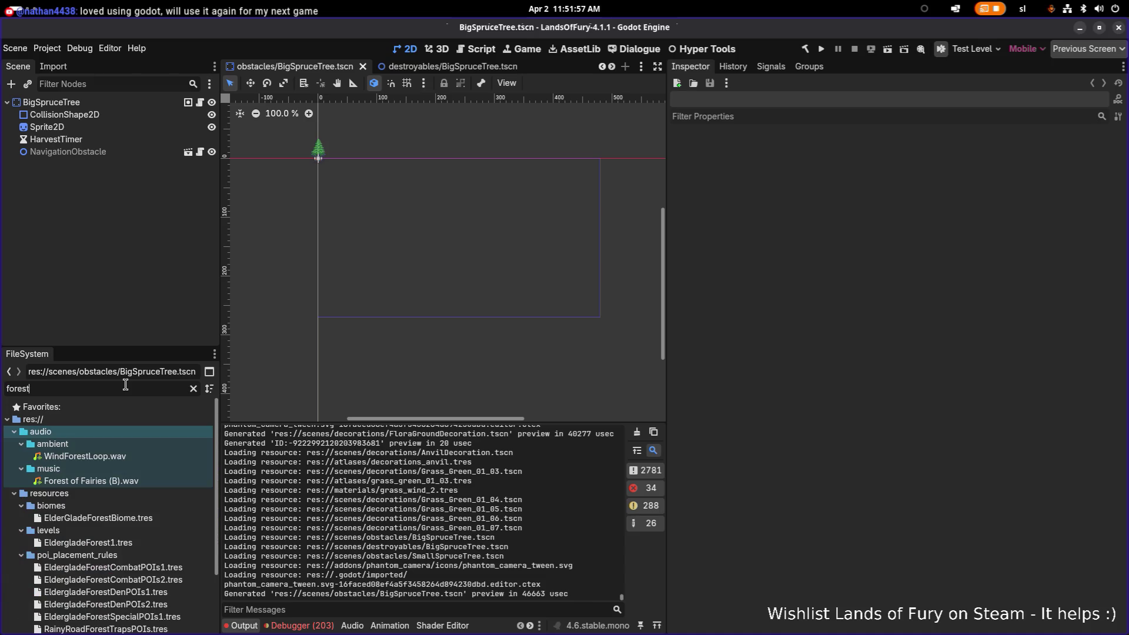
click(147, 456)
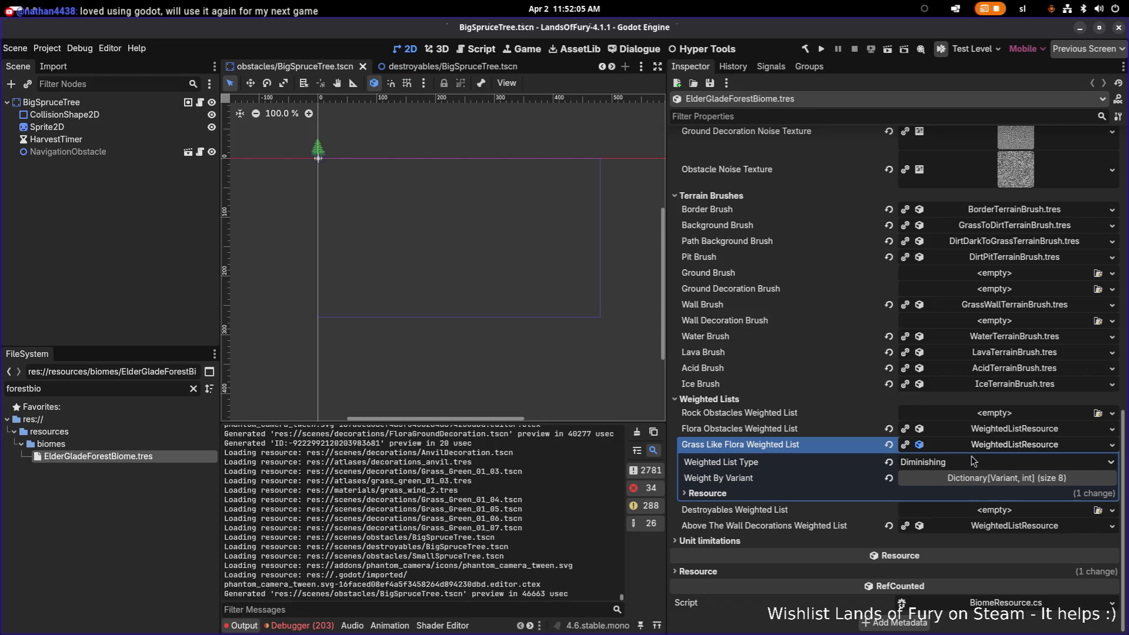
click(1002, 525)
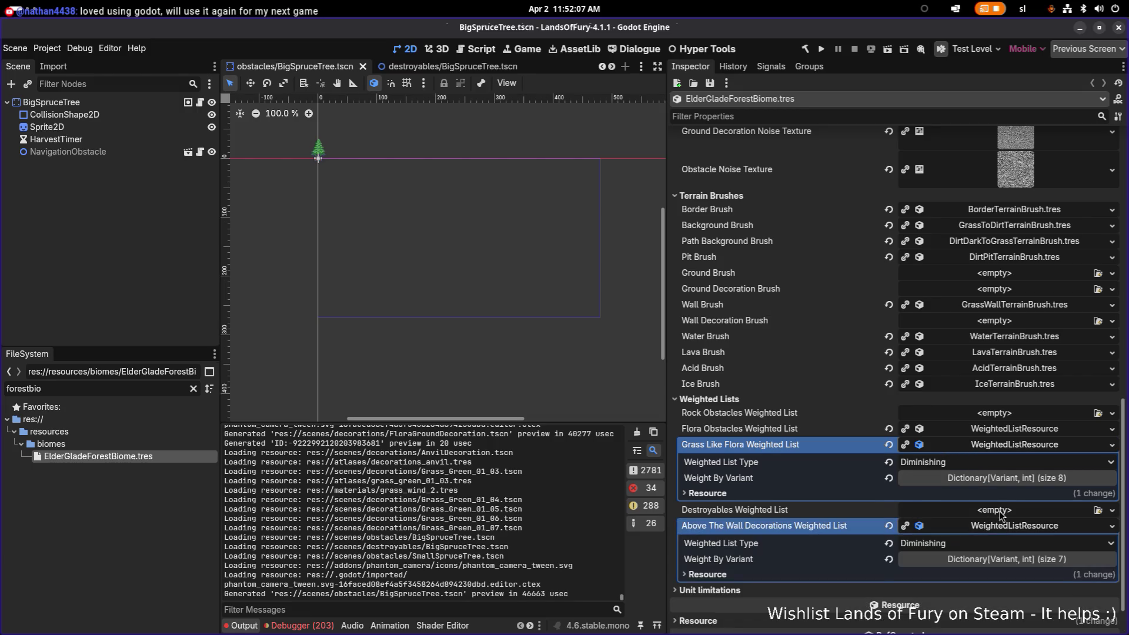
click(1001, 517)
scroll(830, 358, down, 5)
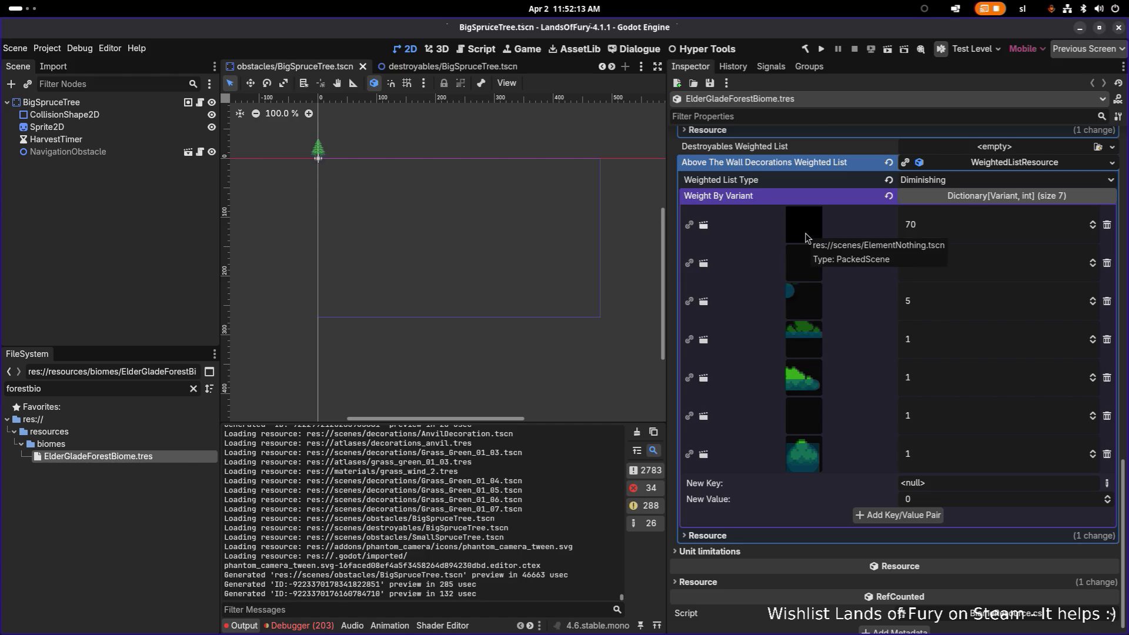
Open the destroyables BigSpruceTree scene from its entry in that list
click(804, 263)
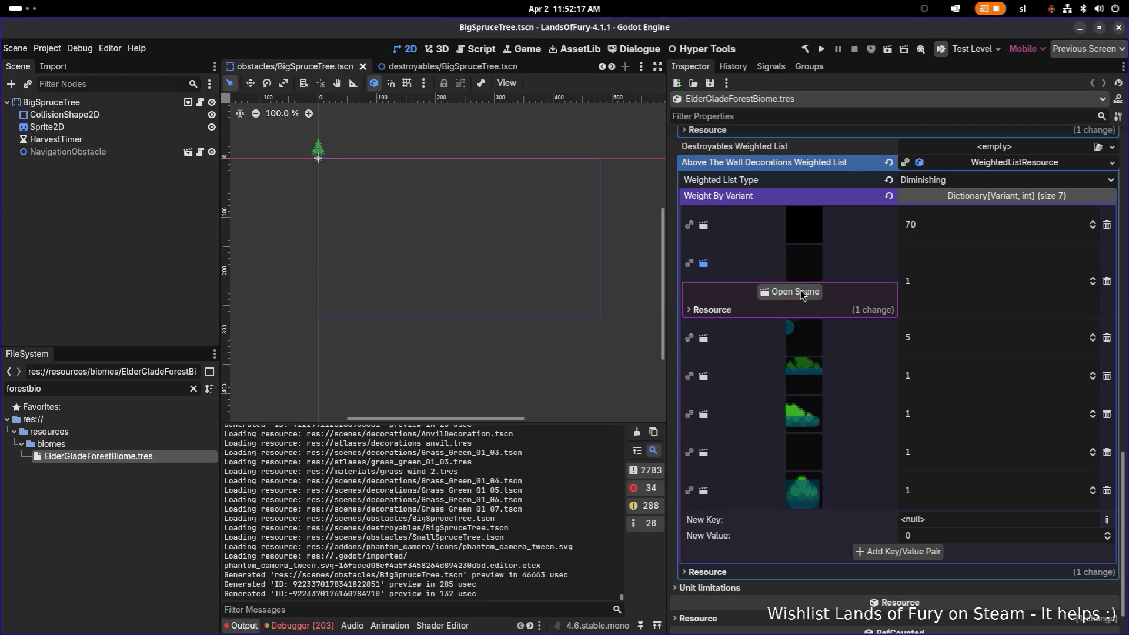
click(800, 290)
right_click(111, 104)
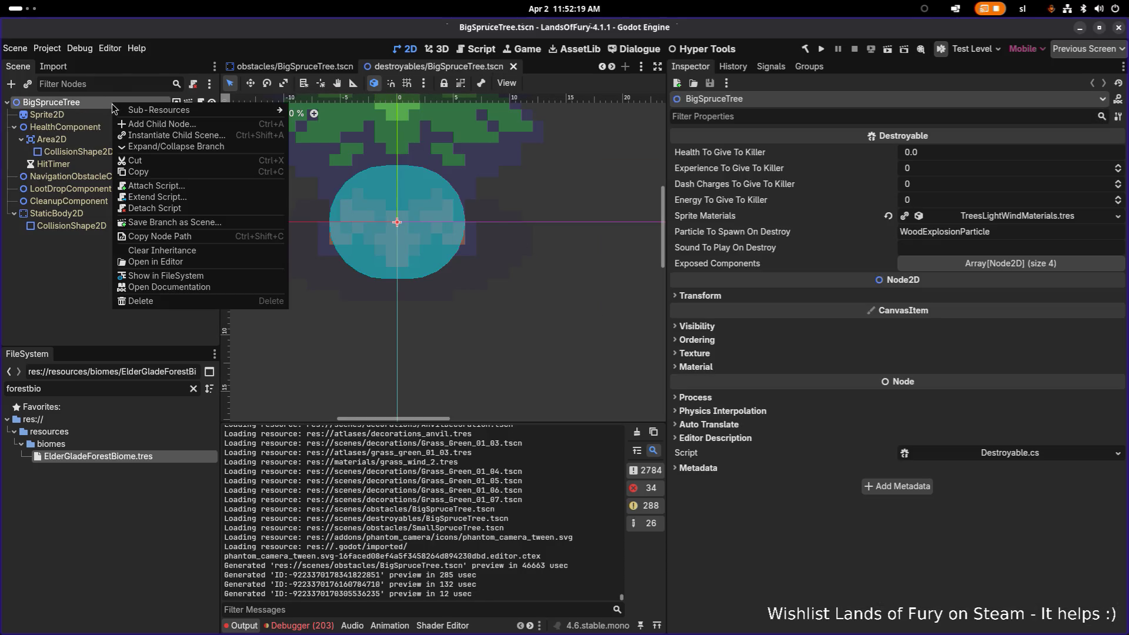
Select the HealthComponent node and save the destroyables BigSpruceTree scene
click(67, 177)
click(136, 104)
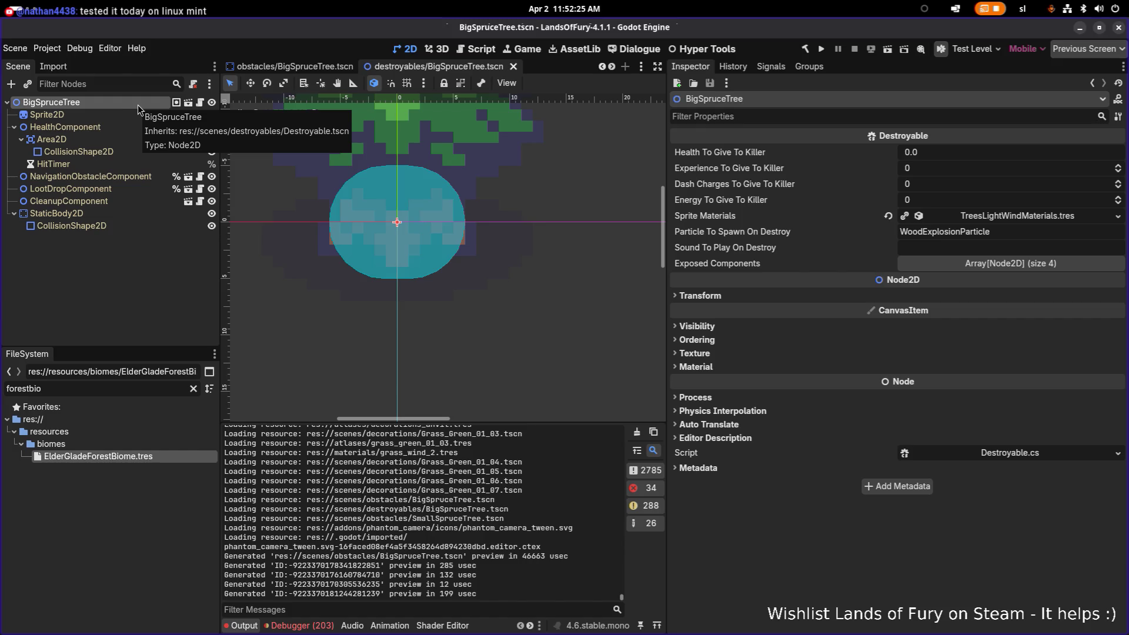
right_click(137, 104)
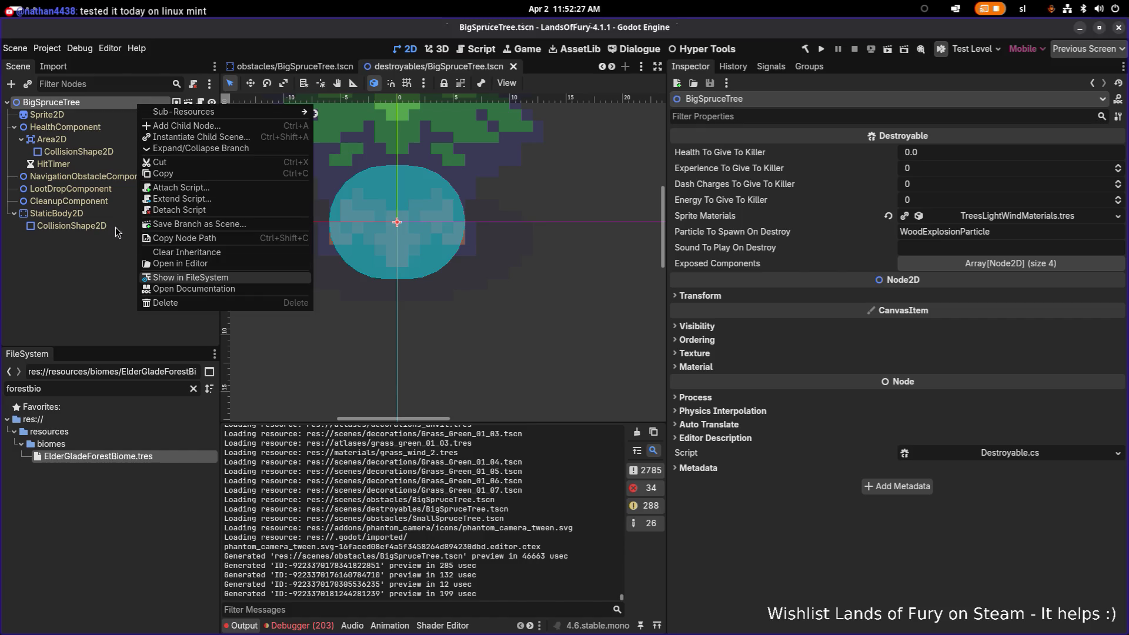
click(118, 232)
click(107, 129)
key(ctrl+s)
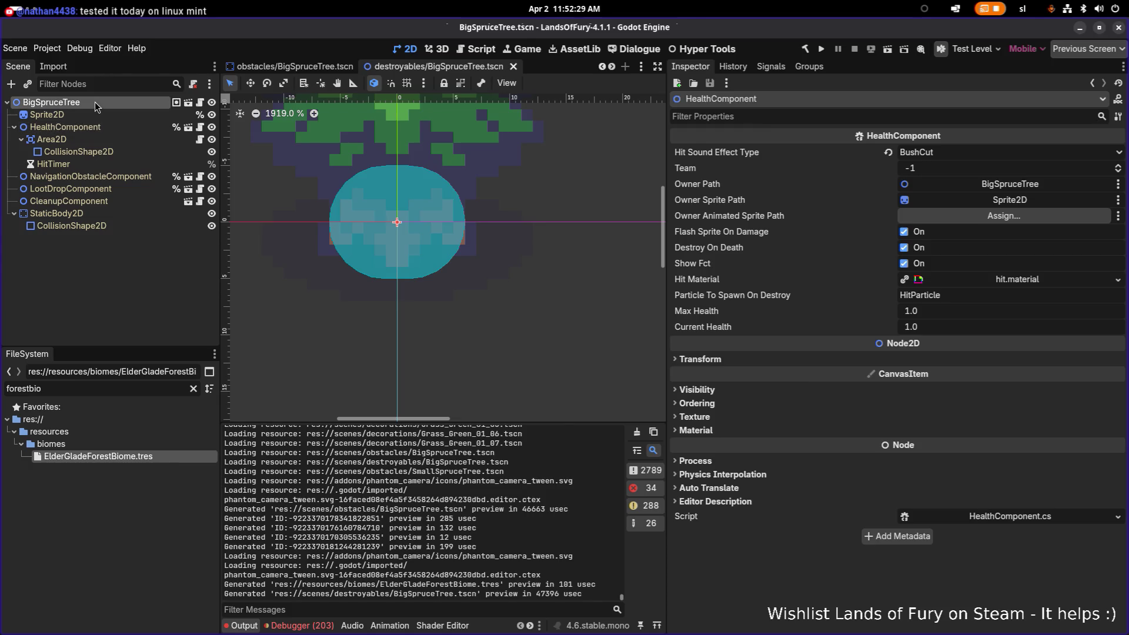
Reveal BigSpruceTree in the FileSystem, then browse to the decorations folder's Grass_Green scenes
right_click(94, 102)
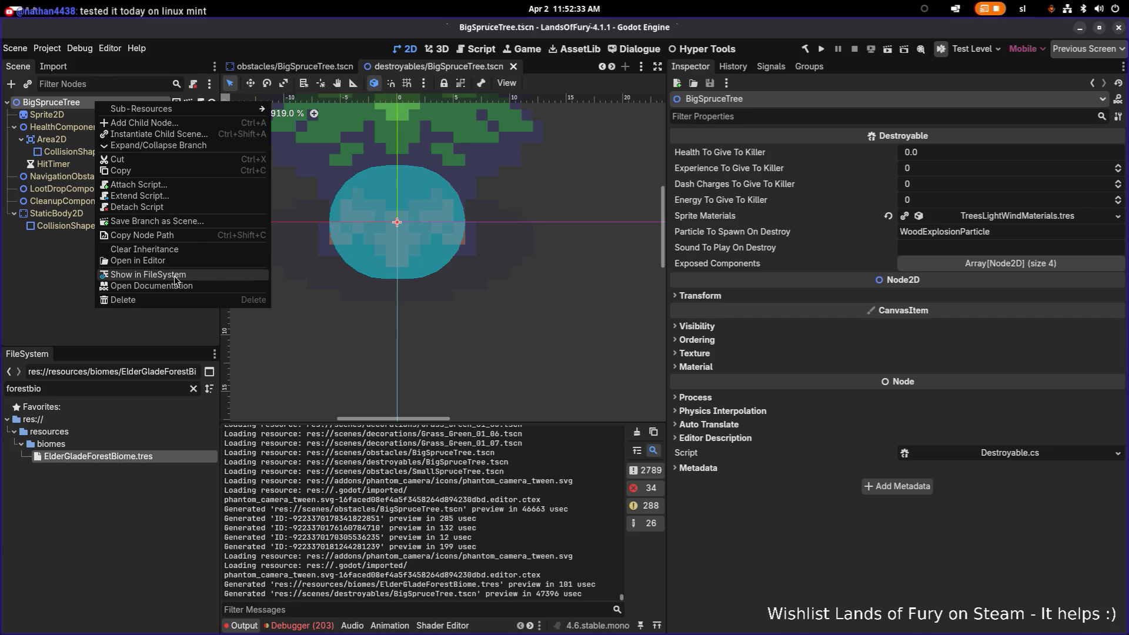
click(174, 274)
scroll(125, 466, down, 3)
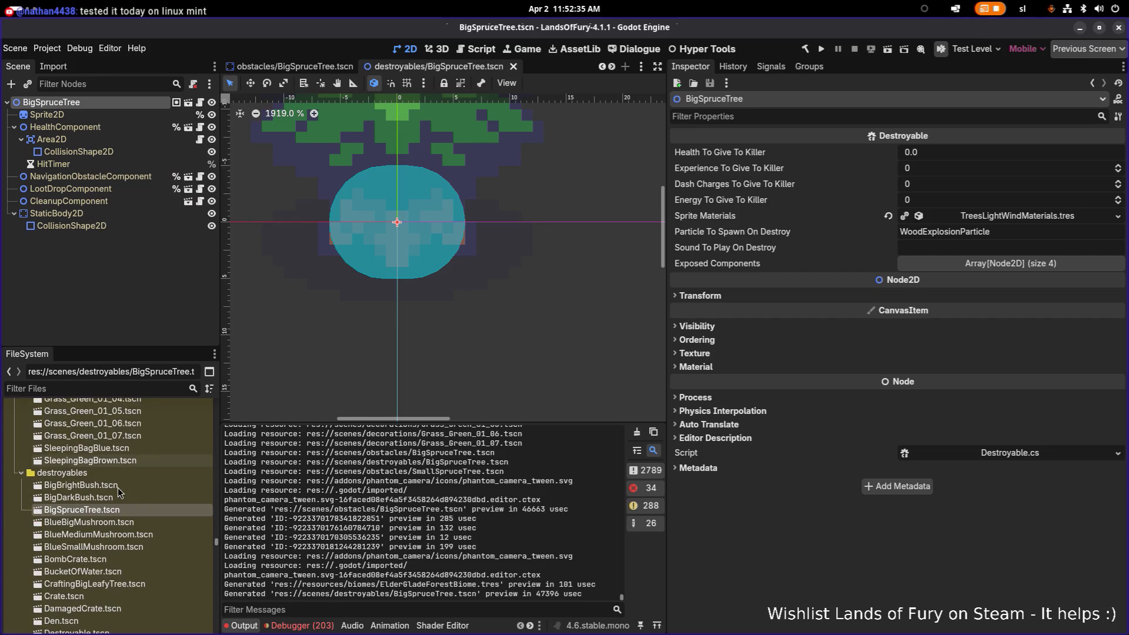
scroll(117, 488, down, 1)
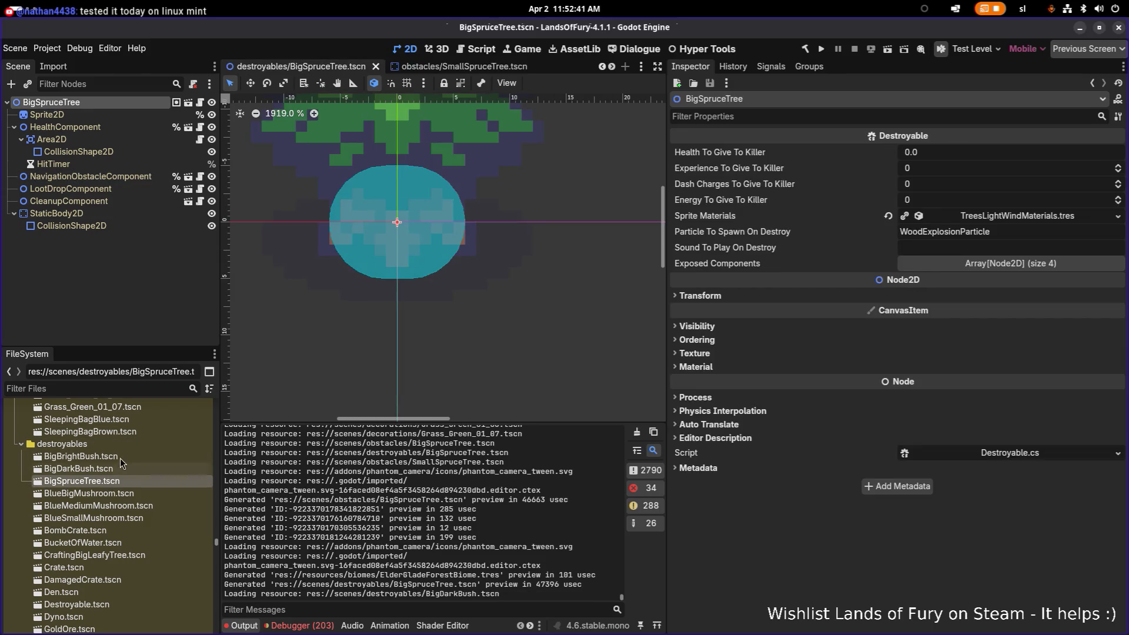
scroll(126, 435, up, 2)
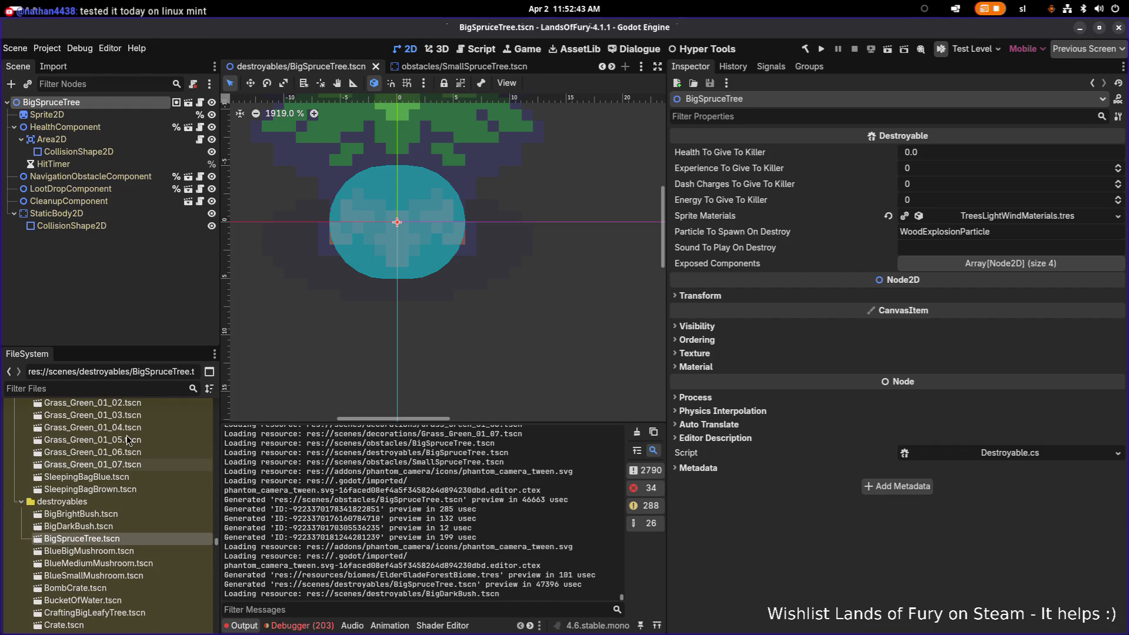
scroll(126, 435, up, 4)
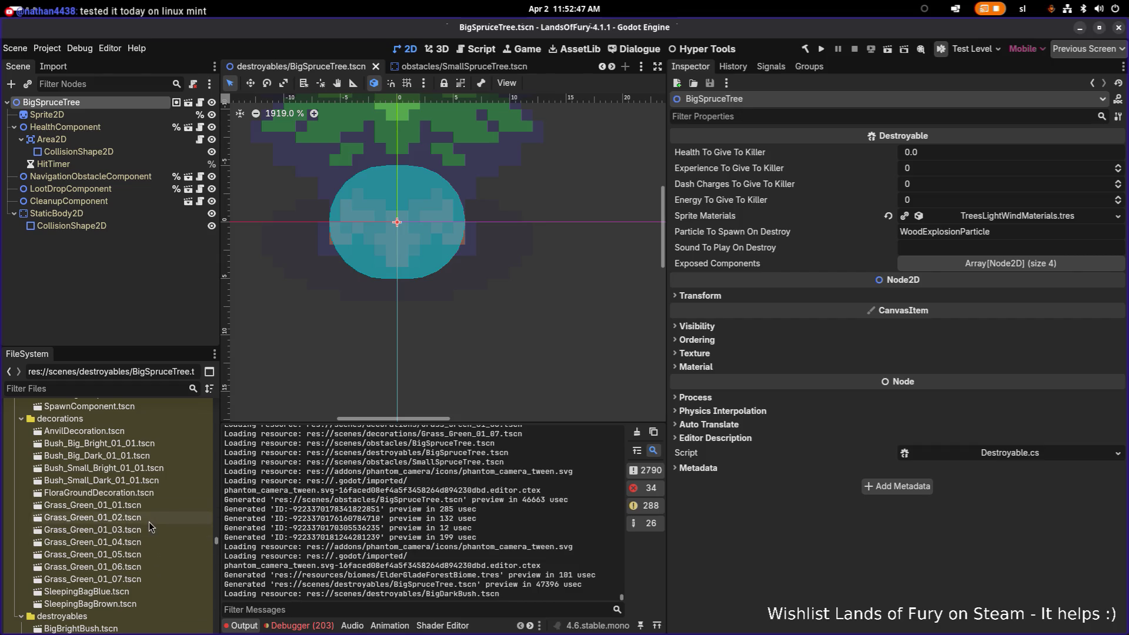
click(140, 579)
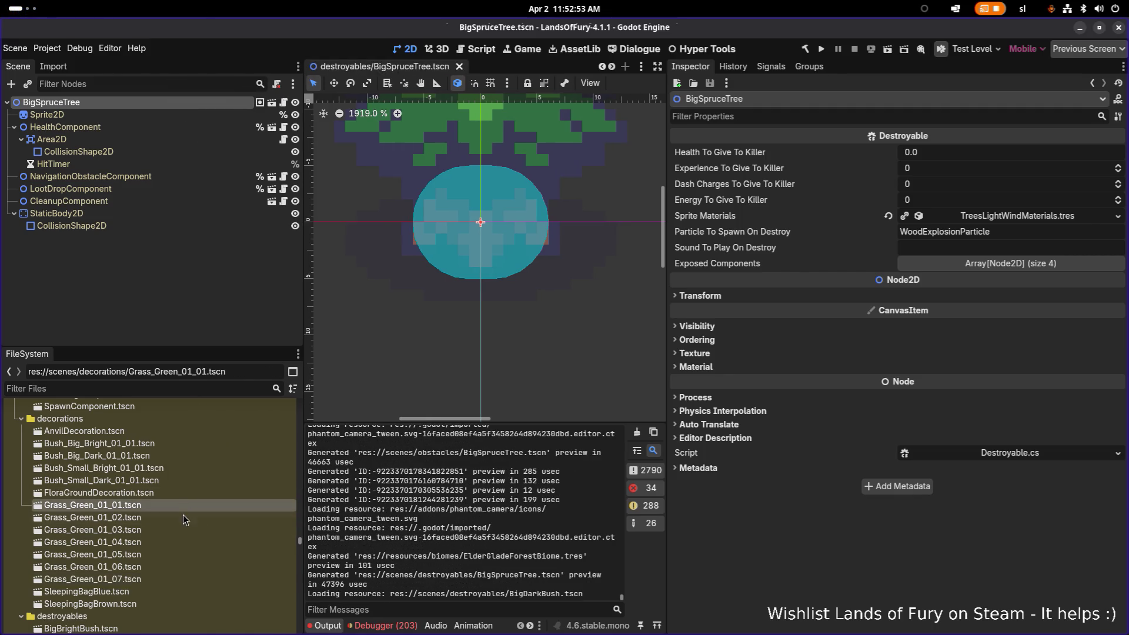
Open the Grass_Green_01_01 scene and inspect the grass_green_01_02 atlas texture
double_click(185, 504)
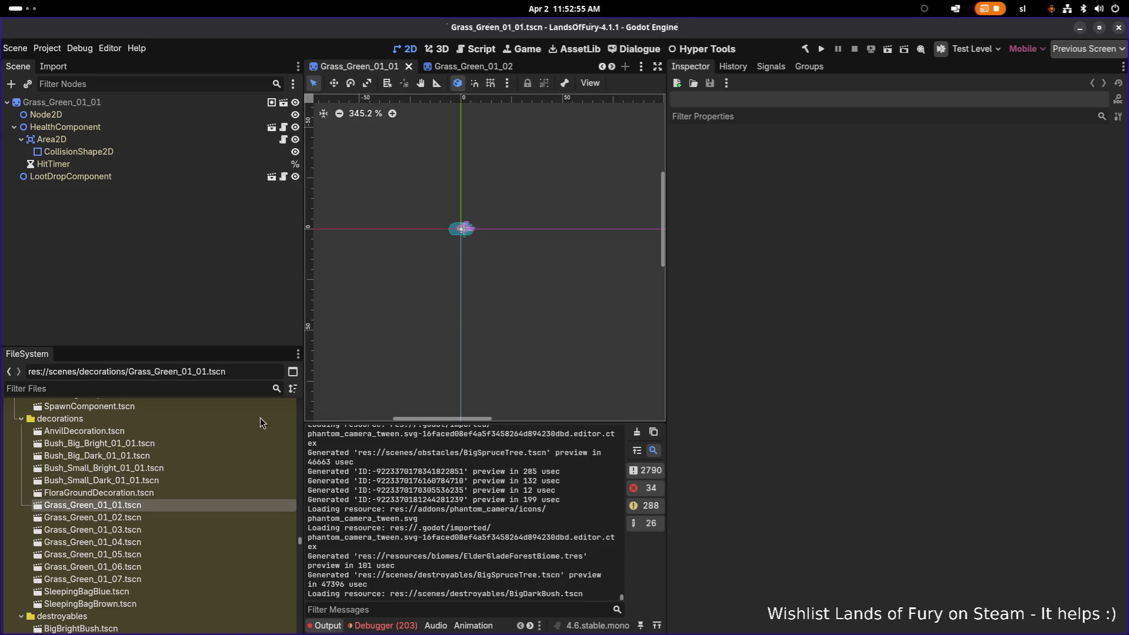
scroll(283, 500, up, 10)
drag(301, 538, 298, 408)
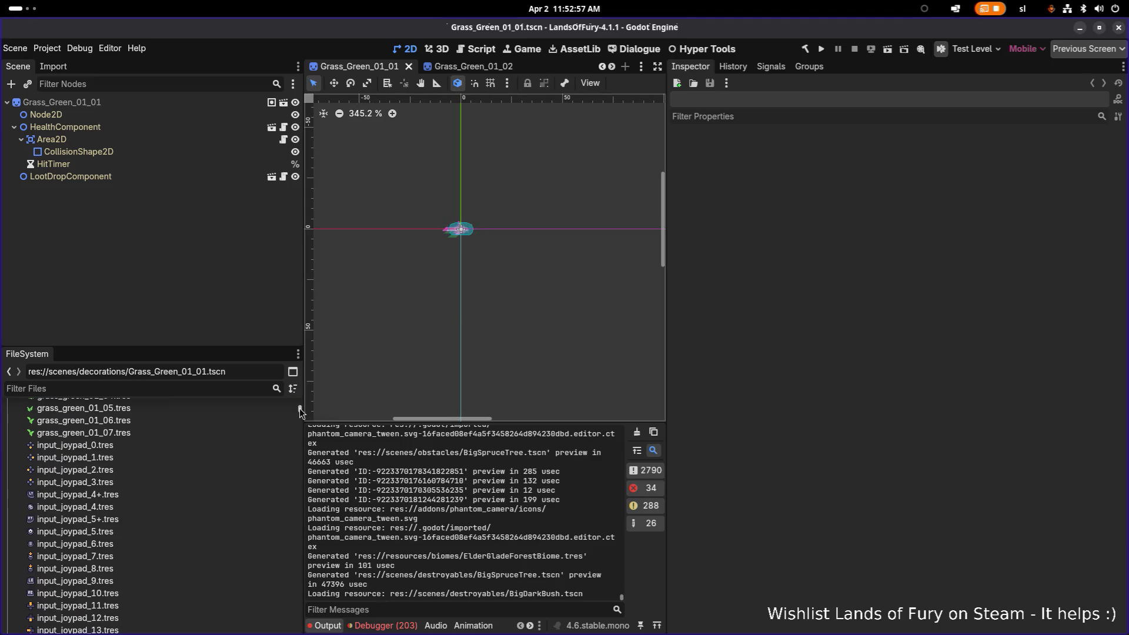
scroll(224, 449, up, 4)
double_click(146, 516)
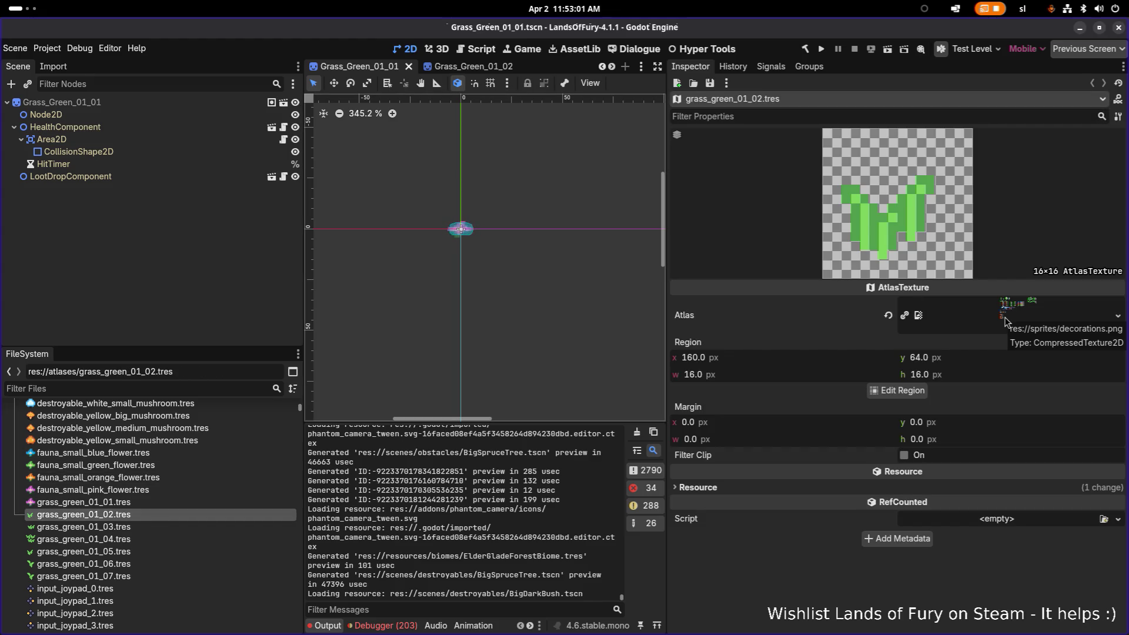
Duplicate grass_green_01_01.tres as grass_brown_01_01.tres and show its properties
click(124, 502)
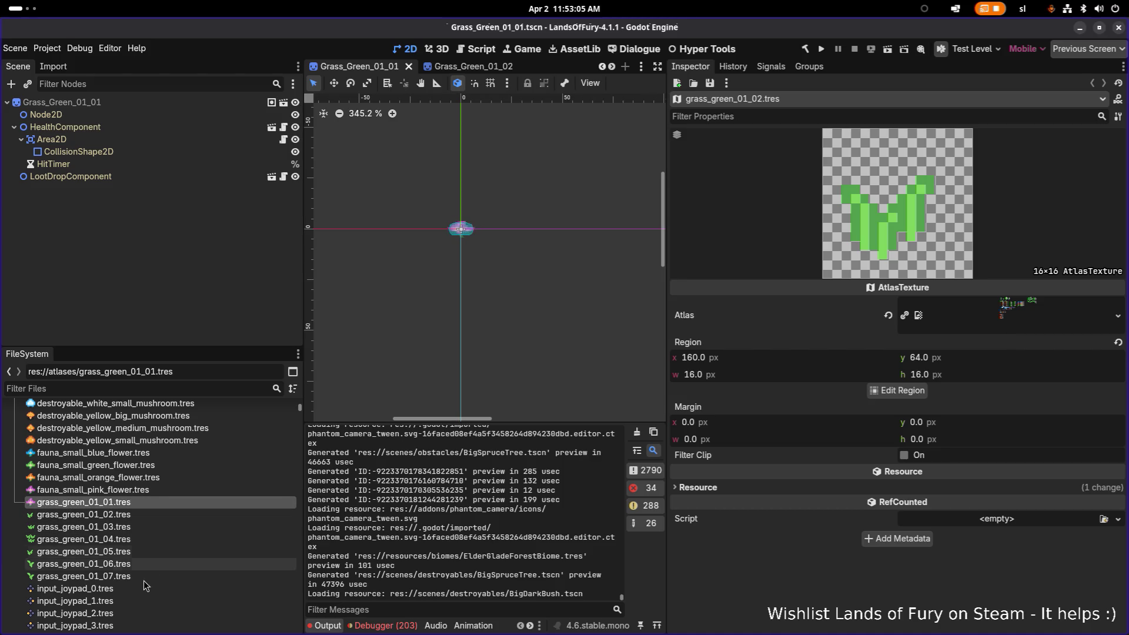
key(ctrl+d)
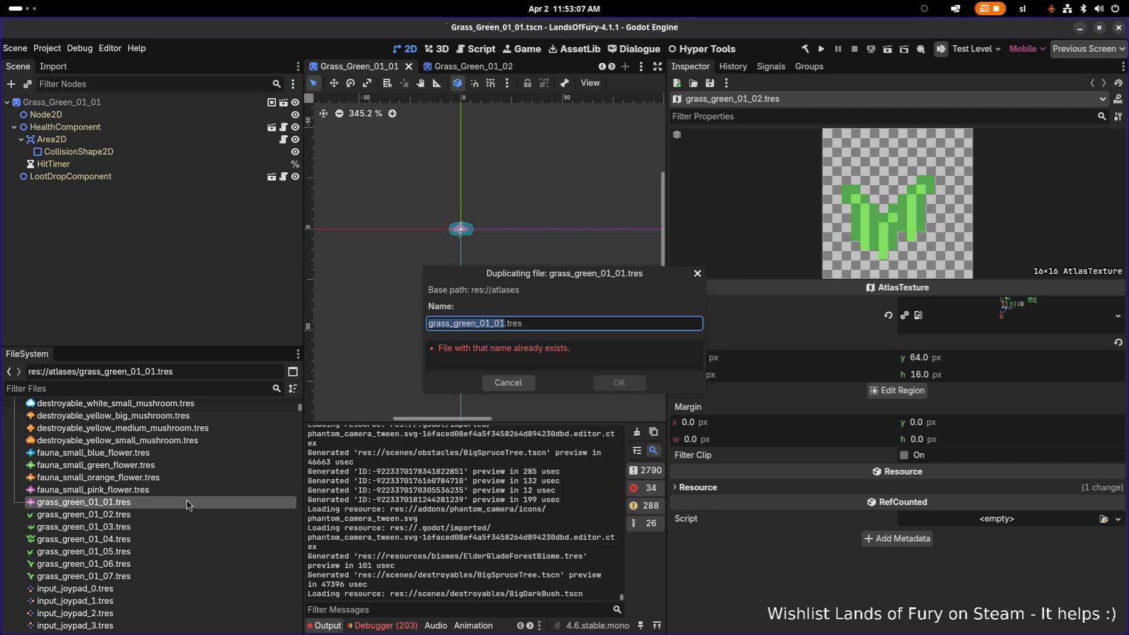
key(Left)
key(Left)
key(Left)
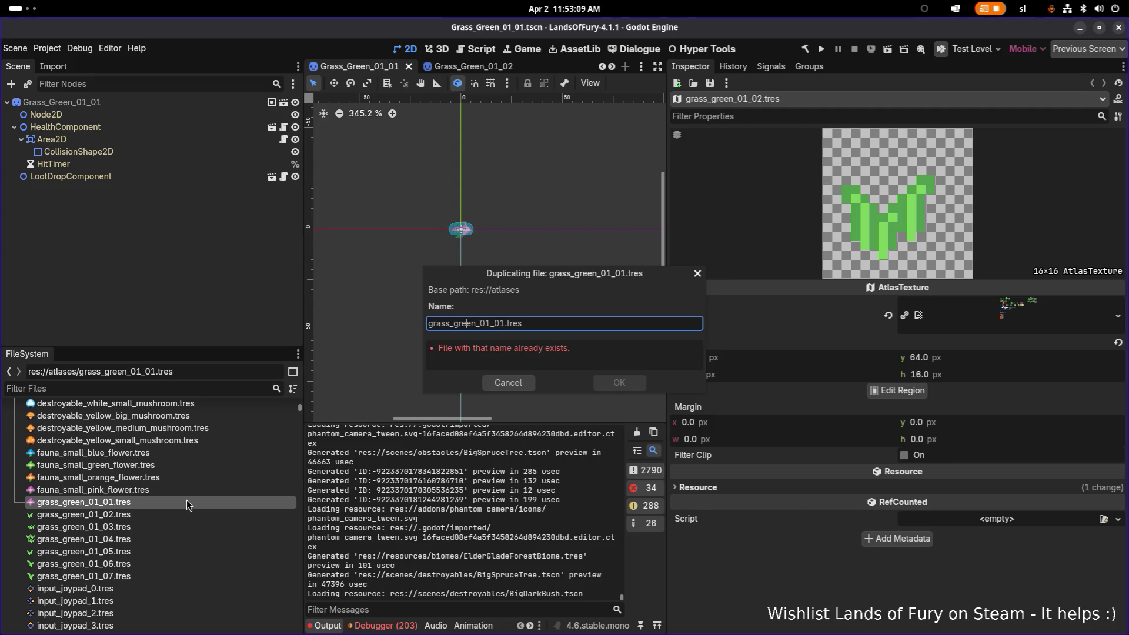
text(brown)
key(Return)
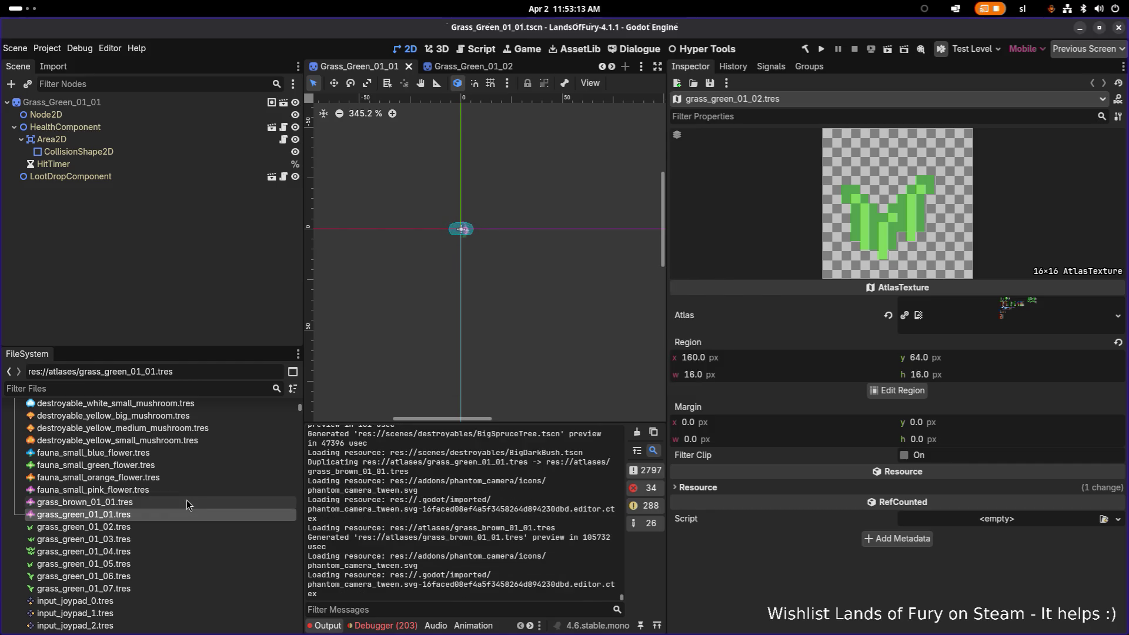
click(186, 500)
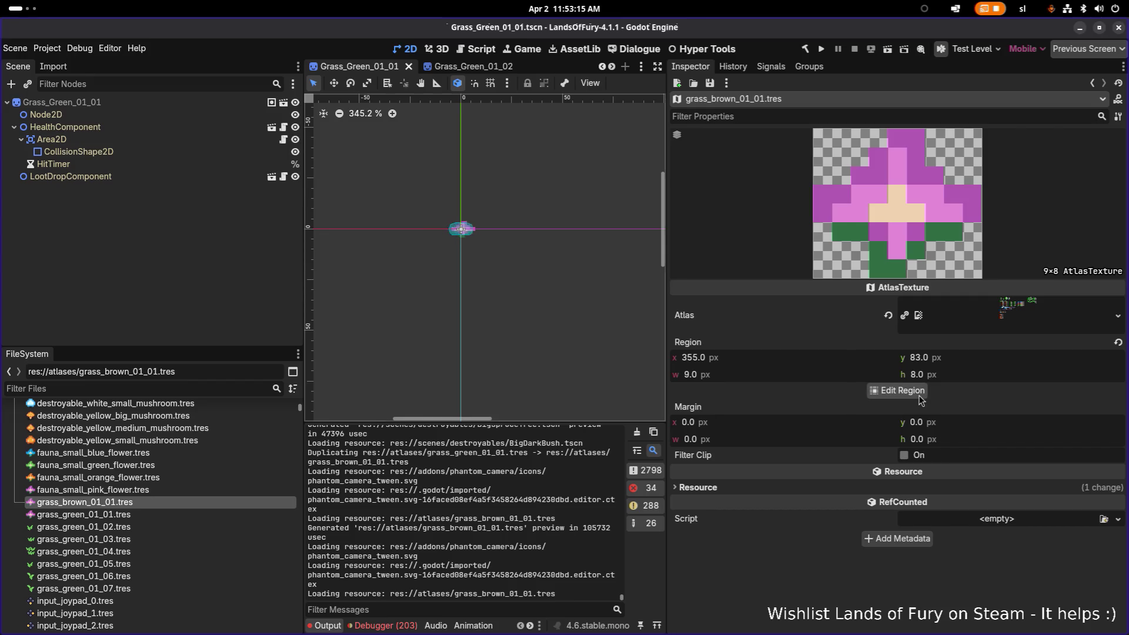
Look over the region editor and neighbouring atlas textures, then return to grass_brown_01_01.tres
click(897, 390)
scroll(557, 322, up, 5)
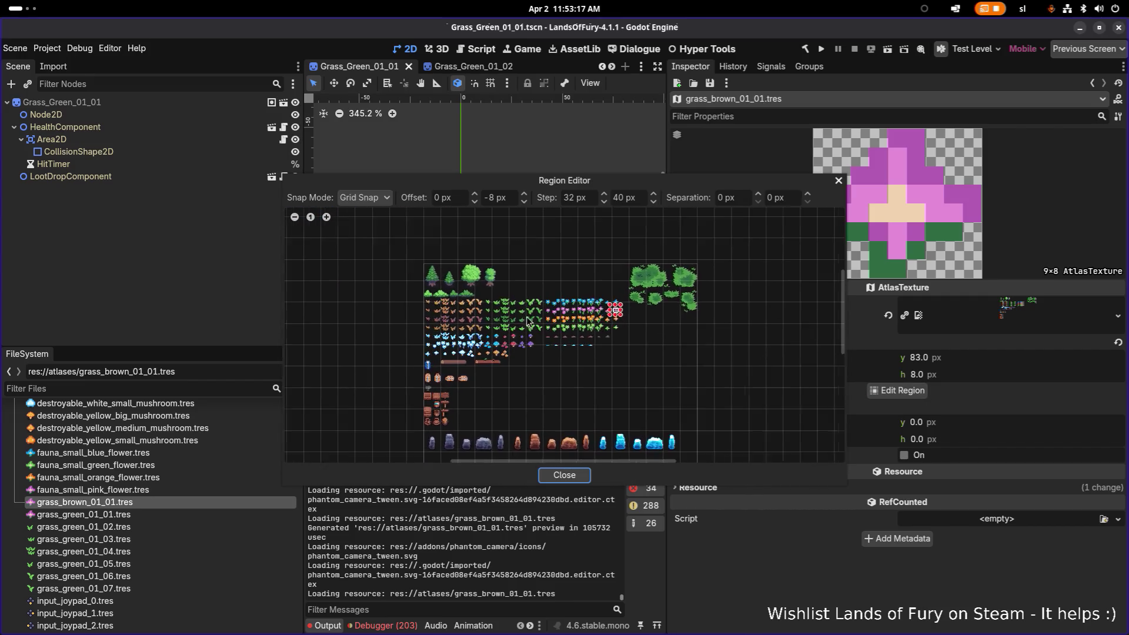
scroll(651, 355, up, 3)
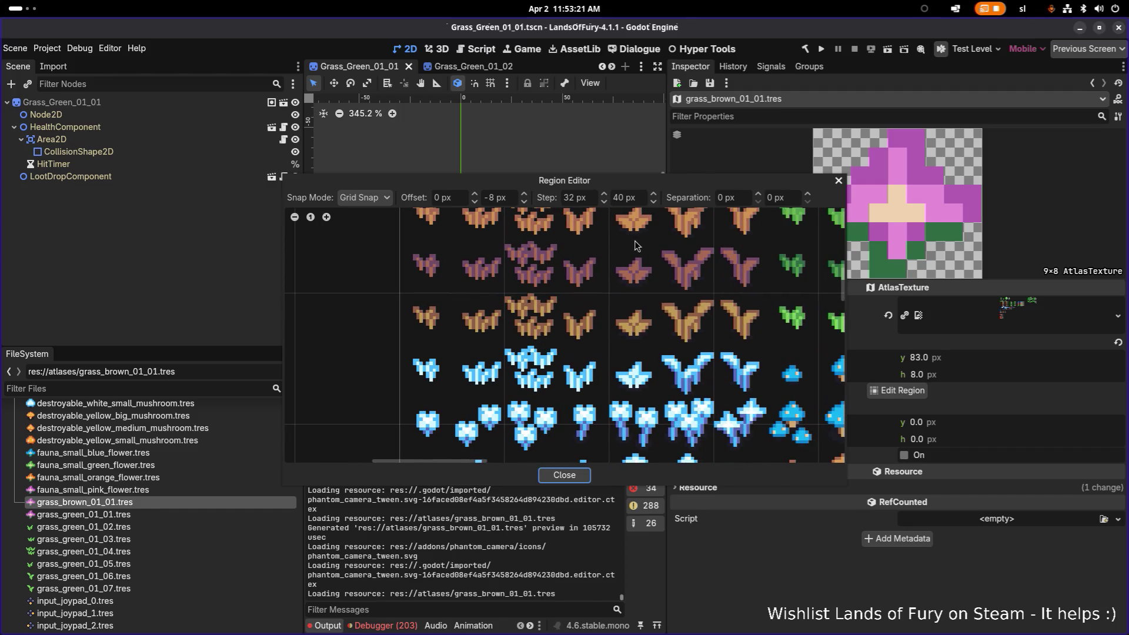
click(843, 181)
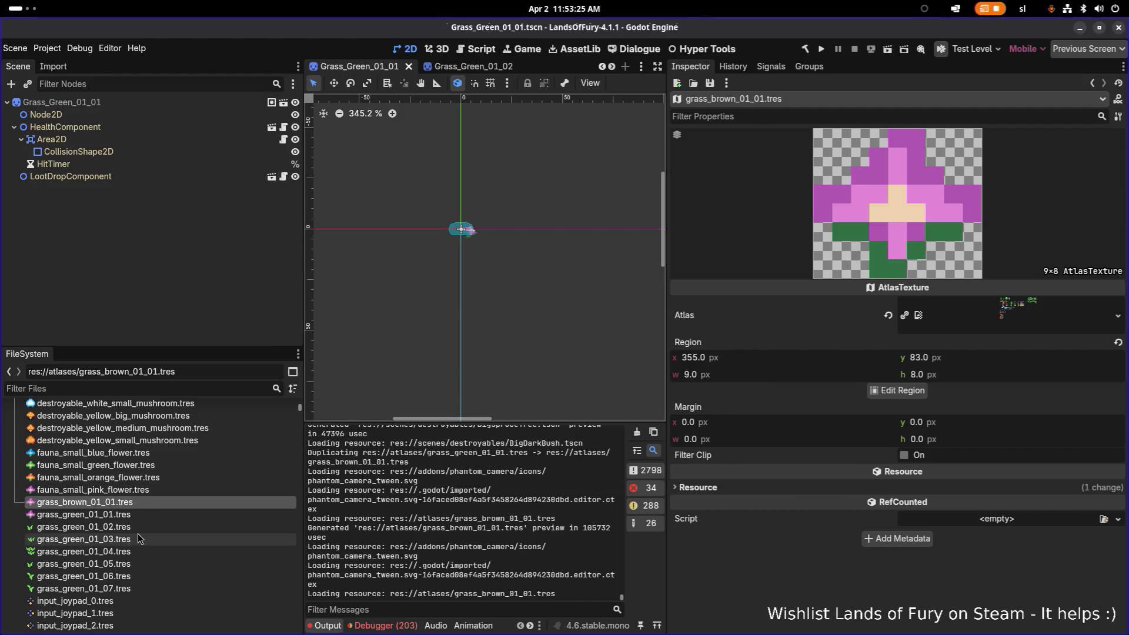
click(139, 537)
click(142, 517)
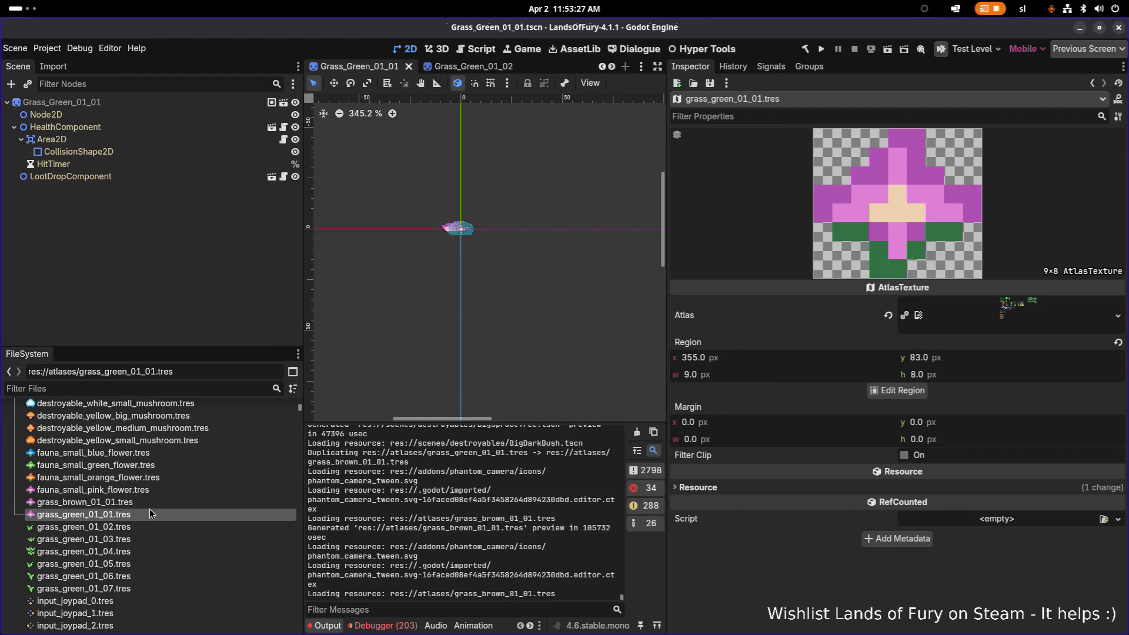
click(151, 507)
click(162, 488)
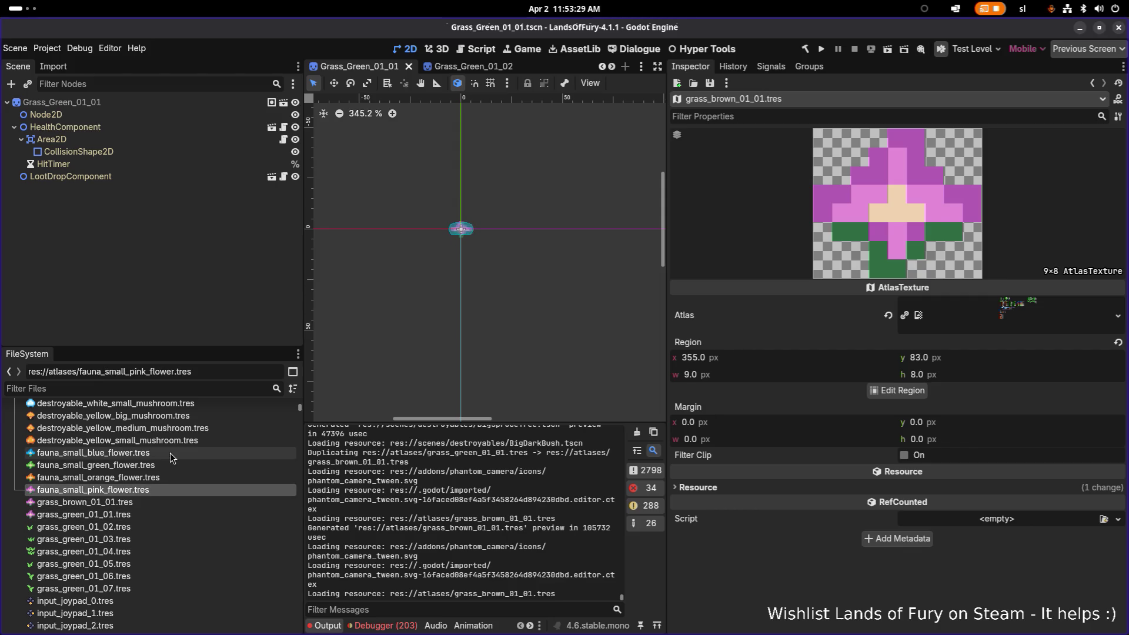
click(146, 504)
Set the region editor's grid step to 16×16 px and vertical offset to 0
click(887, 391)
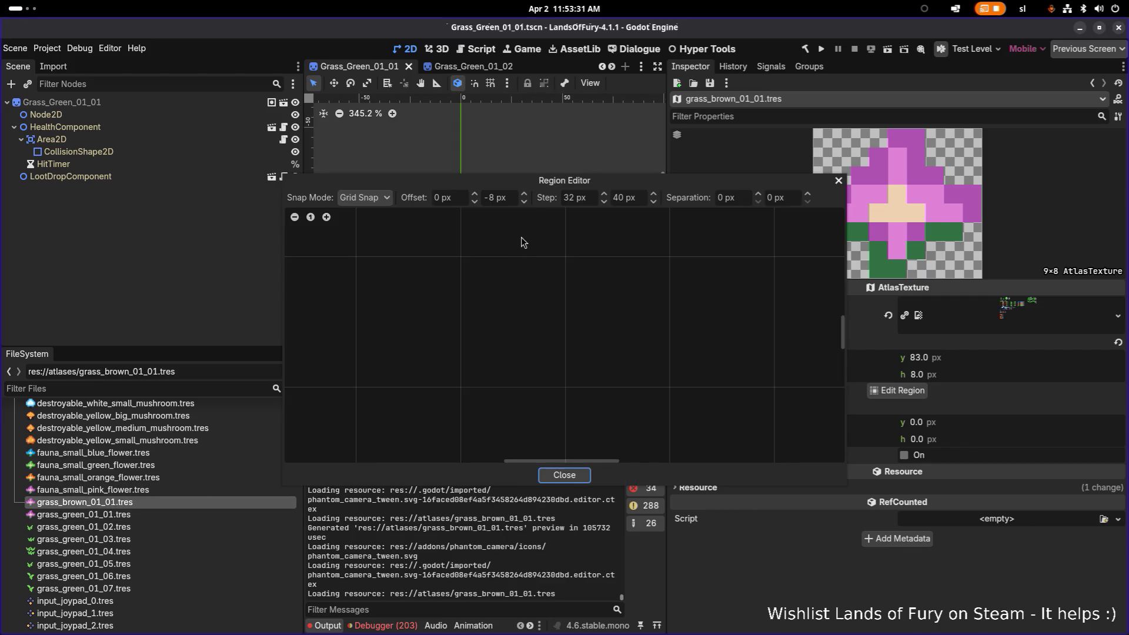
click(579, 199)
text(6)
key(Tab)
text(512)
key(Return)
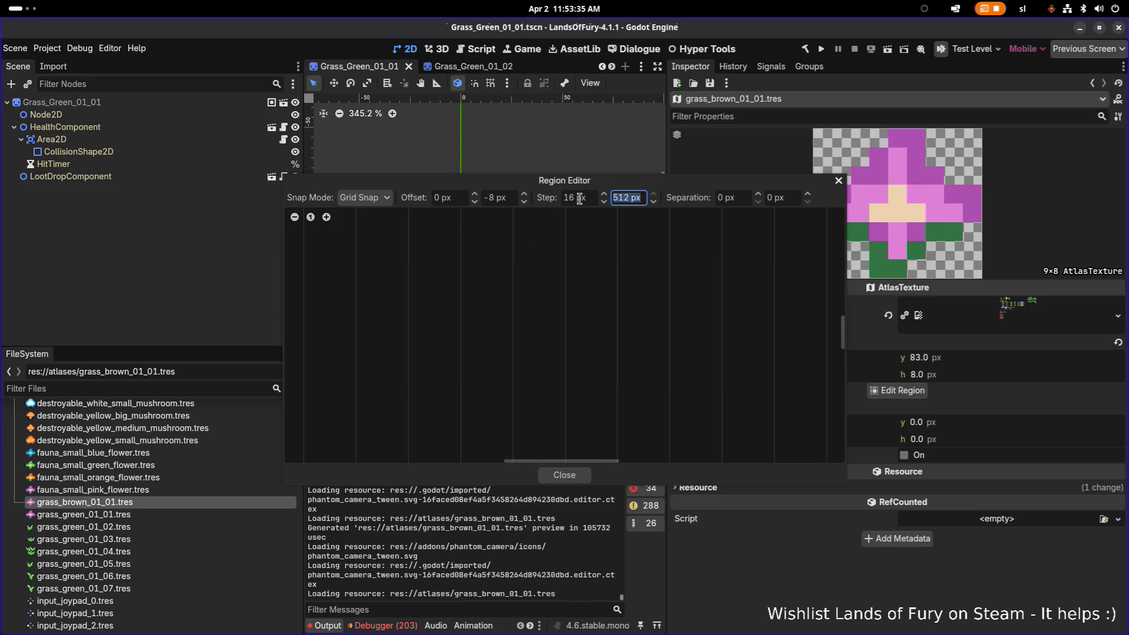
text(16)
key(Return)
click(497, 194)
text(0)
key(Return)
Pick the 16×16 brown grass cell at x 0, y 80 as the atlas region
mouse_move(594, 461)
mouse_down()
mouse_move(376, 460)
mouse_move(457, 453)
mouse_move(470, 403)
mouse_up()
scroll(468, 393, up, 1)
scroll(467, 390, down, 3)
drag(476, 307, 465, 376)
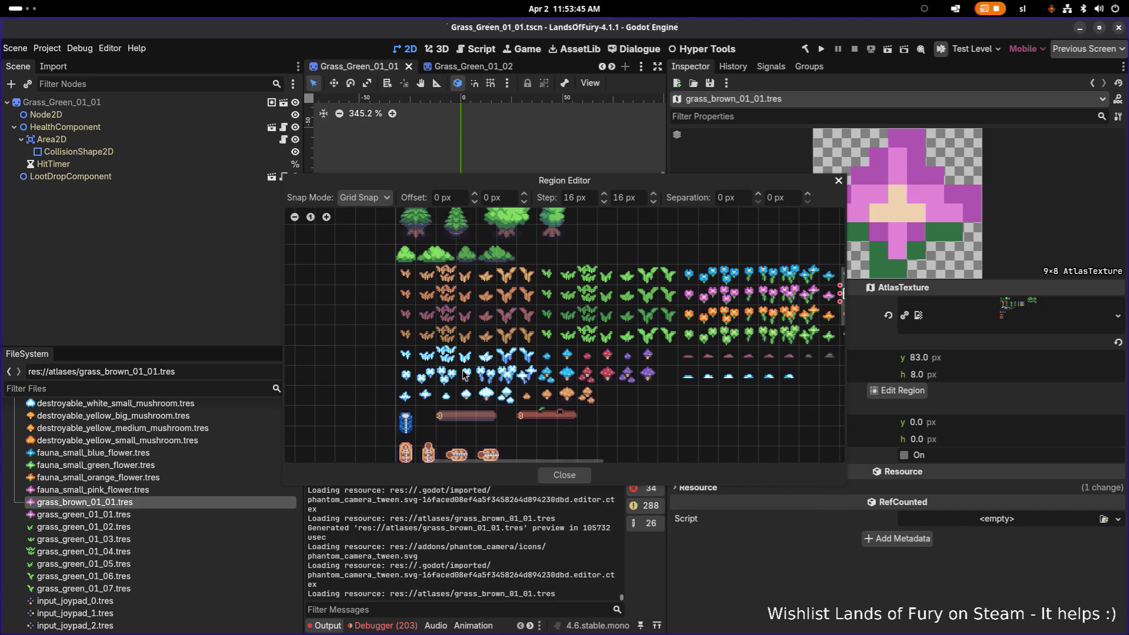
scroll(435, 331, up, 3)
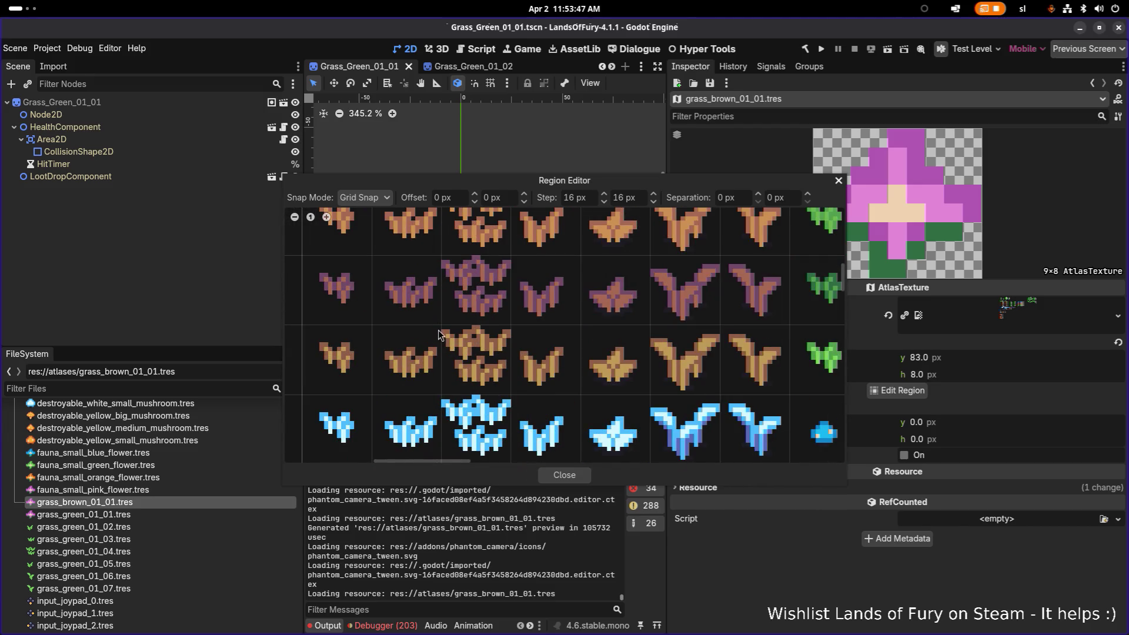
scroll(439, 330, down, 3)
scroll(442, 337, up, 1)
scroll(349, 314, right, 2)
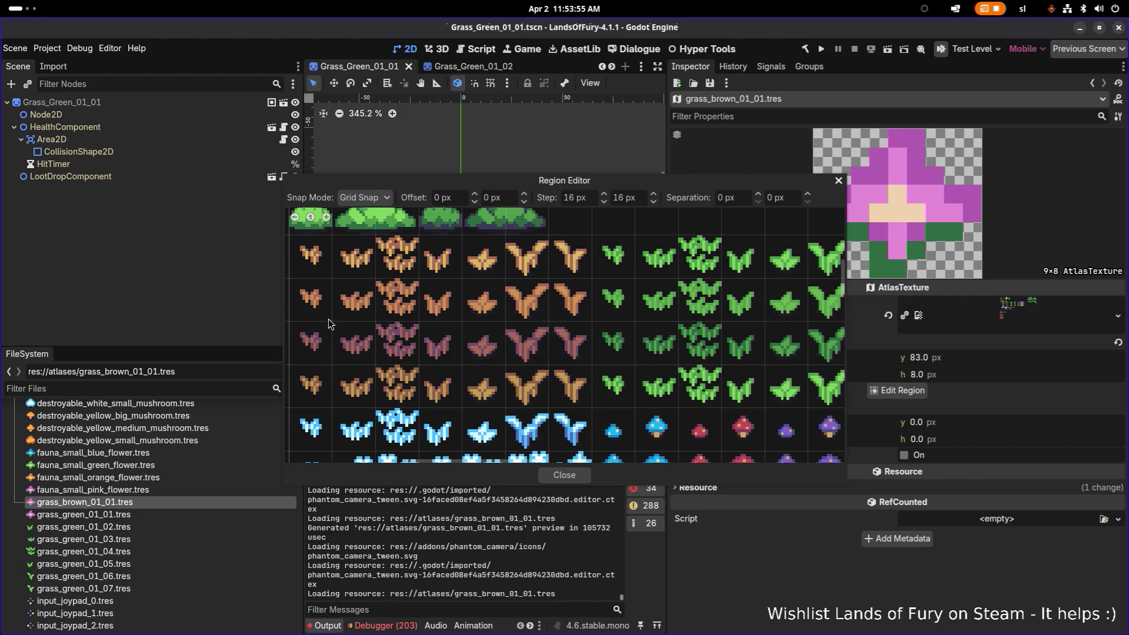
scroll(327, 312, up, 1)
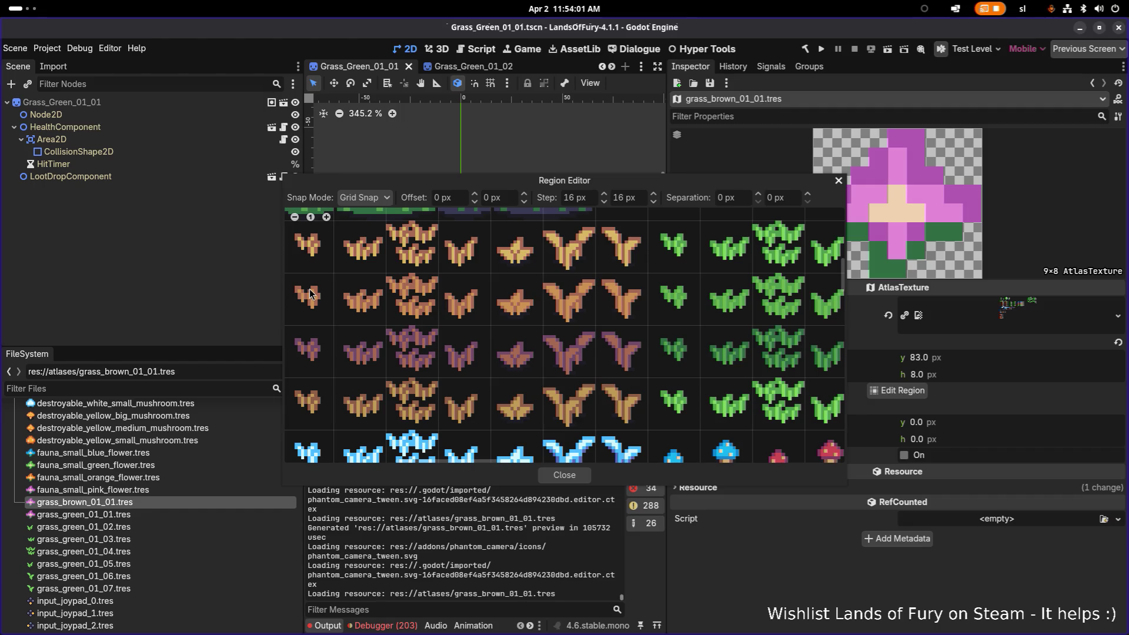
scroll(329, 292, down, 2)
scroll(339, 309, up, 1)
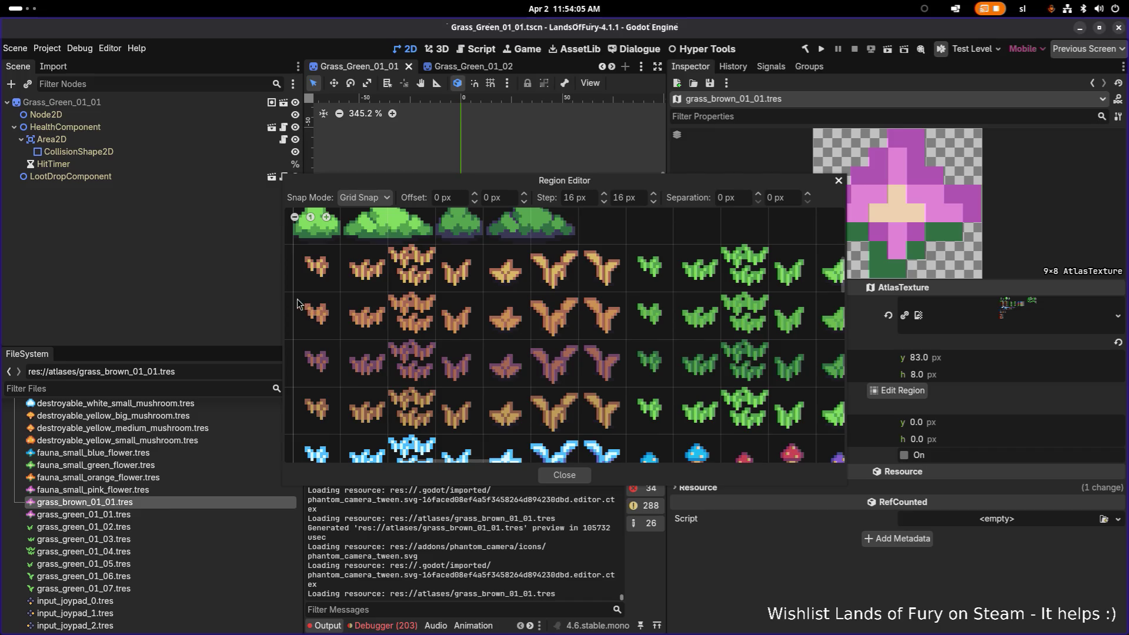
drag(297, 299, 346, 341)
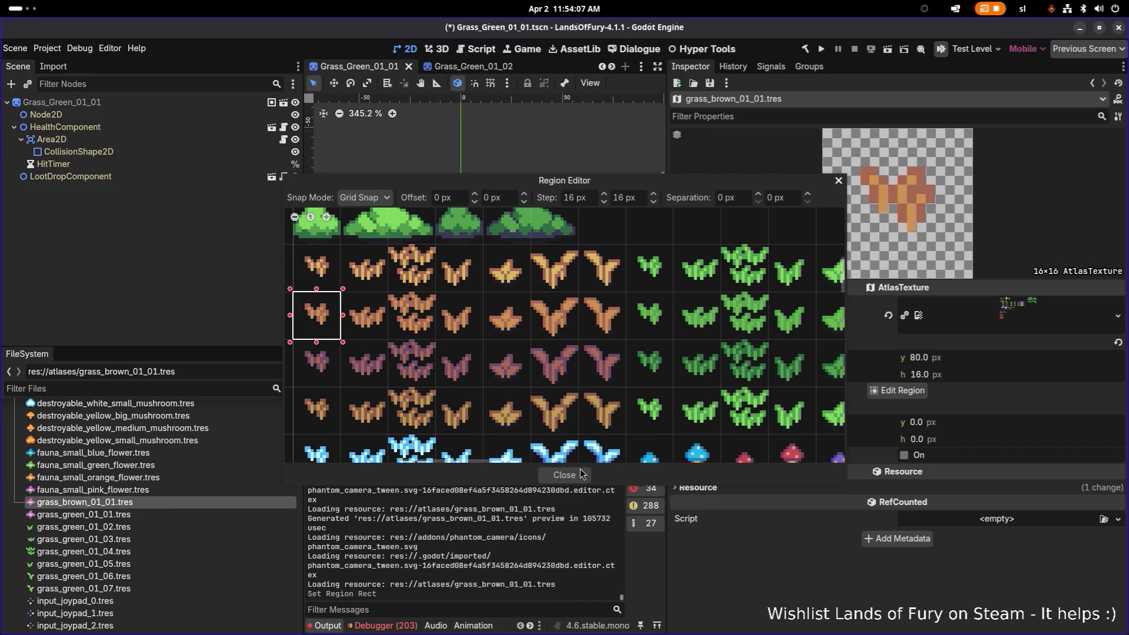
click(574, 475)
Save the scene and reselect grass_brown_01_01.tres
key(ctrl+s)
click(160, 493)
click(163, 502)
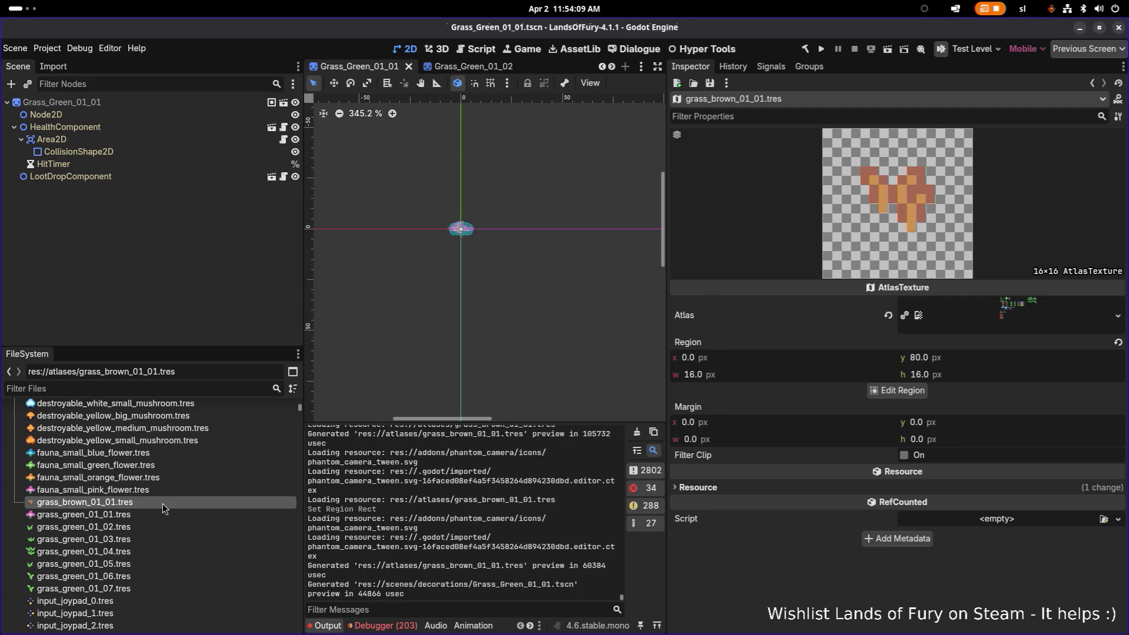
Duplicate grass_brown_01_01.tres as grass_brown_01_02.tres with the second brown grass cell as its region
key(ctrl+d)
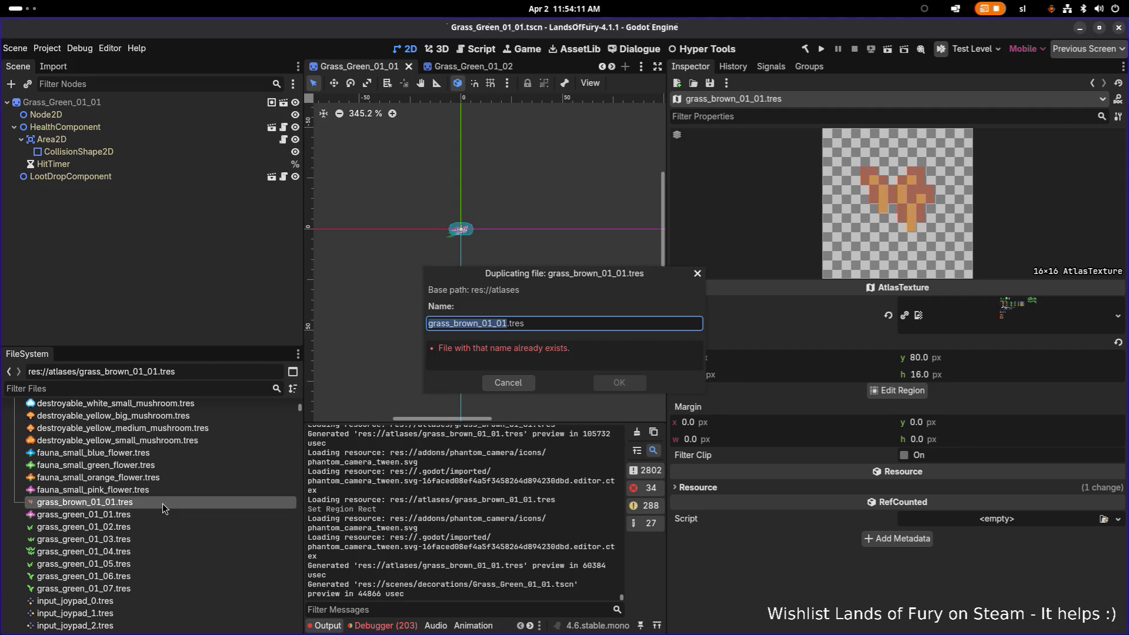
key(Right)
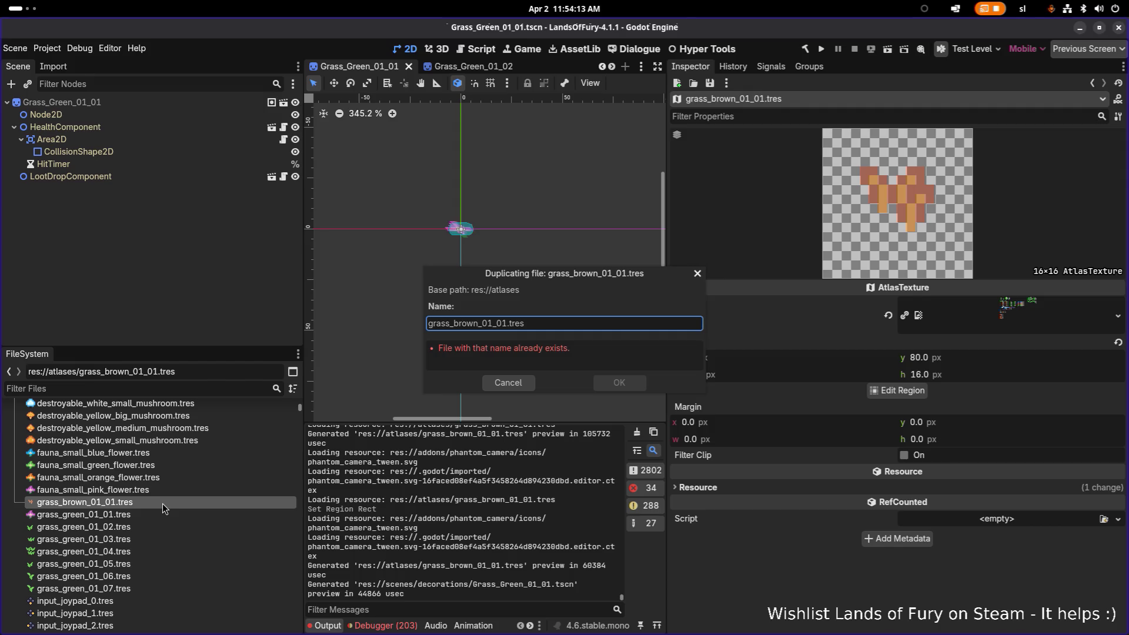
key(Delete)
text(2)
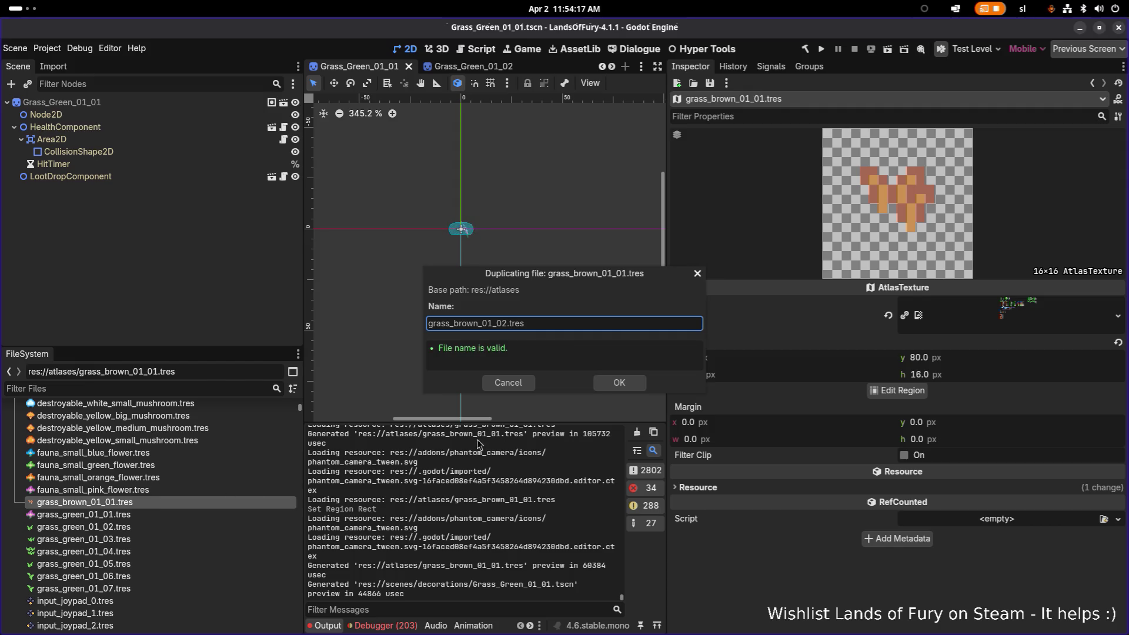
click(625, 383)
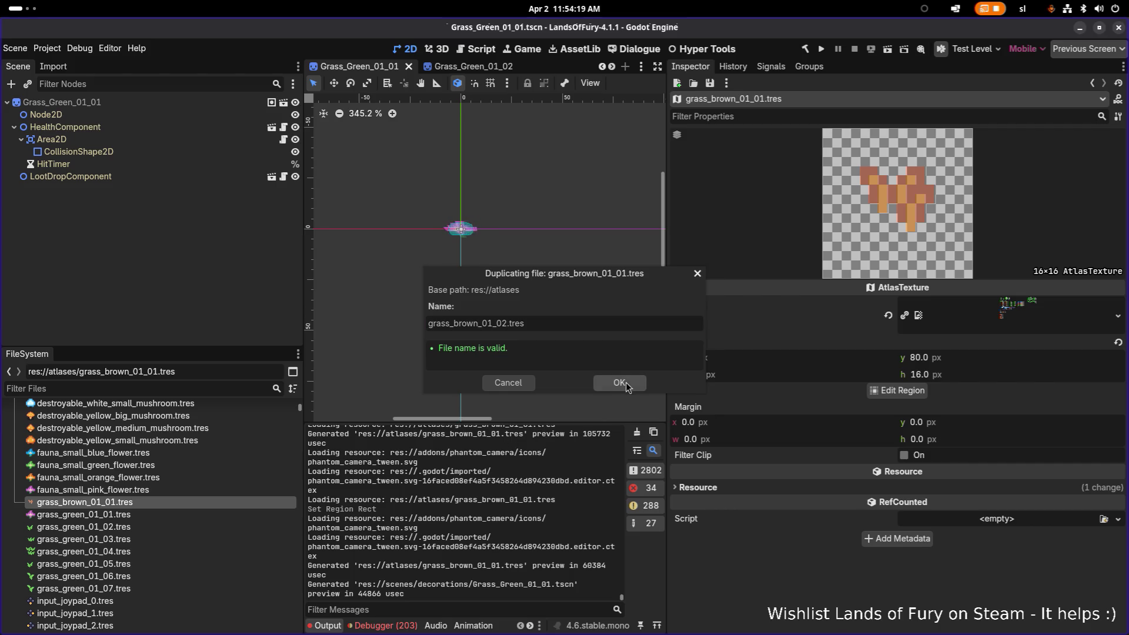
click(162, 515)
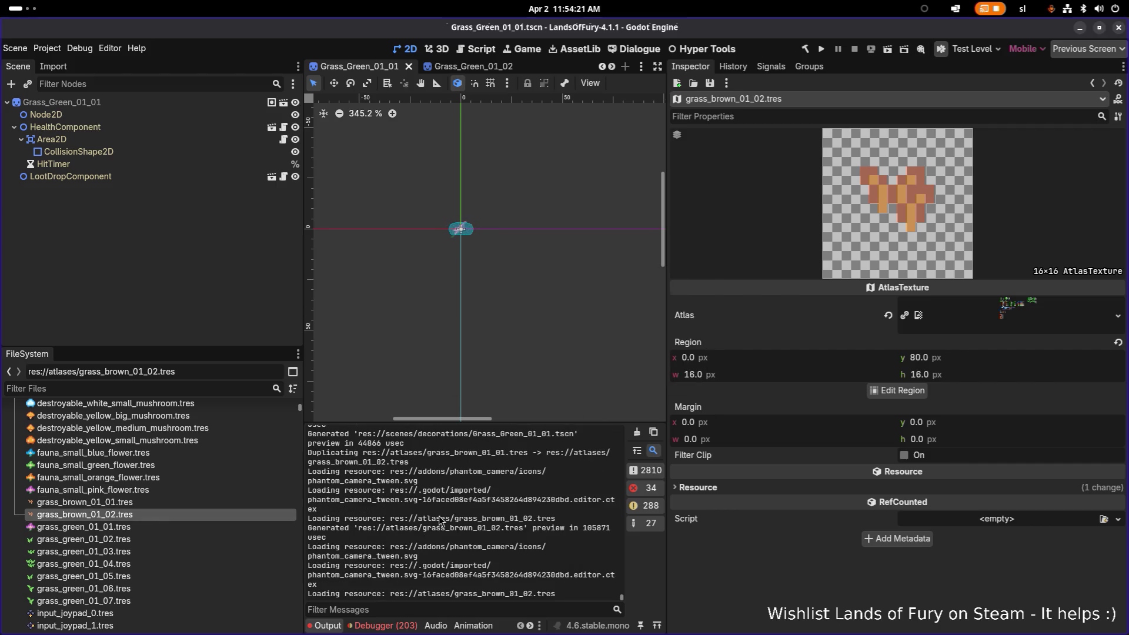
click(896, 390)
scroll(427, 355, up, 5)
click(499, 354)
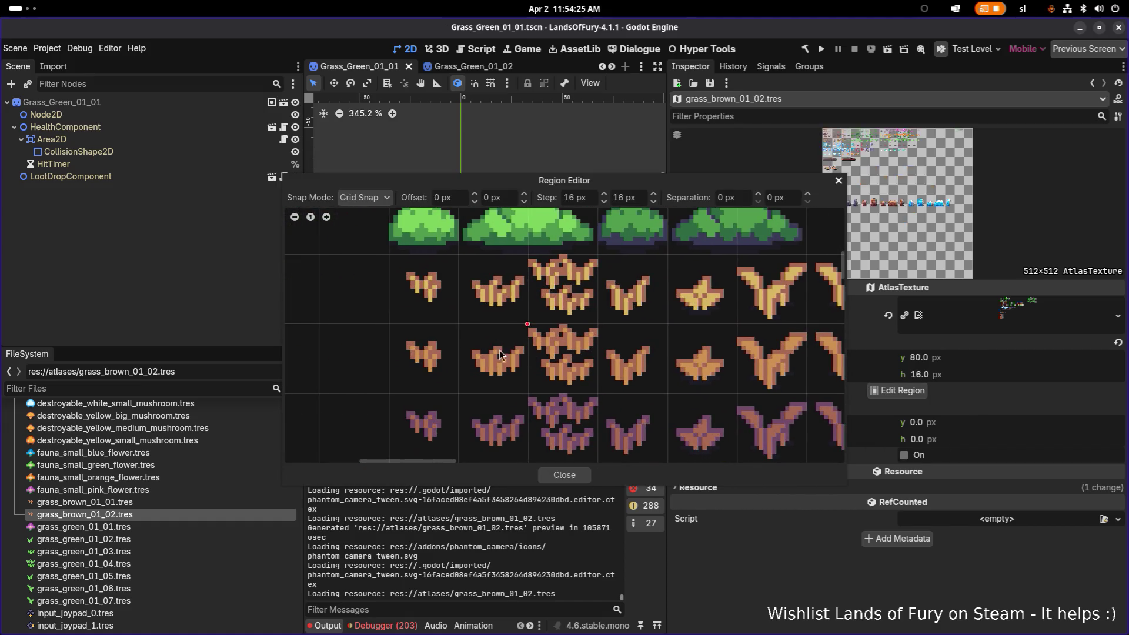
click(499, 355)
click(564, 475)
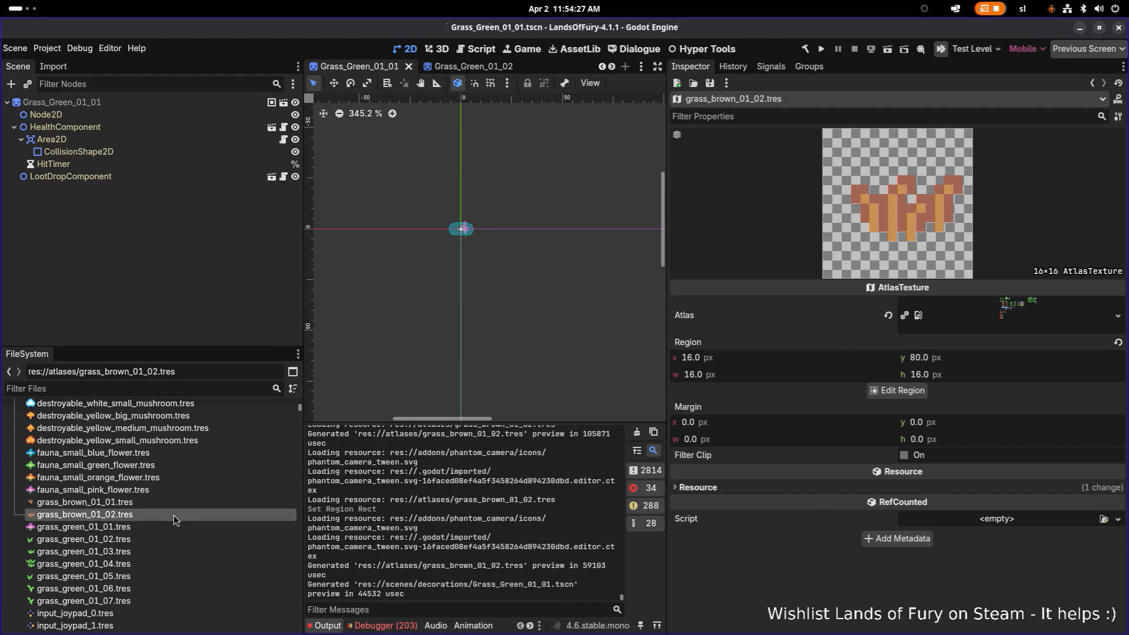
Create grass_brown_01_03.tres from _02 framing the double-grass cell, and save the scene
key(ctrl+d)
key(Right)
key(BackSpace)
text(3)
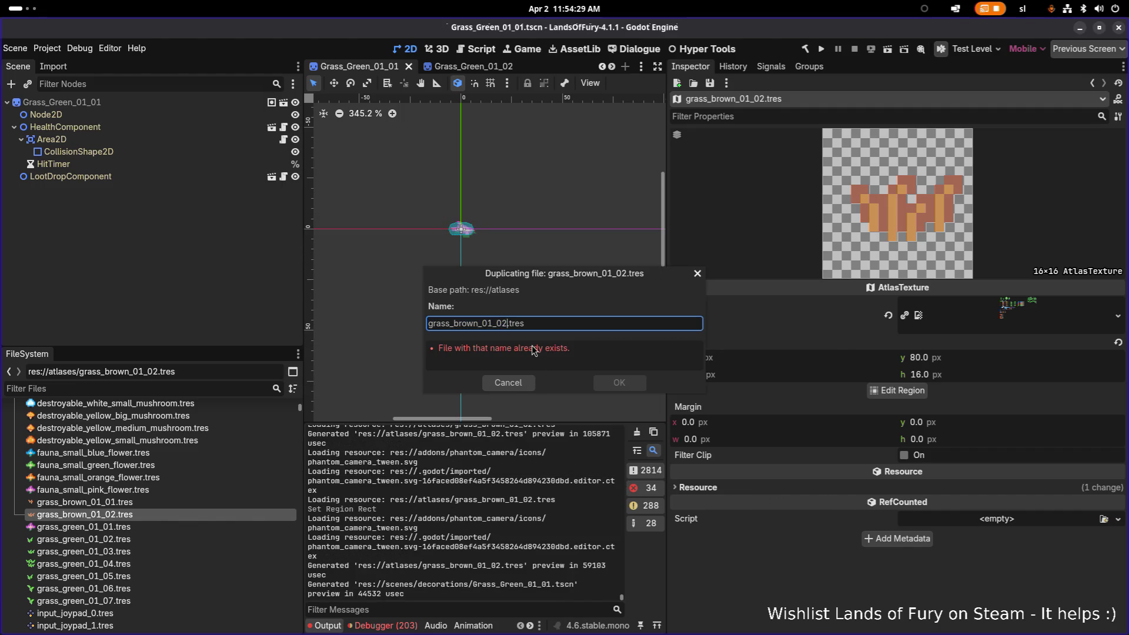
key(Return)
click(888, 392)
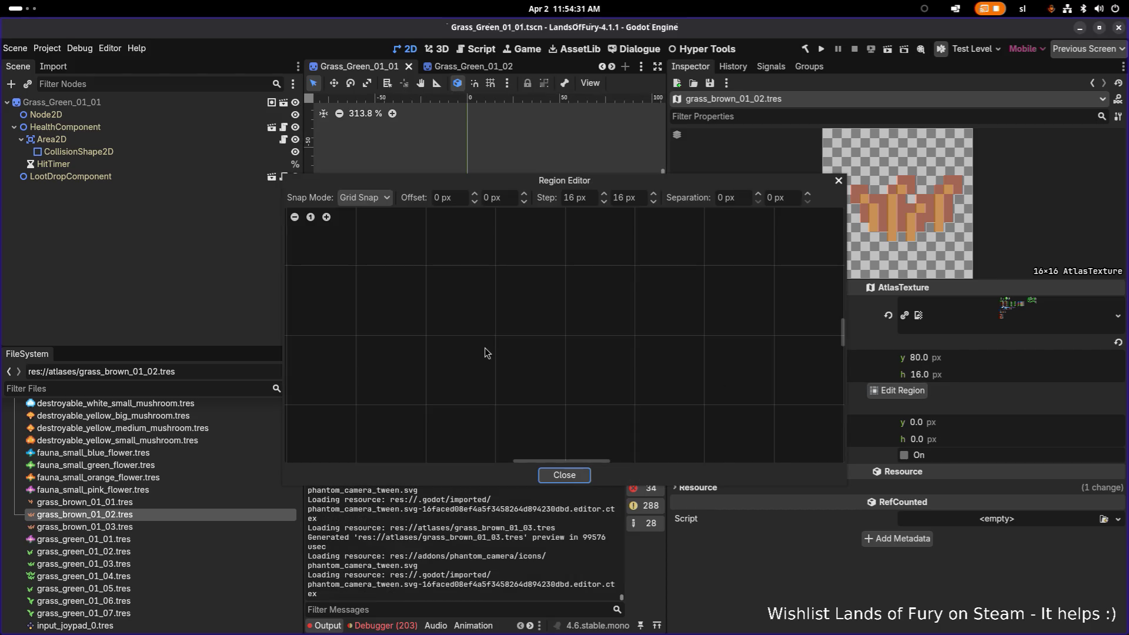
scroll(387, 322, up, 5)
scroll(388, 306, up, 3)
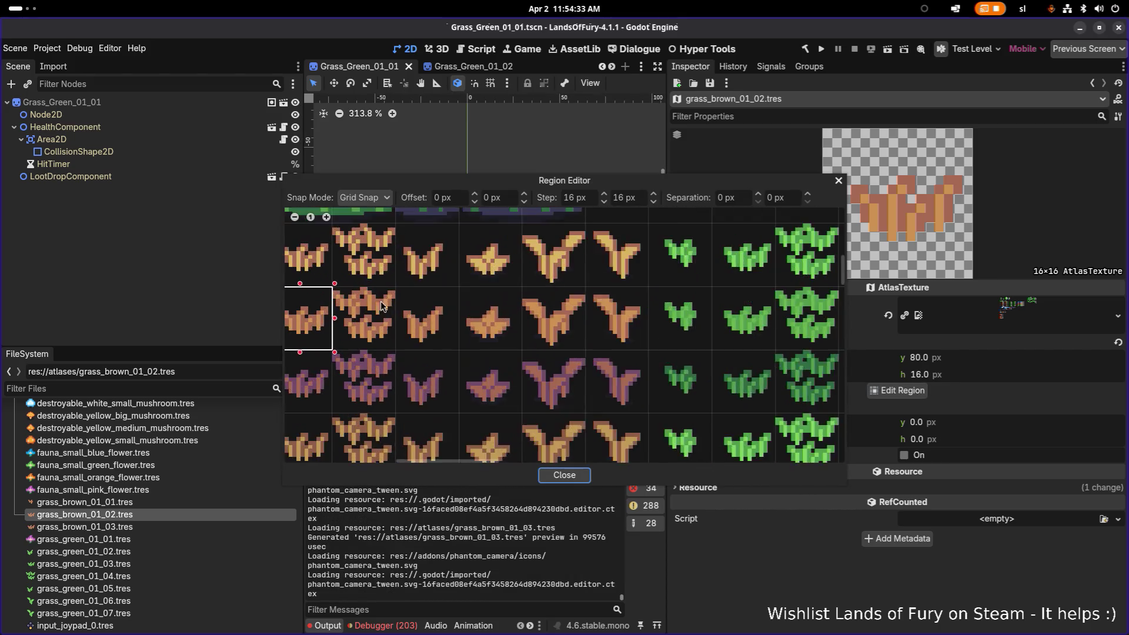
click(364, 319)
click(581, 476)
key(ctrl+s)
Copy _03 to grass_brown_01_04.tres, set its region to the fourth brown grass cell, and save
click(147, 527)
key(ctrl+d)
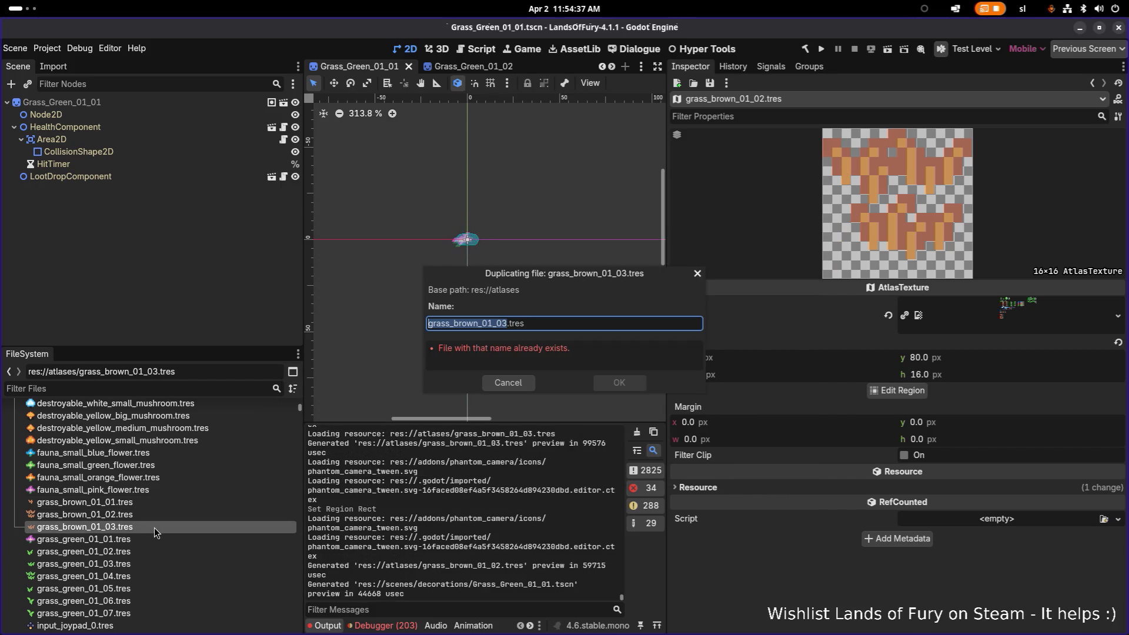
key(Right)
key(BackSpace)
text(4)
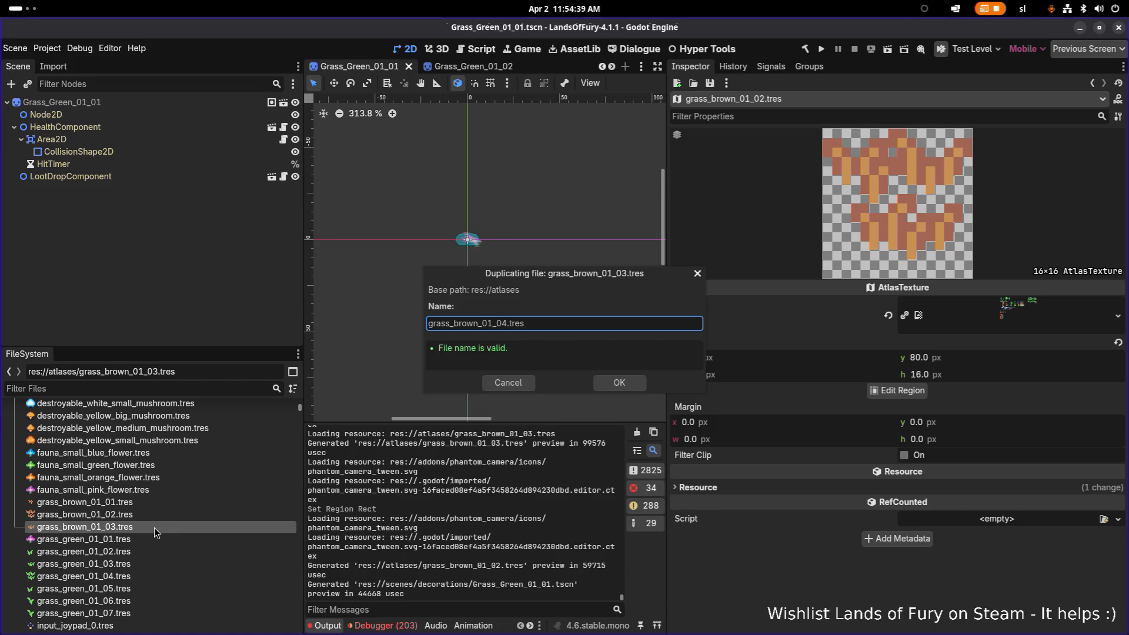
click(606, 386)
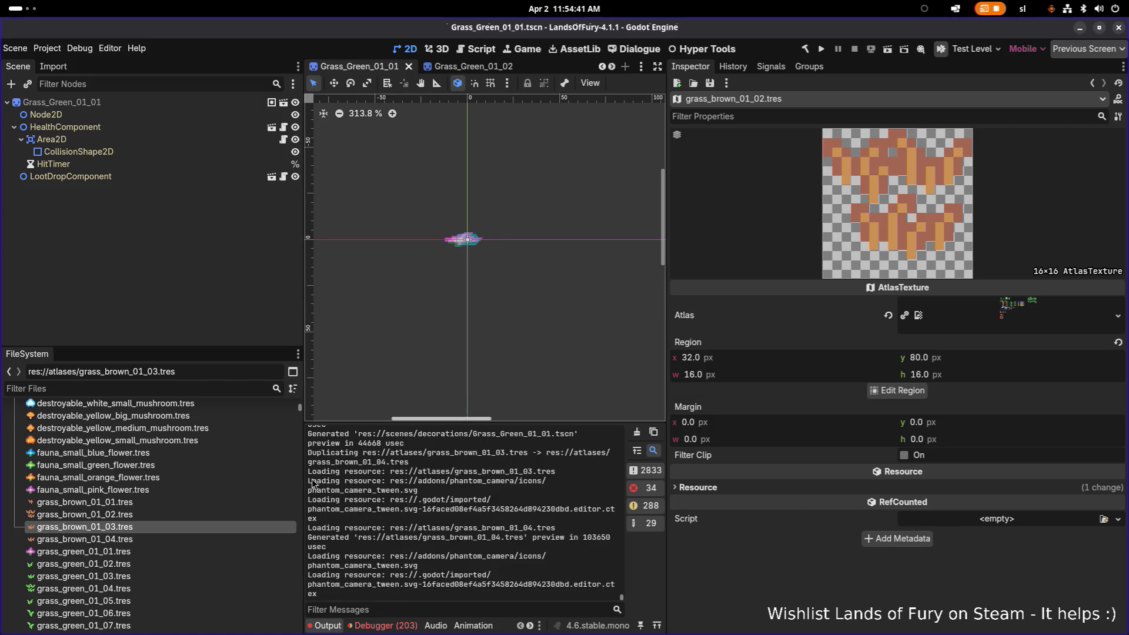
click(167, 538)
click(897, 390)
scroll(458, 335, up, 5)
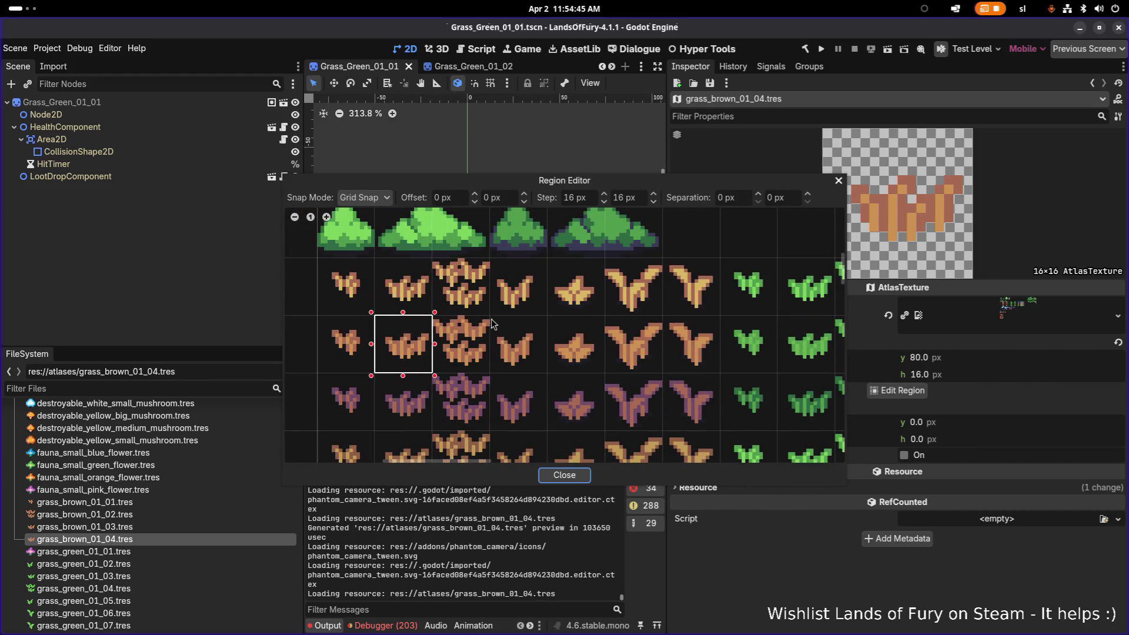
click(491, 319)
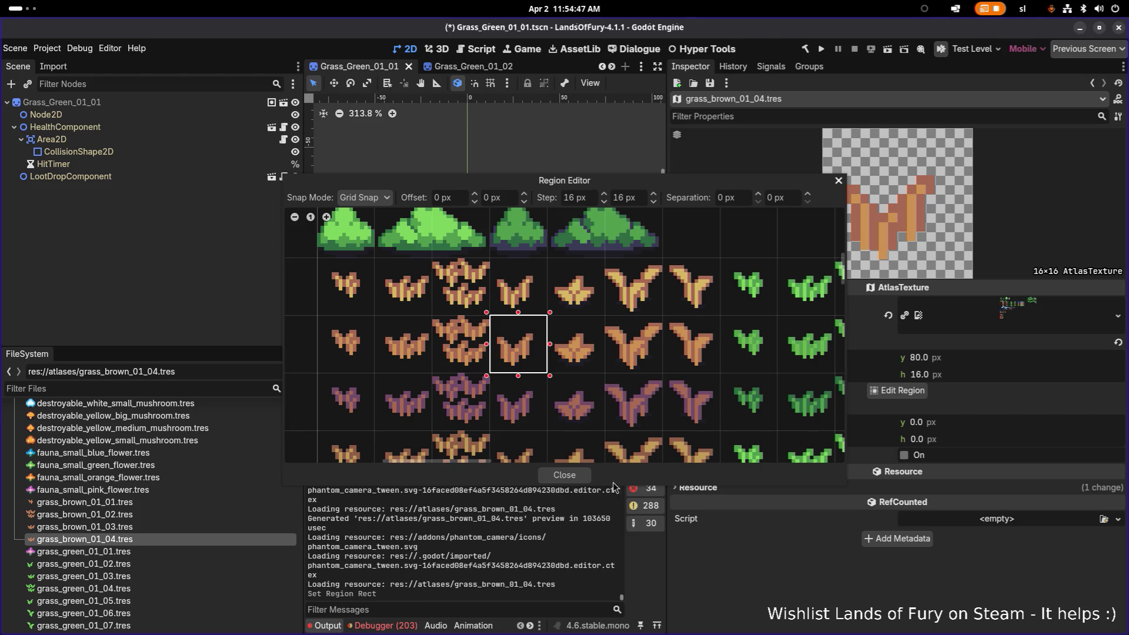
click(578, 478)
key(ctrl+s)
Duplicate grass_brown_01_04.tres as grass_brown_01_05.tres
click(143, 530)
click(149, 539)
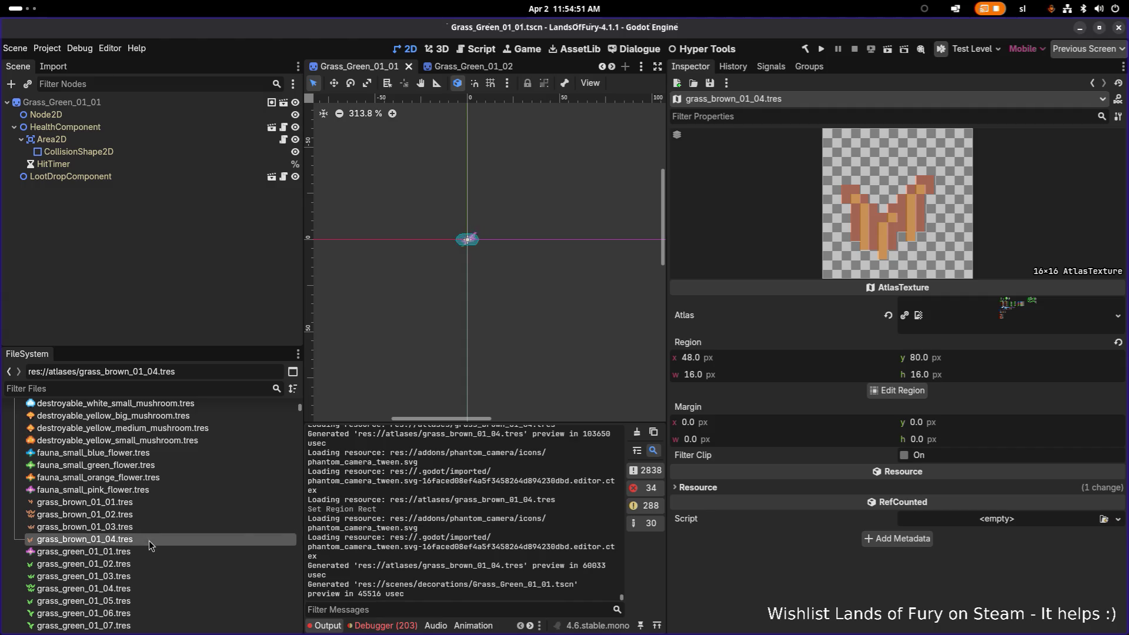
key(ctrl+d)
click(501, 323)
key(Delete)
text(5)
key(Return)
Set grass_brown_01_05's region to the star-shaped brown leaf sprite at x 64, y 80, and save
click(208, 548)
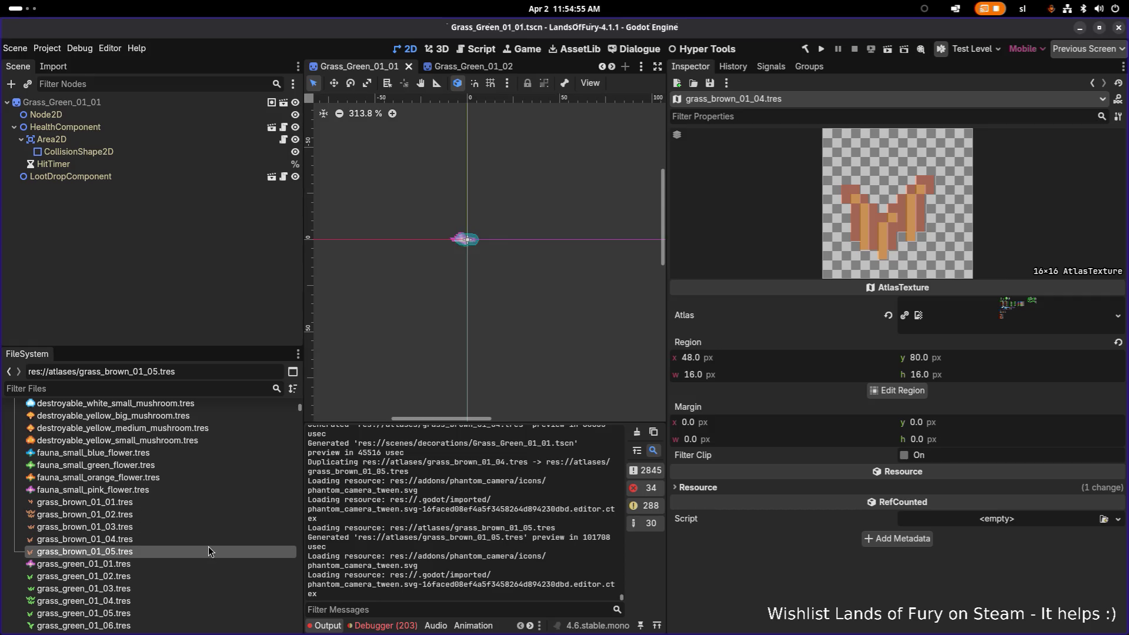
click(898, 391)
scroll(446, 310, up, 8)
scroll(420, 323, up, 2)
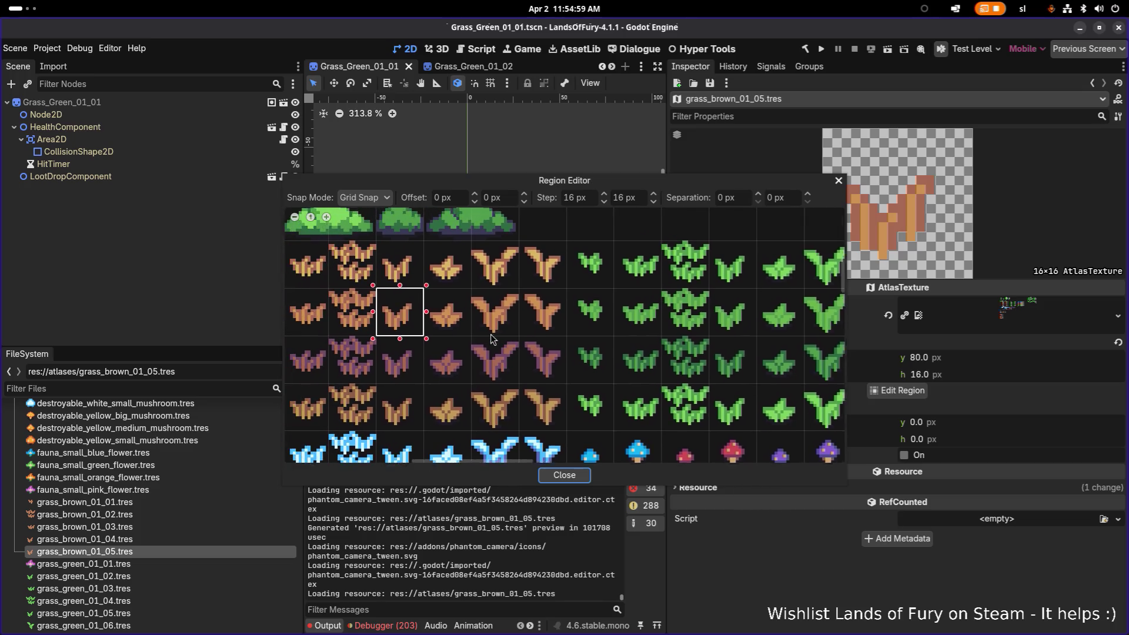
scroll(434, 301, up, 2)
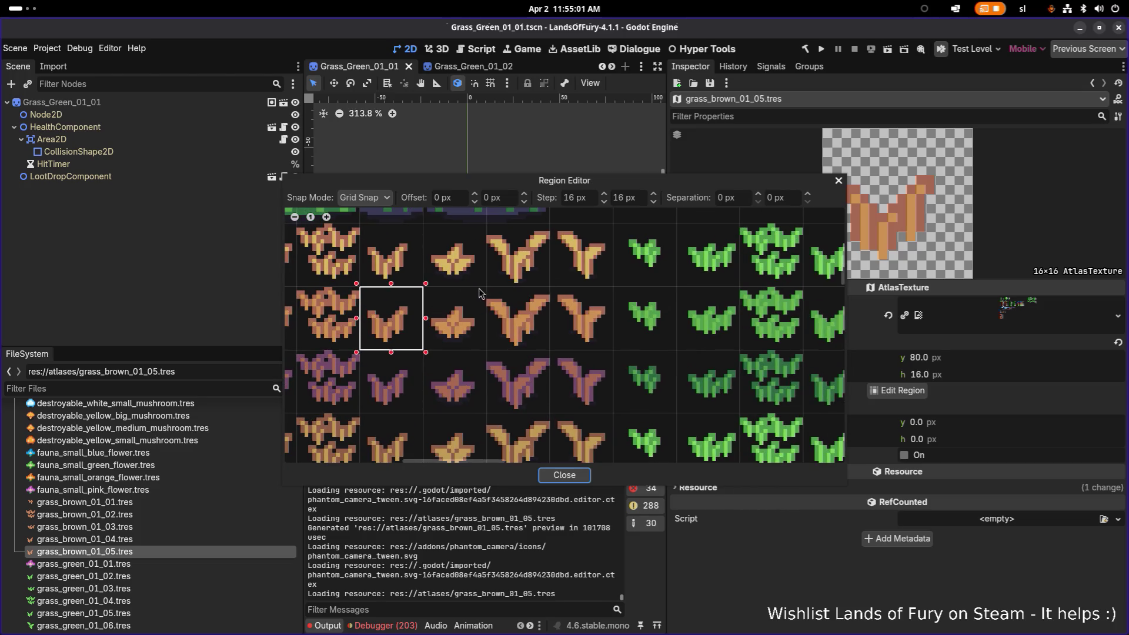
click(424, 329)
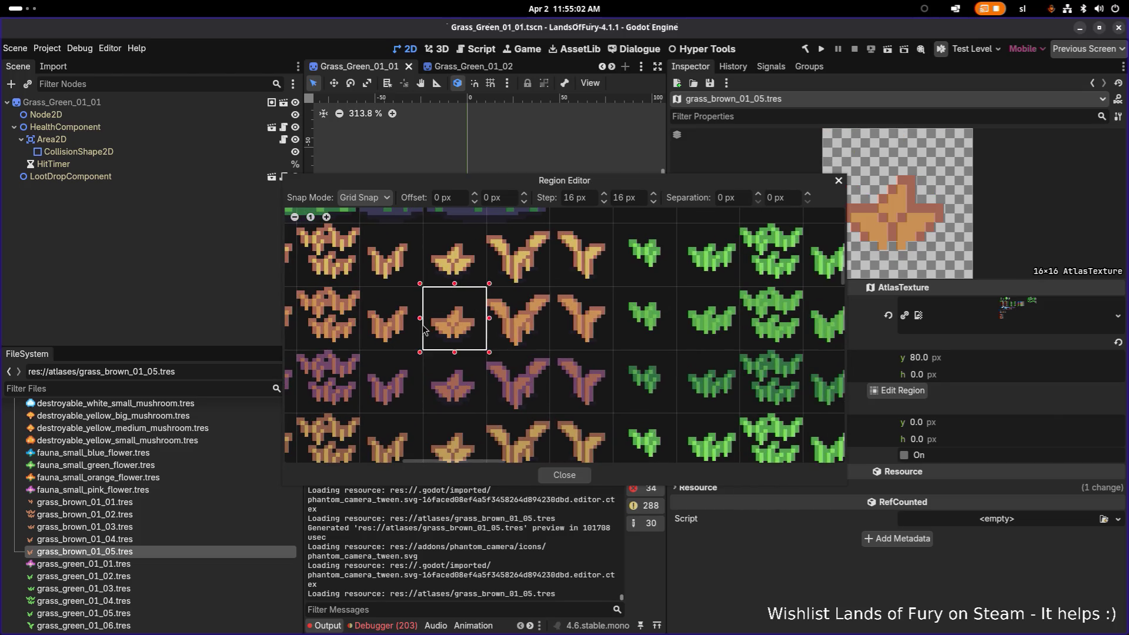
click(565, 475)
key(ctrl+s)
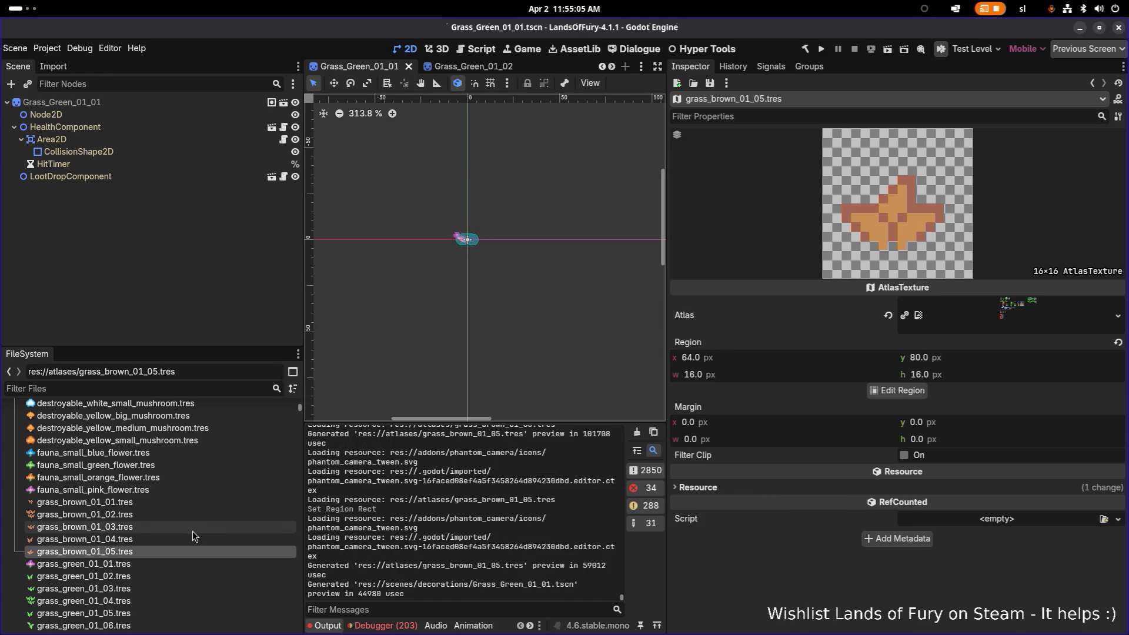
click(184, 540)
click(178, 551)
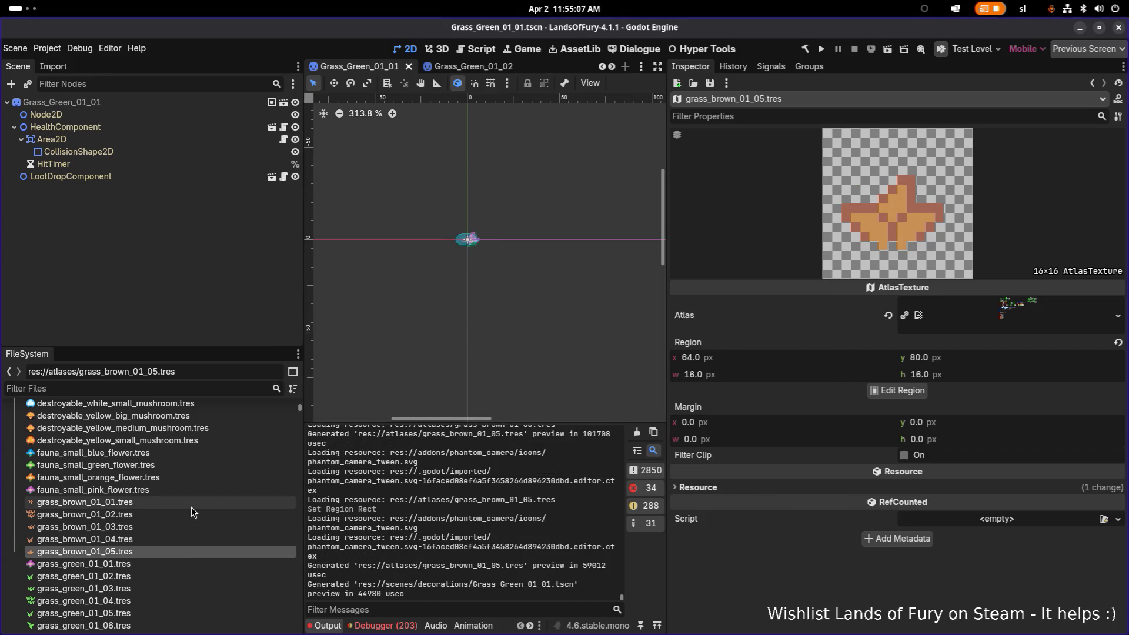
click(192, 505)
scroll(182, 529, down, 1)
click(179, 520)
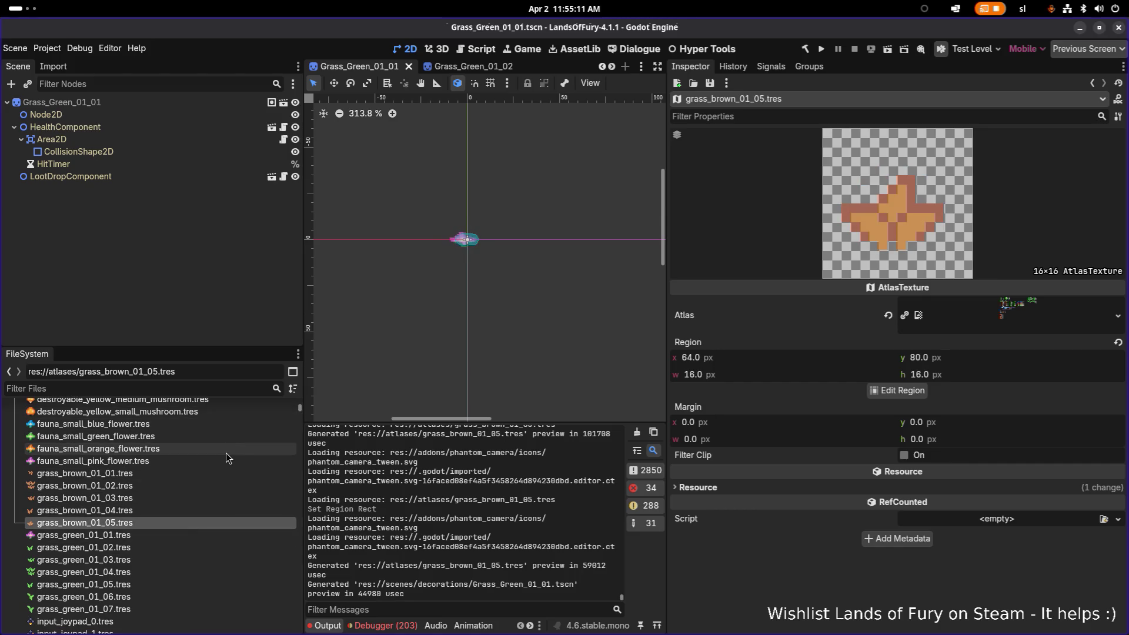
key(alt+Tab)
key(Escape)
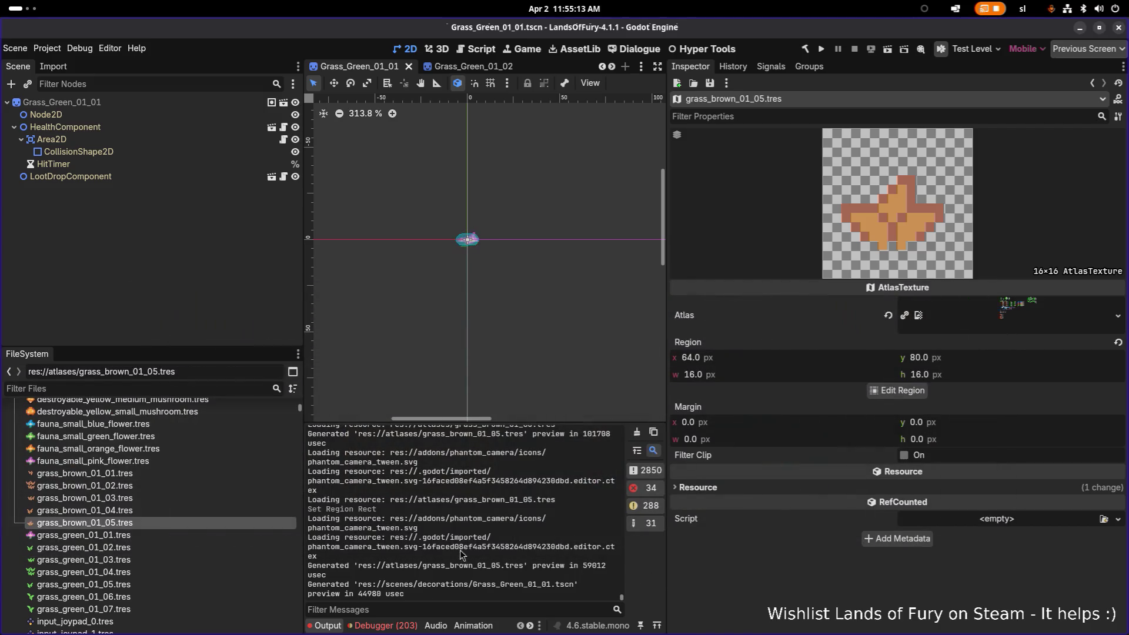
click(132, 472)
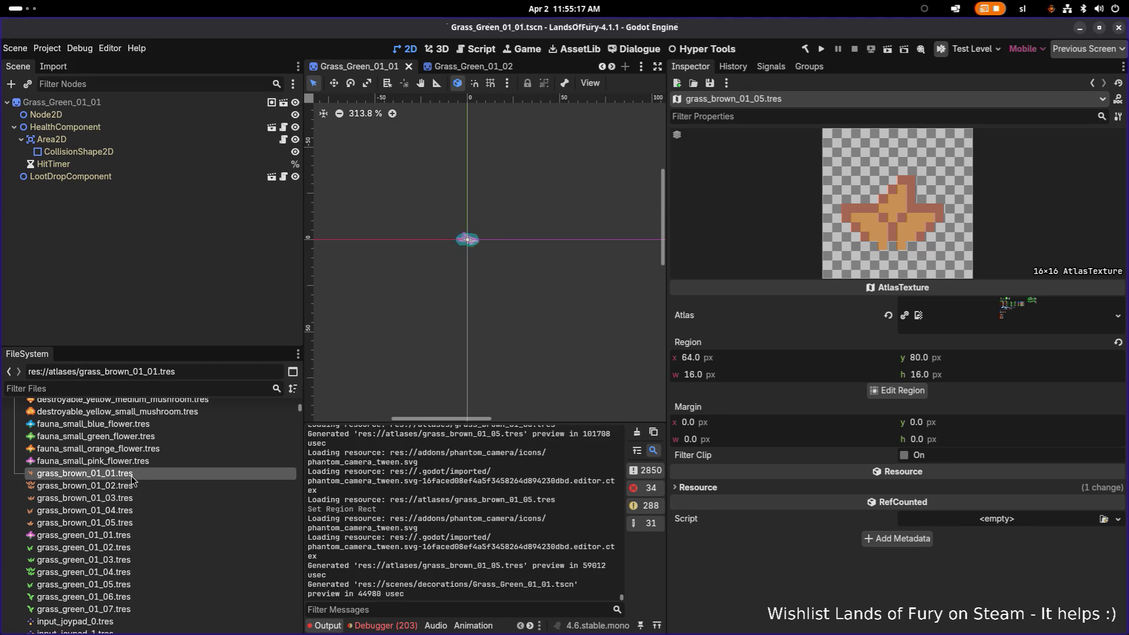
mouse_move(136, 475)
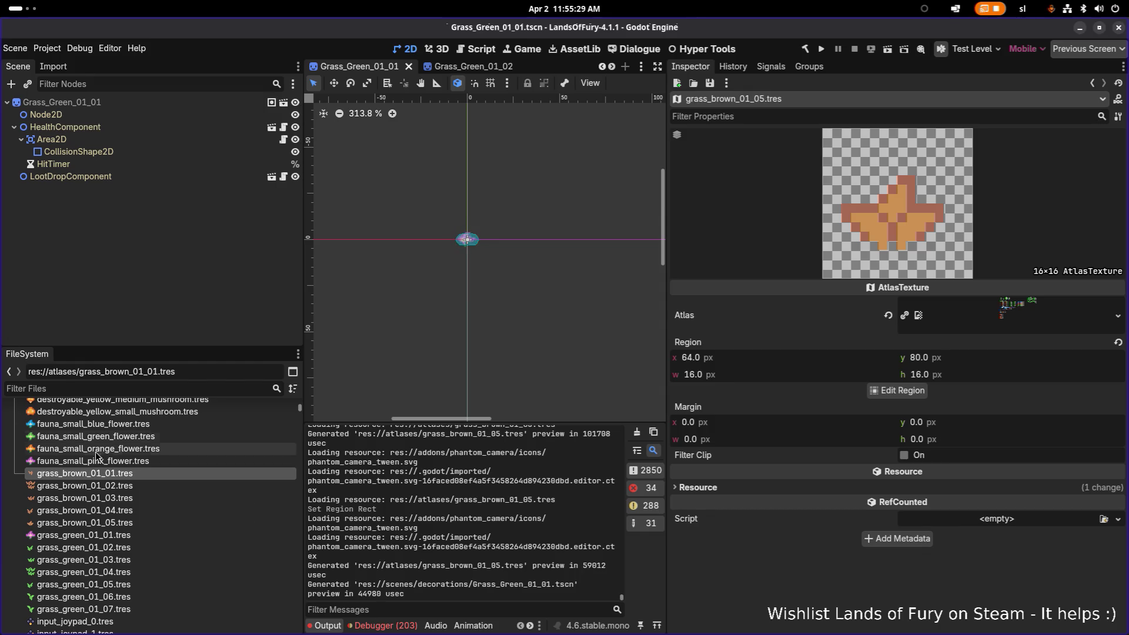
click(125, 462)
Duplicate grass_brown_01_01.tres as small_rocks_01_01.tres
click(129, 474)
key(ctrl+d)
key(Right)
key(Left)
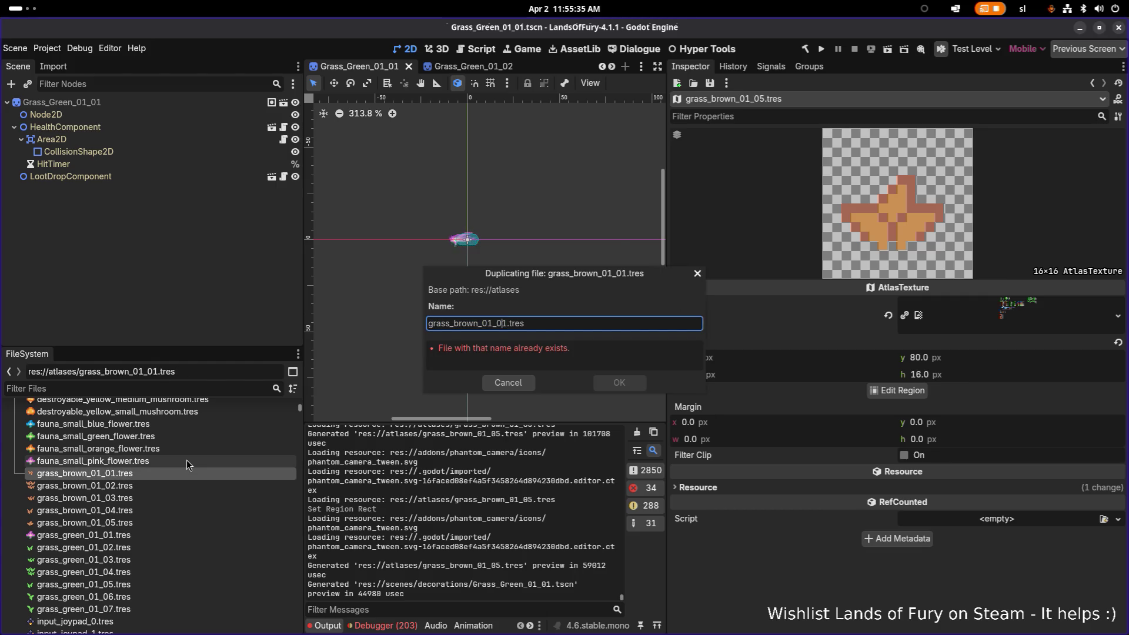
key(shift+Home)
text(small)
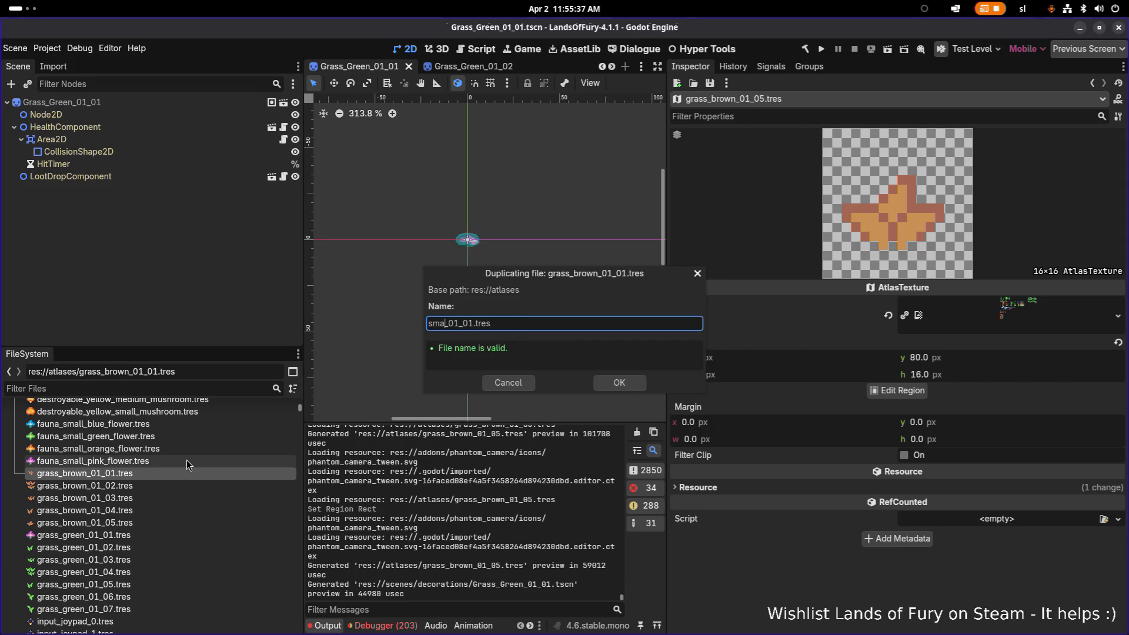
text(_ro)
text(cks)
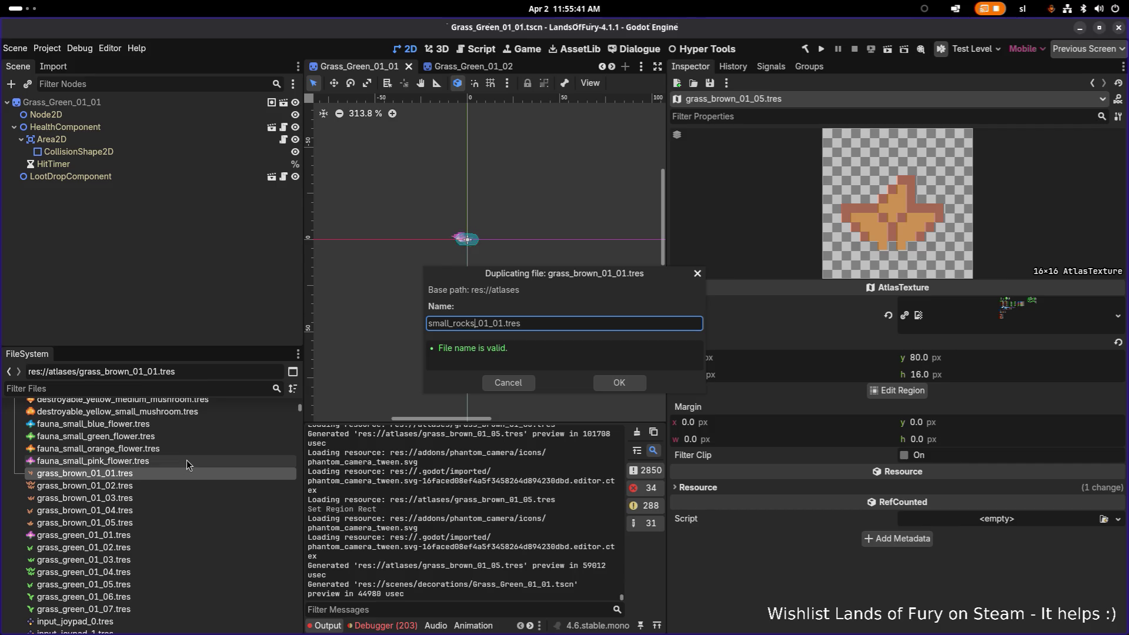
key(Return)
Filter FileSystem by 'small_r' and set small_rocks_01_01's region to the flat brown rock tile at x 224, y 128
scroll(176, 470, down, 15)
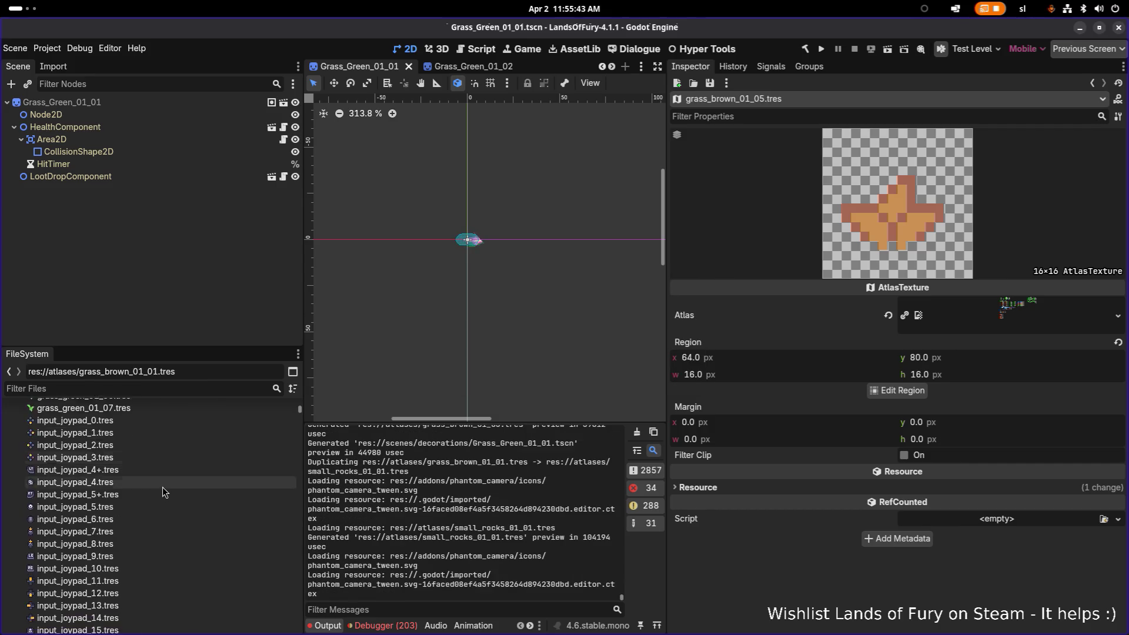
text(small_r)
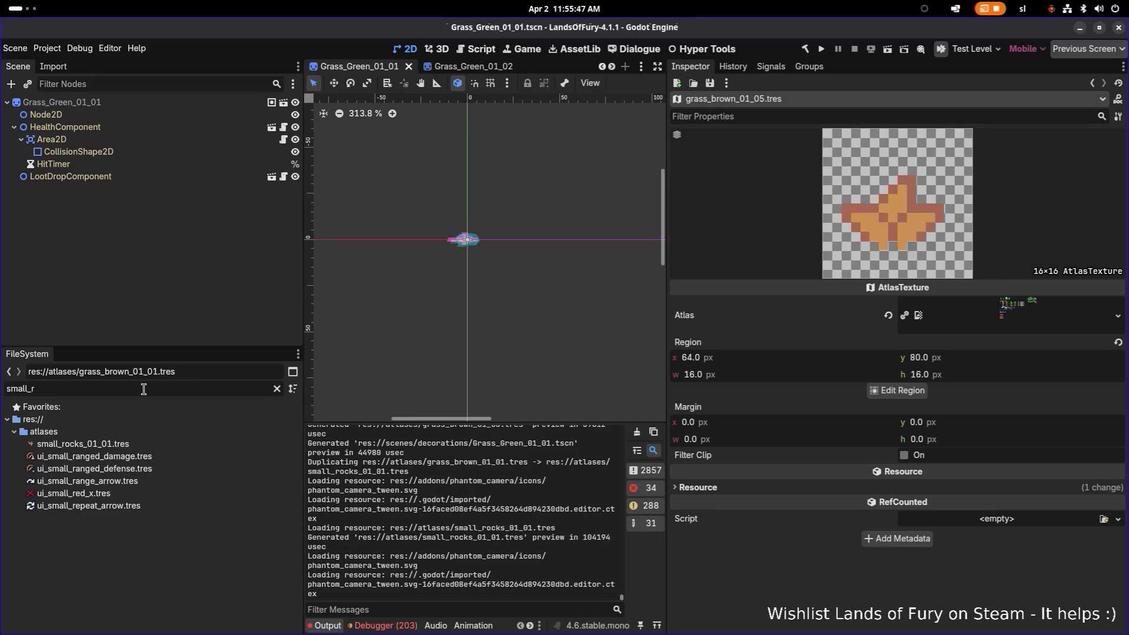
click(130, 446)
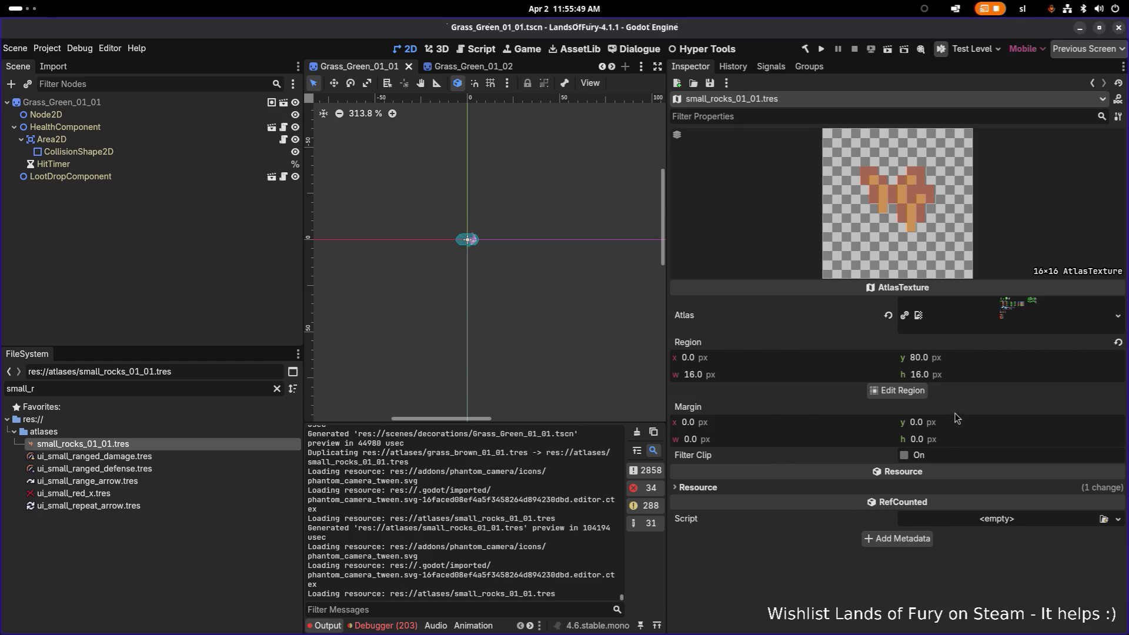
click(897, 391)
scroll(541, 373, up, 6)
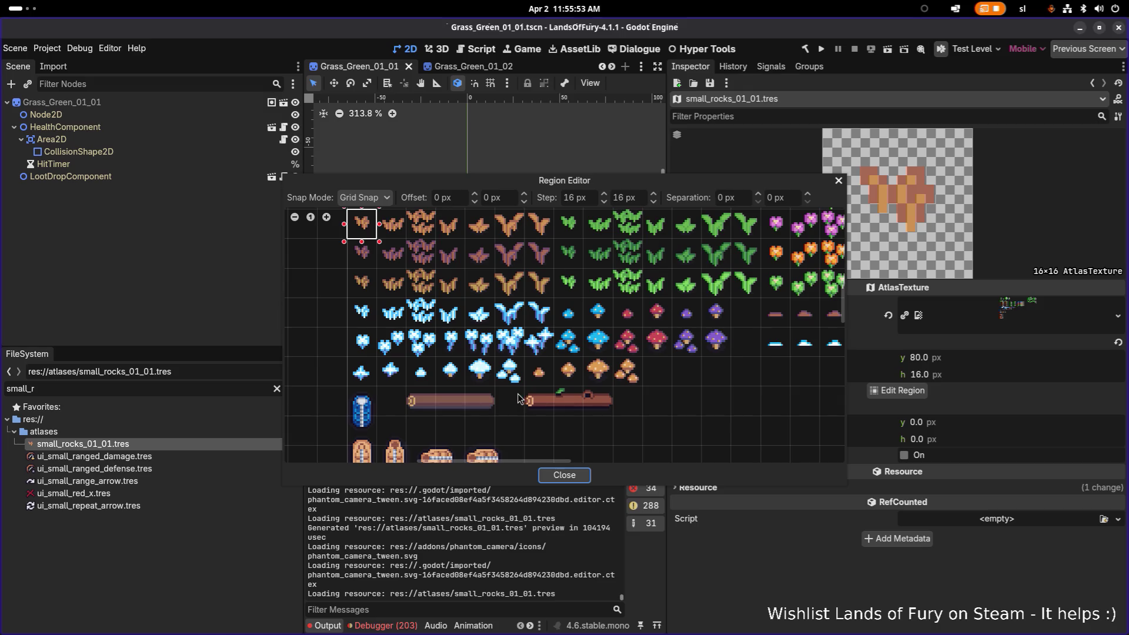
scroll(519, 399, up, 5)
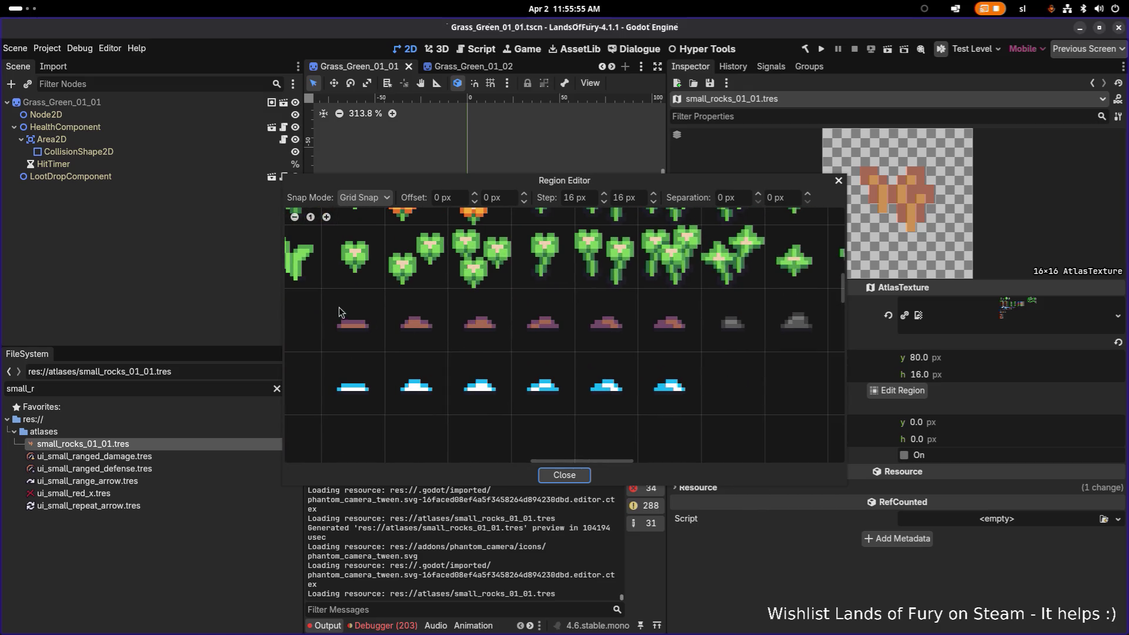
click(340, 312)
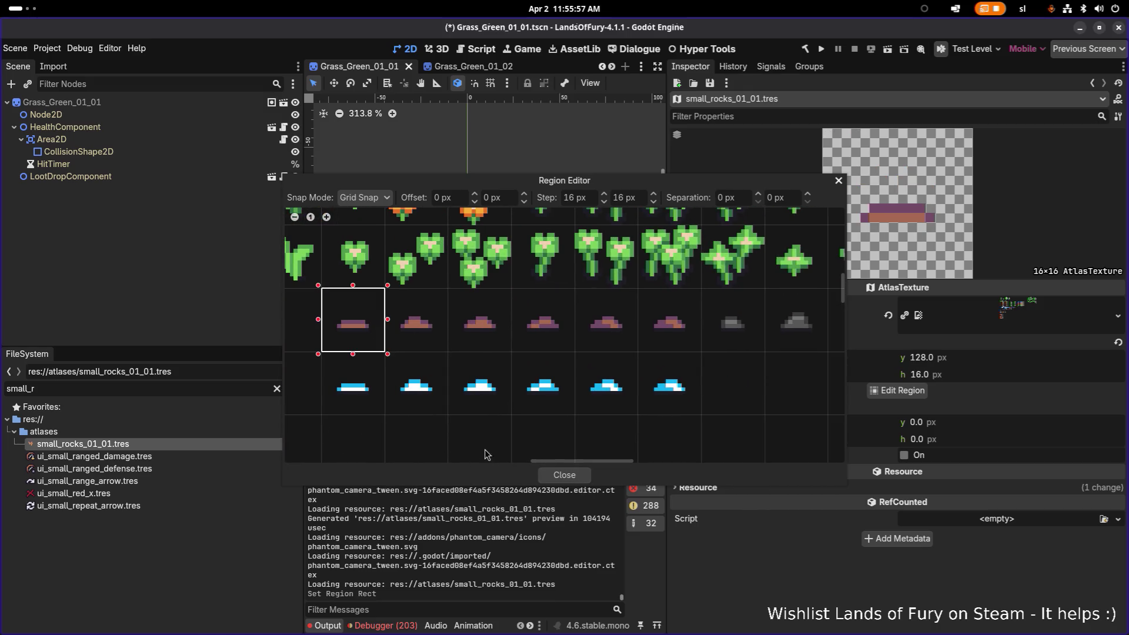
click(565, 474)
click(141, 441)
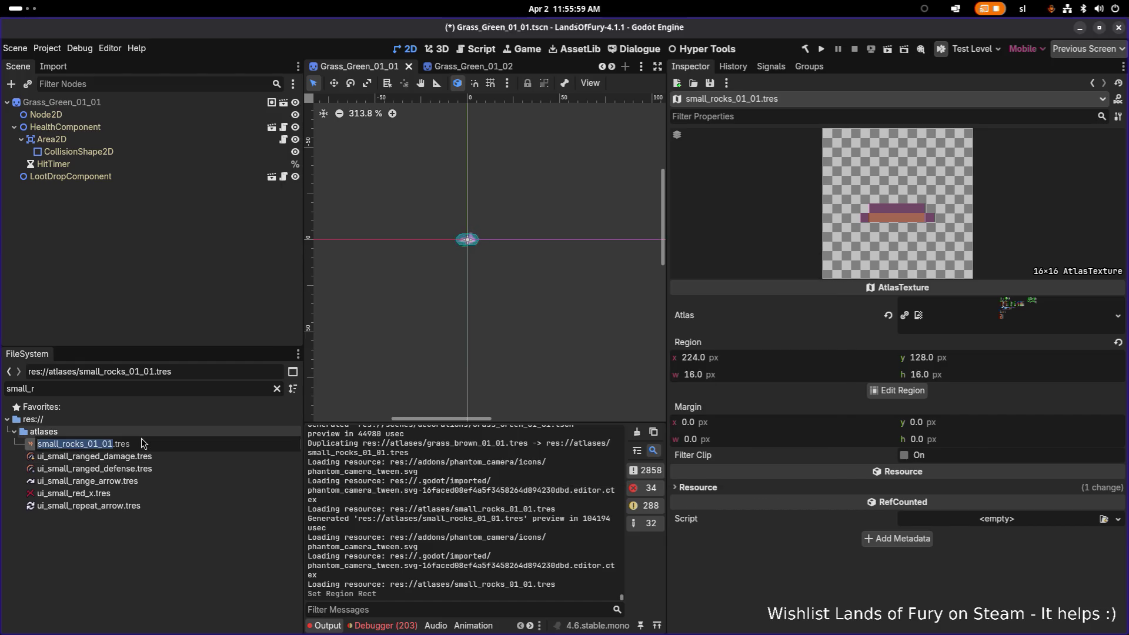
Rename the rock texture to small_brown_rocks_01_01.tres and filter FileSystem by 'rocks'
key(Right)
key(Left)
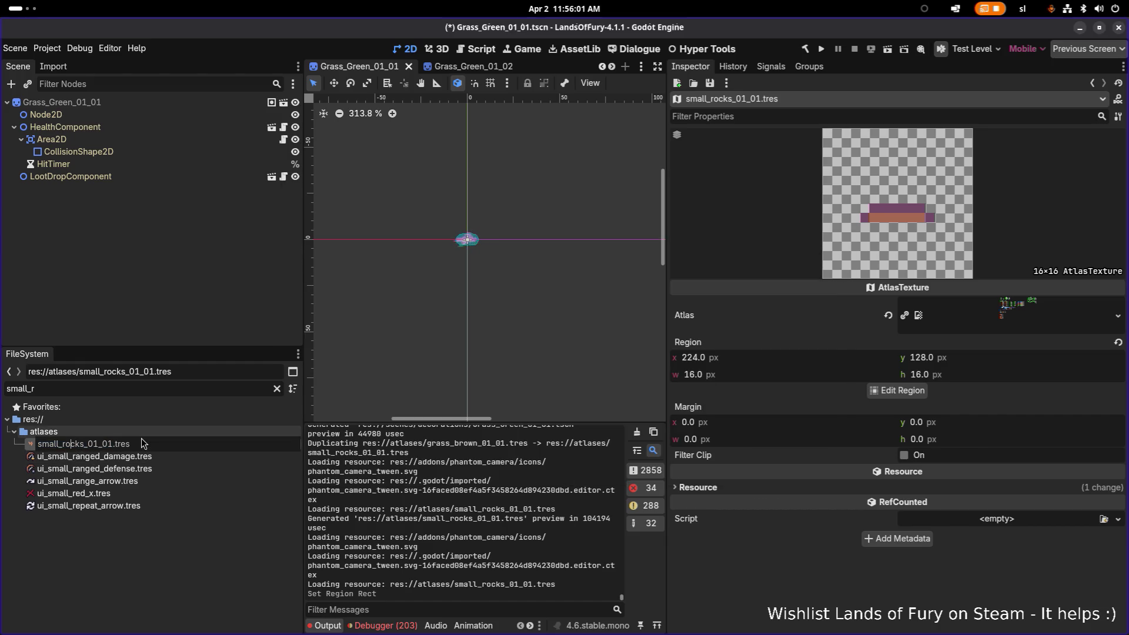
text(br)
text(own_)
key(Return)
key(ctrl+a)
text(rocks)
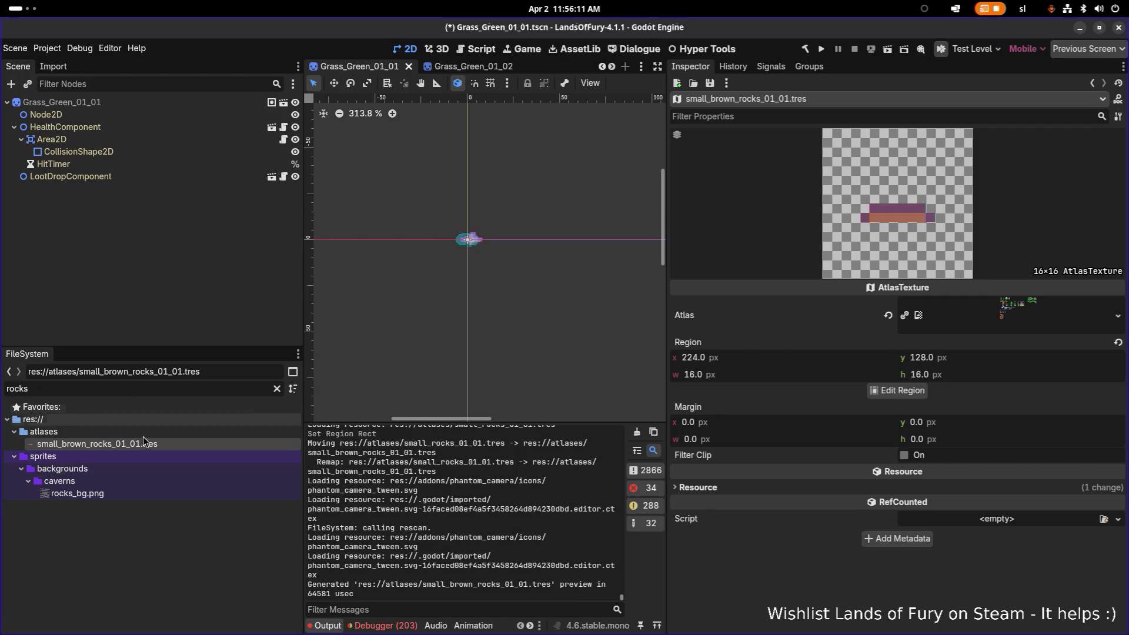
click(149, 445)
Shorten the name to small_brown_rocks_01.tres, then duplicate it
key(ctrl+d)
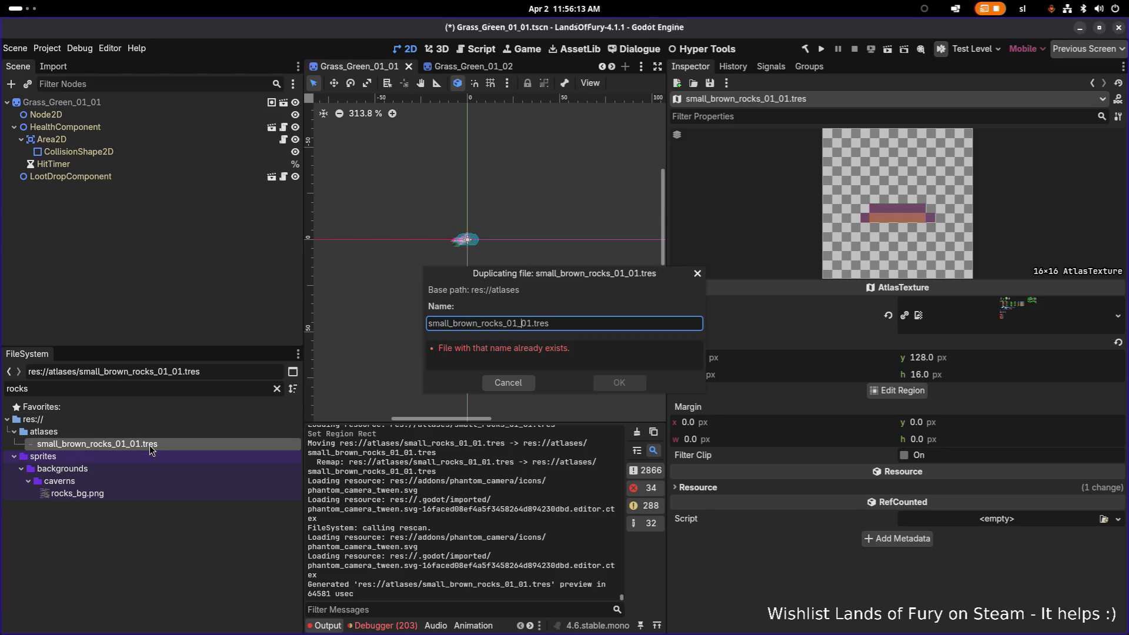
key(Escape)
key(F2)
key(Left)
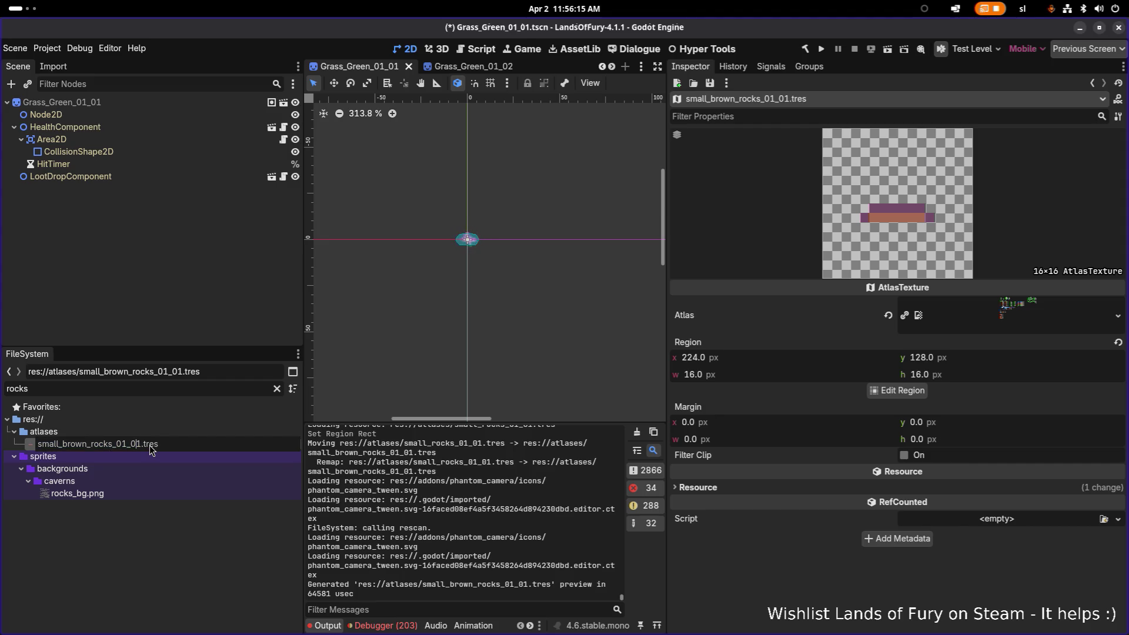
key(BackSpace)
key(Return)
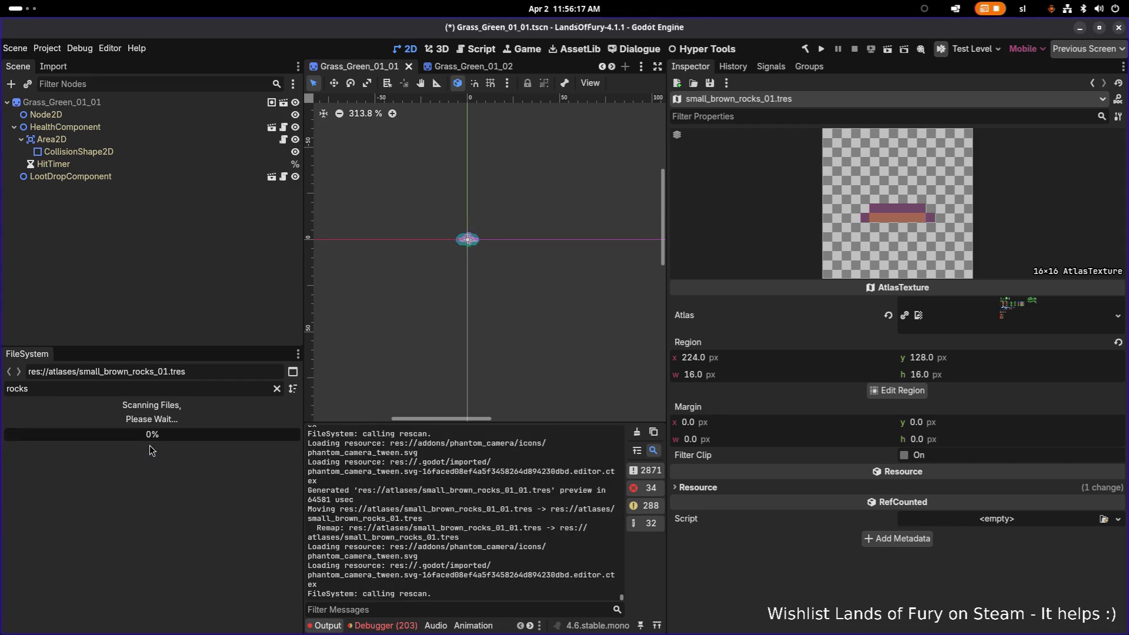
key(ctrl+d)
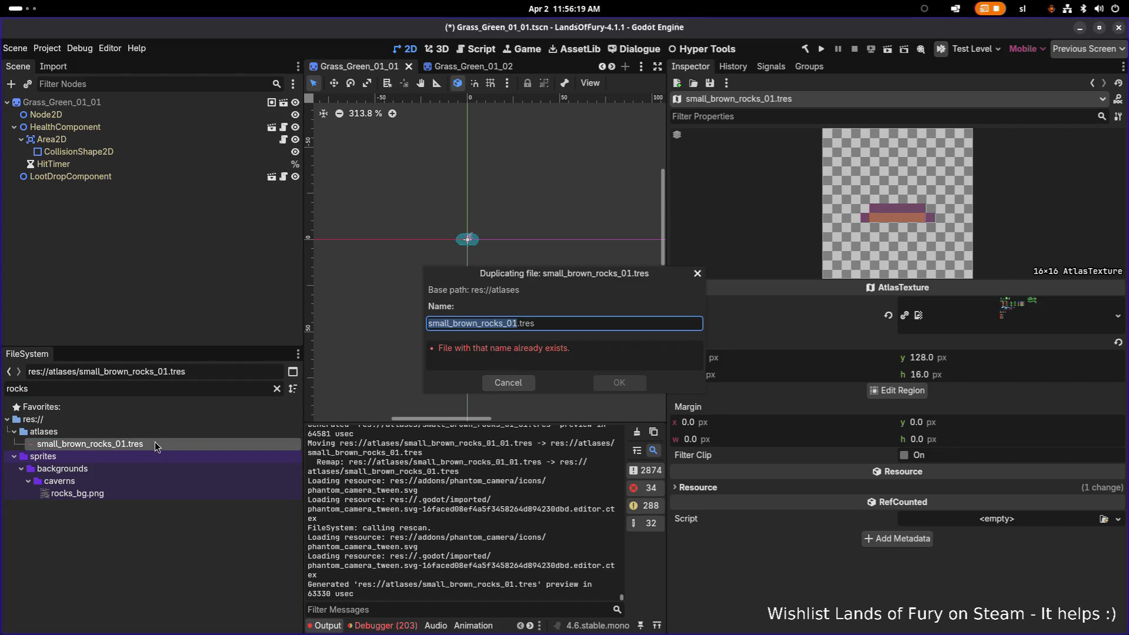
Name the copy small_brown_rocks_02.tres, shift its region one tile right to the next rock, and save
key(Right)
key(BackSpace)
text(2)
key(Return)
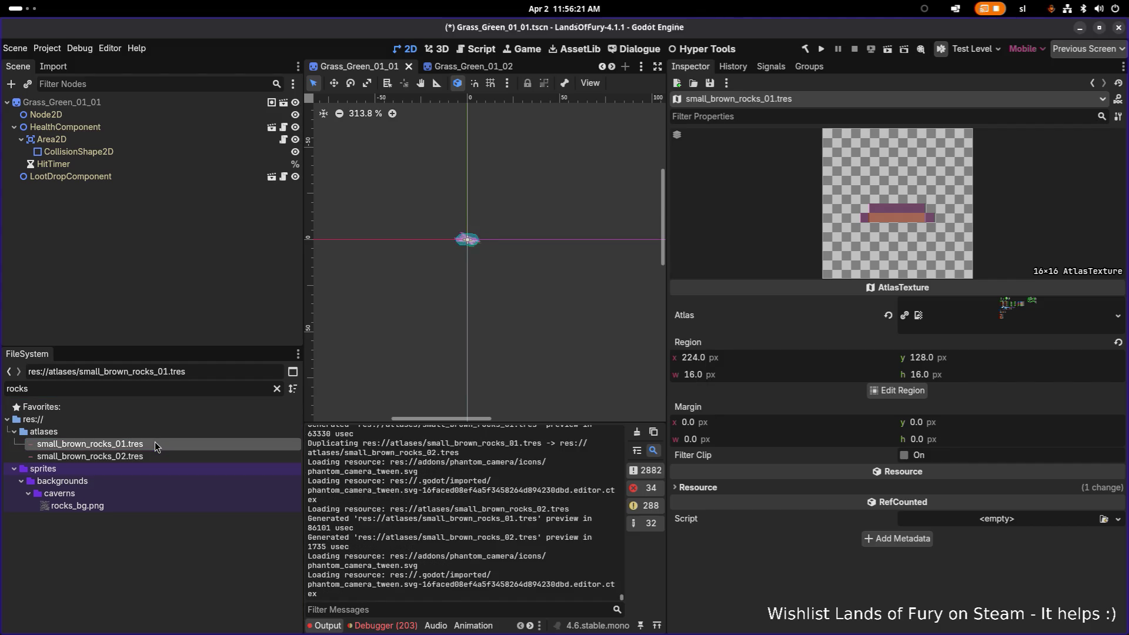
click(164, 456)
click(892, 392)
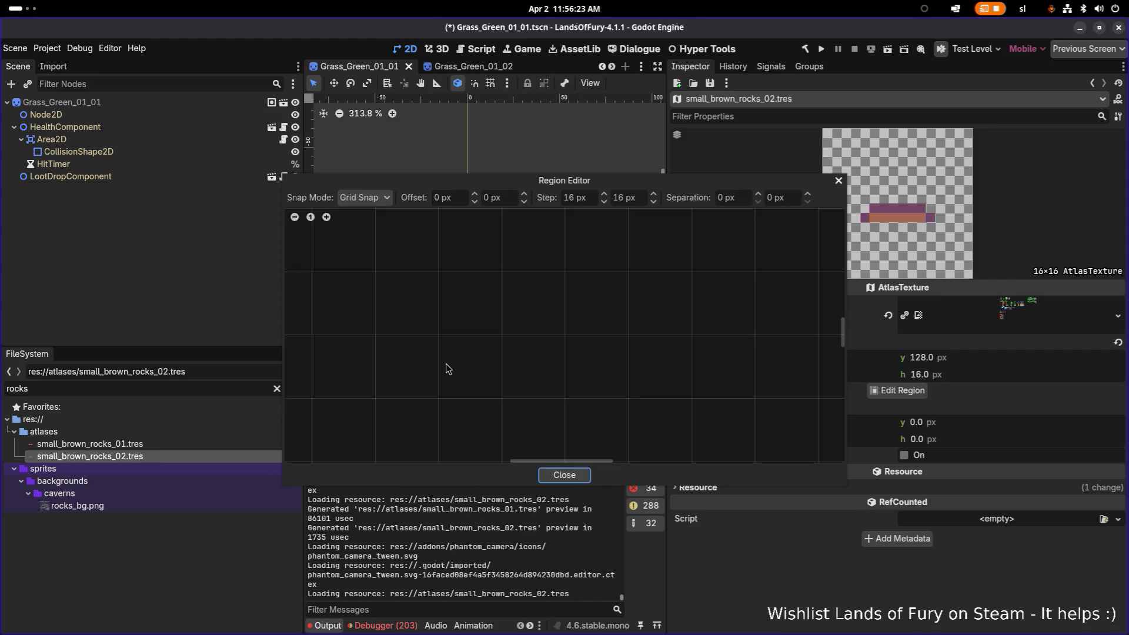
scroll(441, 353, up, 5)
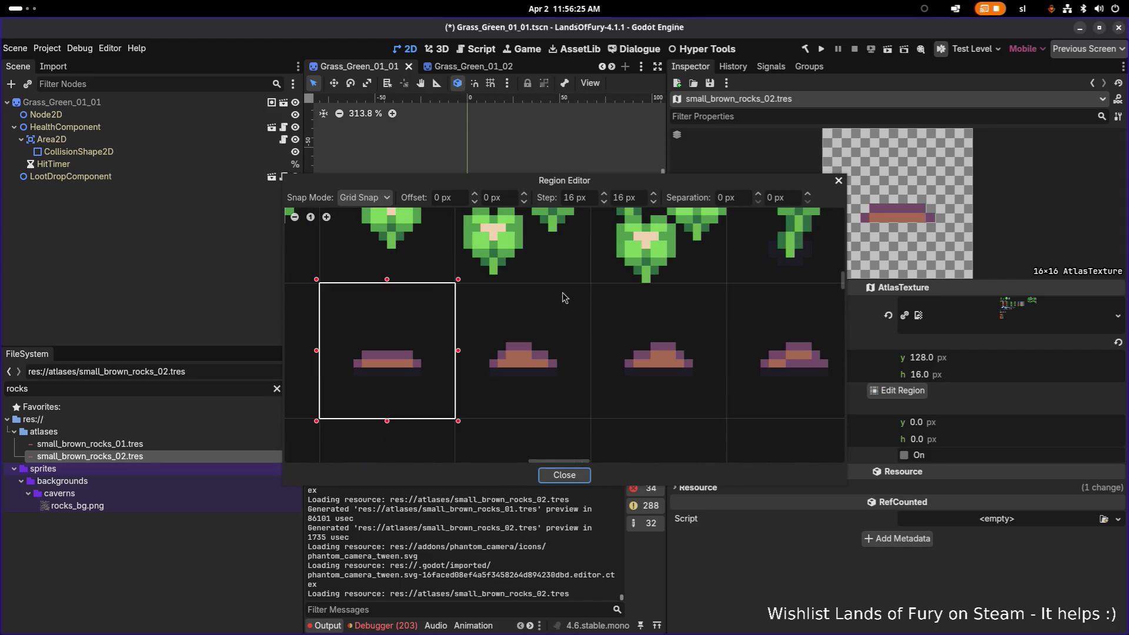
drag(562, 297, 472, 391)
click(547, 474)
key(ctrl+s)
Duplicate small_brown_rocks_02.tres as small_brown_rocks_03.tres and save the scene
click(182, 457)
key(ctrl+d)
key(BackSpace)
text(3)
key(Return)
click(182, 467)
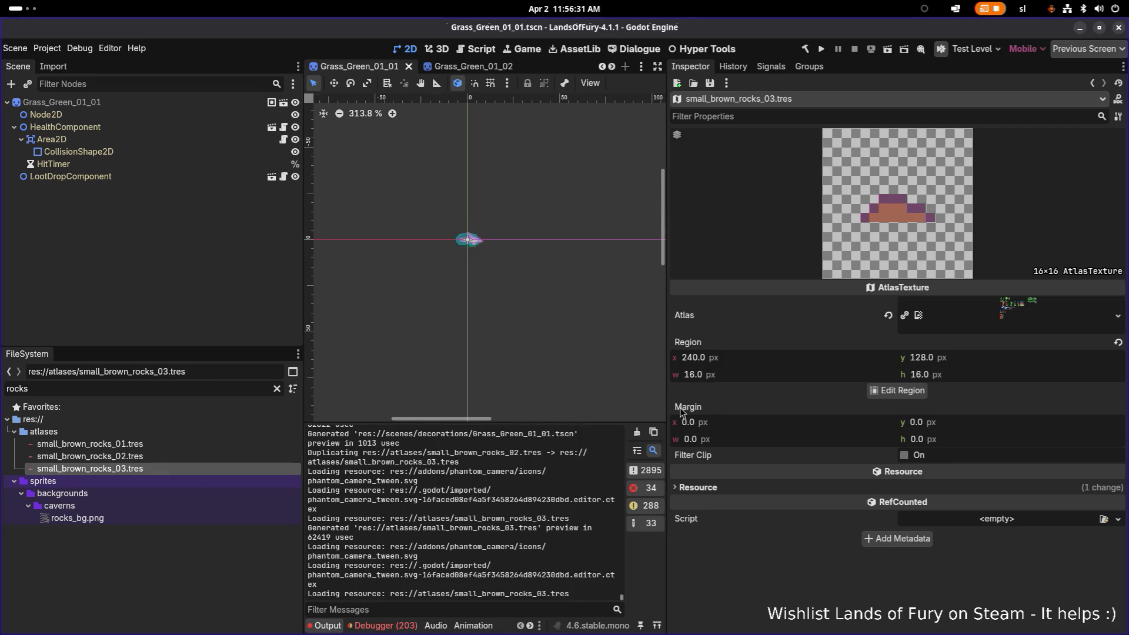
click(898, 390)
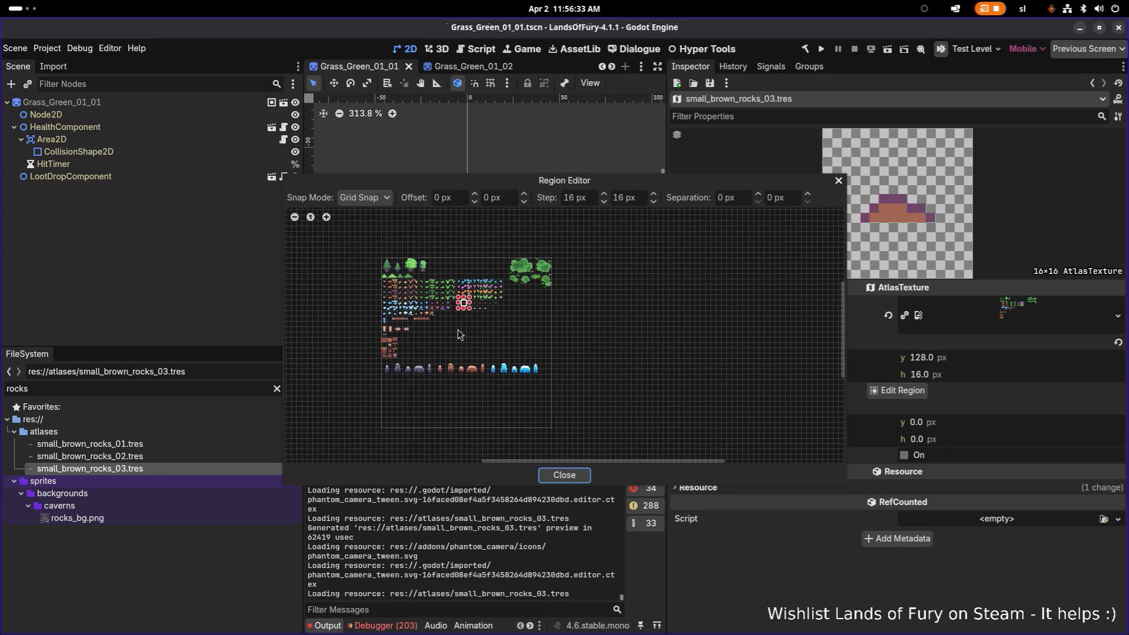
click(564, 475)
key(ctrl+s)
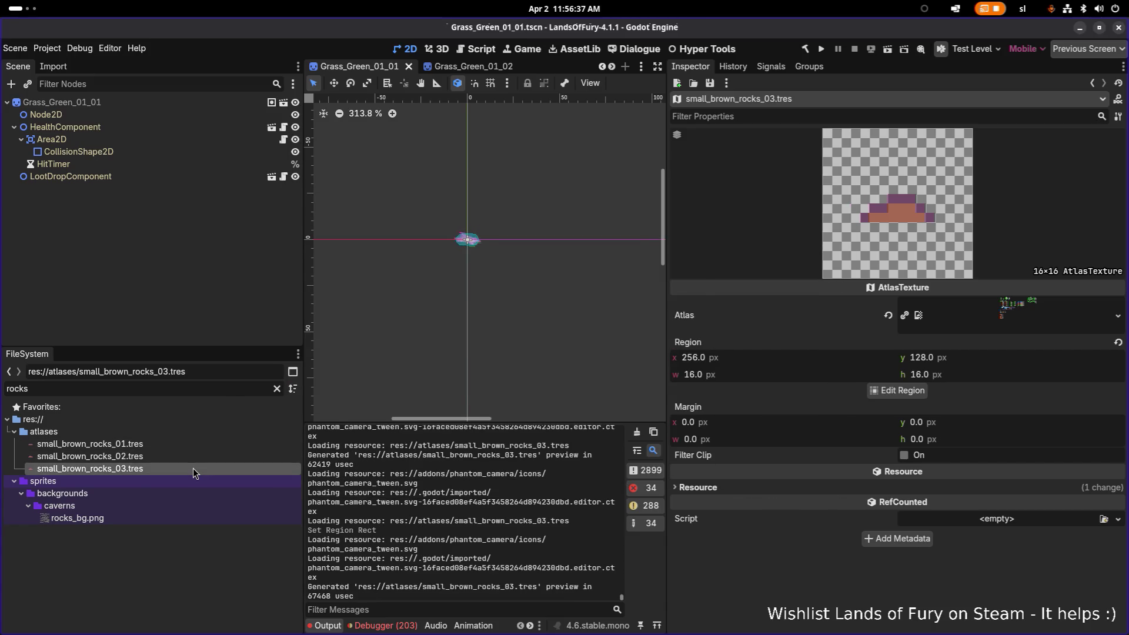
Create small_brown_rocks_04.tres framing the next rock cell at x 272, and save
key(ctrl+d)
key(Right)
key(BackSpace)
text(4)
key(Return)
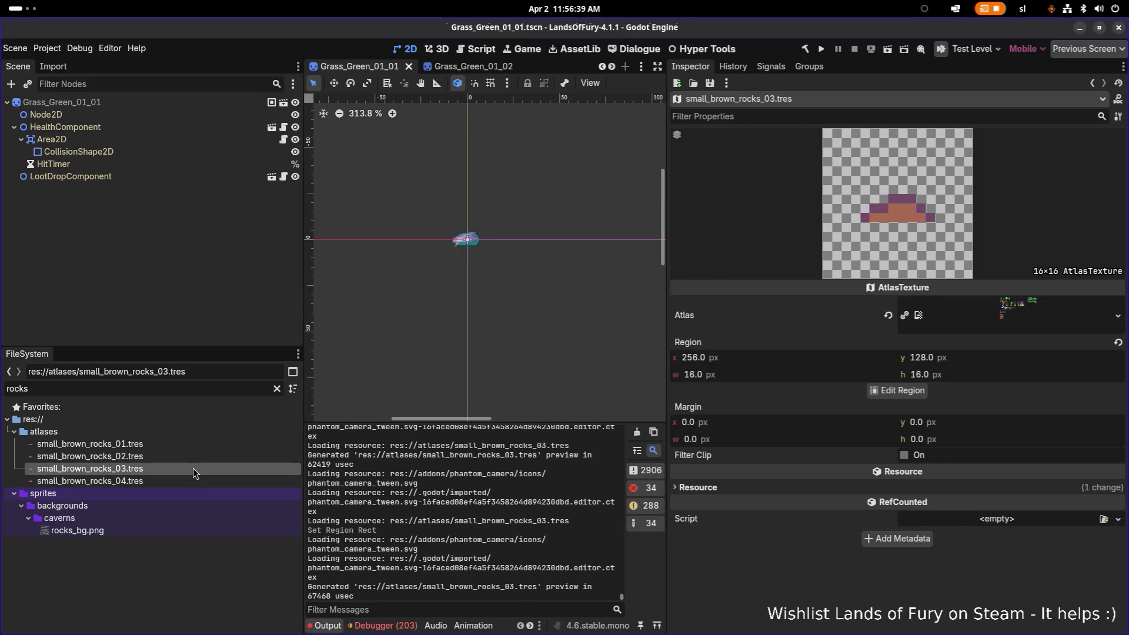
click(897, 391)
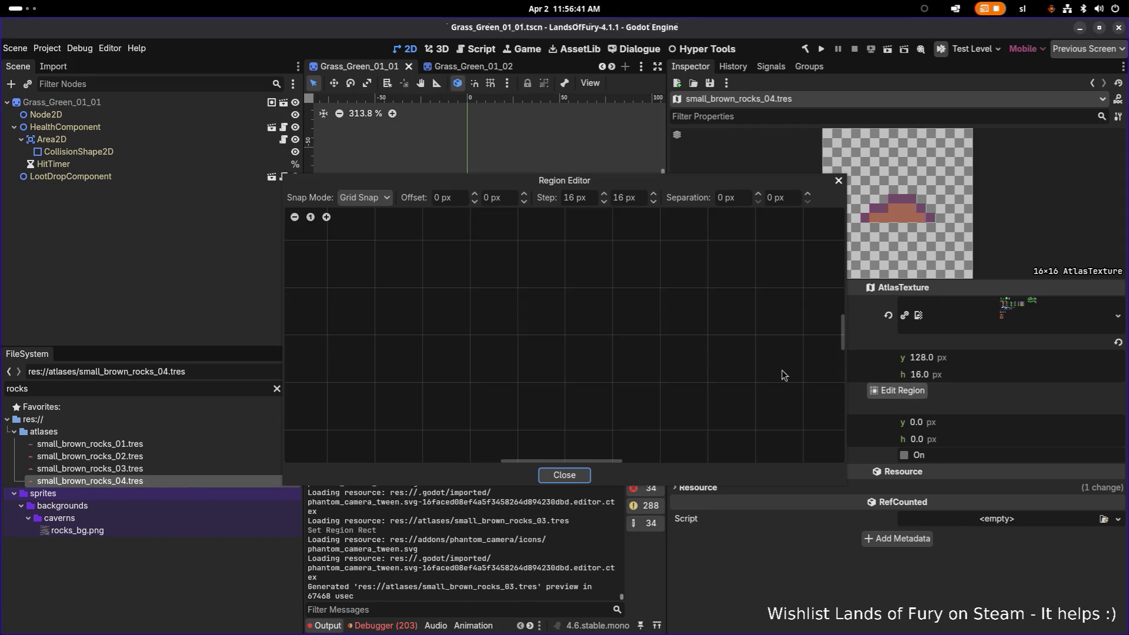
scroll(540, 291, up, 5)
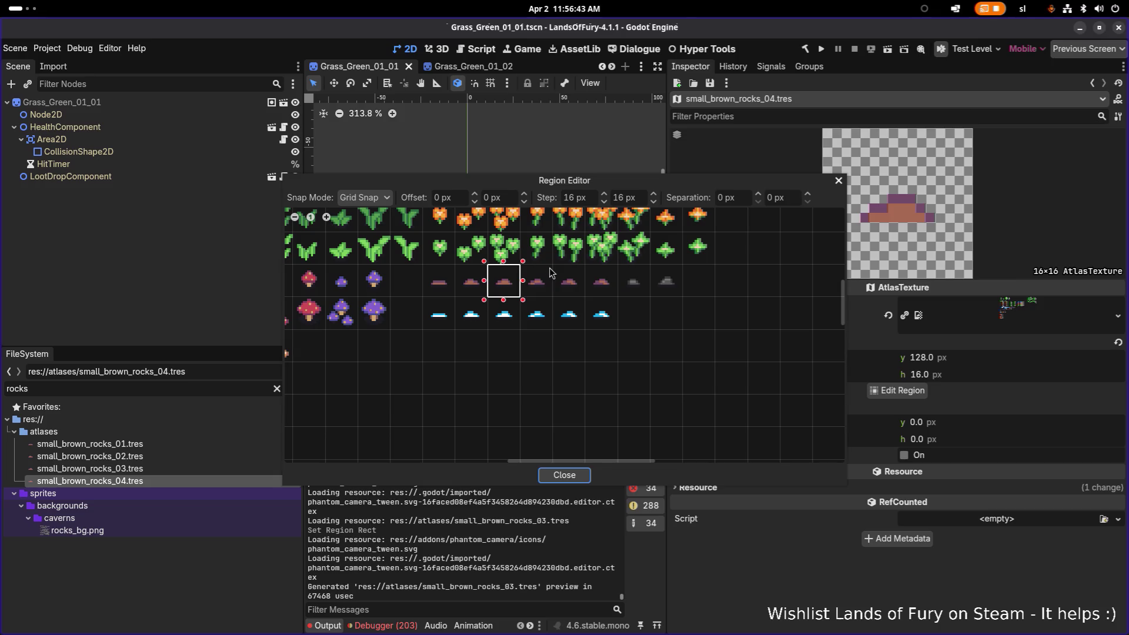
click(536, 280)
click(552, 474)
key(ctrl+s)
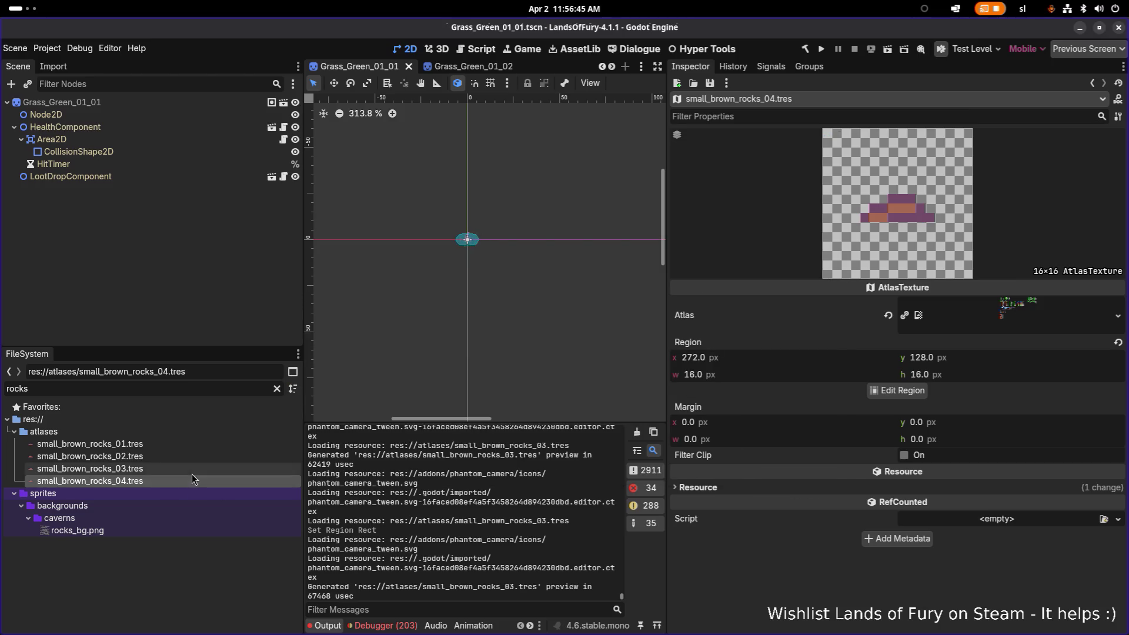
Create small_brown_rocks_05.tres framing the next rock cell at x 288, and save
click(189, 481)
key(ctrl+d)
key(Right)
key(BackSpace)
text(4)
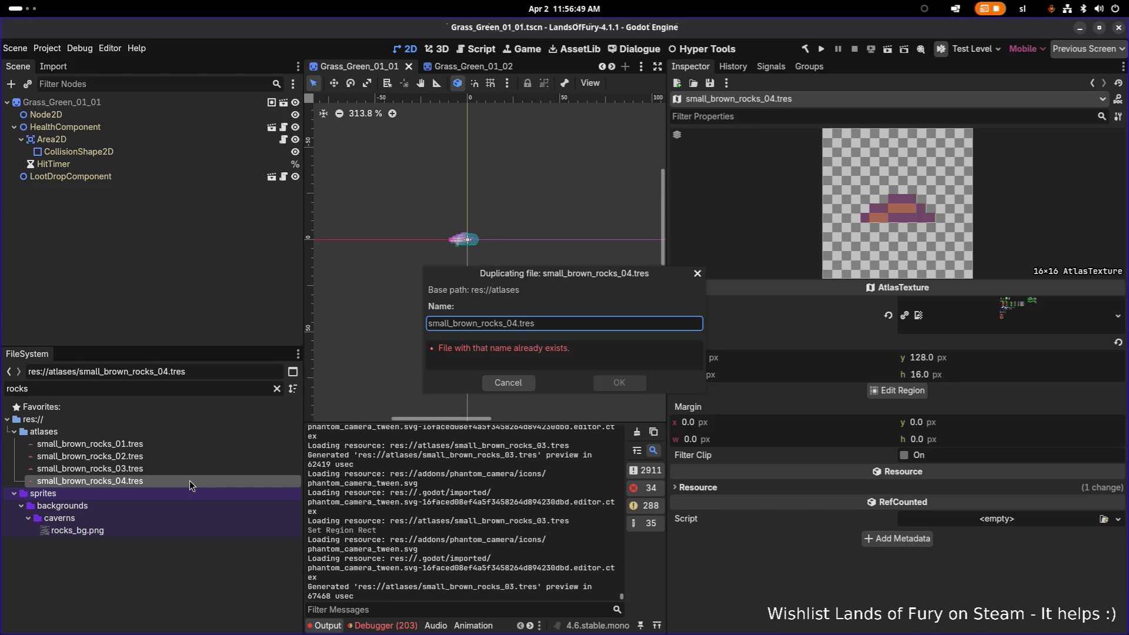
key(Left)
key(Delete)
text(5)
key(Return)
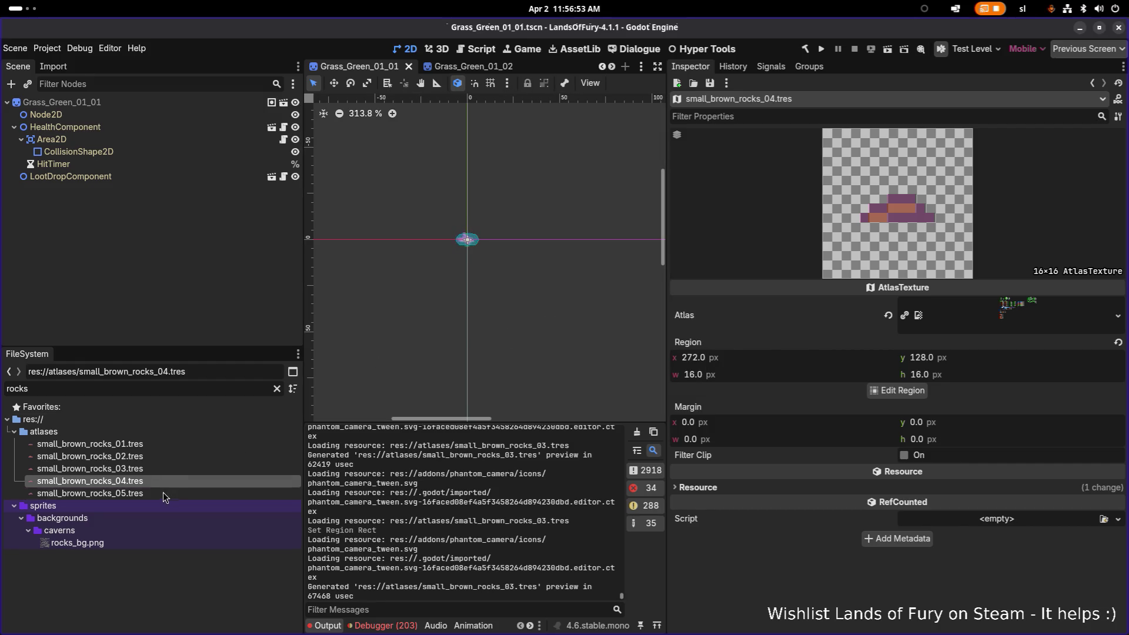
click(164, 494)
click(898, 390)
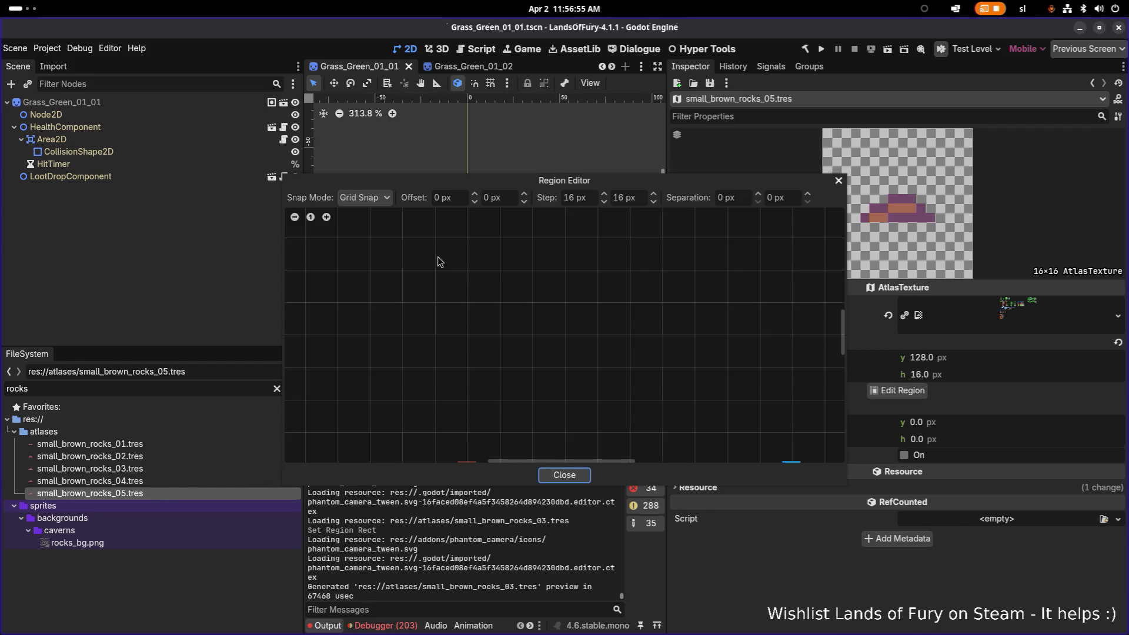
scroll(489, 246, up, 5)
click(492, 294)
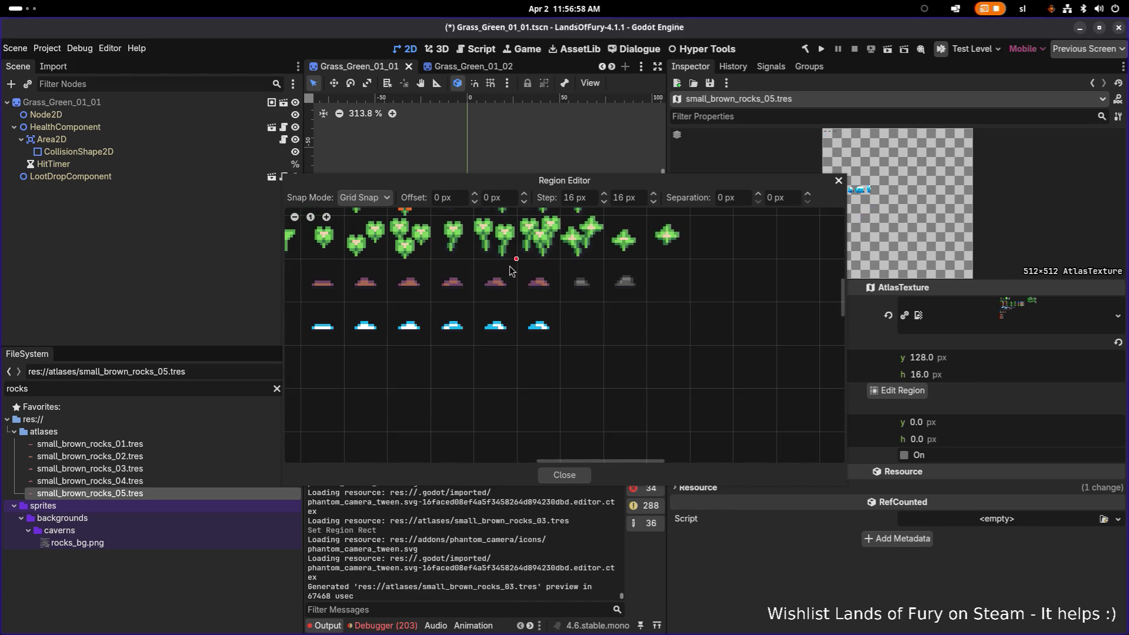
click(565, 477)
key(ctrl+s)
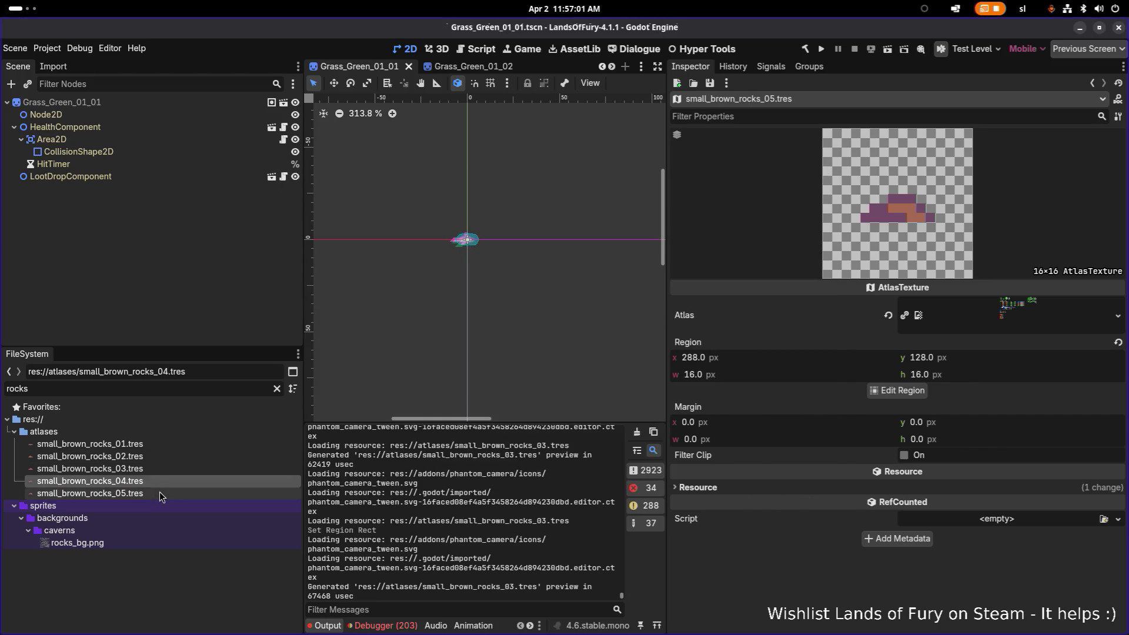
Create small_brown_rocks_06.tres with its region at x 304, y 128, then duplicate it again
key(ctrl+d)
key(BackSpace)
text(6)
key(Return)
click(157, 504)
click(908, 395)
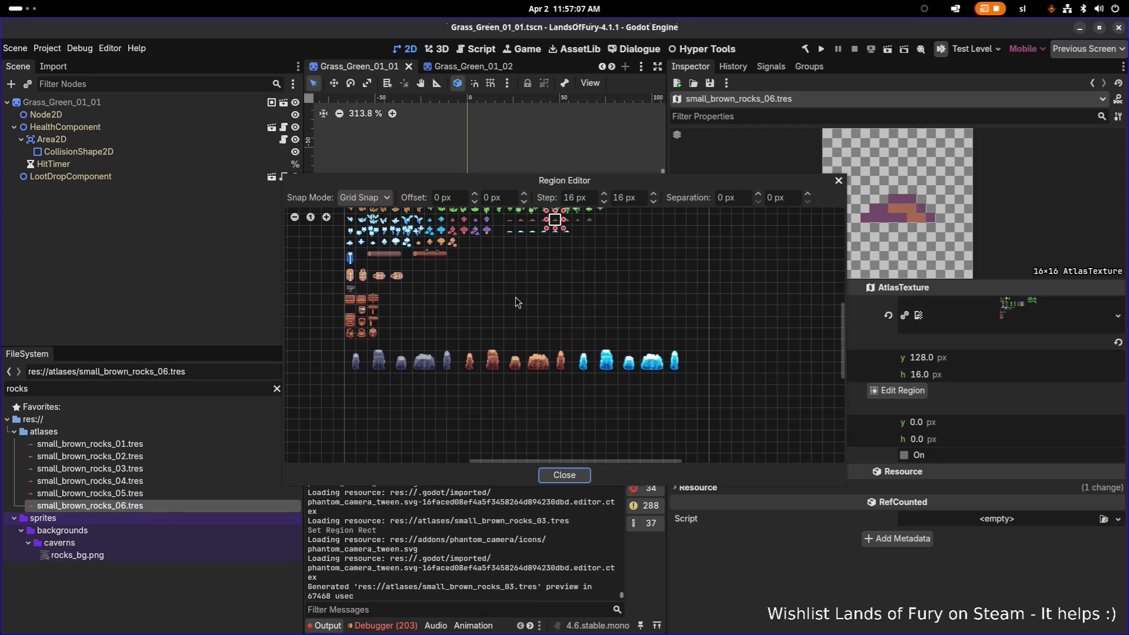
scroll(543, 266, up, 5)
click(540, 280)
click(563, 475)
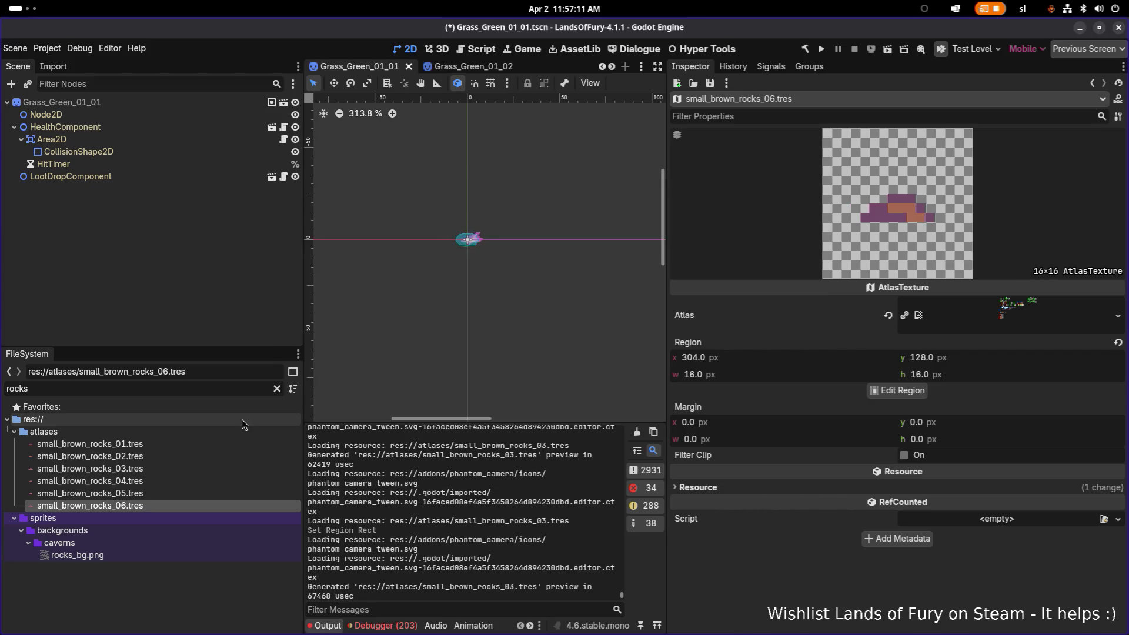
key(ctrl+d)
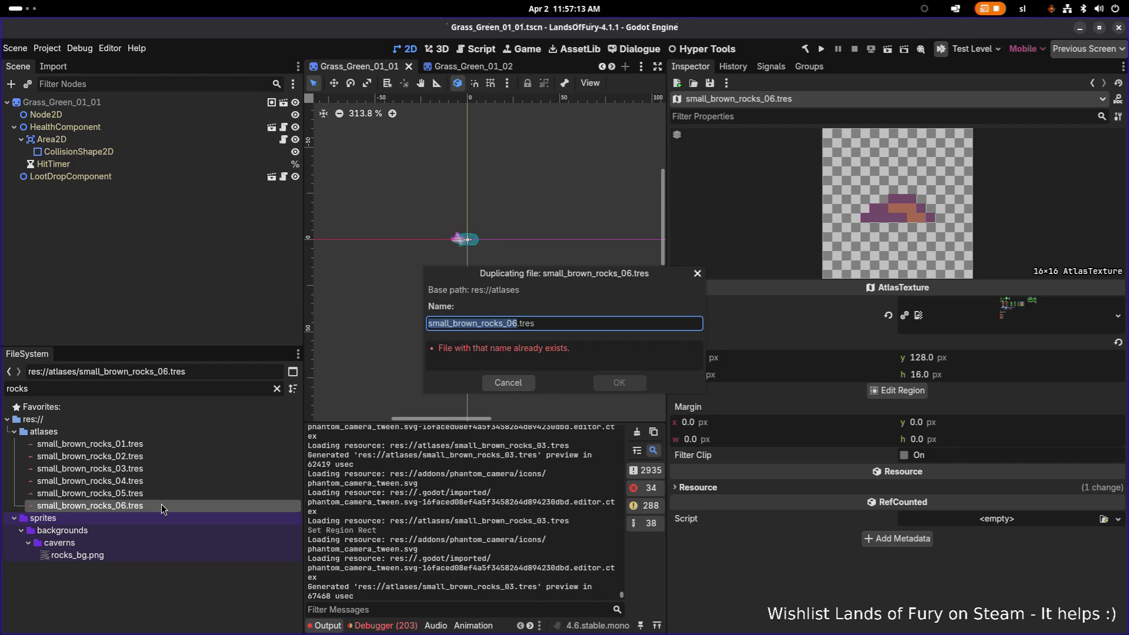
key(ctrl+Left)
key(ctrl+Left)
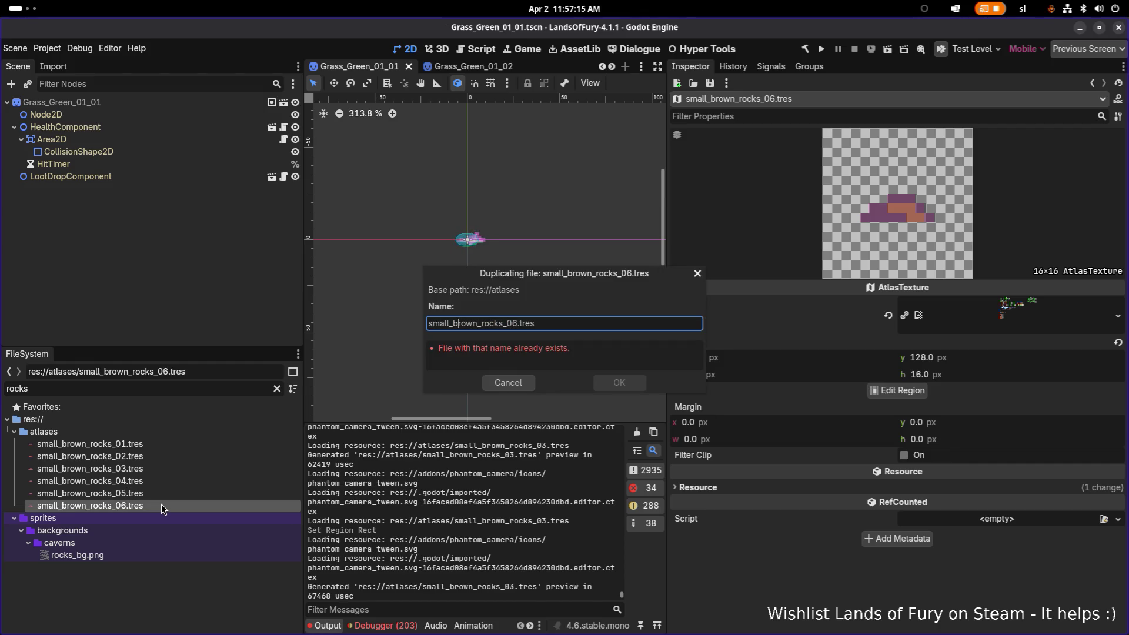
Name the copy small_gray_rocks_01, set its region to the gray rock cell at x 320, and save
key(shift+Right)
key(shift+Right)
key(shift+Right)
text(gray)
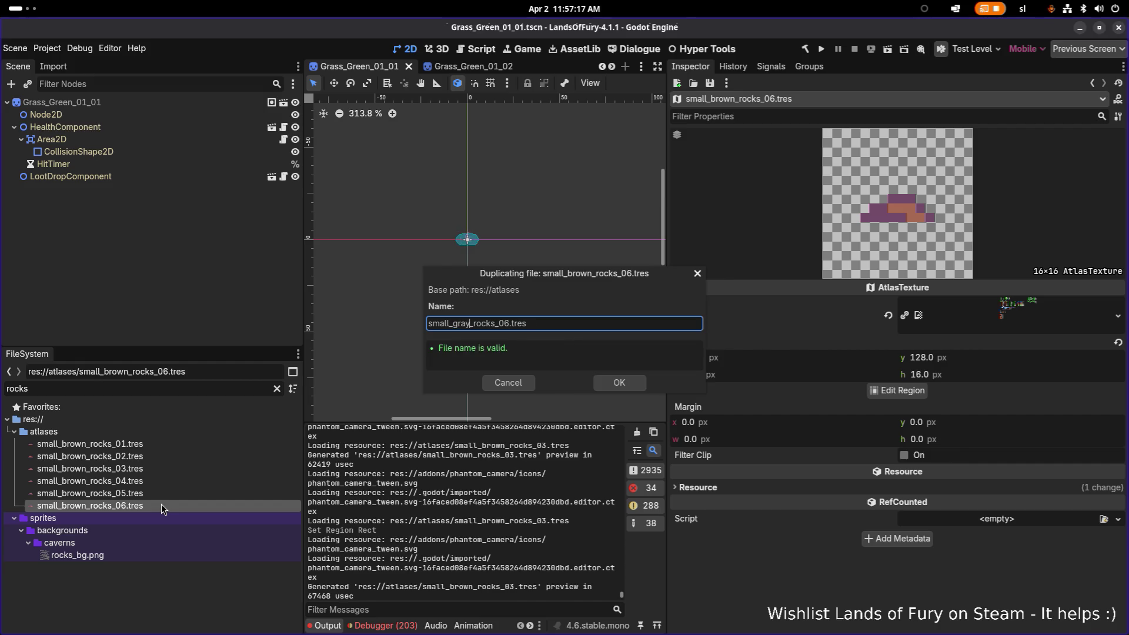
key(Return)
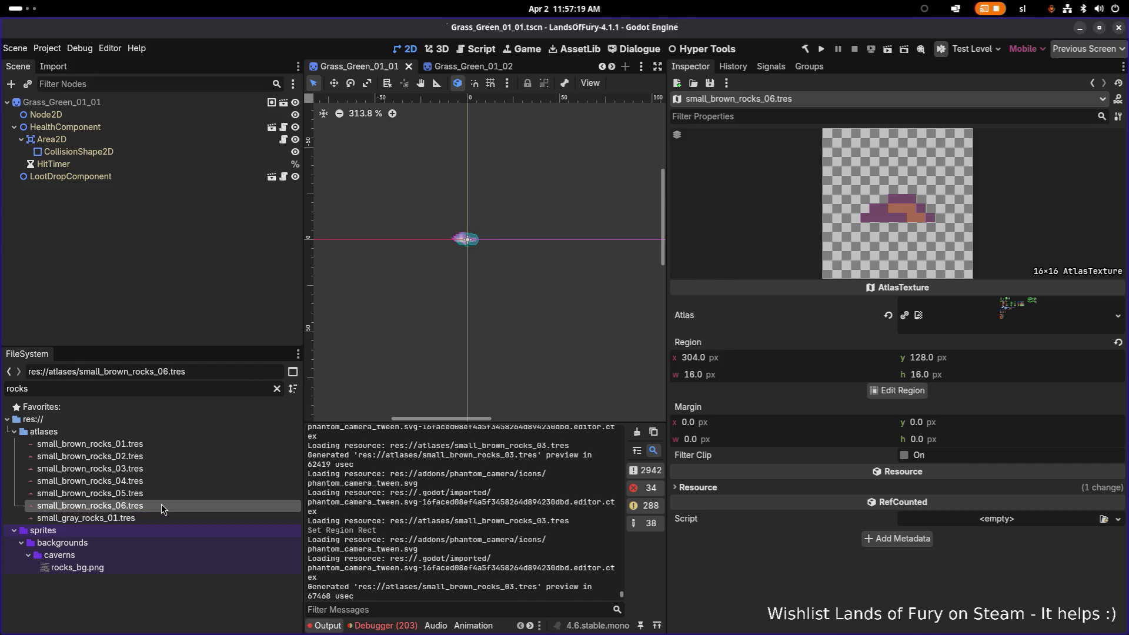
click(148, 517)
click(882, 392)
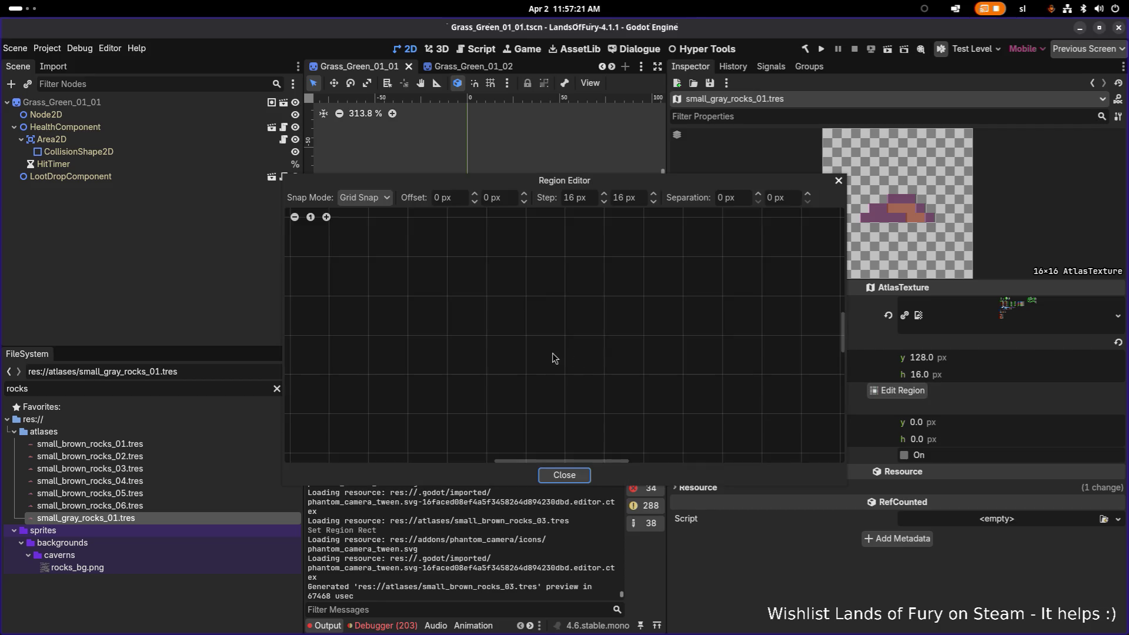
scroll(562, 311, up, 1)
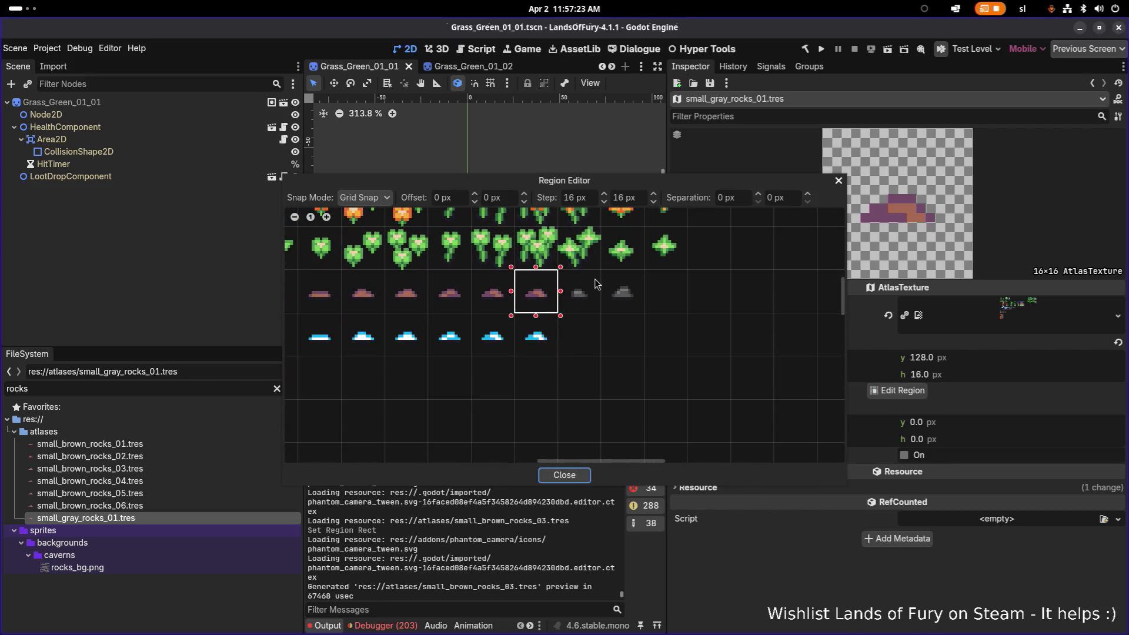
click(595, 285)
click(559, 478)
key(ctrl+s)
Duplicate it as small_gray_rocks_02 framing the next gray rock cell at x 336, and save
click(137, 518)
key(ctrl+d)
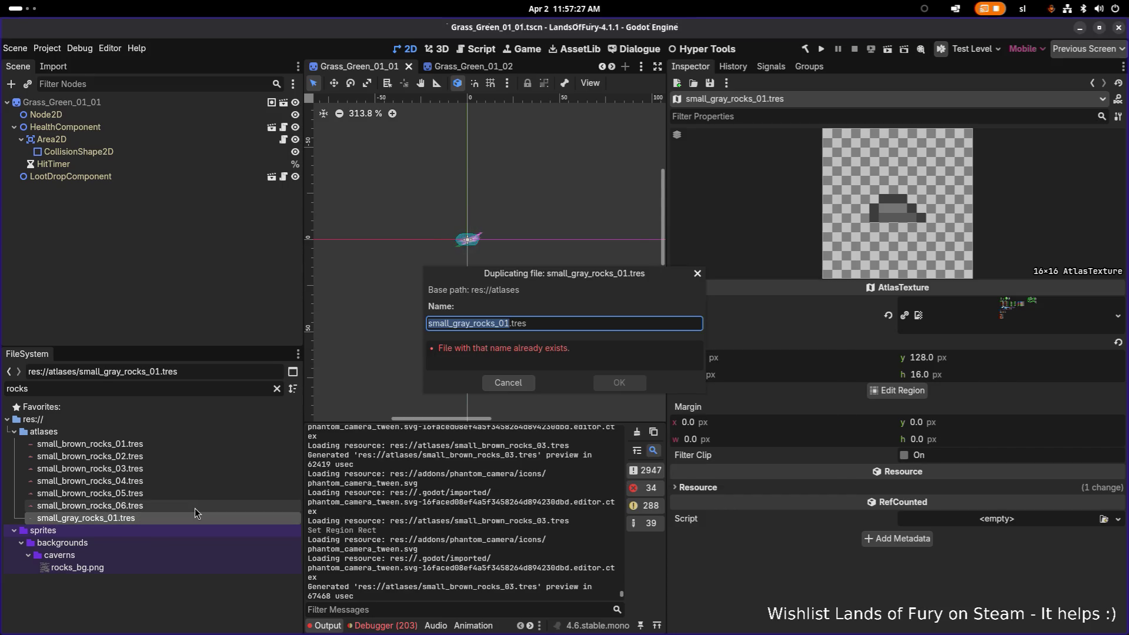
key(Left)
key(Delete)
text(2)
key(Return)
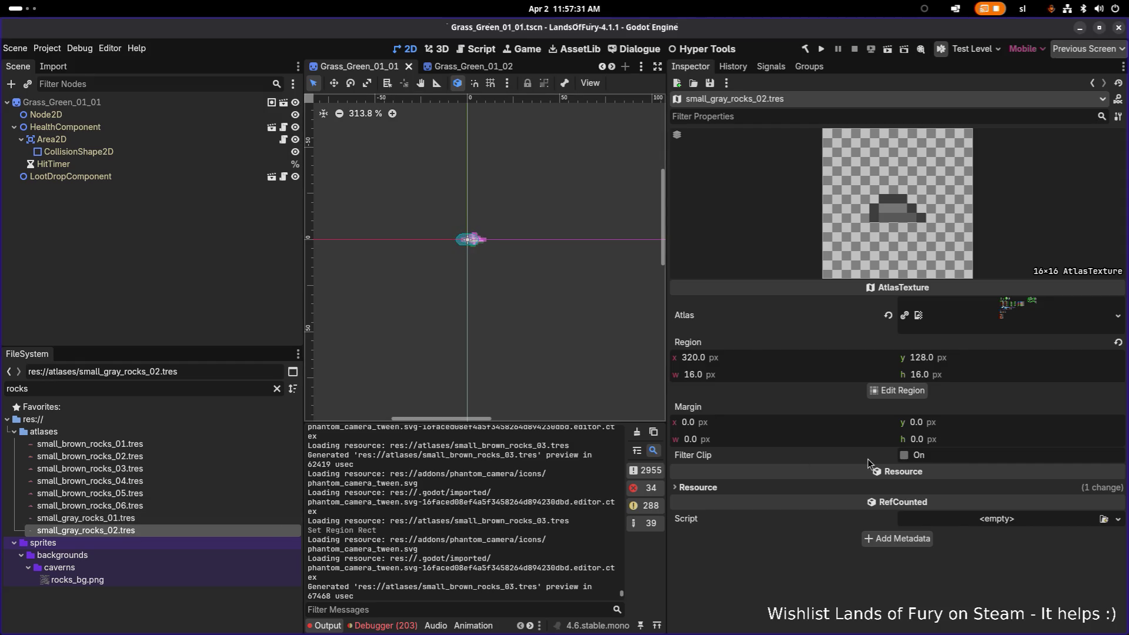
click(902, 392)
scroll(493, 247, up, 8)
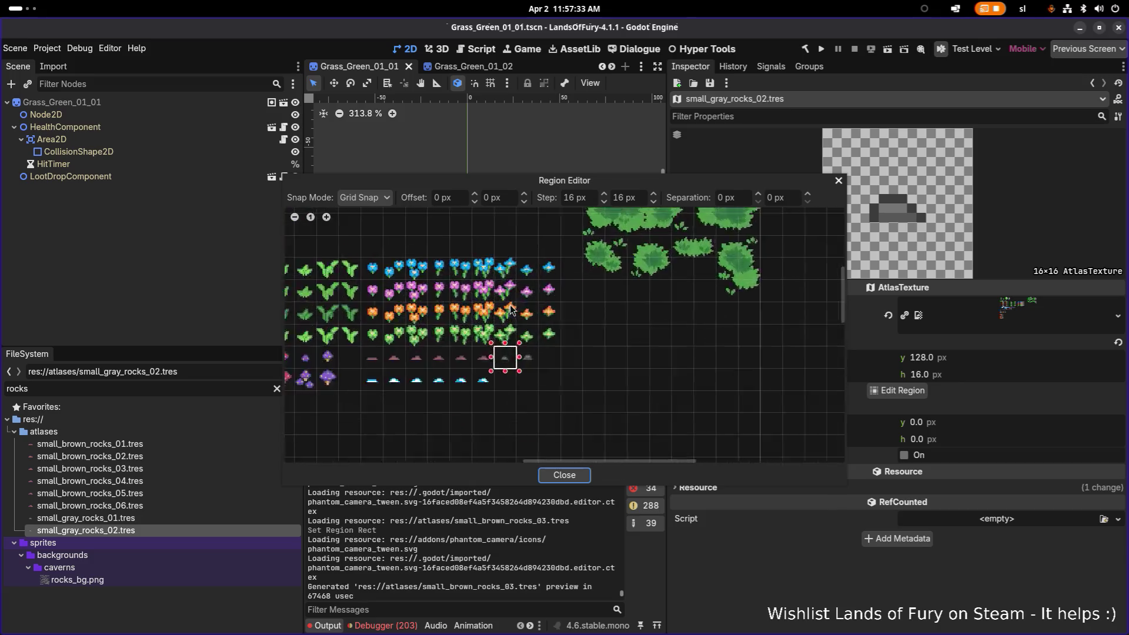
scroll(493, 247, down, 3)
mouse_move(519, 324)
mouse_down()
mouse_move(605, 326)
mouse_move(603, 413)
mouse_up()
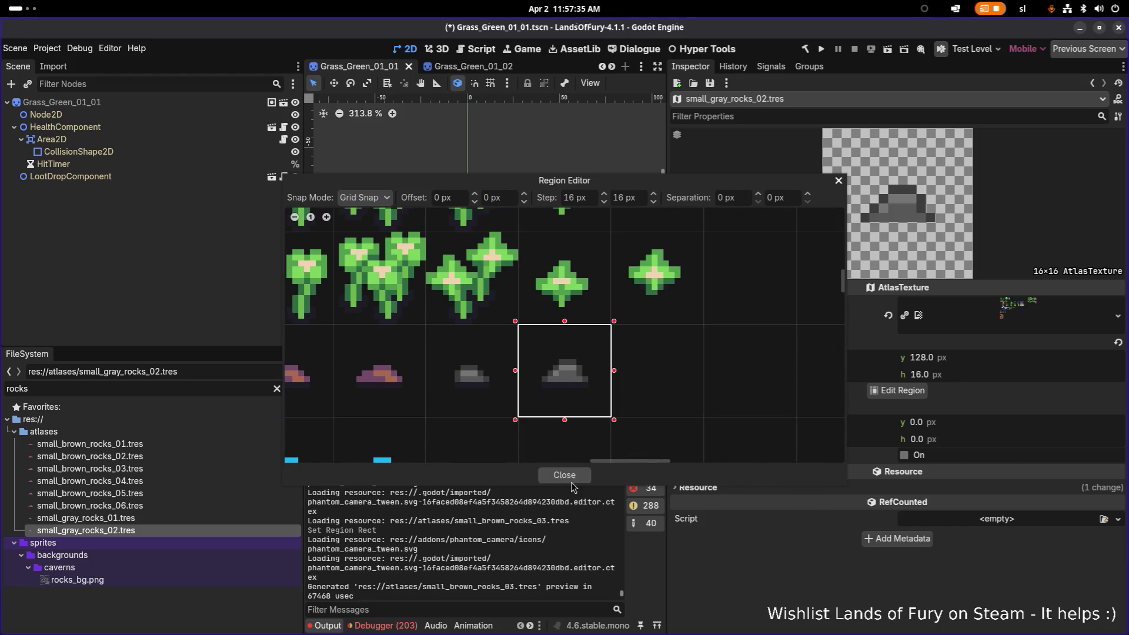
click(573, 477)
key(ctrl+s)
Review both gray rock regions, then duplicate small_brown_rocks_01 and select brown_rocks in the new name
click(176, 519)
click(175, 529)
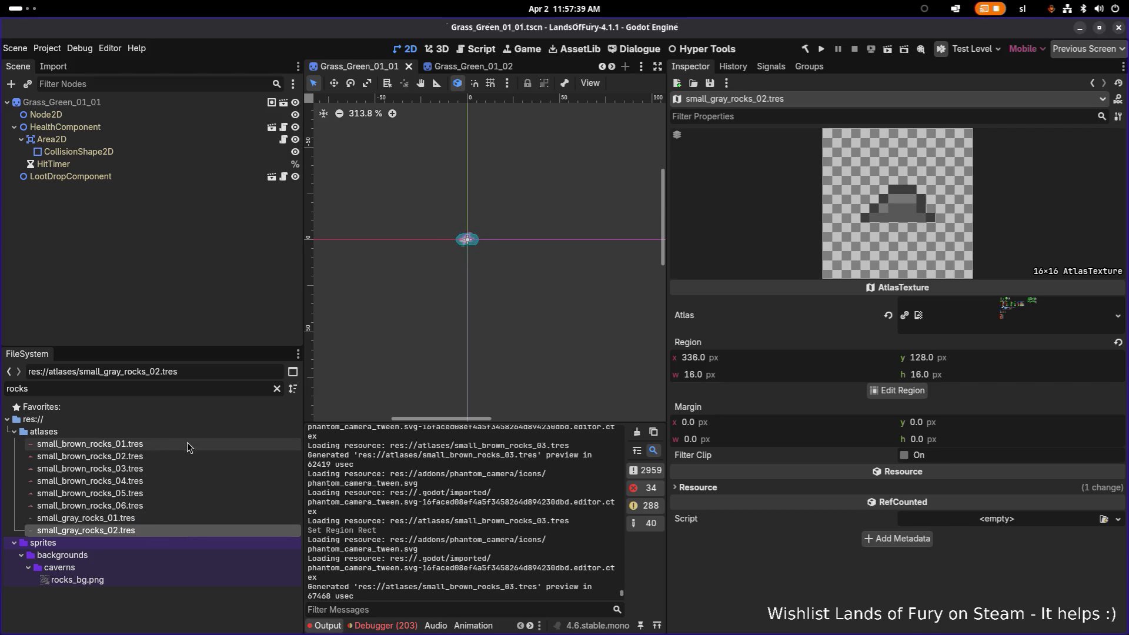
click(227, 441)
key(ctrl+d)
key(Right)
key(Left)
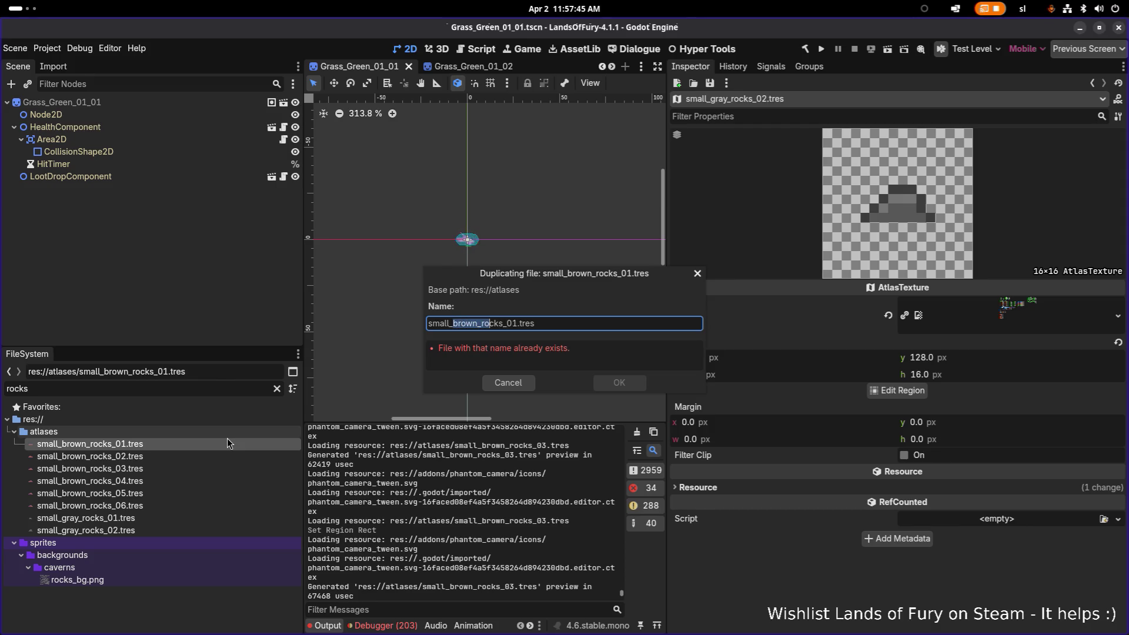
Name the copy small_snow_pile_01.tres
text(sn)
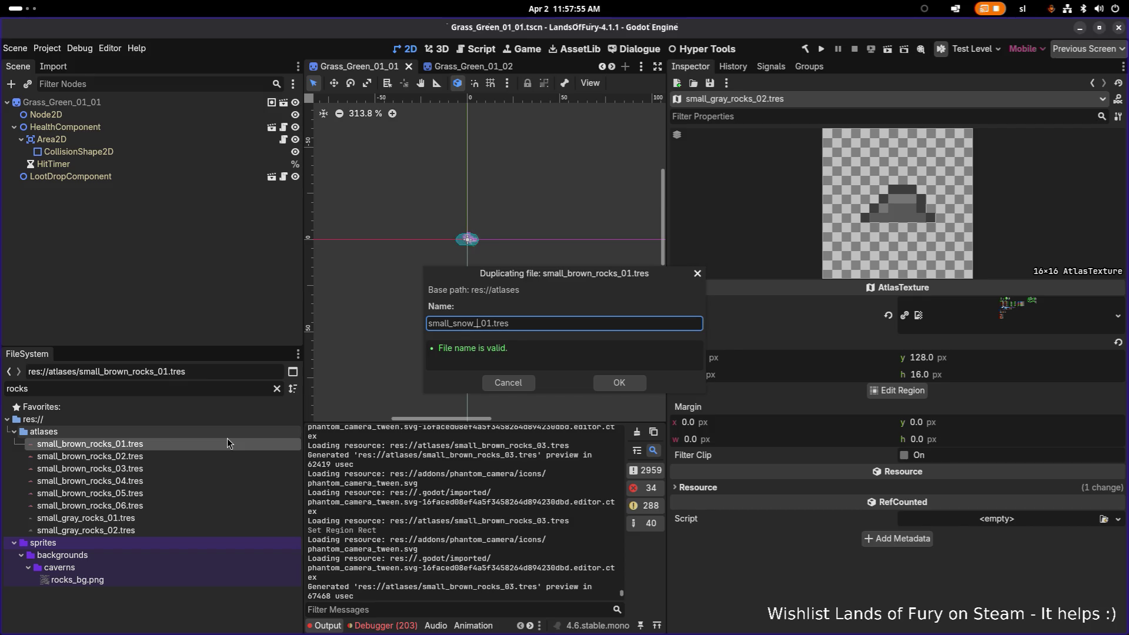
text(lče)
click(619, 382)
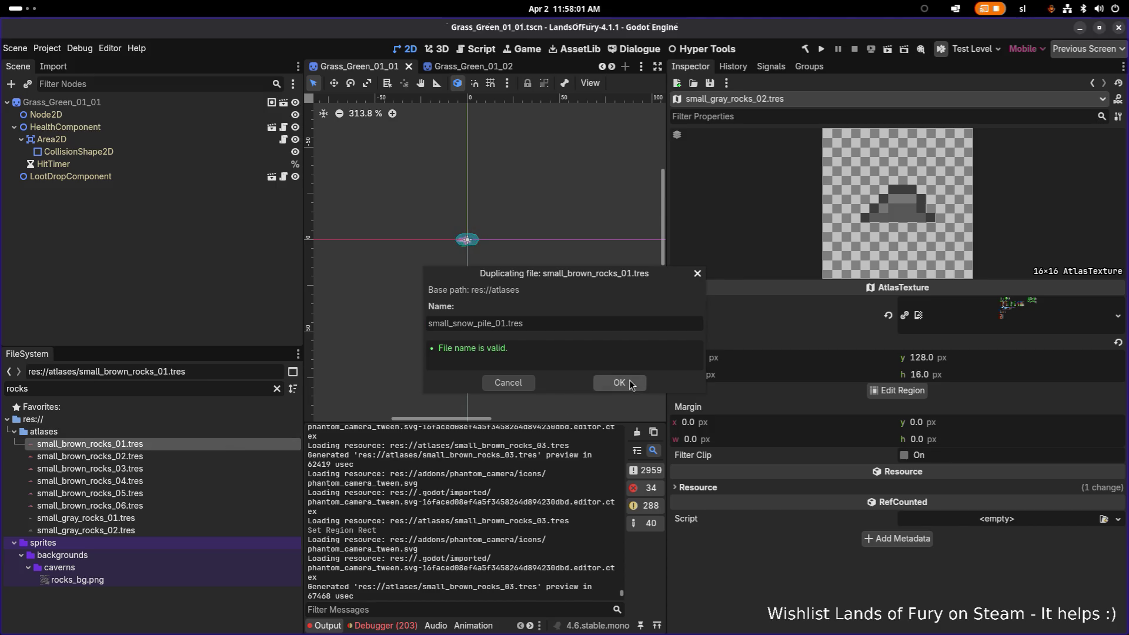
Filter the file list to snow_ and open small_snow_pile_01.tres
double_click(140, 386)
text(snow_)
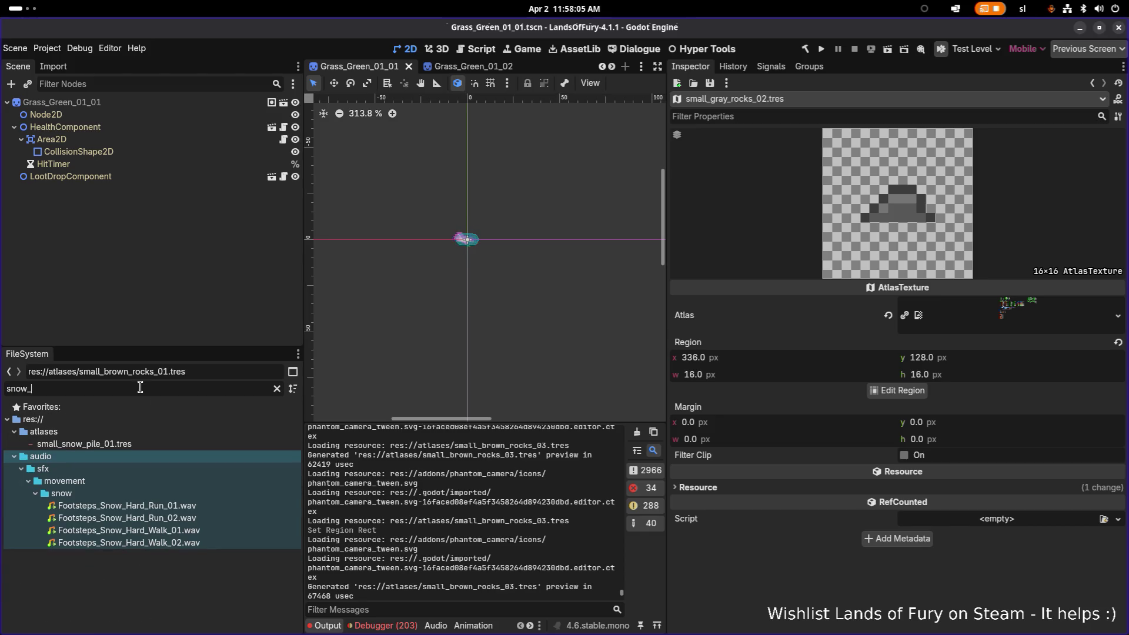
click(154, 444)
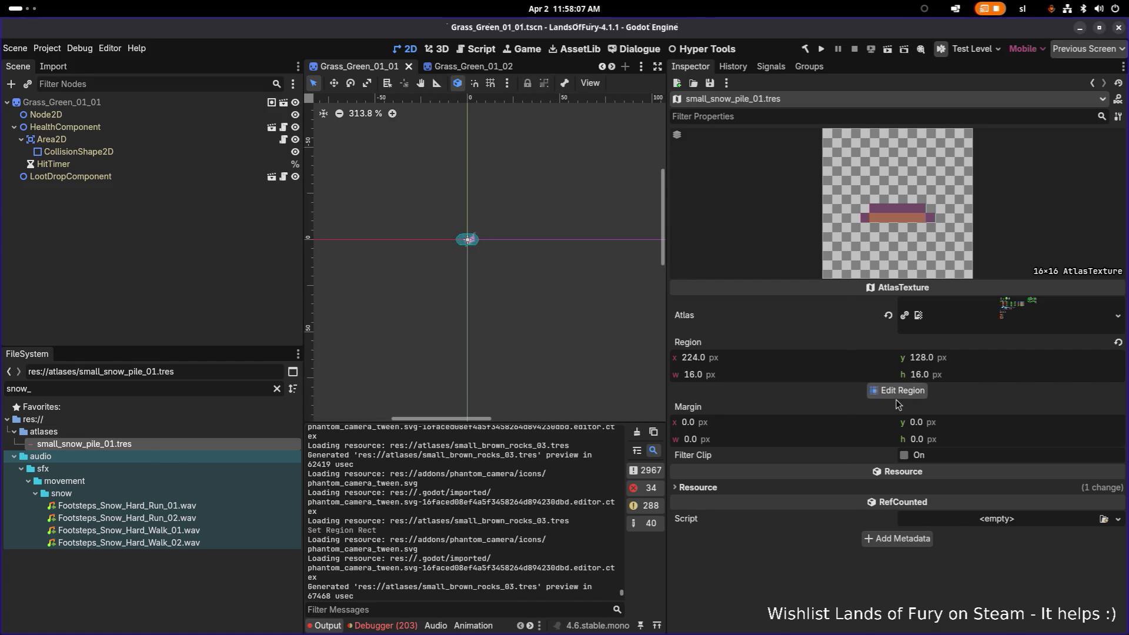
Set small_snow_pile_01's region to the first snow pile cell and save
click(897, 391)
scroll(557, 270, up, 3)
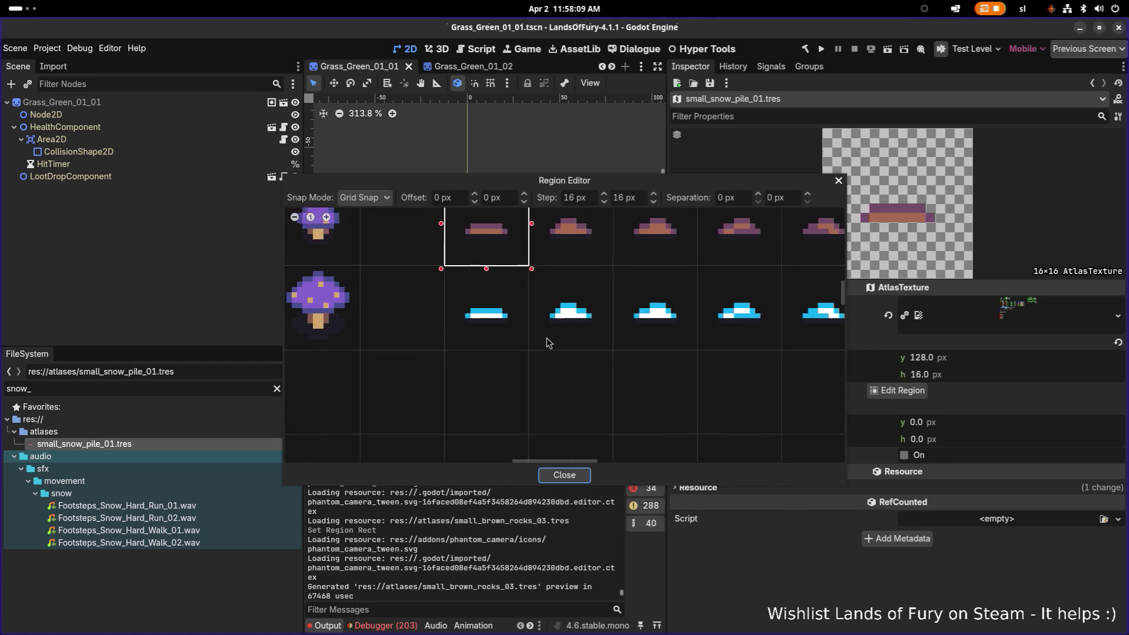
click(489, 319)
click(564, 474)
key(ctrl+s)
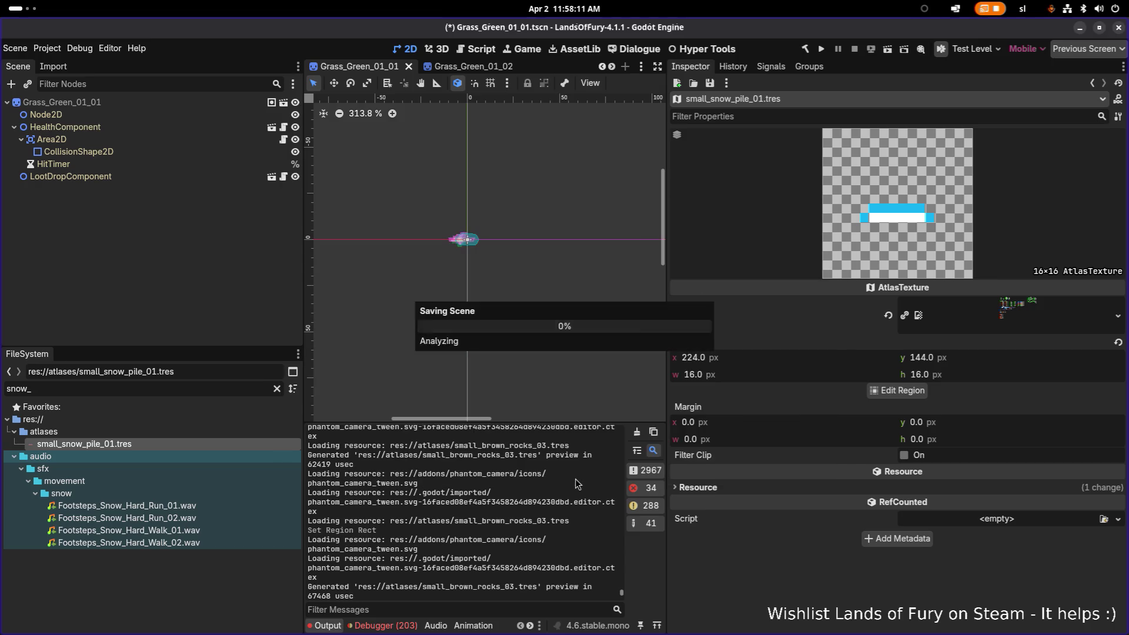
Duplicate it as small_snow_pile_02 framing the second snow pile cell at x 240
key(ctrl+d)
key(Right)
key(BackSpace)
text(2)
key(Return)
click(200, 457)
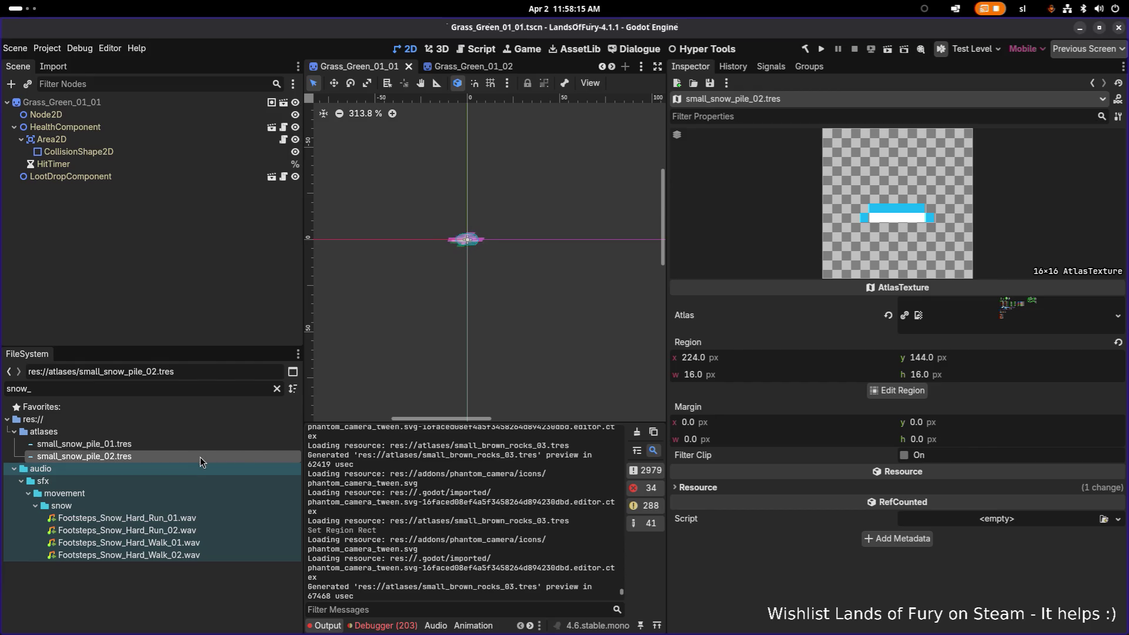
click(897, 391)
scroll(397, 286, up, 7)
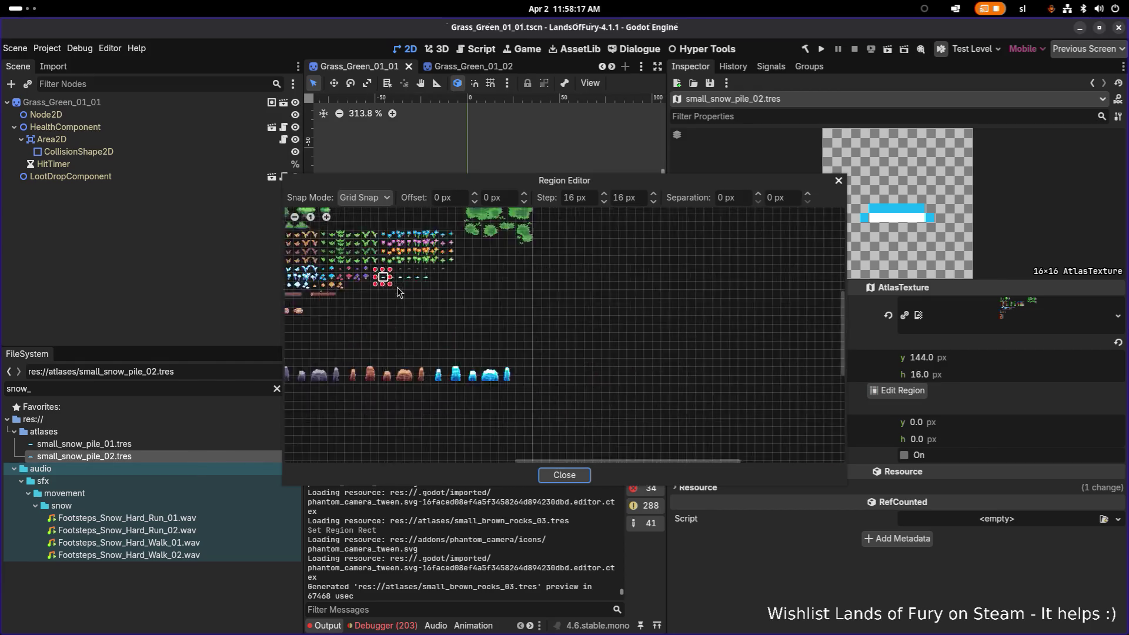
click(471, 312)
drag(460, 334, 434, 303)
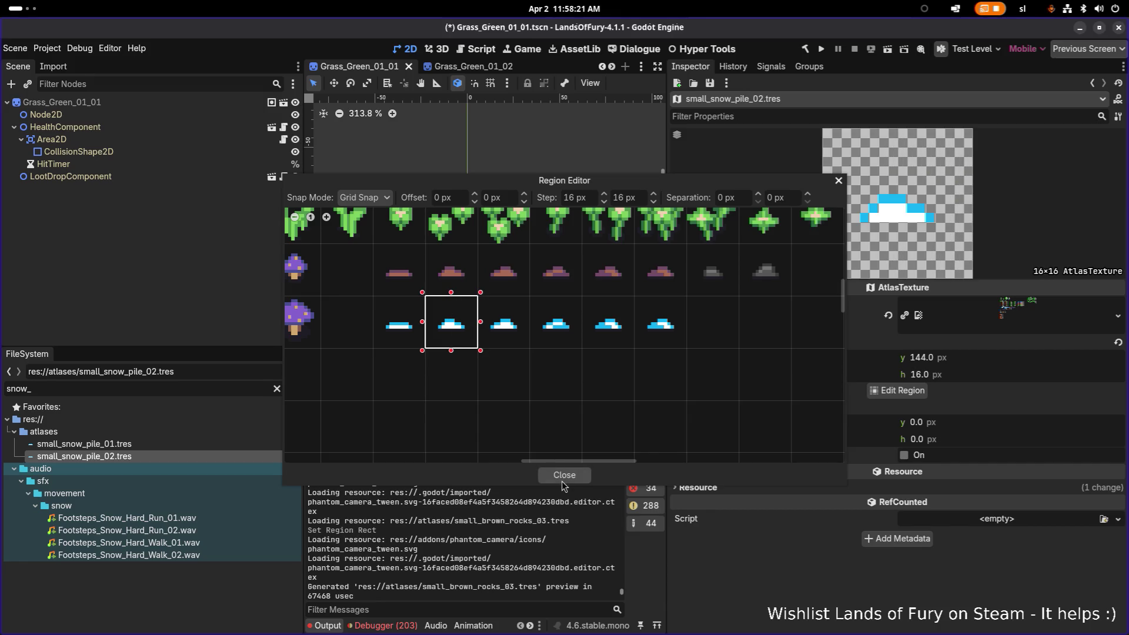
click(563, 475)
Duplicate as small_snow_pile_03 framing the third snow pile cell at x 256, and save
click(140, 453)
key(ctrl+d)
key(Right)
key(BackSpace)
text(3)
key(Return)
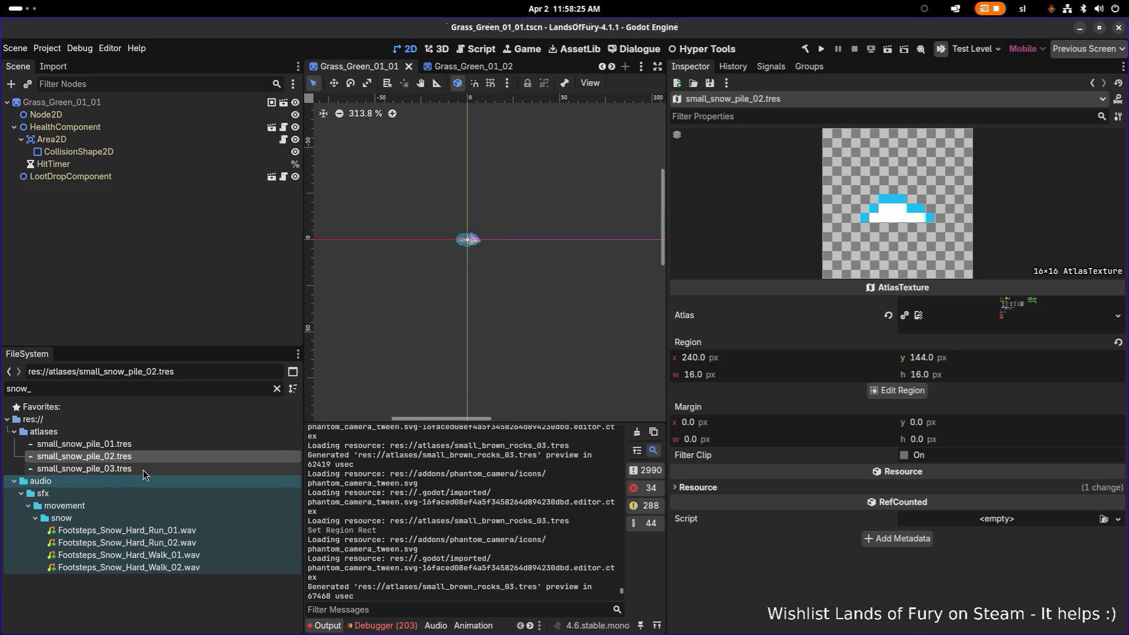
click(143, 470)
click(896, 391)
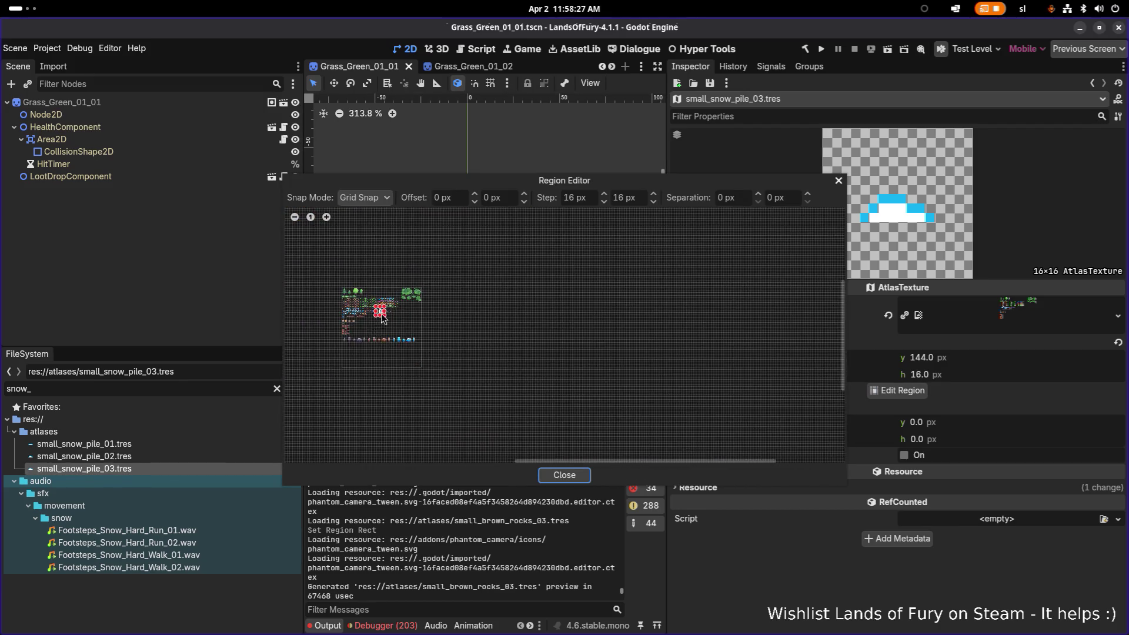
scroll(381, 313, up, 8)
click(311, 375)
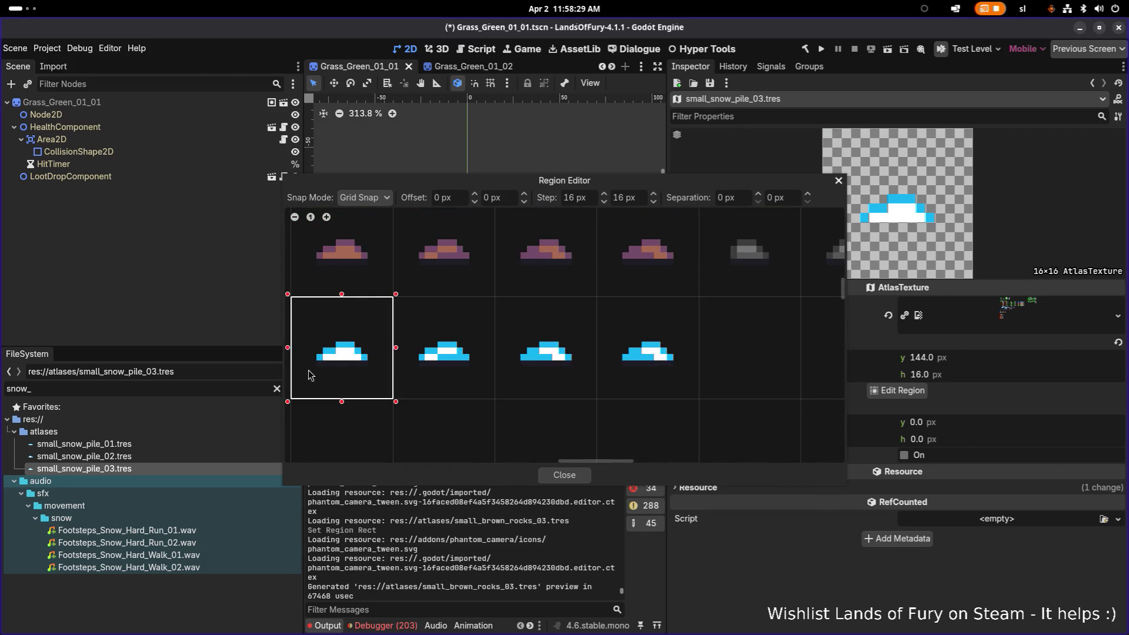
click(563, 474)
key(ctrl+s)
Duplicate small_snow_pile_03 as small_snow_pile_04
key(ctrl+d)
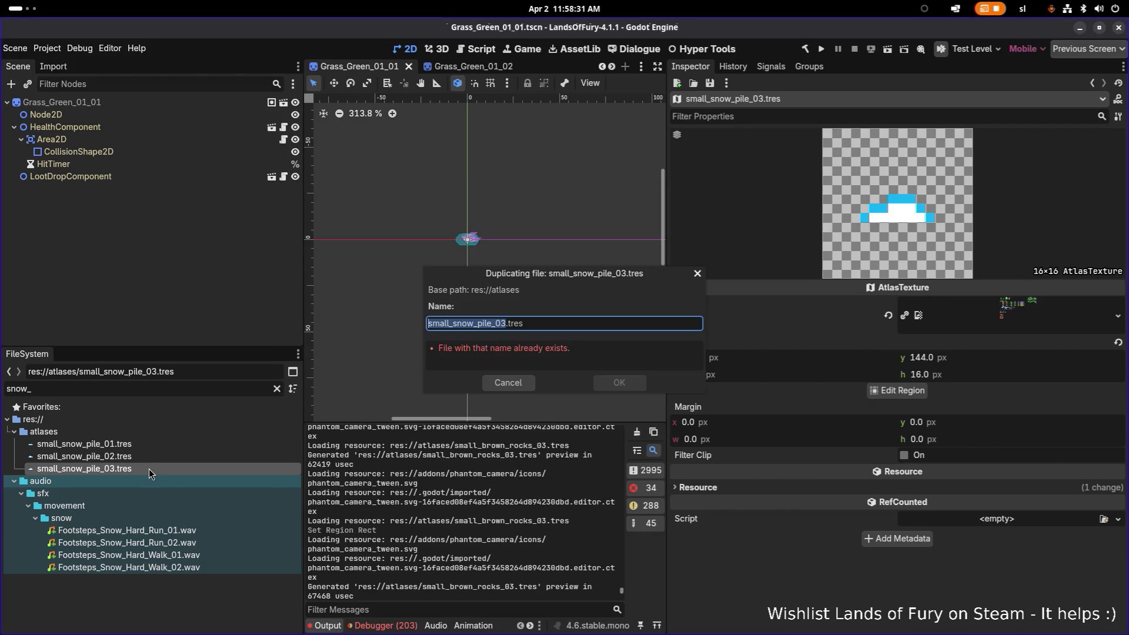
key(BackSpace)
text(4)
key(Return)
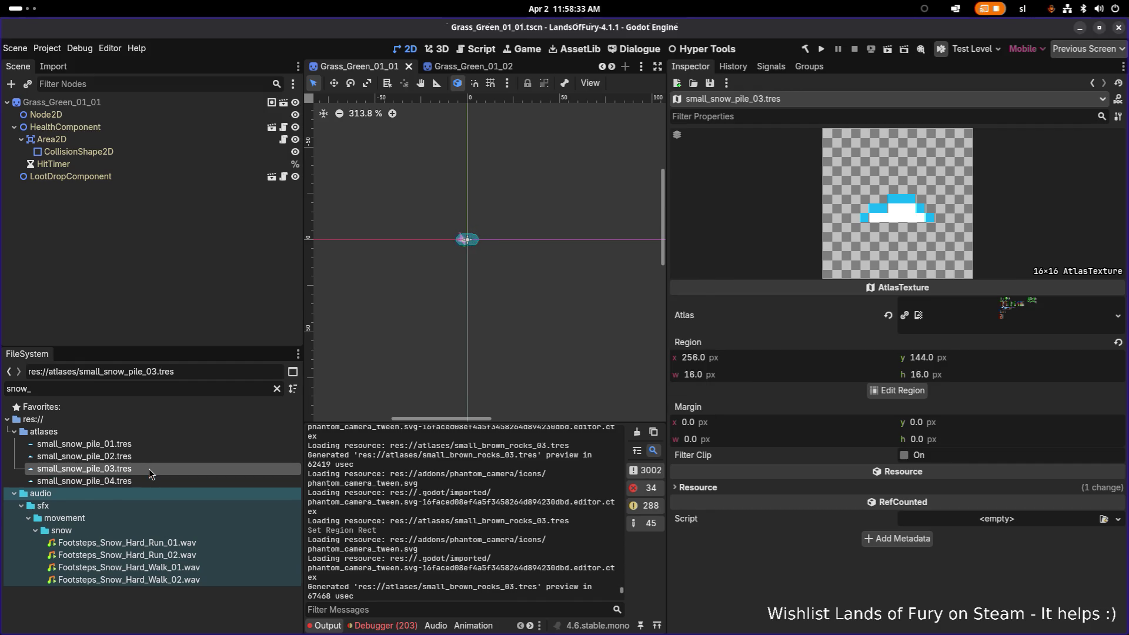
click(146, 480)
Shift small_snow_pile_04's region one cell right to x 272 and save
click(901, 392)
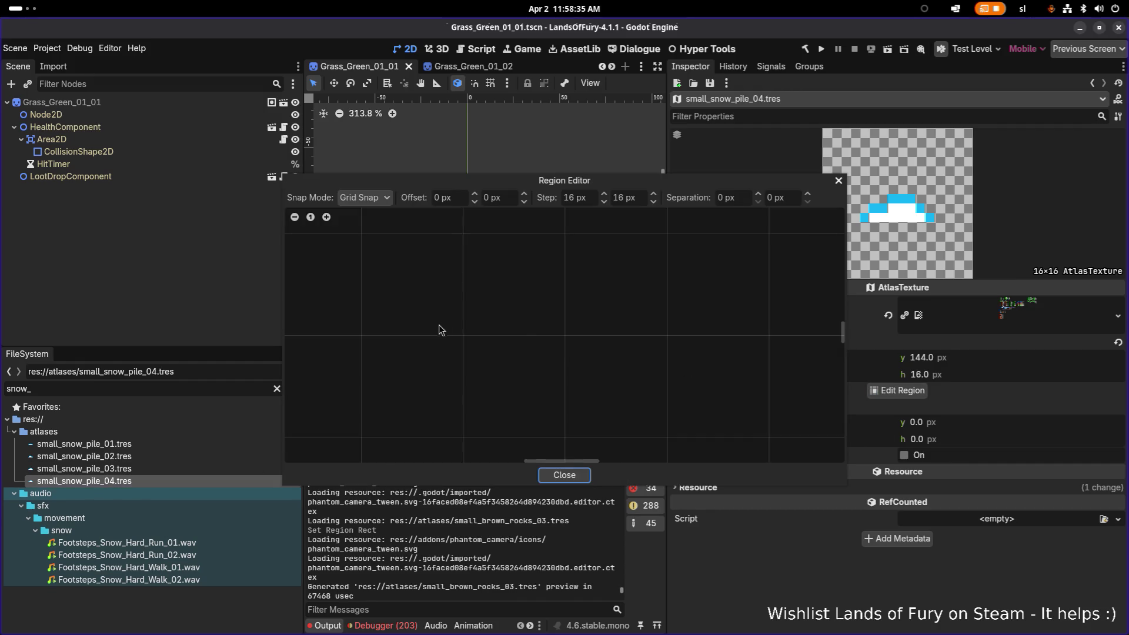
scroll(511, 358, up, 5)
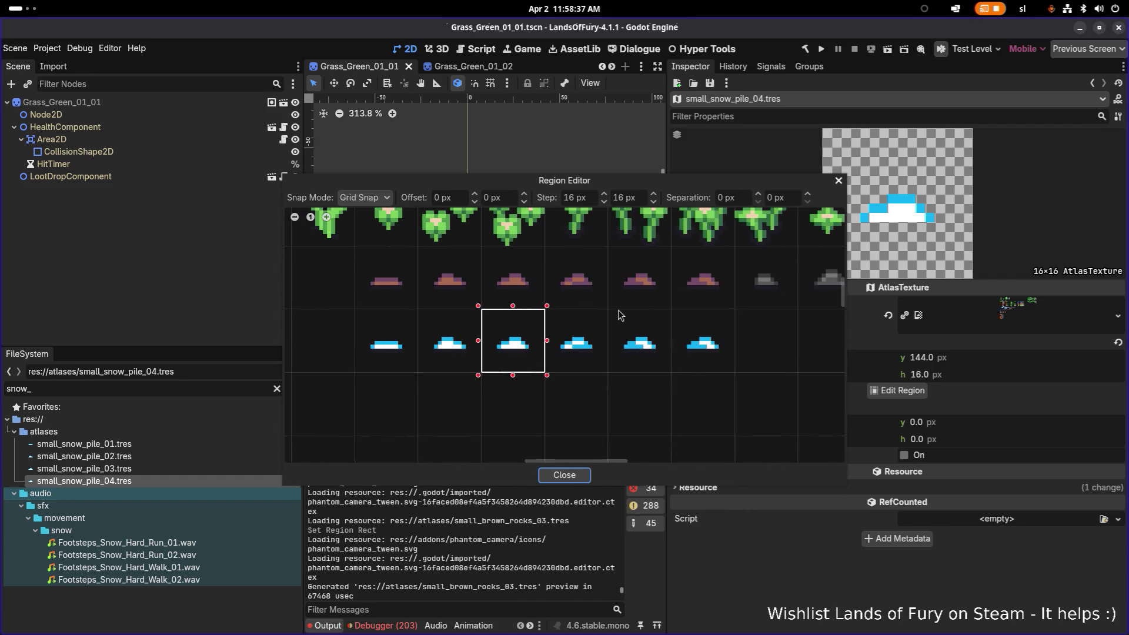
drag(606, 311, 546, 355)
click(563, 475)
key(ctrl+s)
Duplicate it as small_snow_pile_05 with its region moved to x 288, and save
click(139, 484)
key(ctrl+d)
key(Right)
key(BackSpace)
text(5)
key(Return)
click(146, 497)
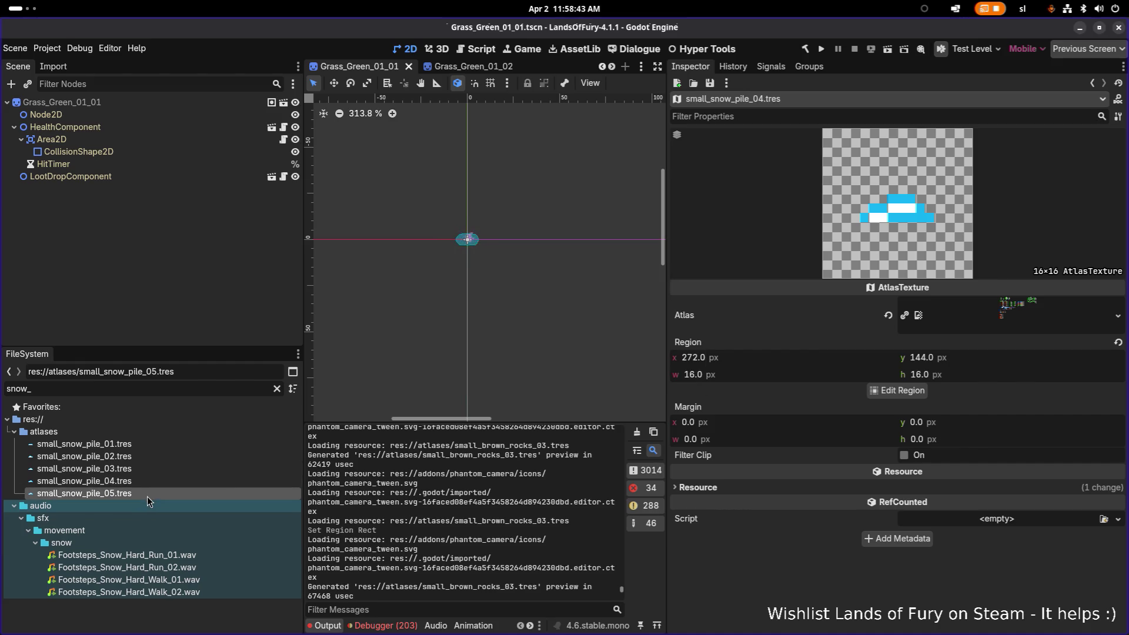
click(897, 390)
scroll(547, 321, down, 3)
scroll(521, 308, up, 2)
scroll(521, 309, up, 4)
drag(462, 332, 538, 347)
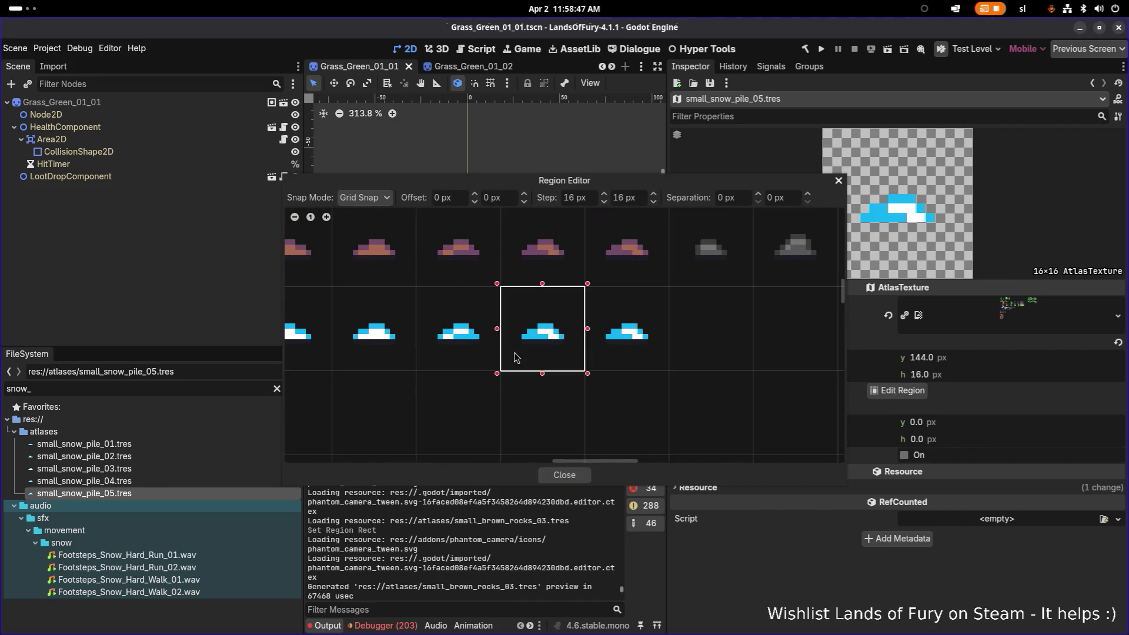
click(559, 473)
key(ctrl+s)
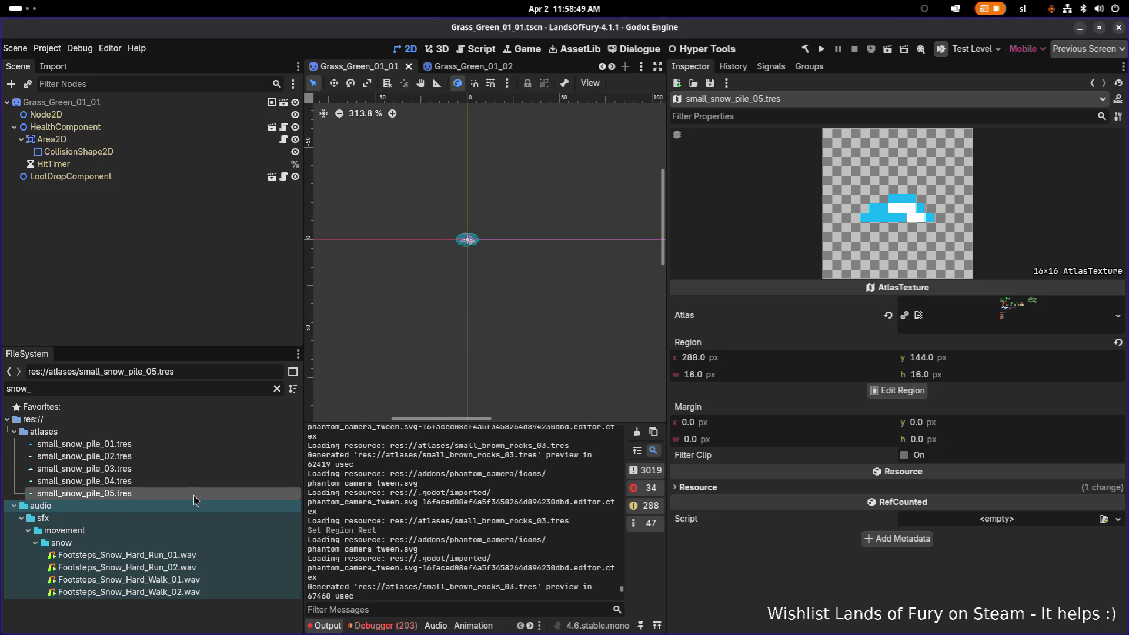
Duplicate as small_snow_pile_06 framing the snow pile at x 304, save, then select small_snow_pile_01 for review
click(193, 495)
key(ctrl+d)
key(Right)
key(BackSpace)
text(6)
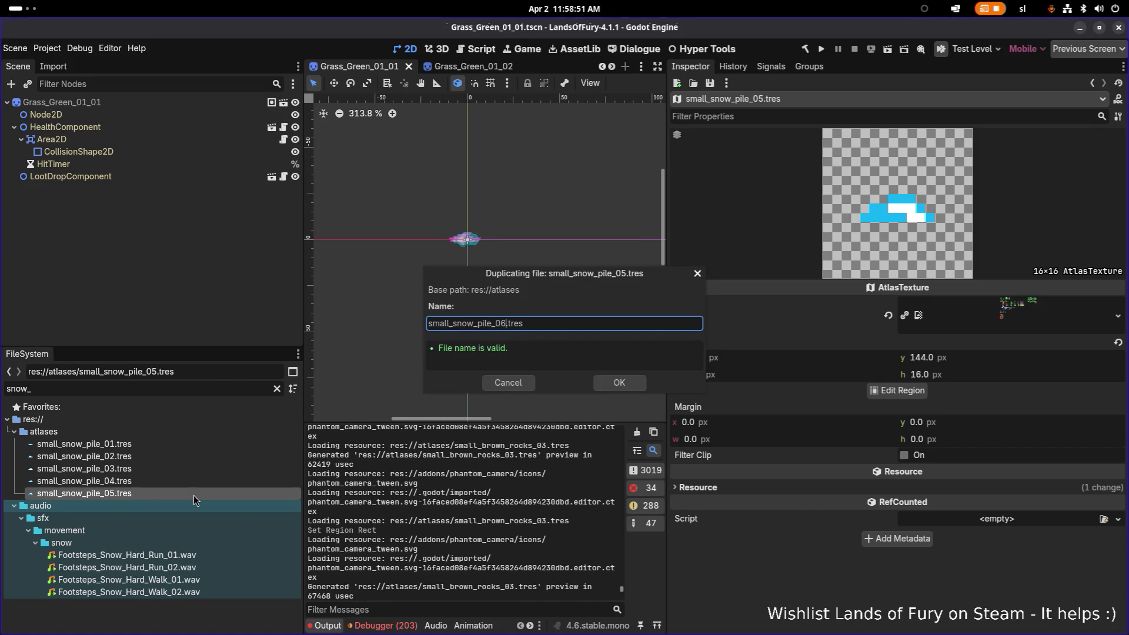
key(Return)
click(189, 506)
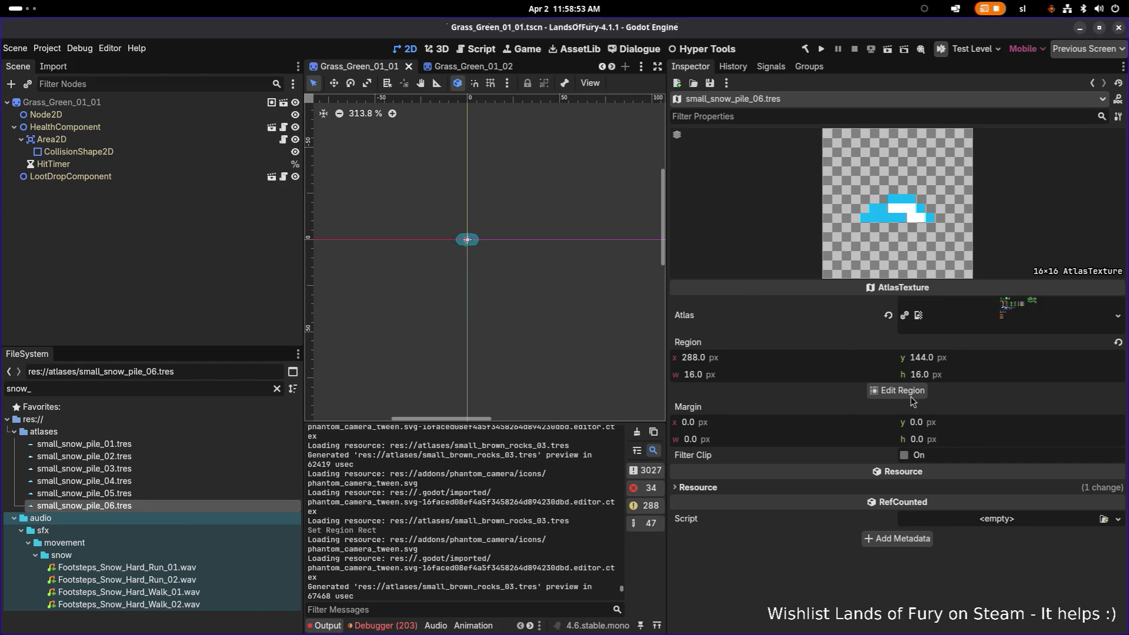
click(896, 390)
scroll(464, 341, up, 4)
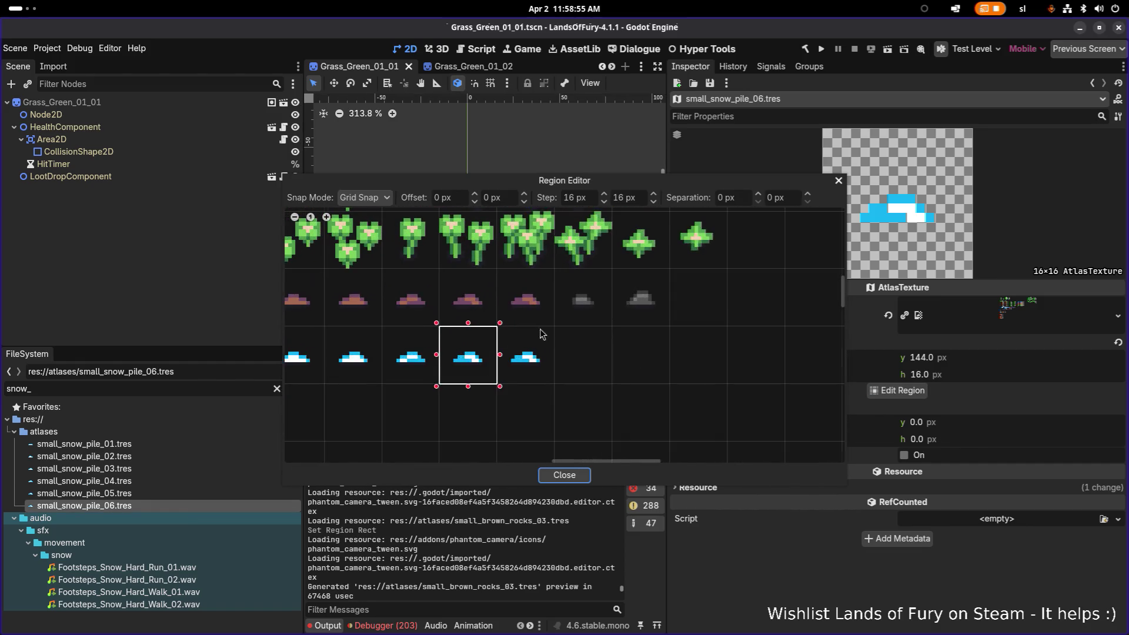
drag(594, 320, 551, 362)
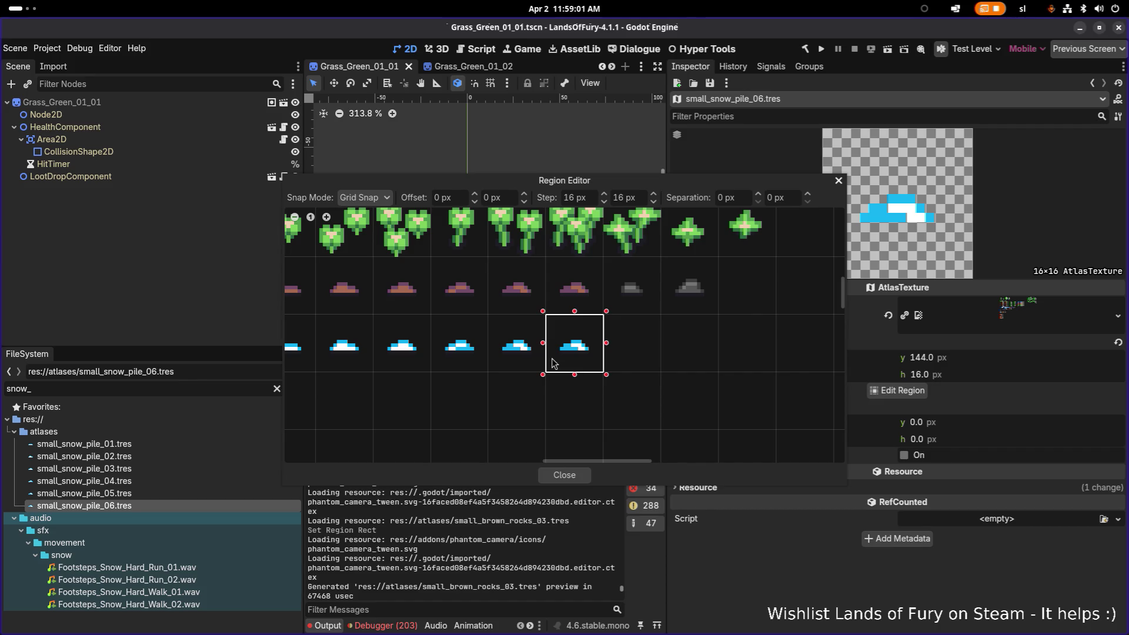
click(564, 475)
key(ctrl+s)
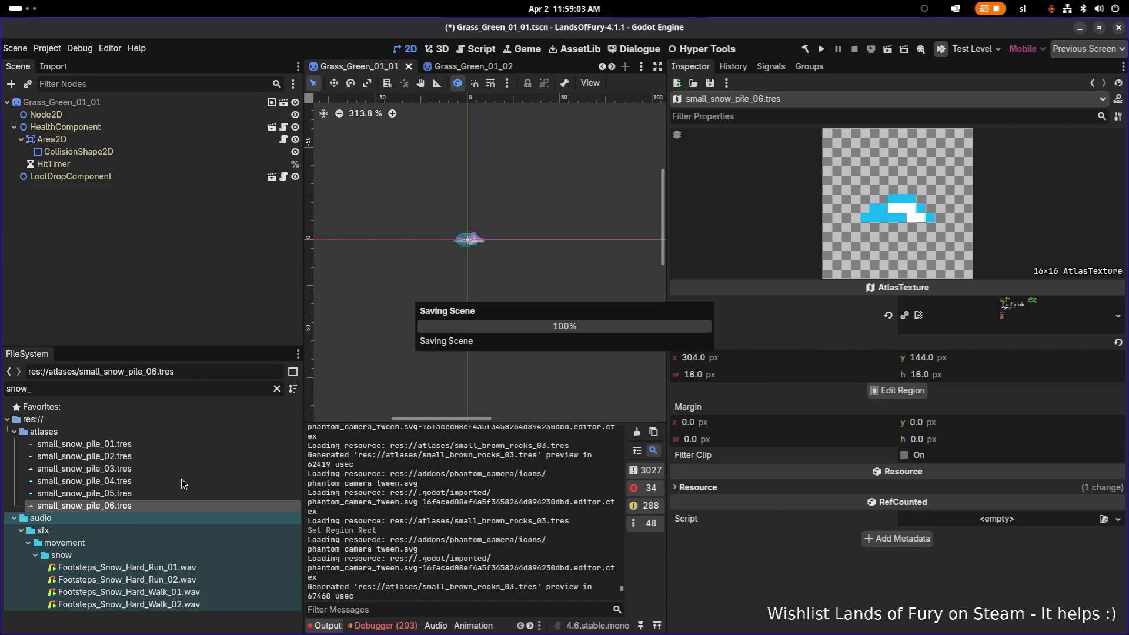
click(165, 446)
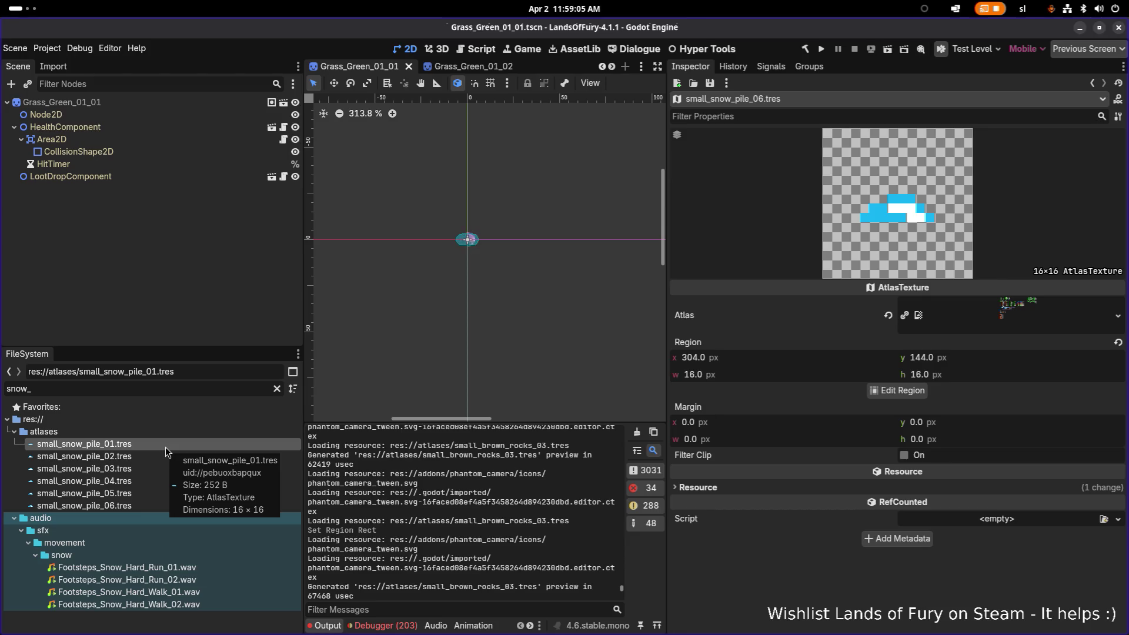
Inspect small_snow_pile_03.tres and clear the snow_ file filter
double_click(153, 468)
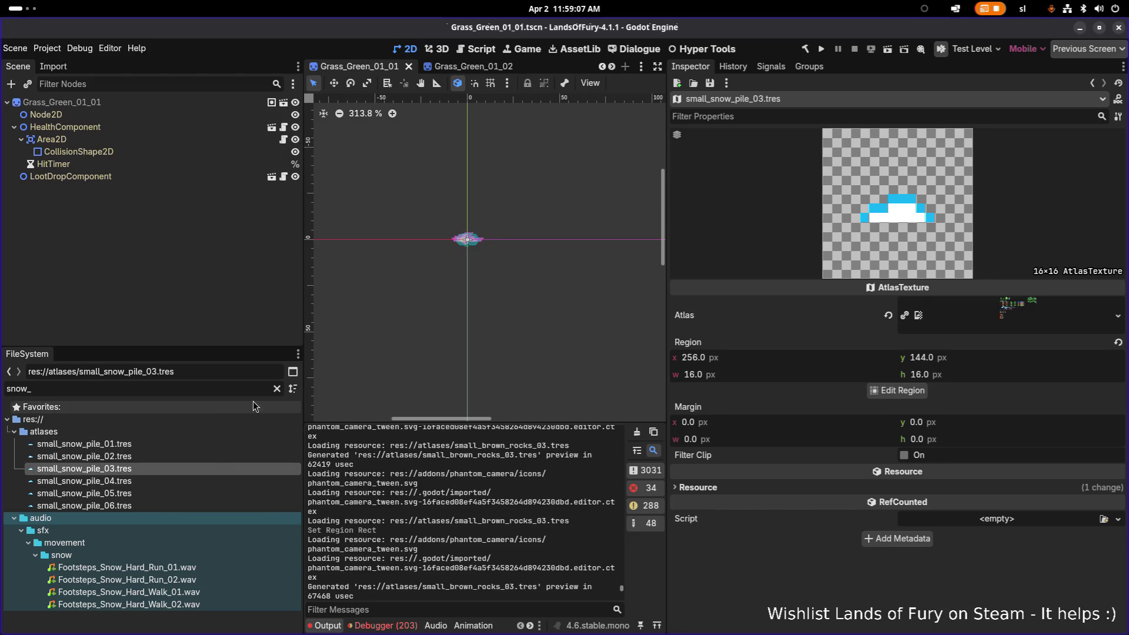
click(277, 389)
scroll(216, 428, down, 3)
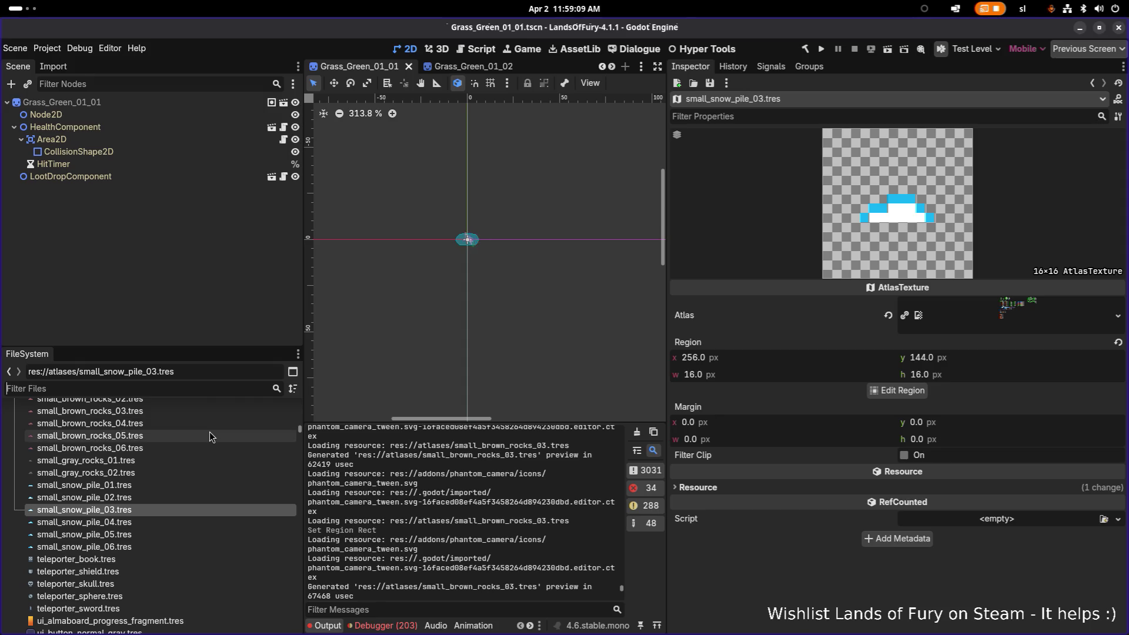
scroll(209, 431, down, 10)
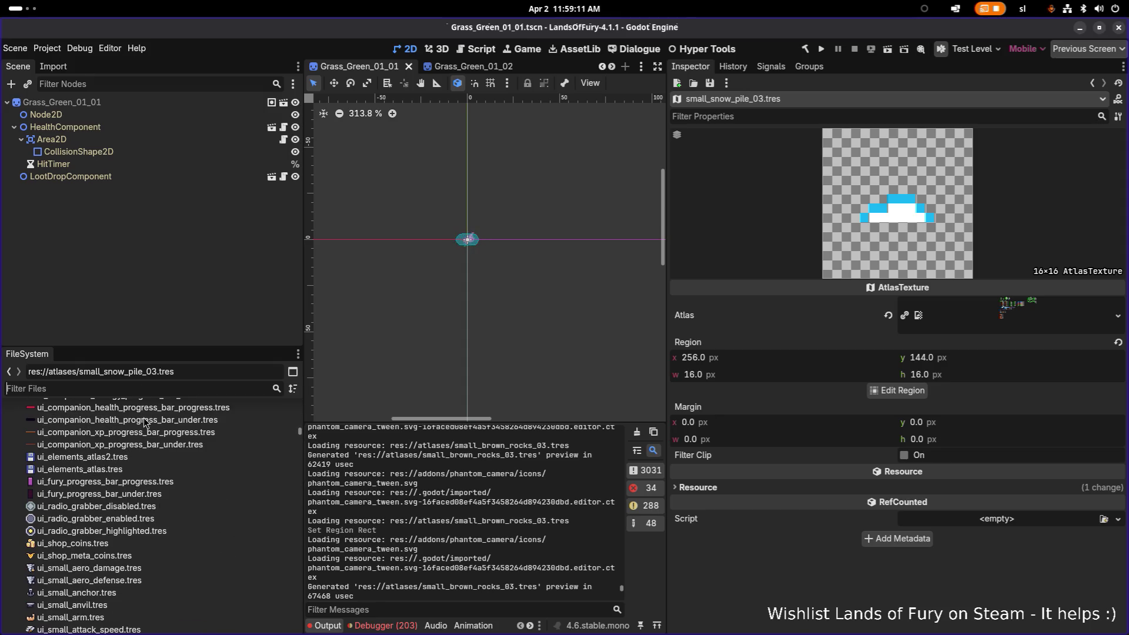
scroll(143, 419, down, 8)
Filter files by 'pill' to inspect decorations_ice_pillar_1, the 32×40 pillar at x 320, y 312, then clear the filter
click(150, 389)
text(pill)
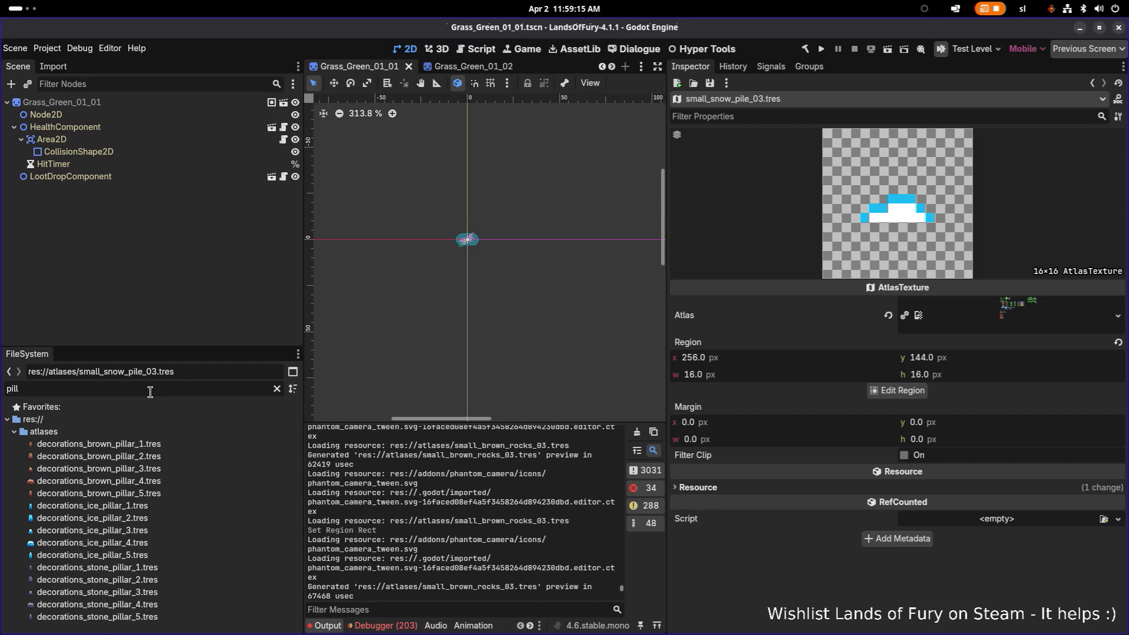
click(146, 507)
click(148, 444)
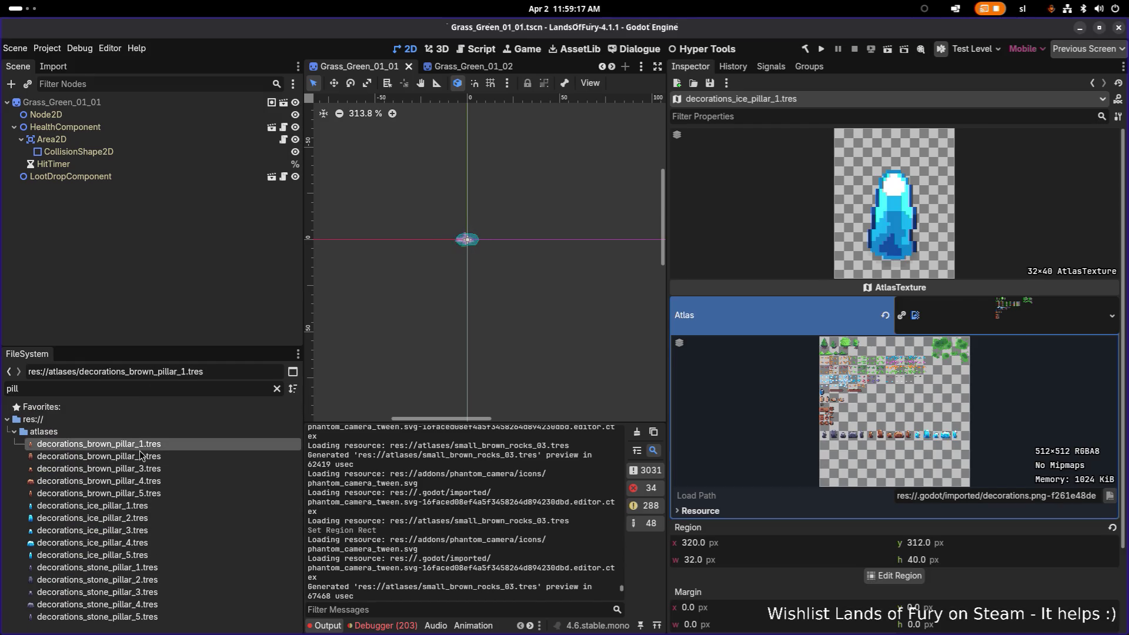
click(277, 389)
scroll(158, 492, down, 10)
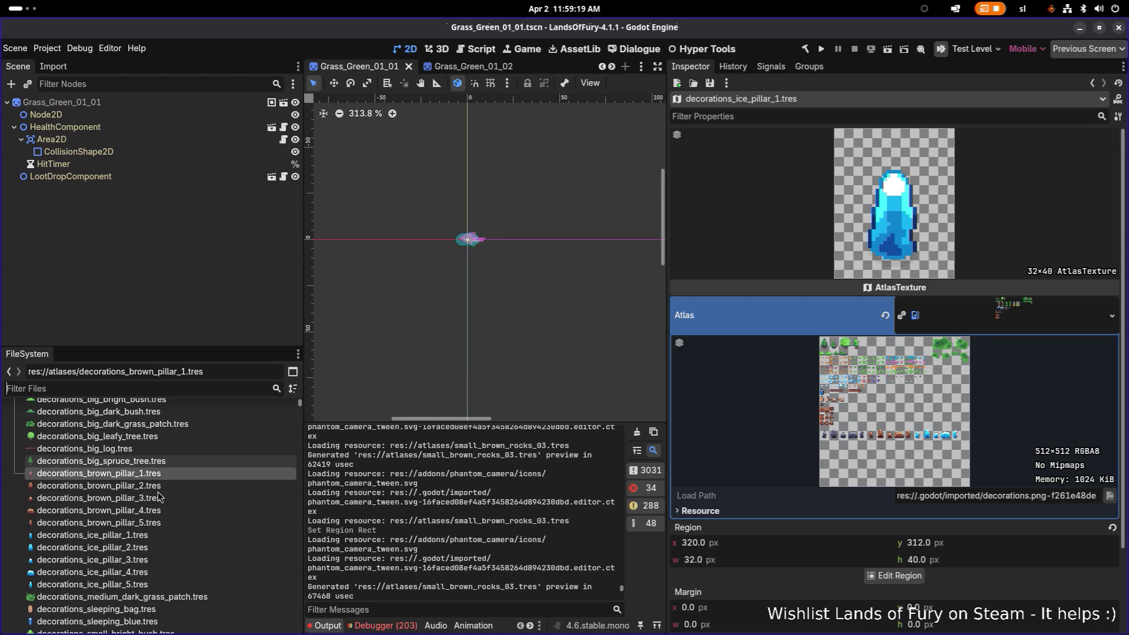
scroll(158, 496, down, 15)
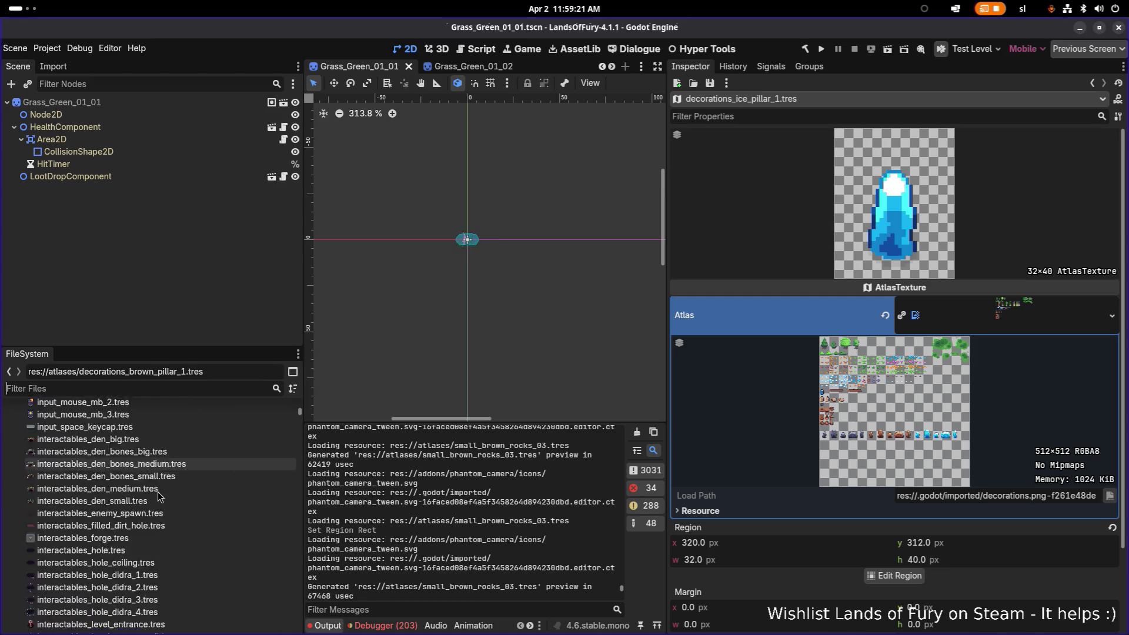
scroll(157, 492, down, 15)
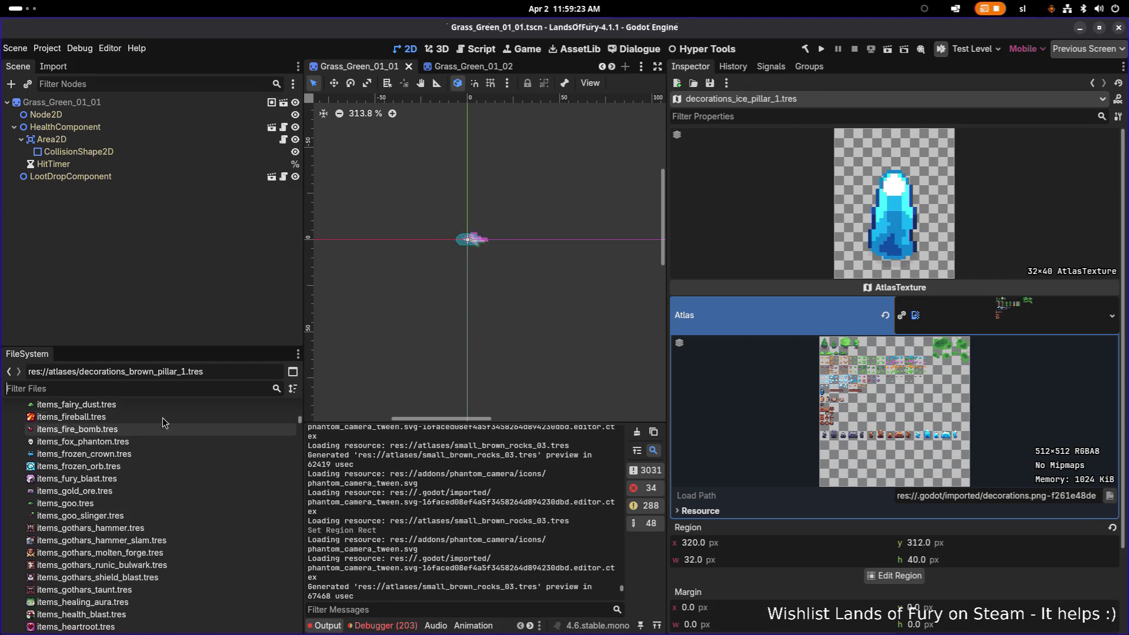
Try filtering the file list for pine, firtre, bir and tree
click(169, 389)
text(pi)
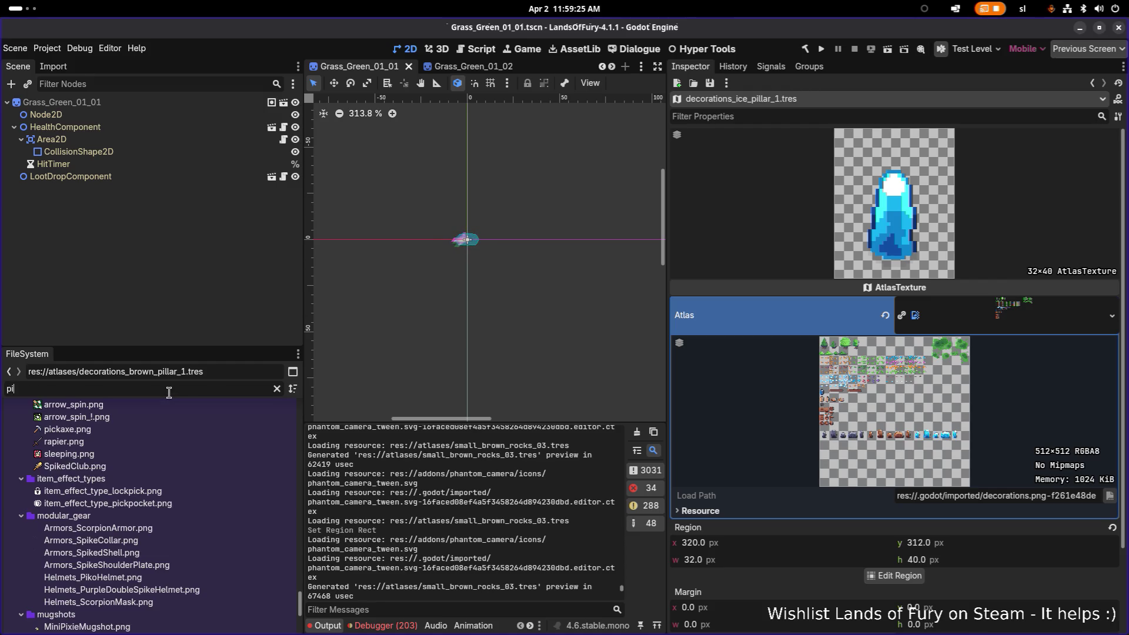
text(ne)
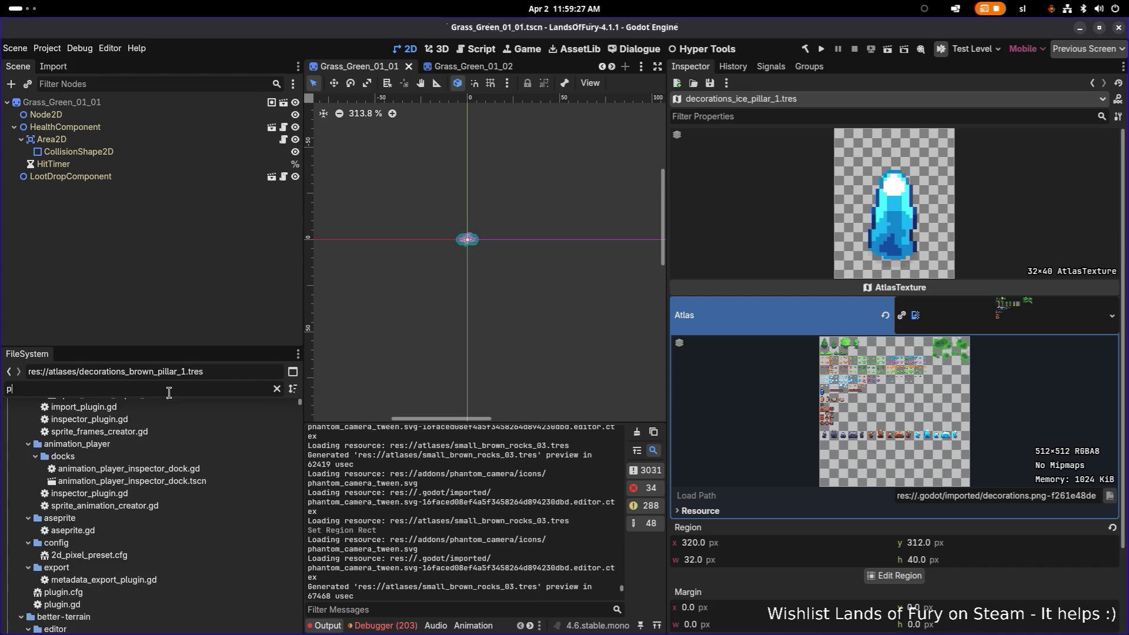
key(BackSpace)
key(BackSpace)
key(BackSpace)
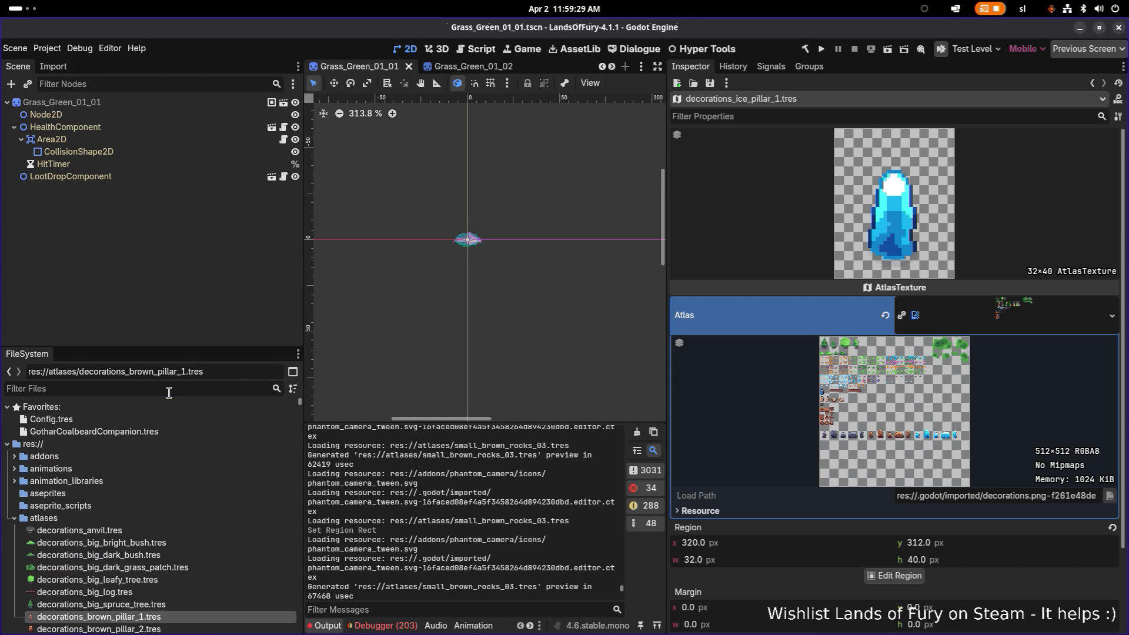
text(fir)
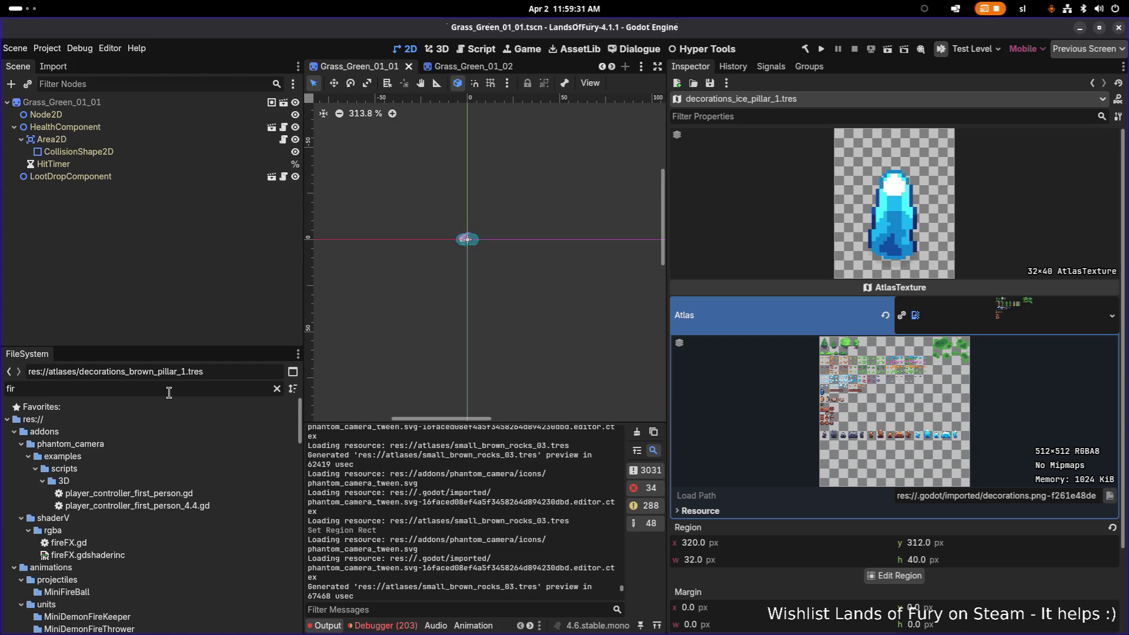
text(tre)
key(BackSpace)
key(BackSpace)
key(BackSpace)
text(birt)
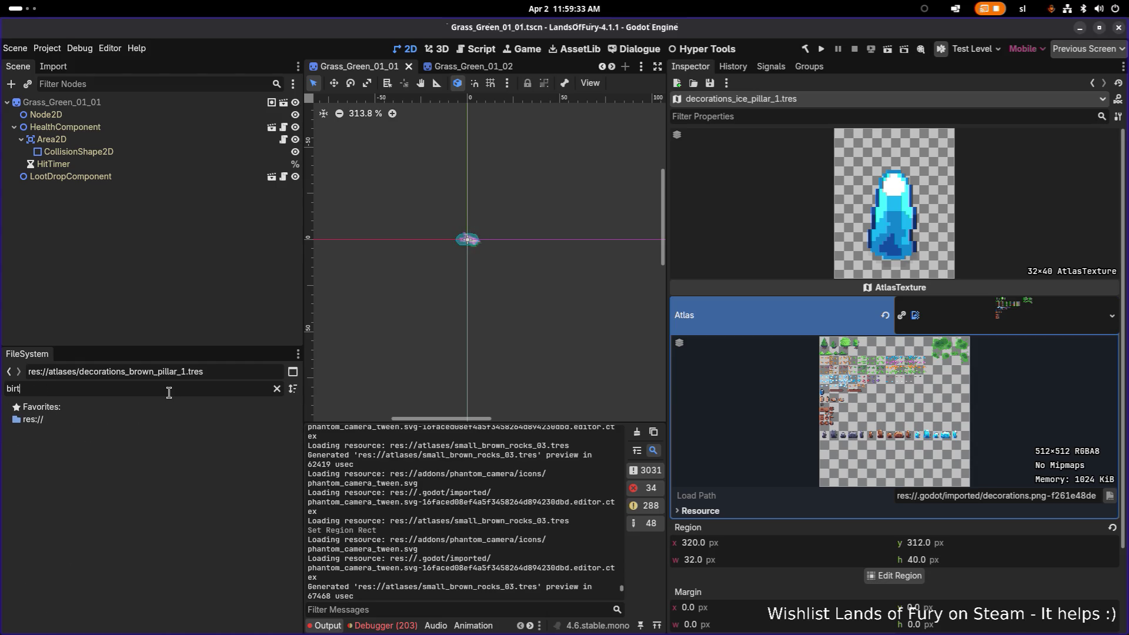
key(BackSpace)
key(BackSpace)
key(BackSpace)
text(tree)
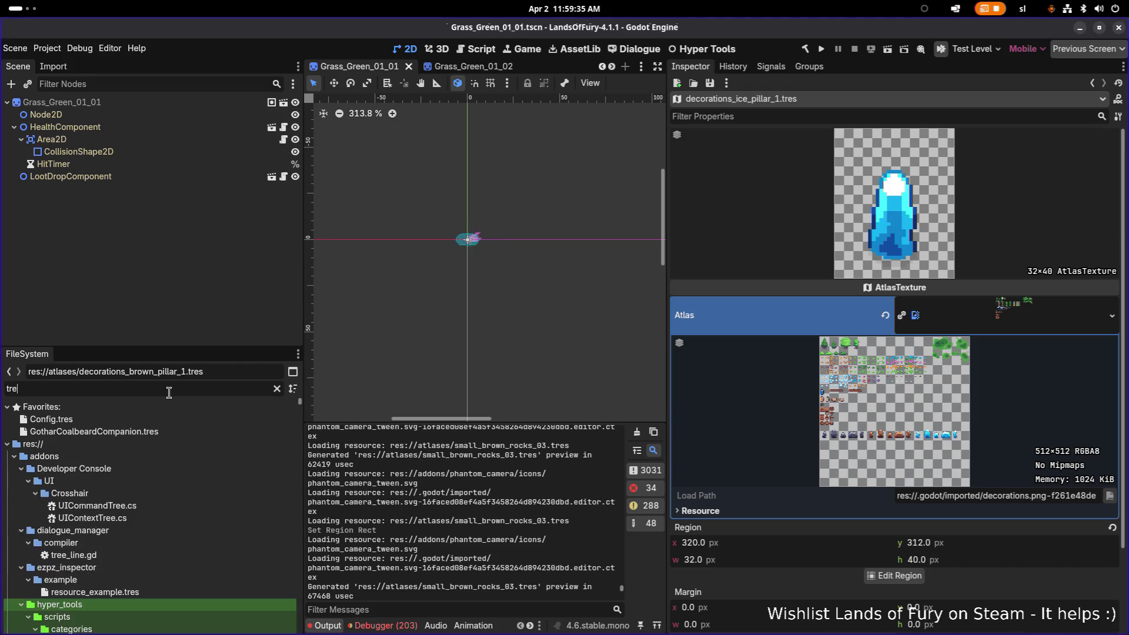
scroll(115, 509, down, 3)
scroll(120, 508, up, 10)
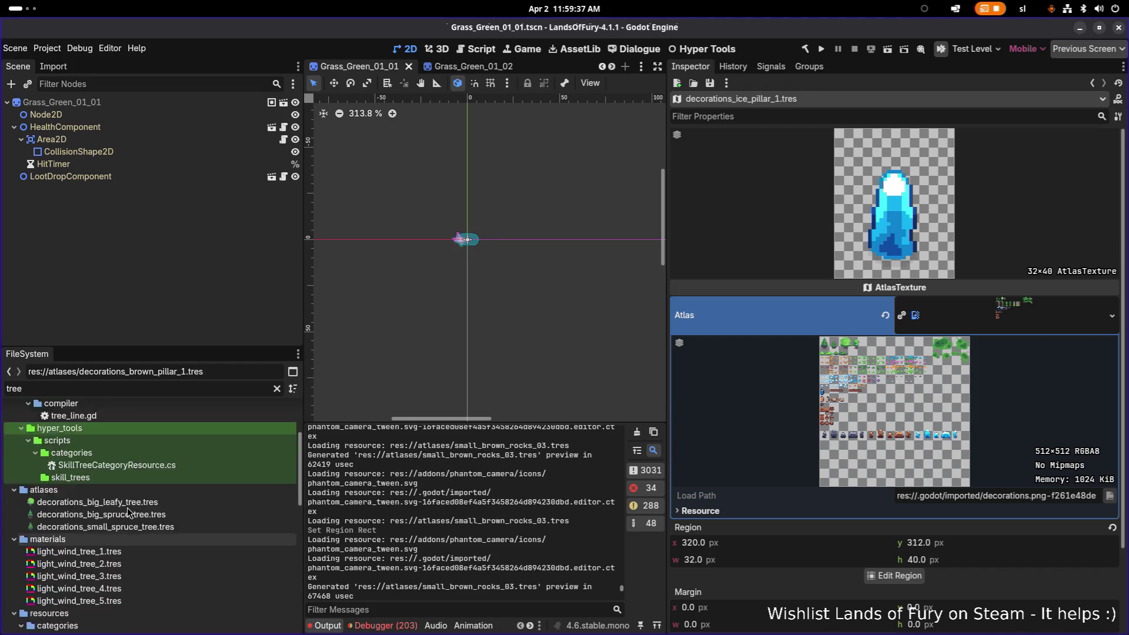
Filter the file list to spruce to show the spruce atlases and tree scenes
key(BackSpace)
key(BackSpace)
key(BackSpace)
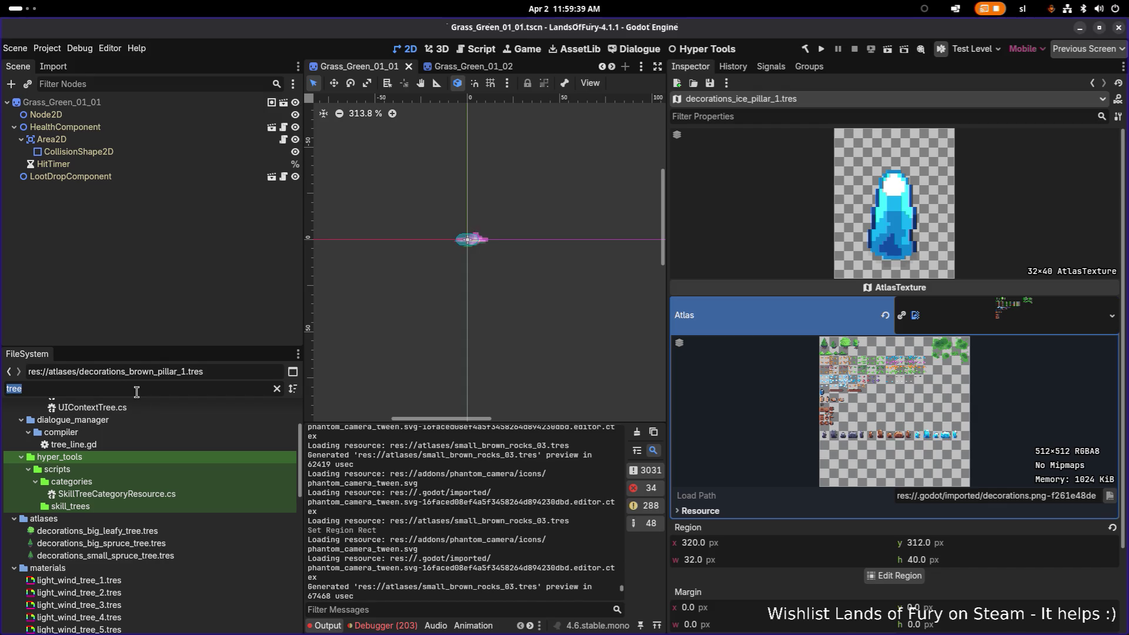
text(sprice)
key(BackSpace)
key(BackSpace)
key(BackSpace)
text(ut)
key(BackSpace)
Filter the FileSystem and open the destroyable SmallSpruceTree scene
text(ce)
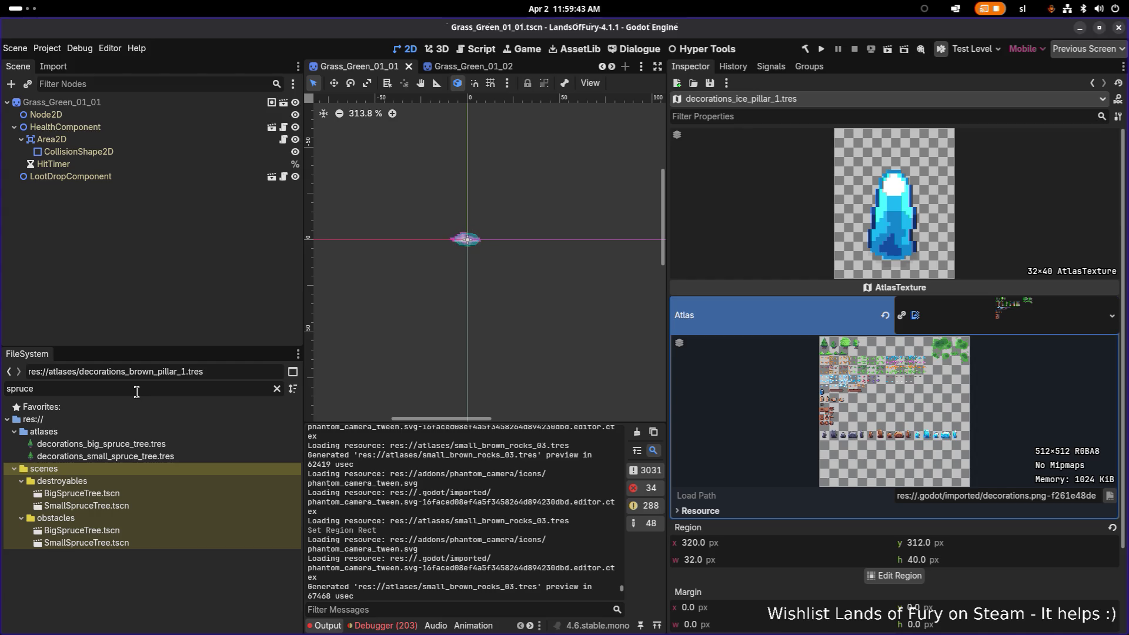
click(111, 498)
click(147, 507)
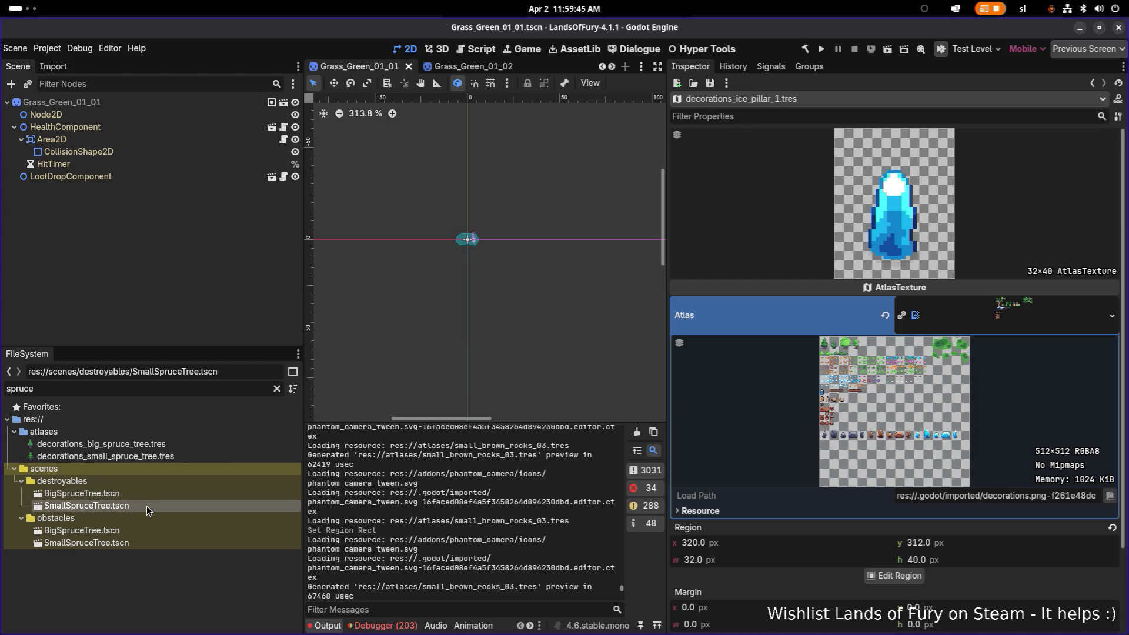
double_click(140, 494)
double_click(138, 506)
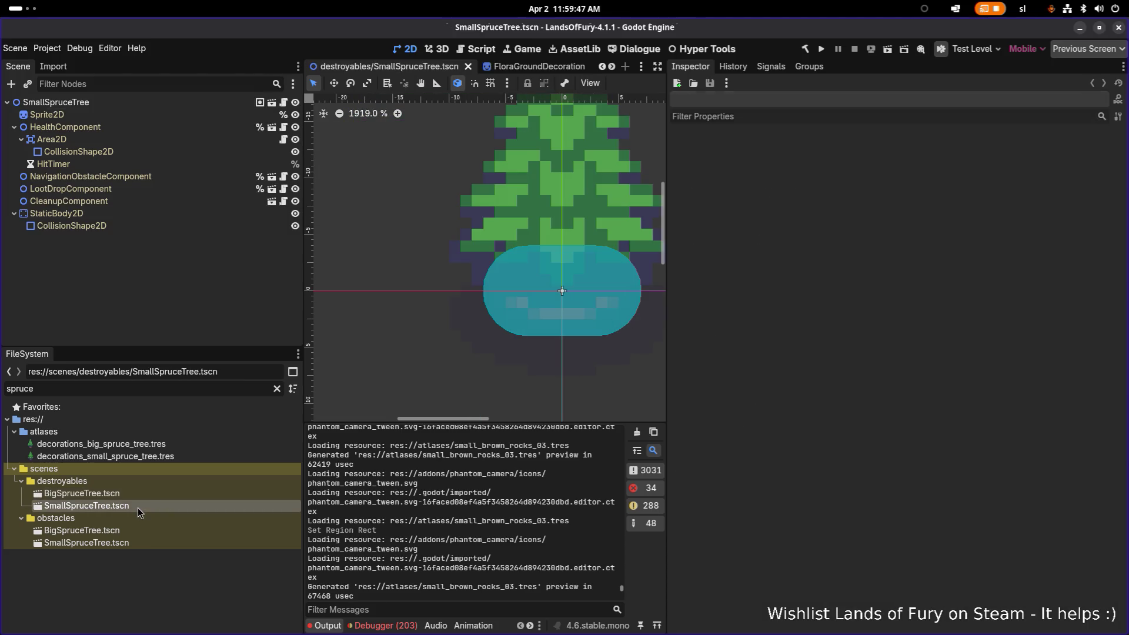
scroll(479, 229, down, 10)
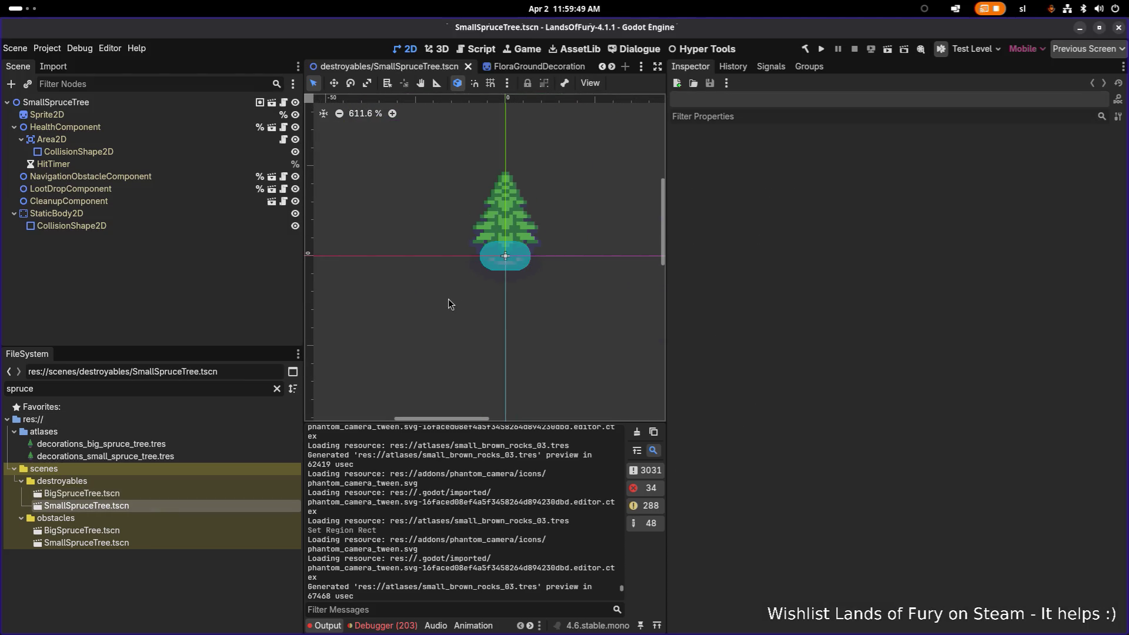
scroll(469, 269, up, 10)
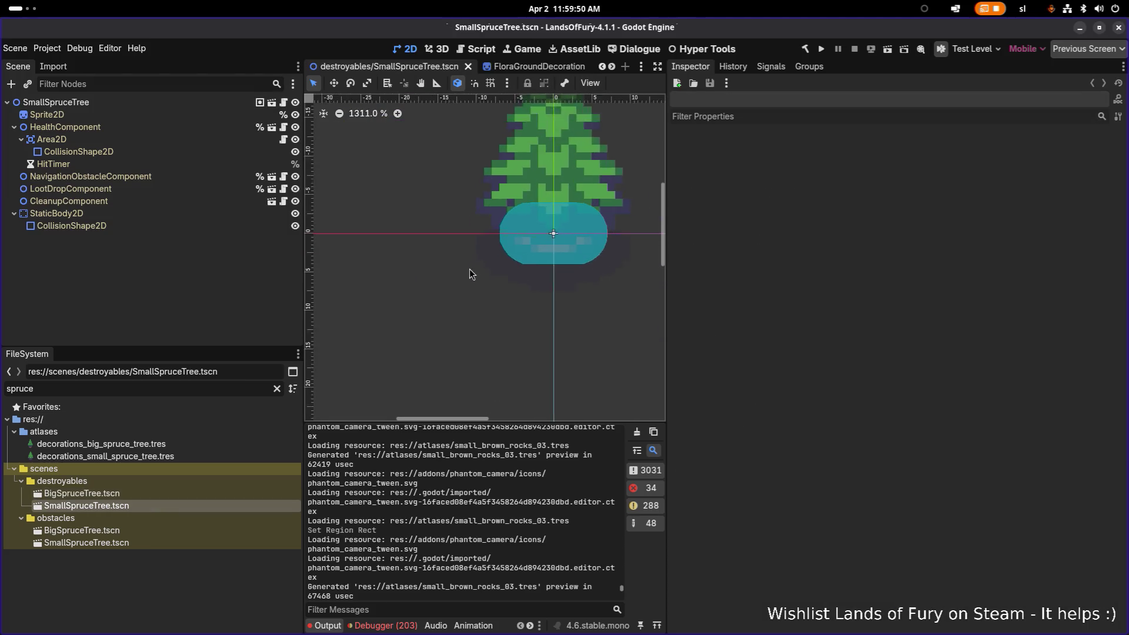
Open BigSpruceTree.tscn for comparison, then switch back to SmallSpruceTree.tscn
click(145, 495)
click(133, 507)
click(140, 494)
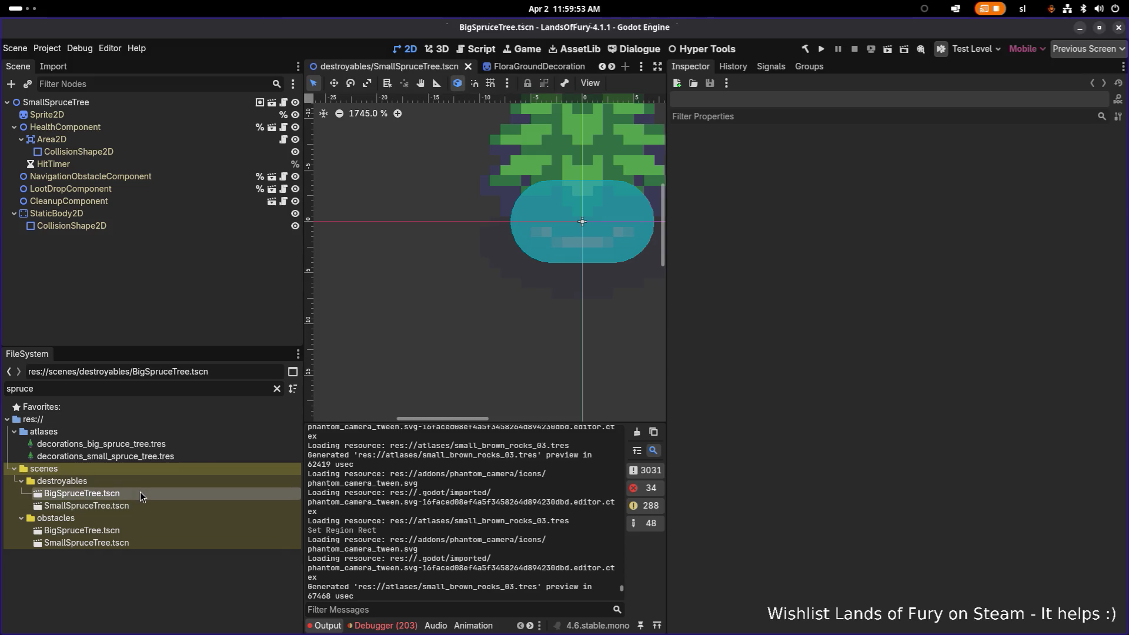
double_click(140, 495)
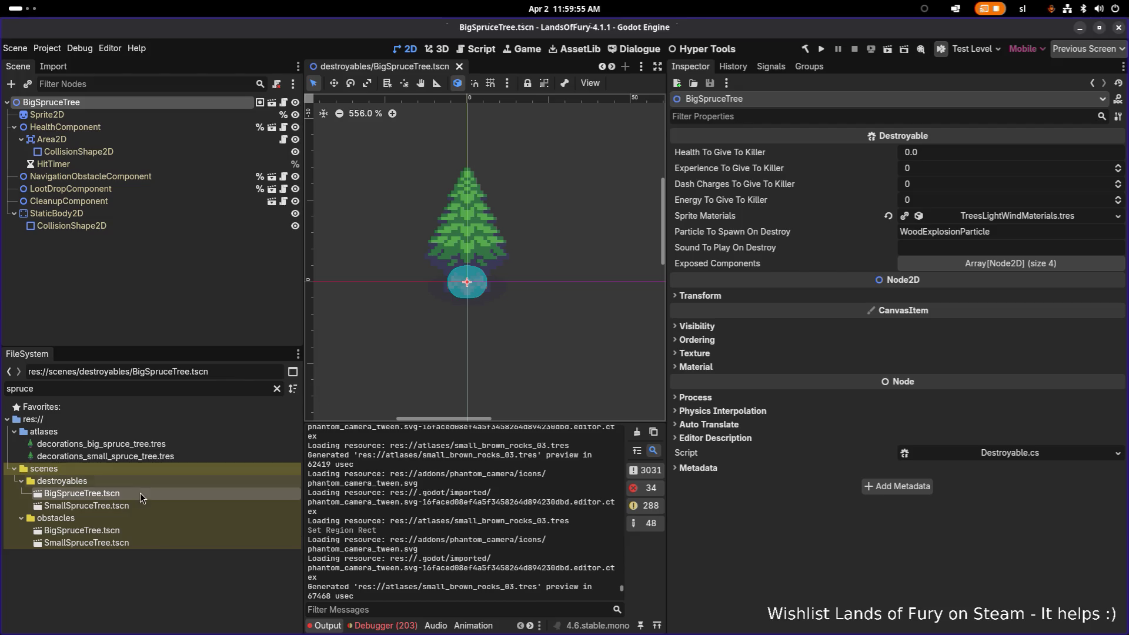
double_click(134, 505)
Duplicate SmallSpruceTree.tscn with Ctrl+D
key(ctrl+d)
key(Right)
key(Left)
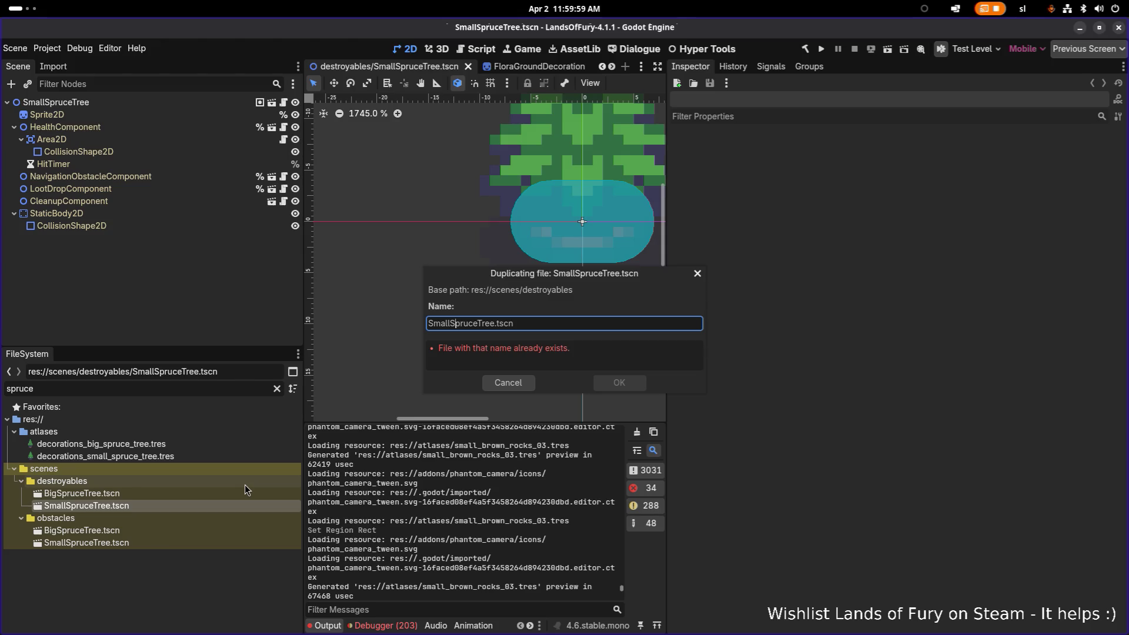
Look at the decorations sprite sheet in Aseprite, then return to Godot
key(alt+Tab)
key(Tab)
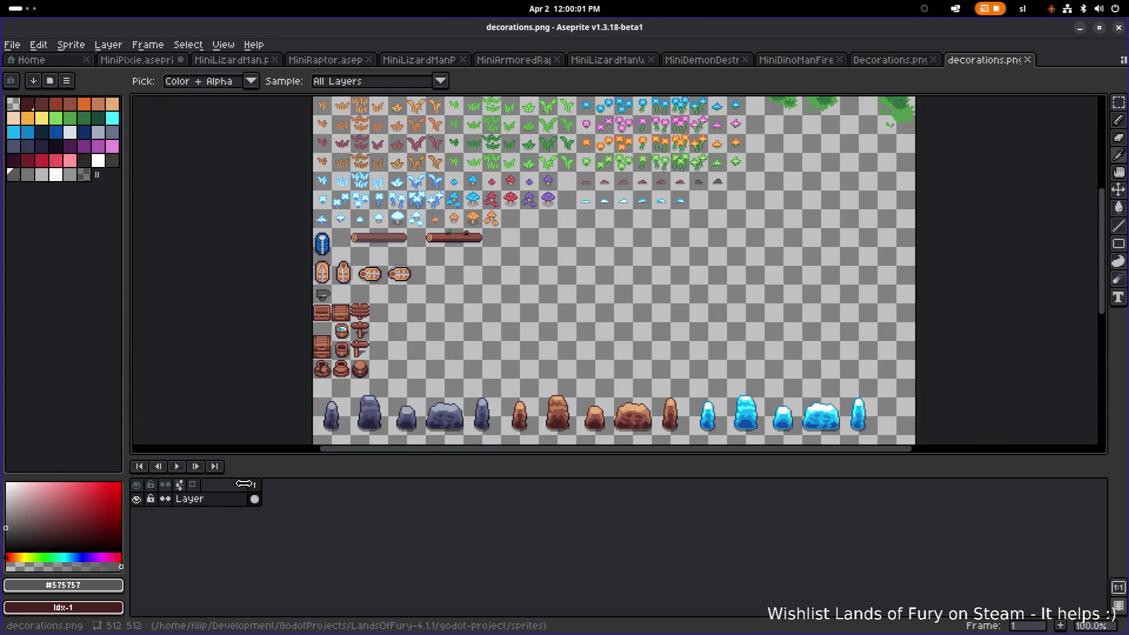
key(alt+Tab)
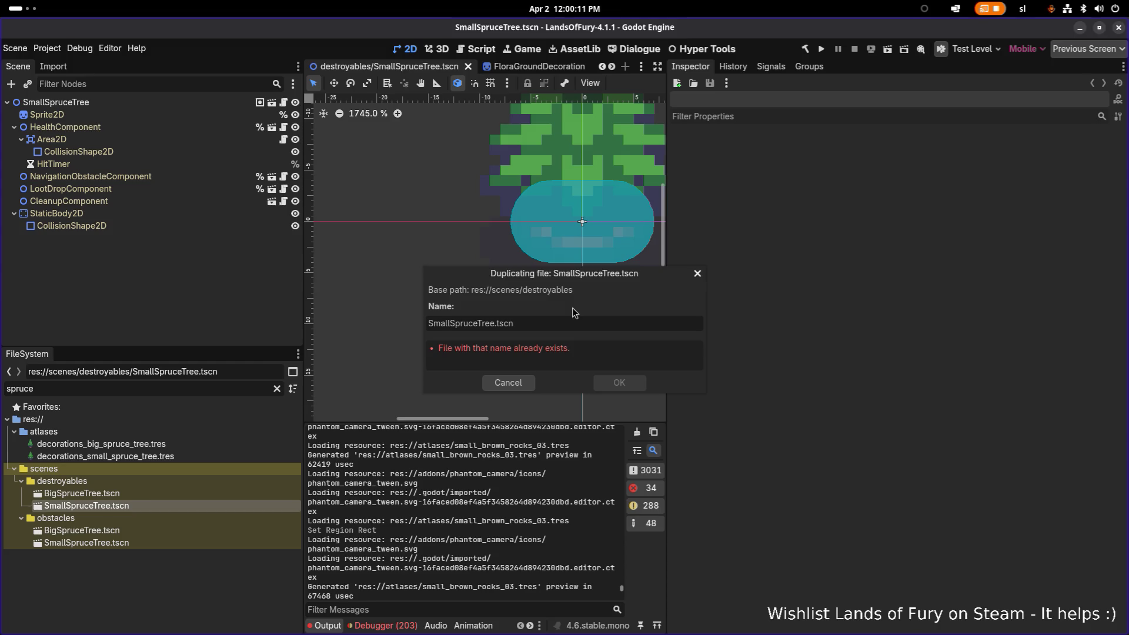
Name the duplicate StonePillar1.tscn and confirm it
text(Stone)
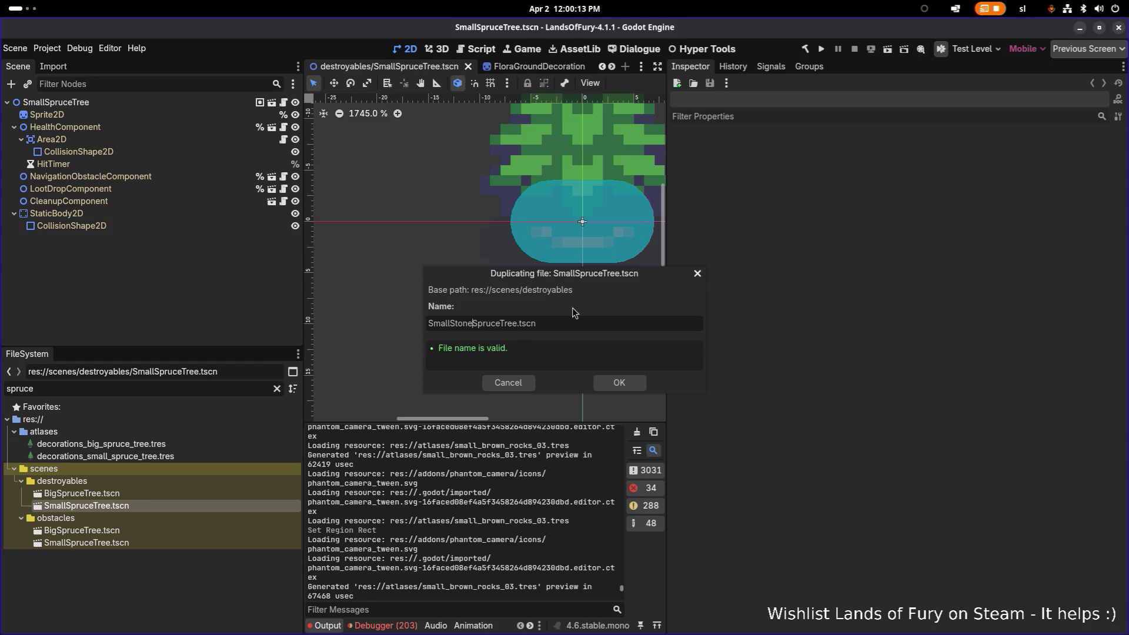
key(ctrl+shift+Right)
text(Pillar)
key(shift+Home)
key(BackSpace)
text(StonePillar1)
key(Return)
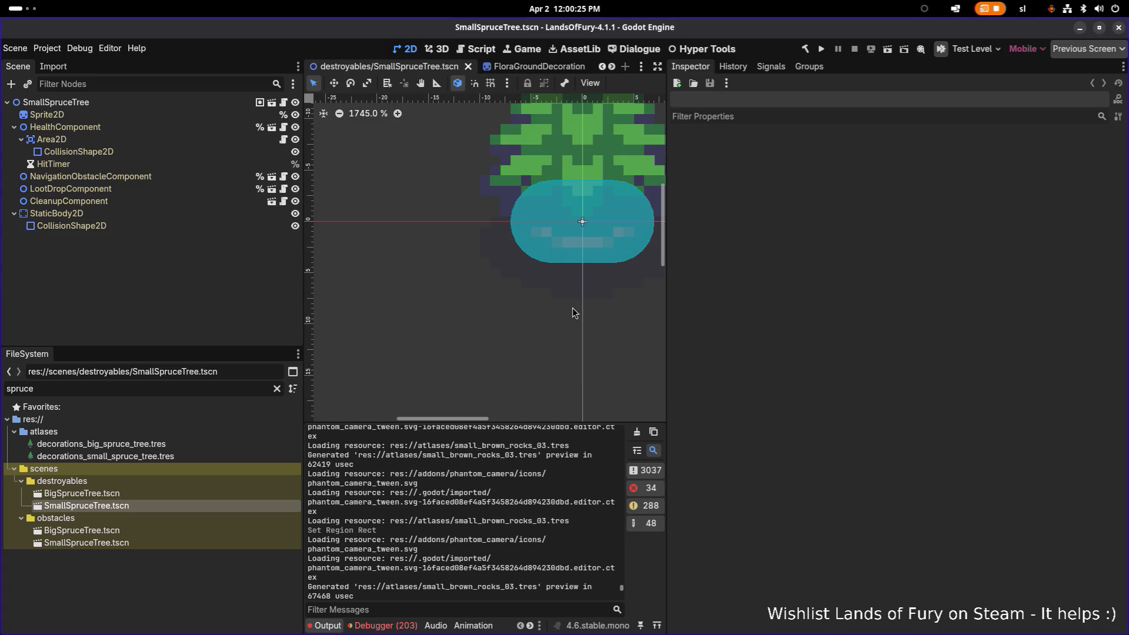
double_click(187, 391)
Filter by 'stonepilla', open StonePillar1.tscn and make the root's sub-resources unique
text(stonepilla)
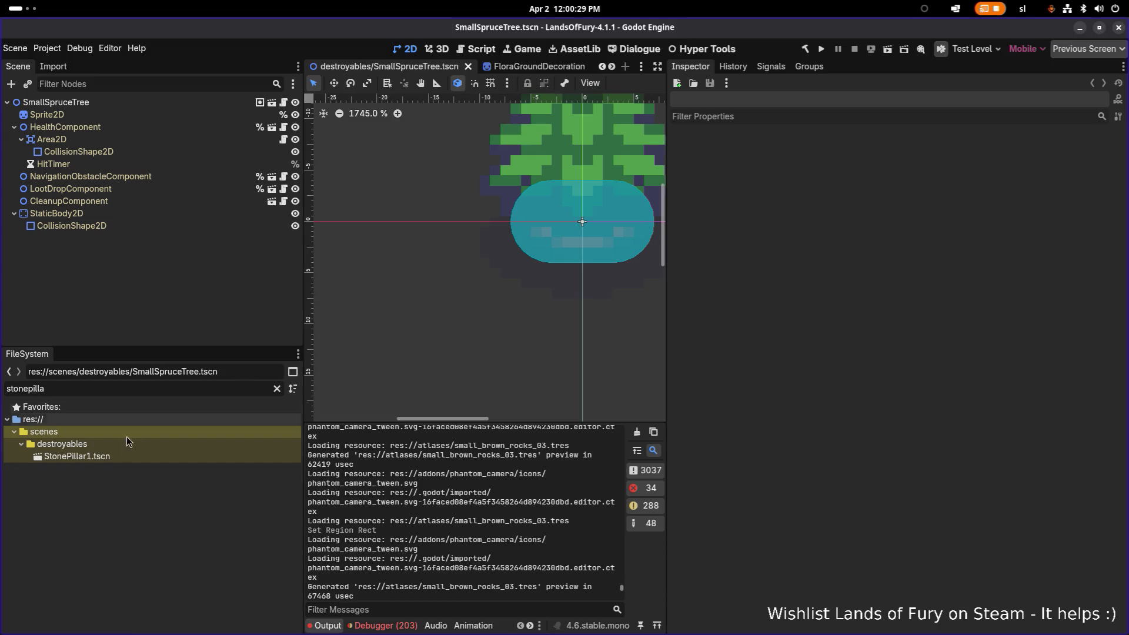
double_click(108, 460)
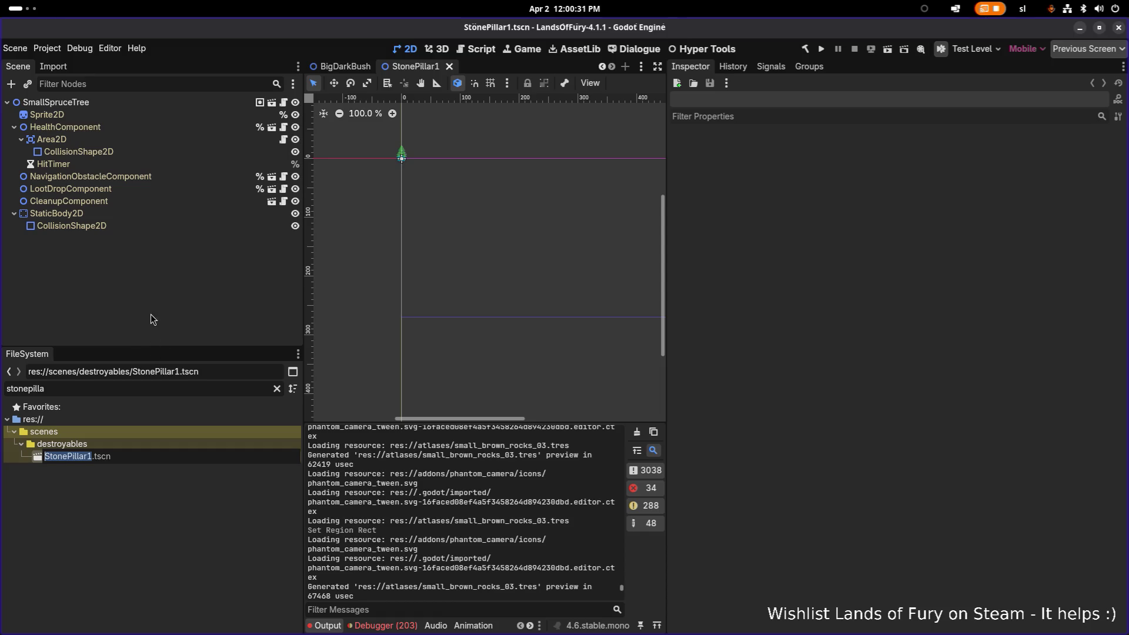
click(146, 103)
right_click(145, 107)
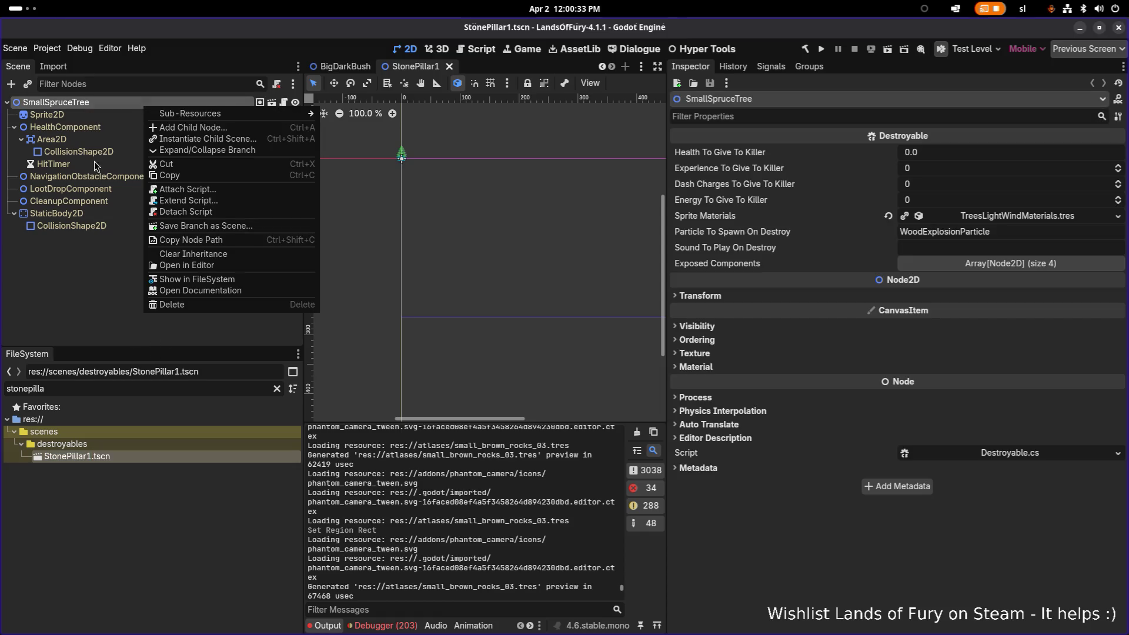
click(95, 176)
click(156, 115)
click(158, 104)
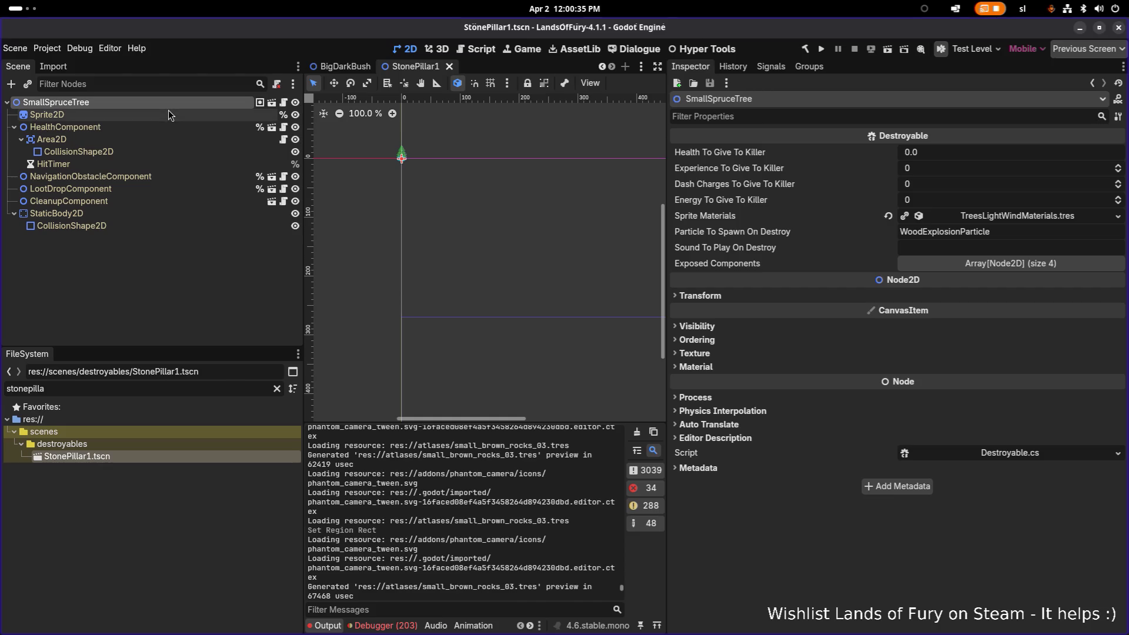
click(1118, 115)
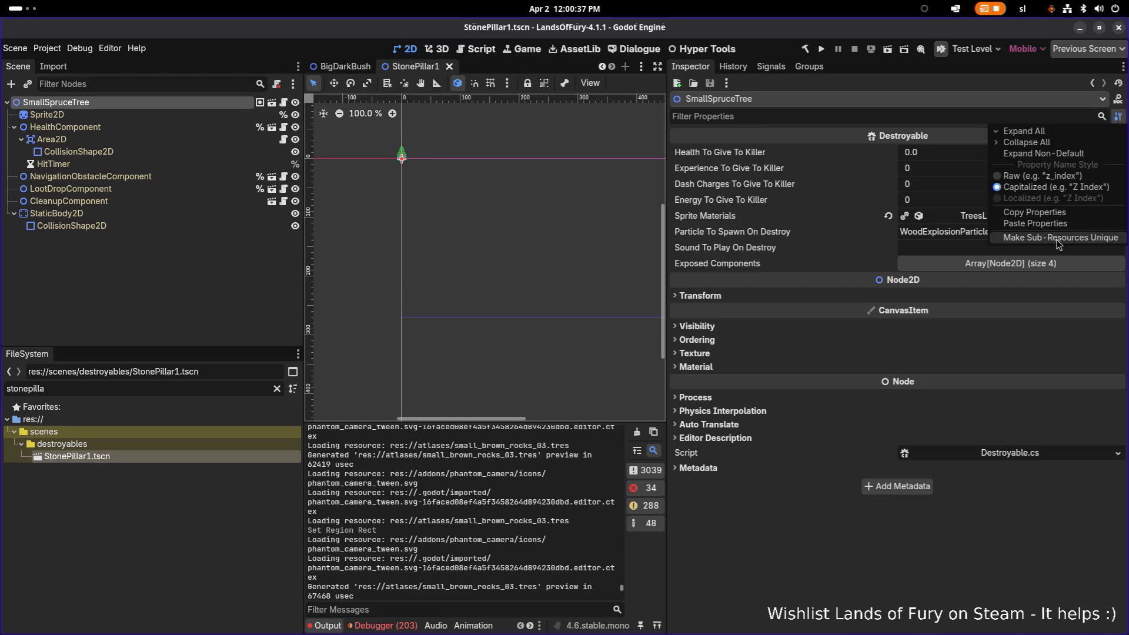
click(1057, 237)
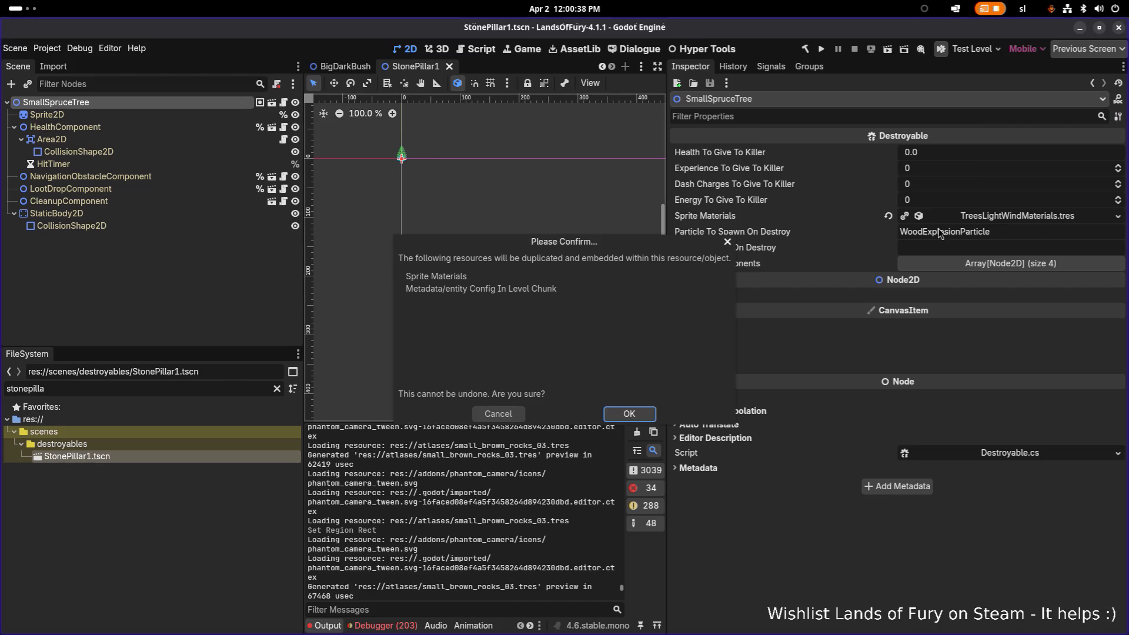
click(726, 243)
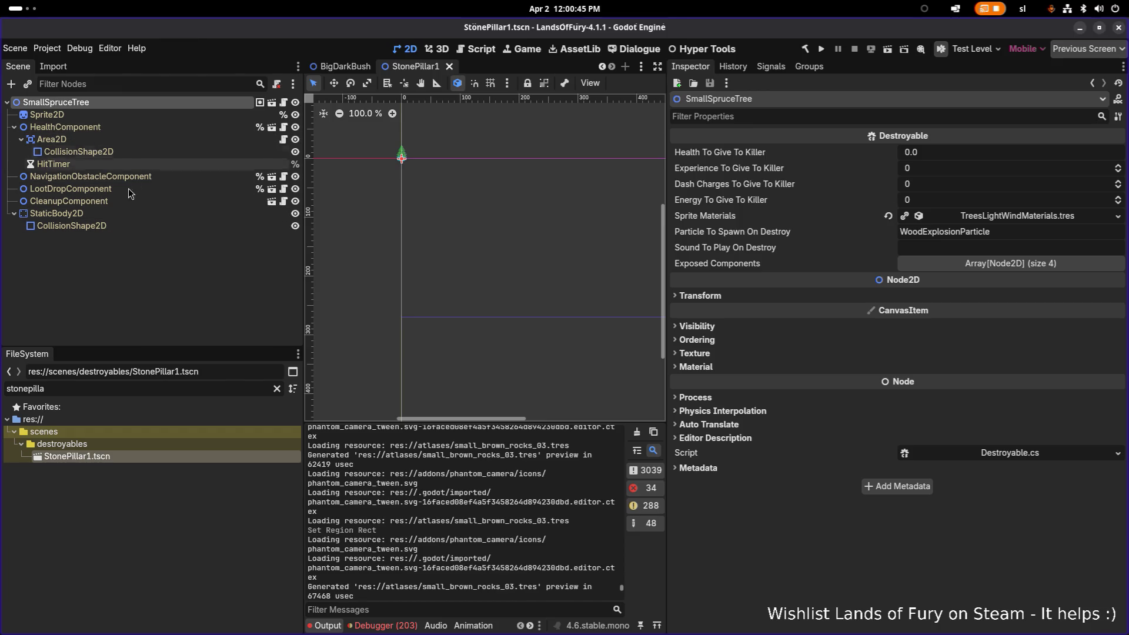
Rename the root node to StonePillar1
scroll(422, 136, up, 7)
scroll(419, 169, left, 5)
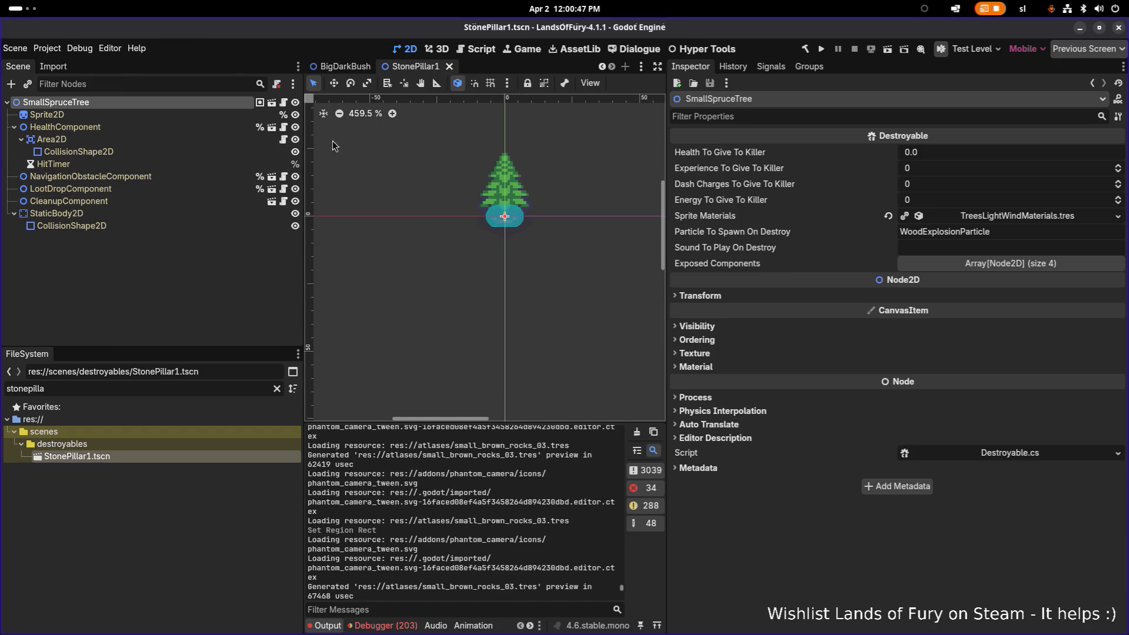
double_click(215, 103)
text(StonePillar1)
key(Return)
click(193, 115)
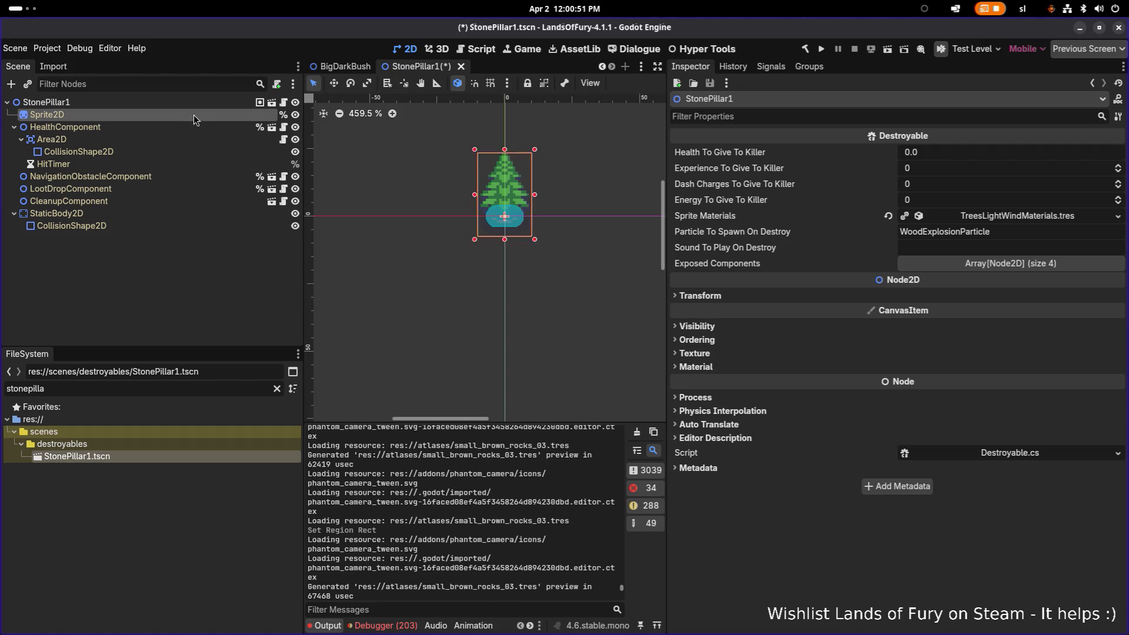
Quick Load decorations_stone_pillar_1.tres into the Sprite2D's Texture property
click(1118, 164)
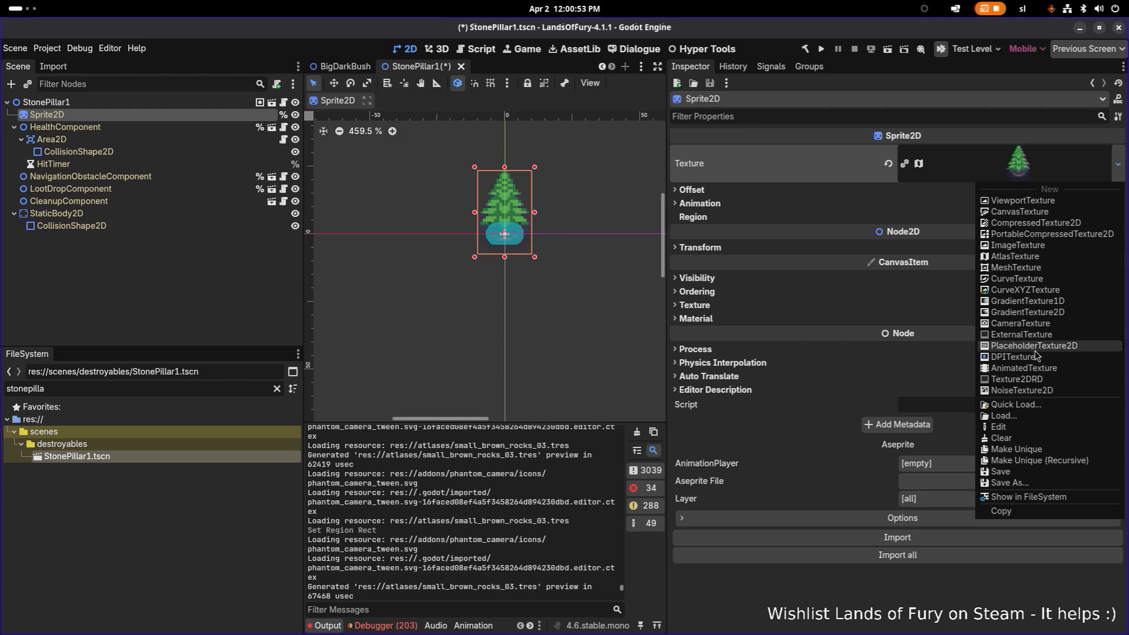
click(1028, 406)
text(stonepil)
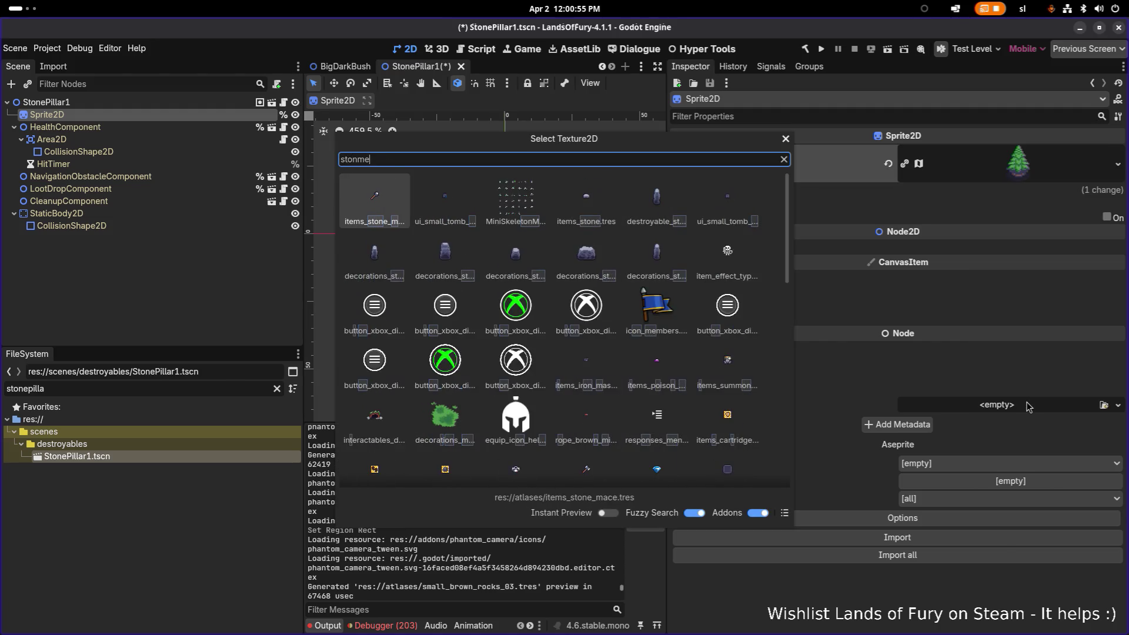
text(lla)
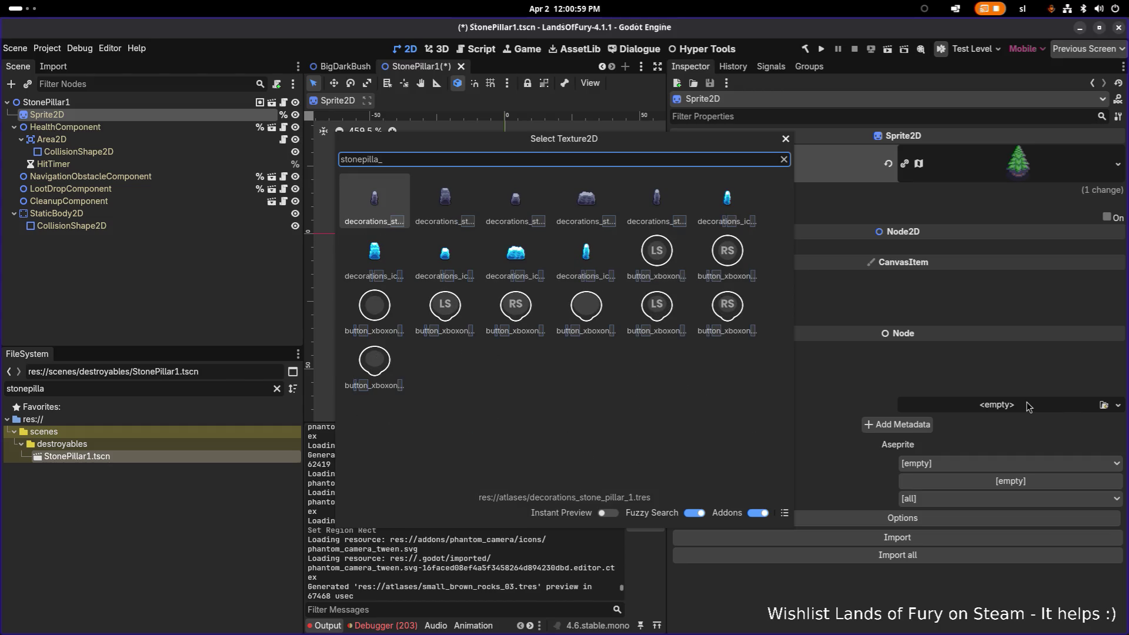
text(r1)
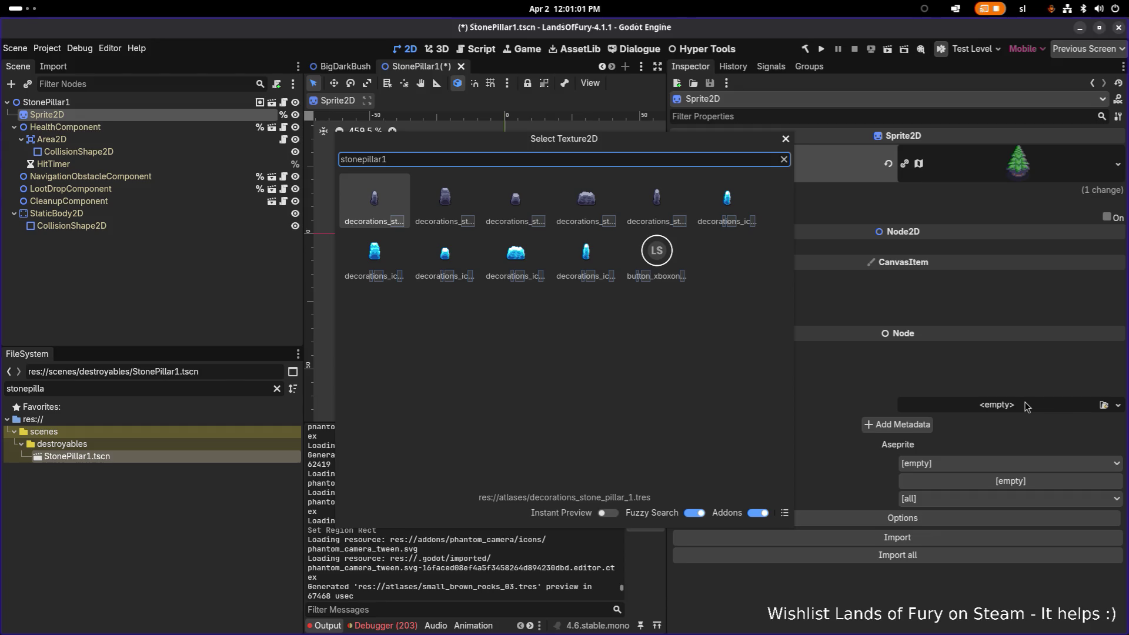
key(Return)
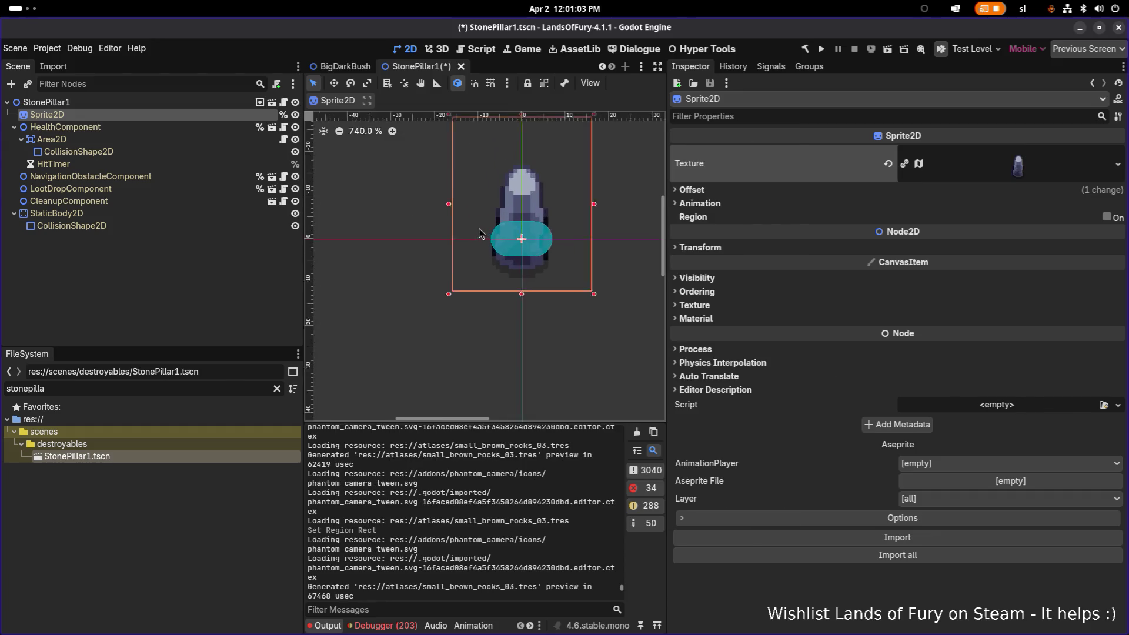
scroll(497, 253, down, 1)
scroll(532, 297, down, 2)
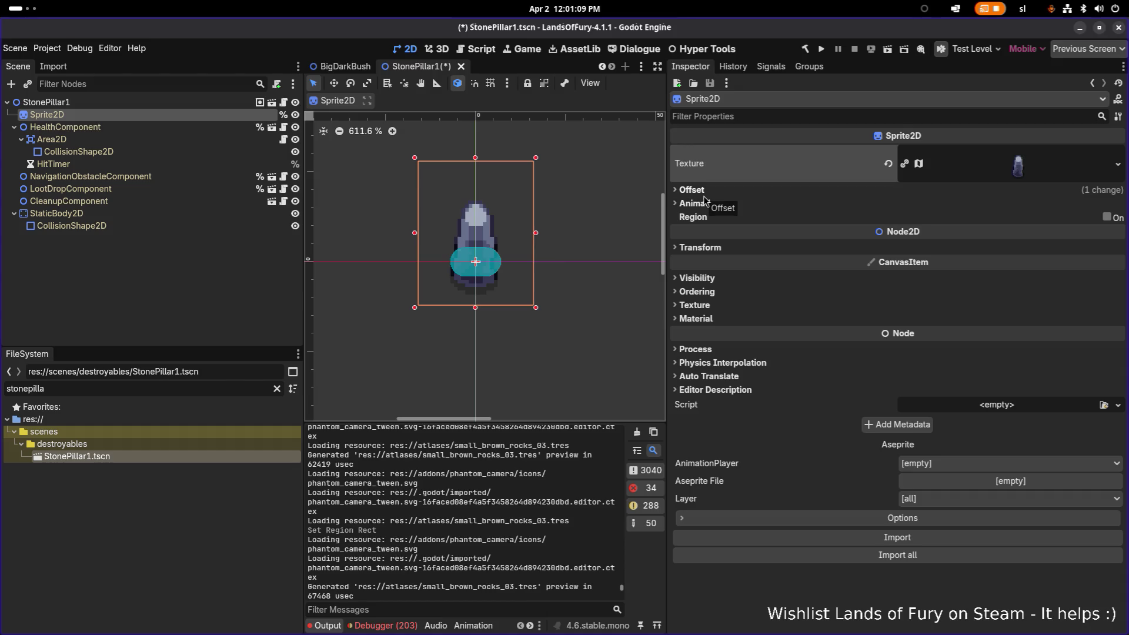
Select the Sprite2D and nudge the pillar up about 7 px with the Move tool
click(196, 107)
click(197, 115)
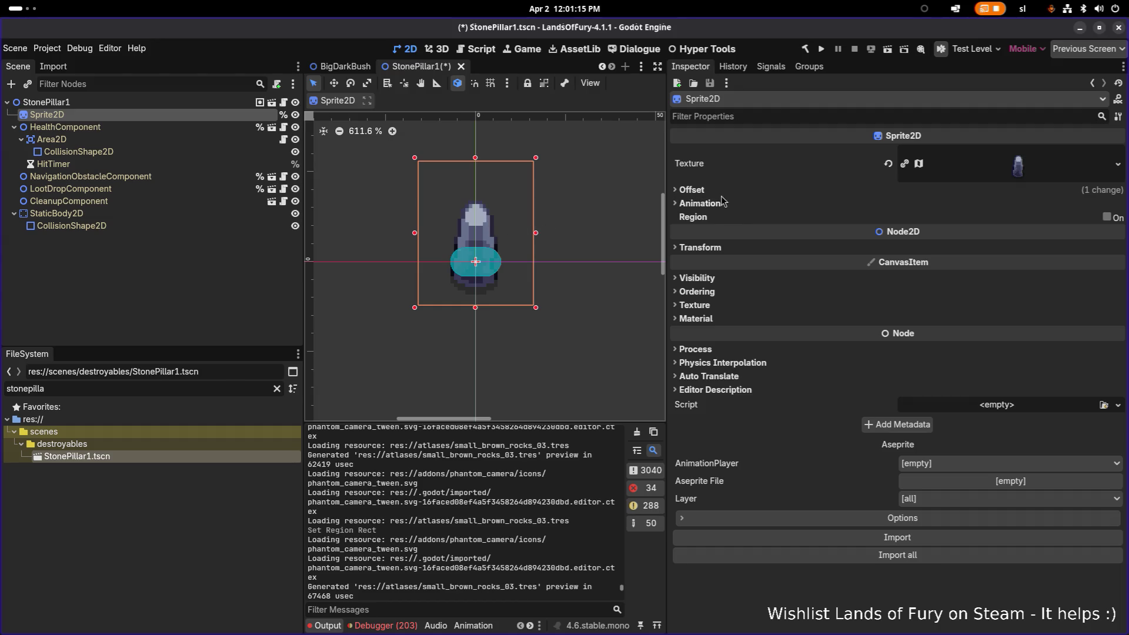
key(w)
mouse_move(472, 280)
mouse_down()
mouse_move(476, 255)
mouse_move(475, 276)
mouse_move(475, 266)
mouse_up()
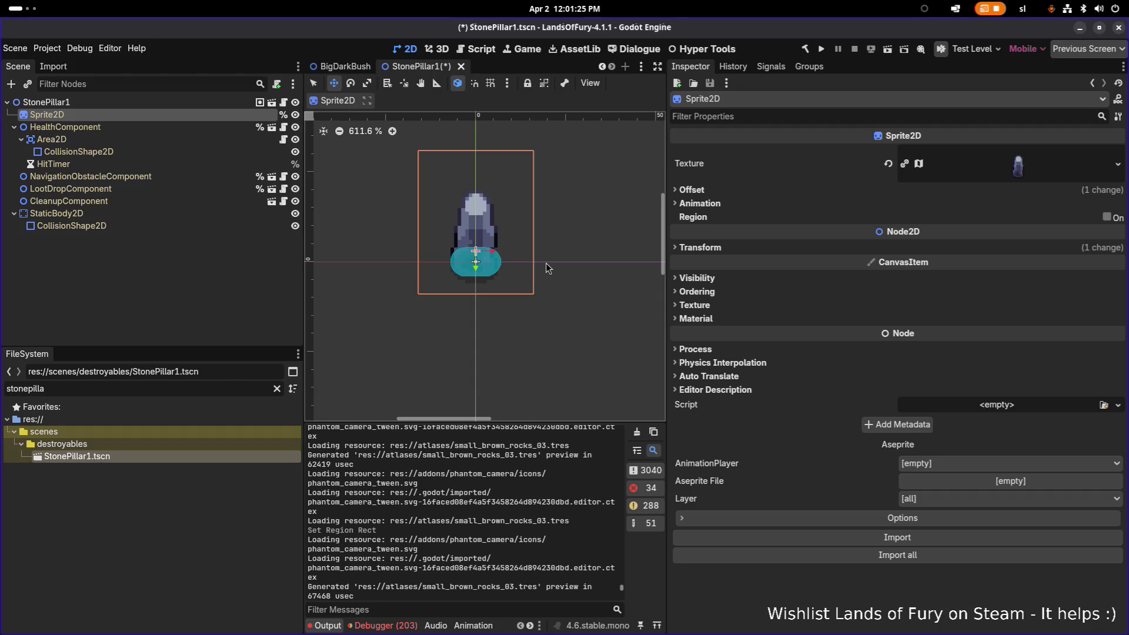
scroll(476, 262, up, 3)
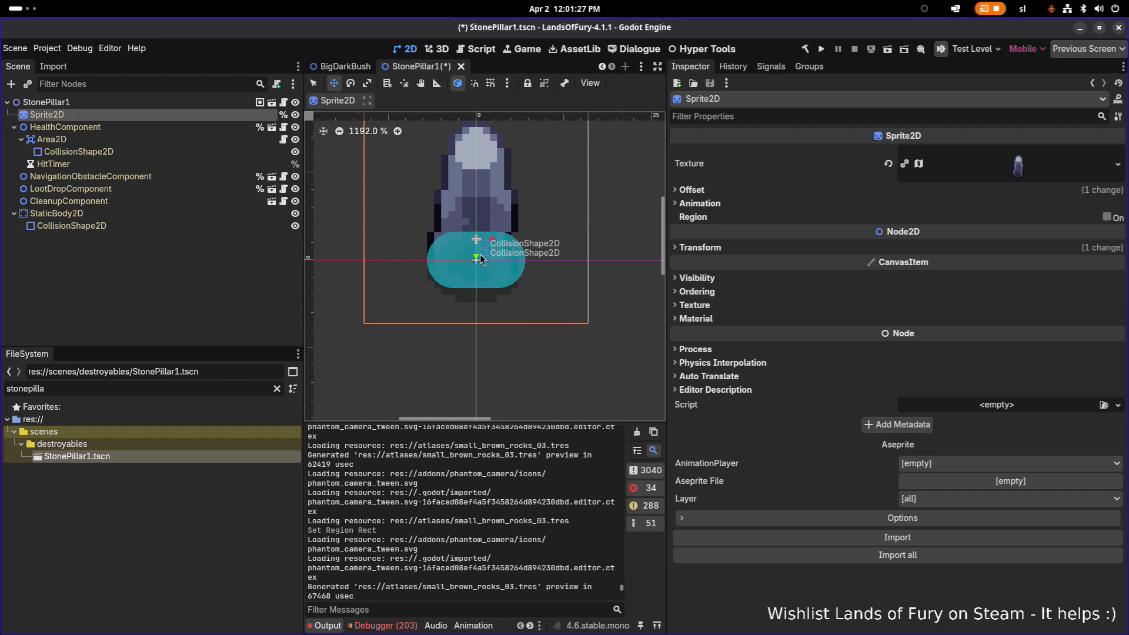
mouse_move(476, 263)
mouse_down()
mouse_move(476, 276)
mouse_move(476, 263)
mouse_up()
Set the sprite's Offset y and Transform Position y to 0
click(718, 189)
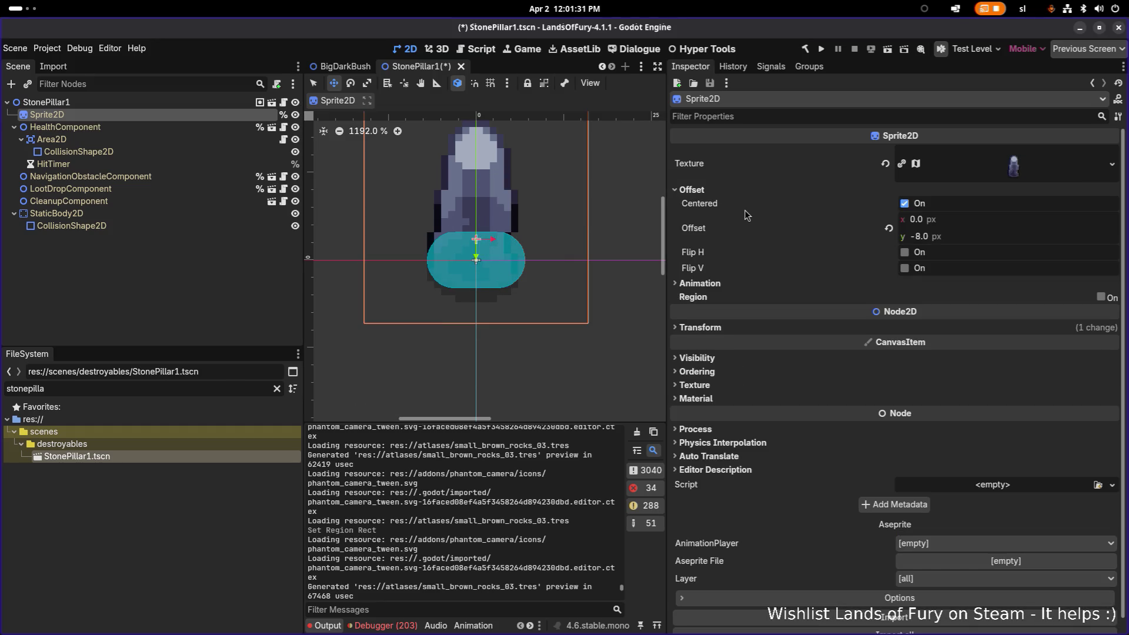
click(941, 236)
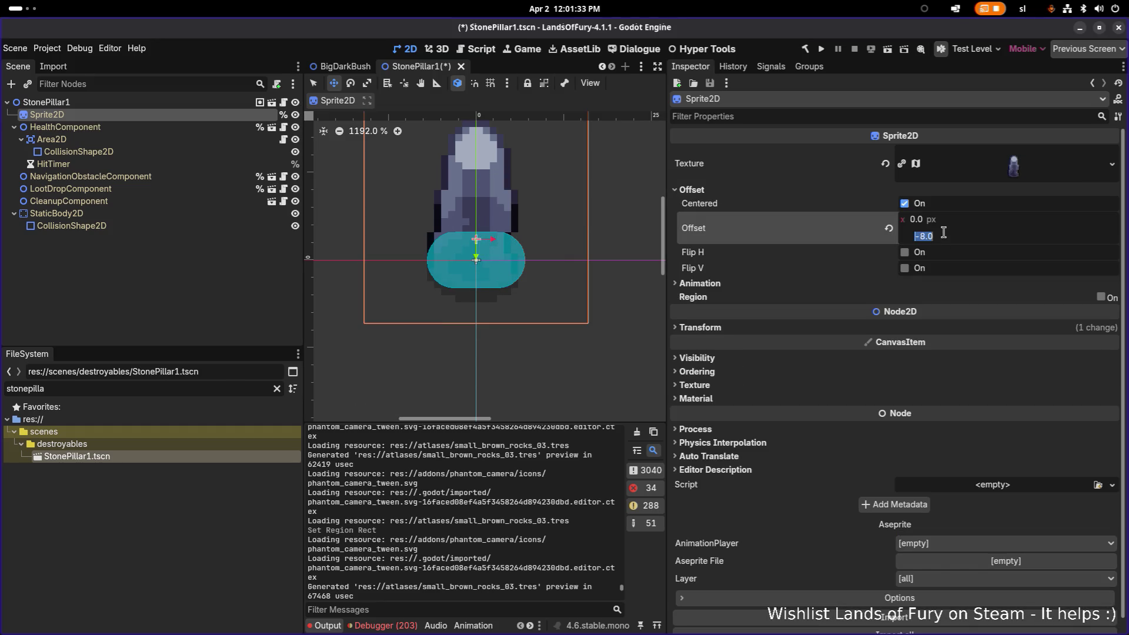
text(0)
key(Return)
scroll(560, 218, down, 2)
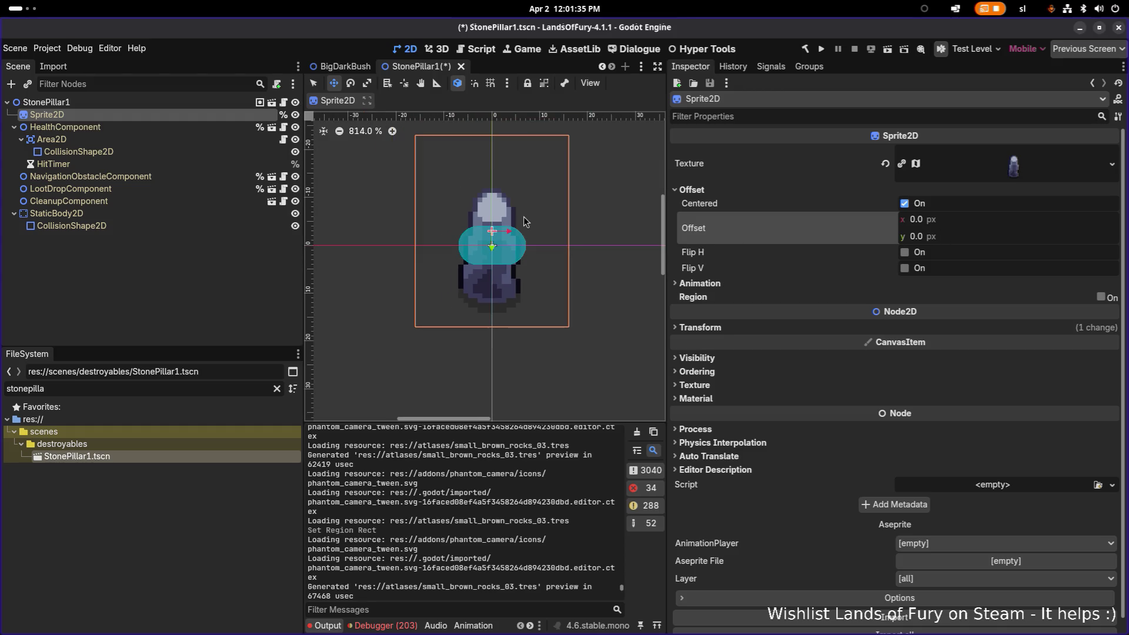
click(742, 326)
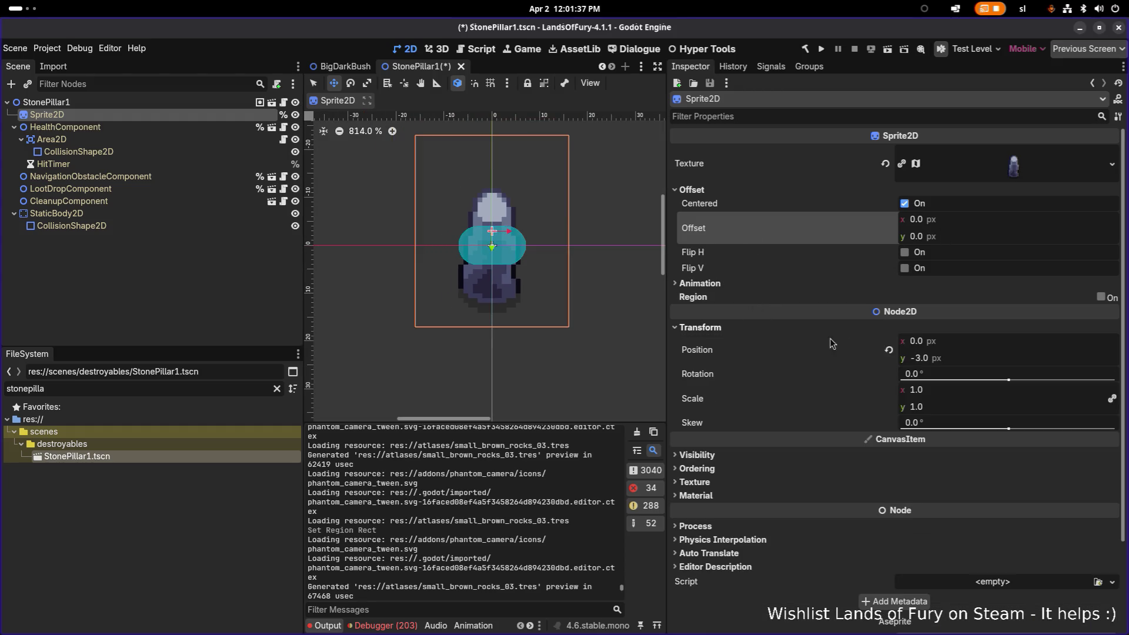
click(959, 358)
text(0)
key(Return)
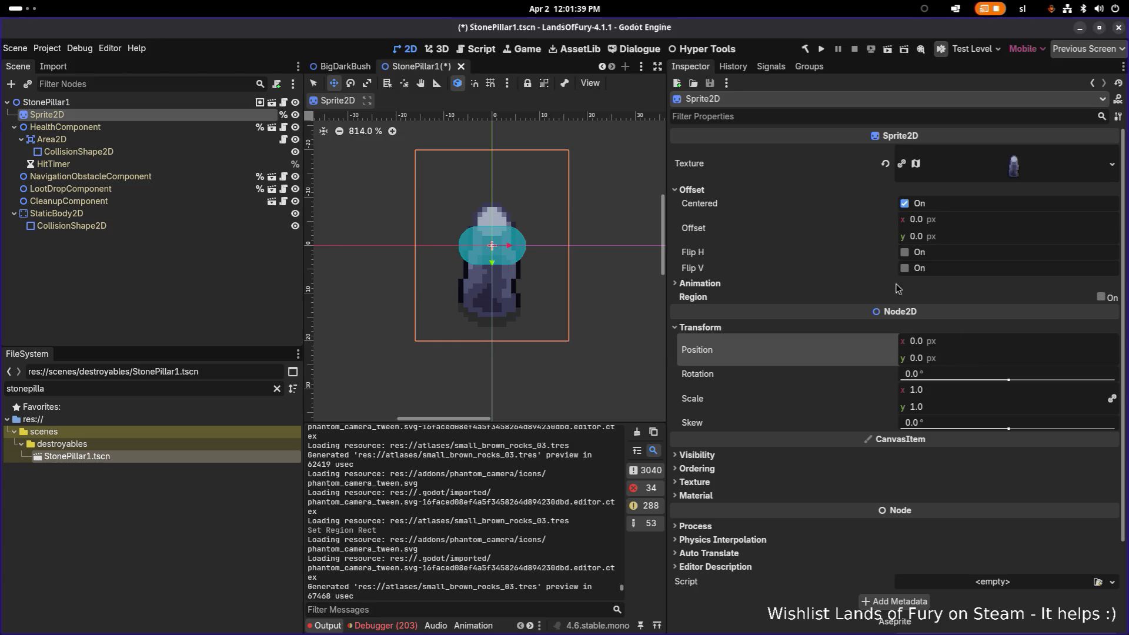
Set the sprite's Offset y to -12 and save the StonePillar1 scene
click(958, 236)
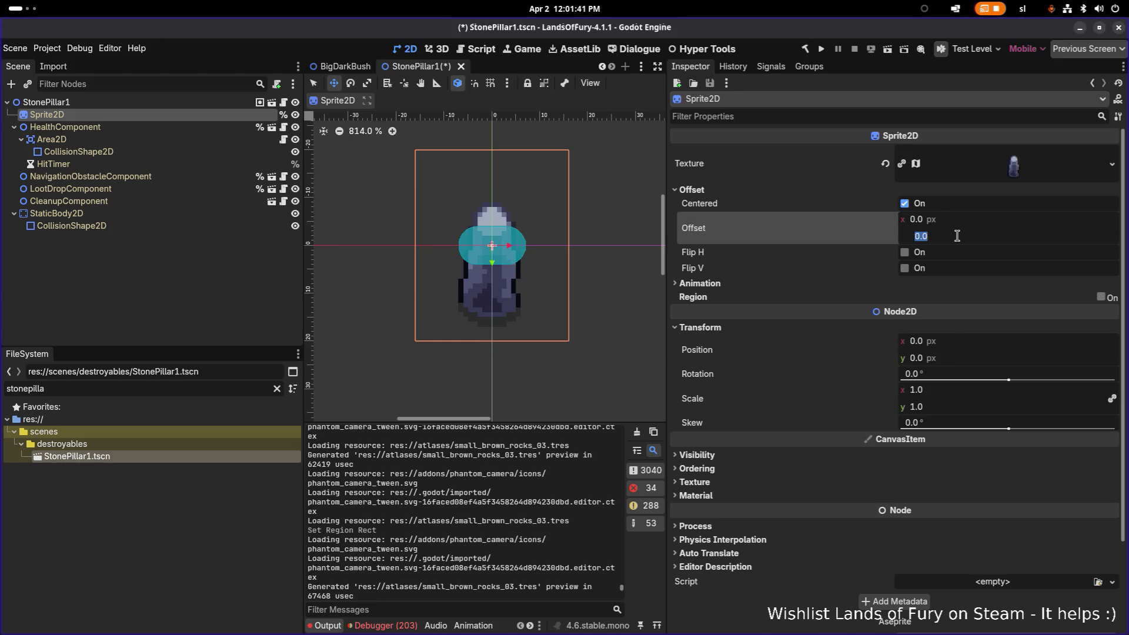
text(-12)
key(Return)
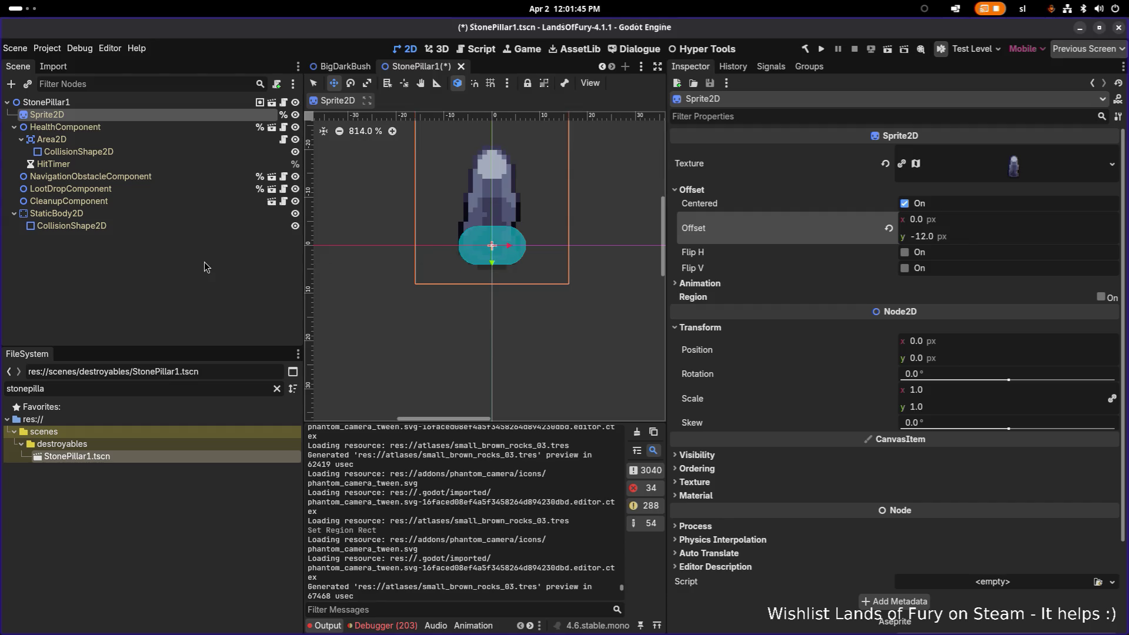
key(ctrl+s)
double_click(159, 392)
Open SmallSpruceTree via a 'spruc' filter, then reopen StonePillar1 via a 'pillar' filter
text(spruc)
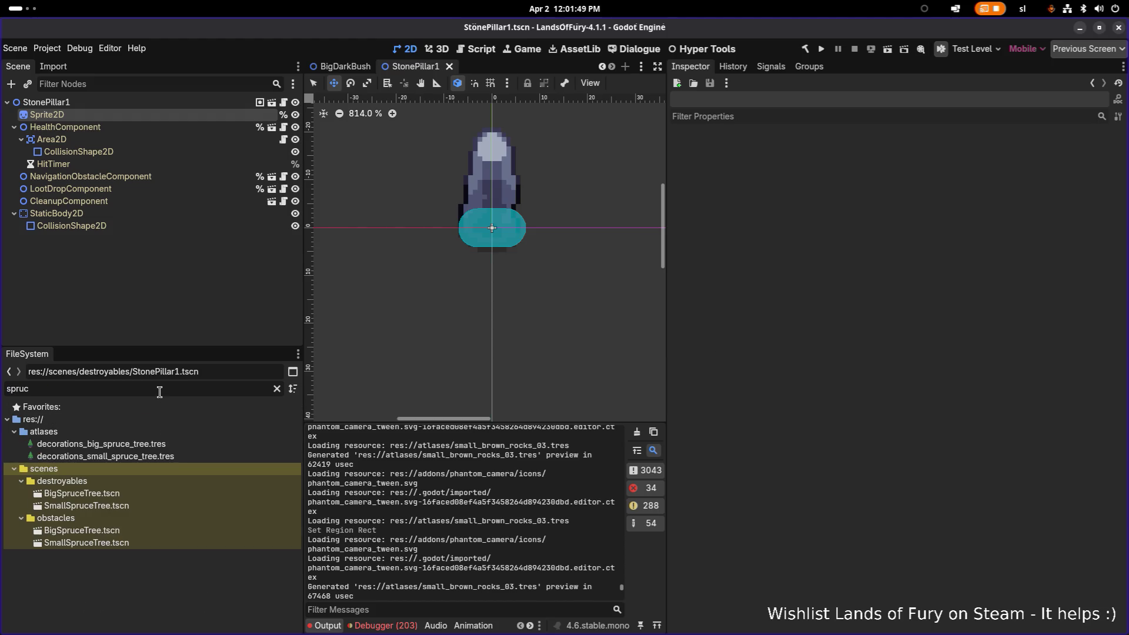
double_click(143, 506)
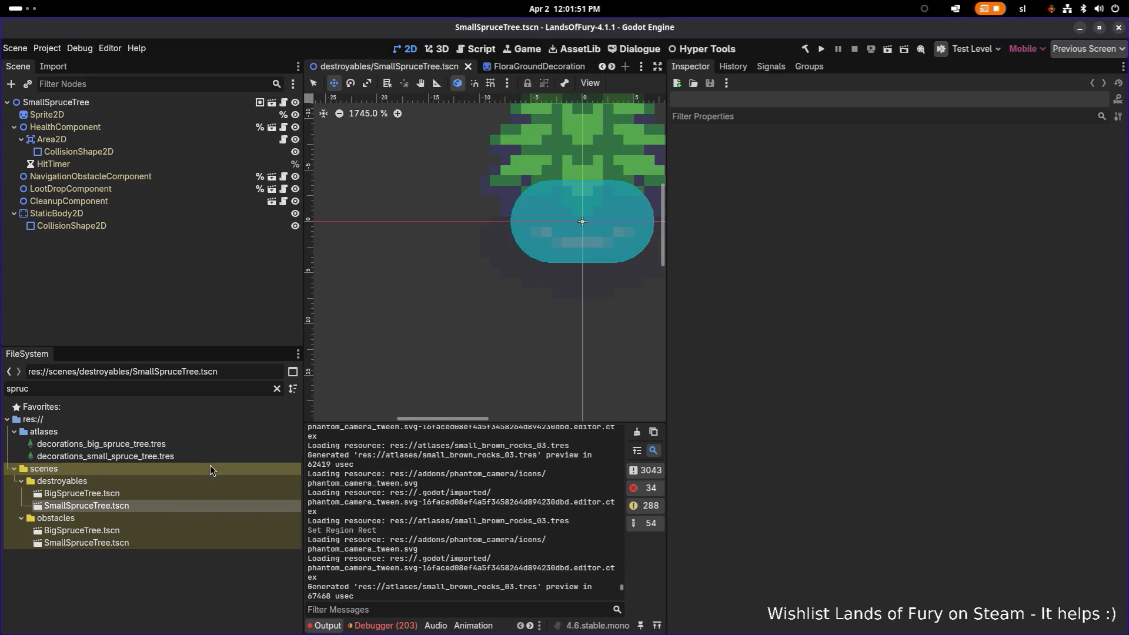
click(128, 494)
click(133, 388)
double_click(133, 388)
text(pillar)
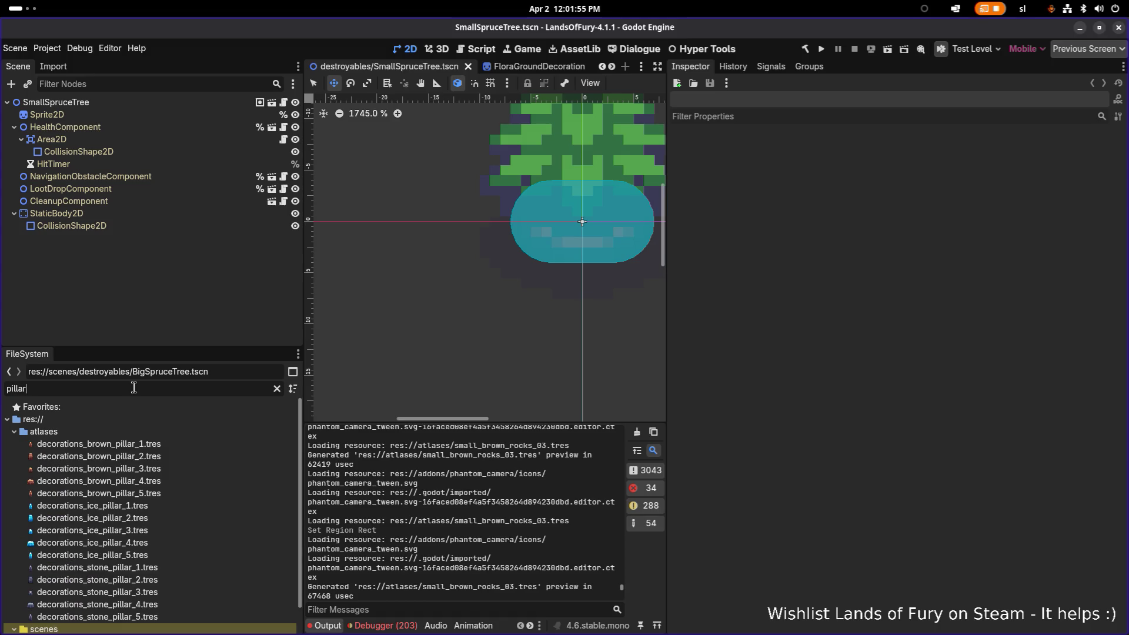
scroll(117, 517, down, 1)
double_click(111, 626)
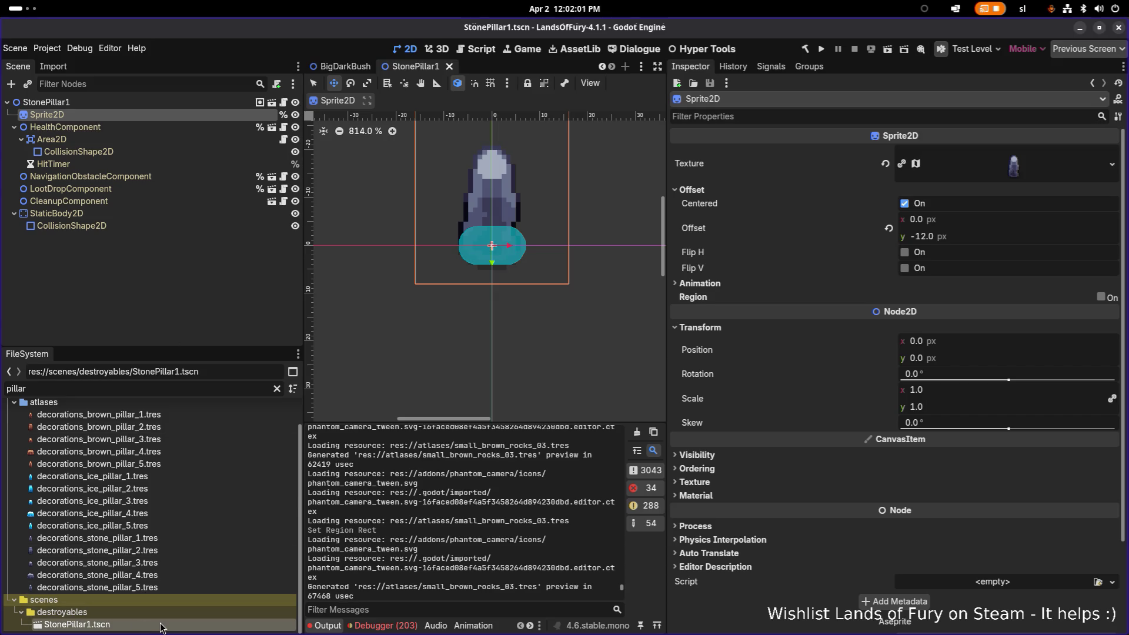
Duplicate StonePillar1.tscn as StonePillar2.tscn and open it
key(ctrl+d)
key(Right)
key(BackSpace)
text(2)
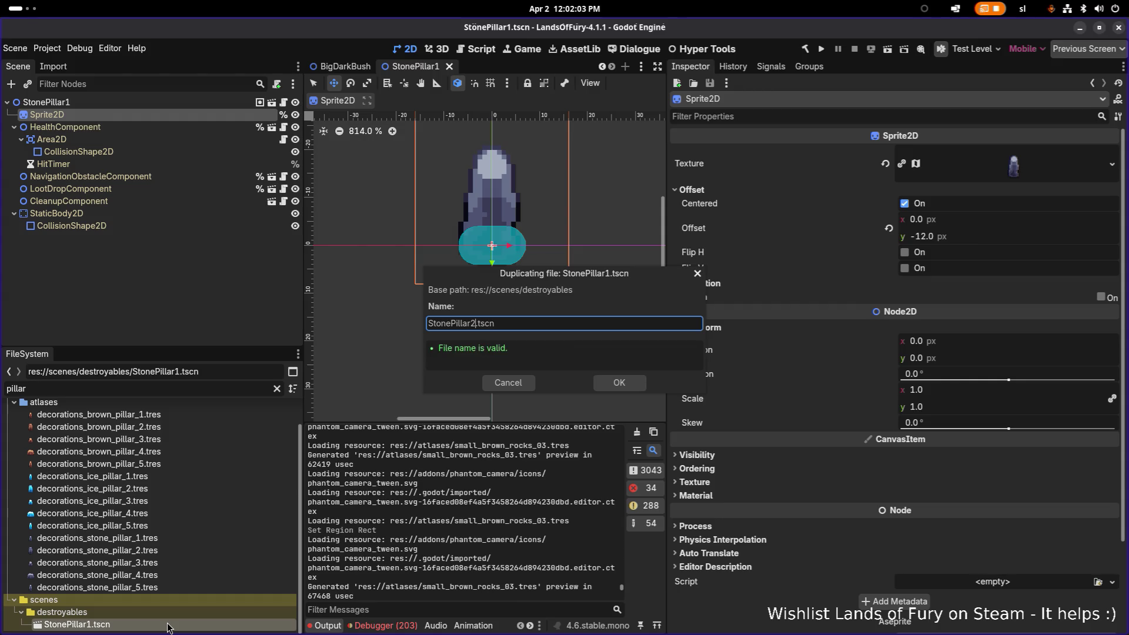
key(Return)
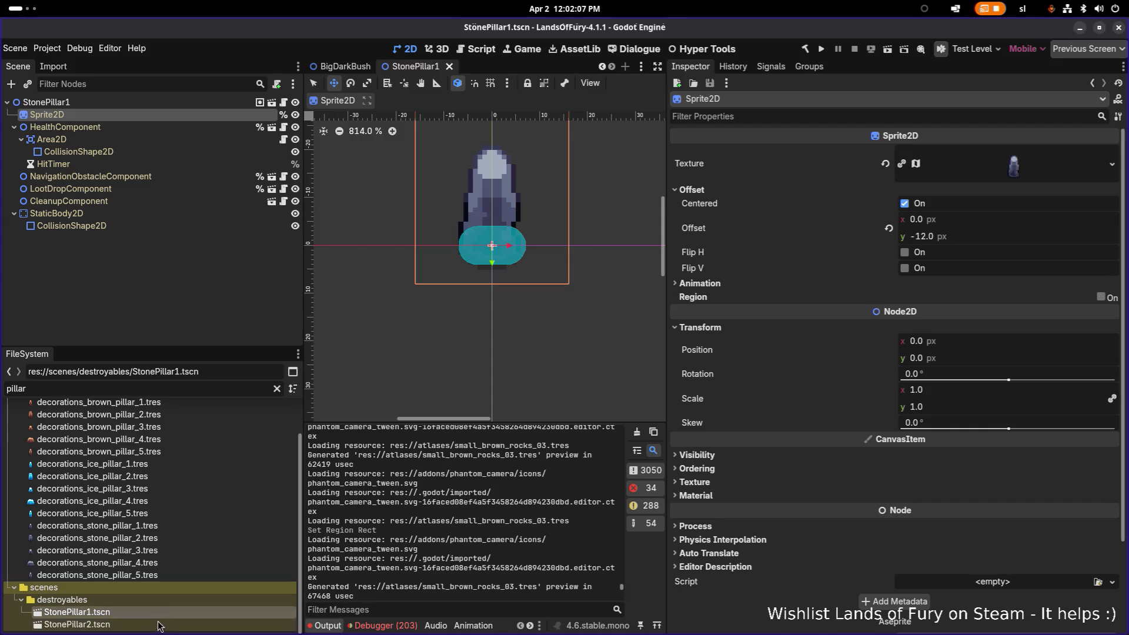
double_click(161, 617)
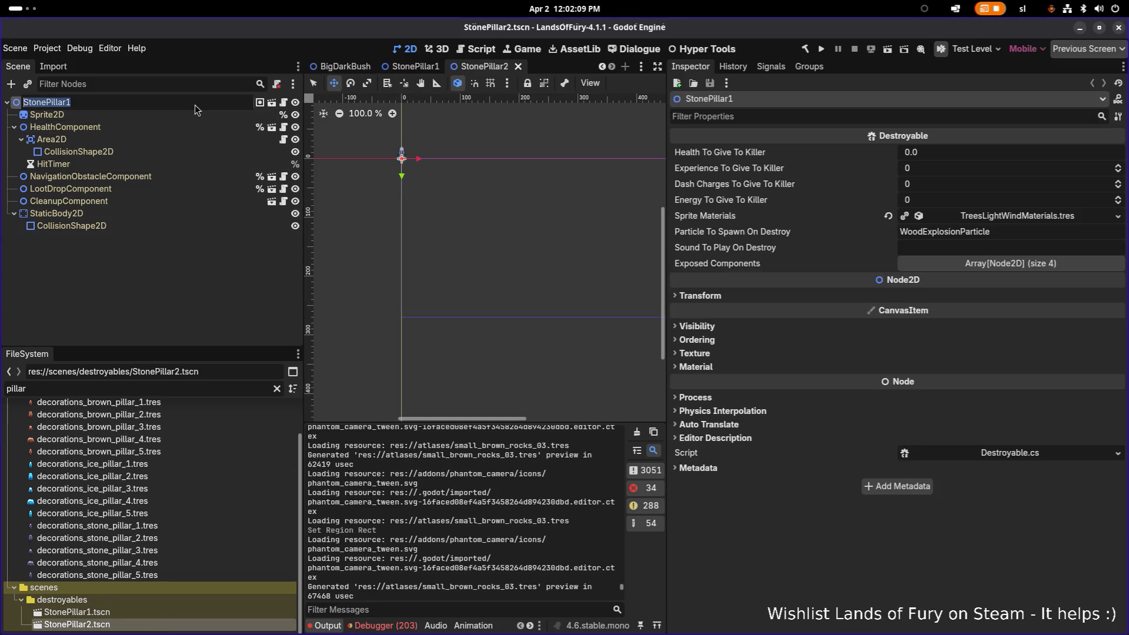
Give the Sprite2D the decorations_stone_pillar_2 texture and save the scene
click(181, 114)
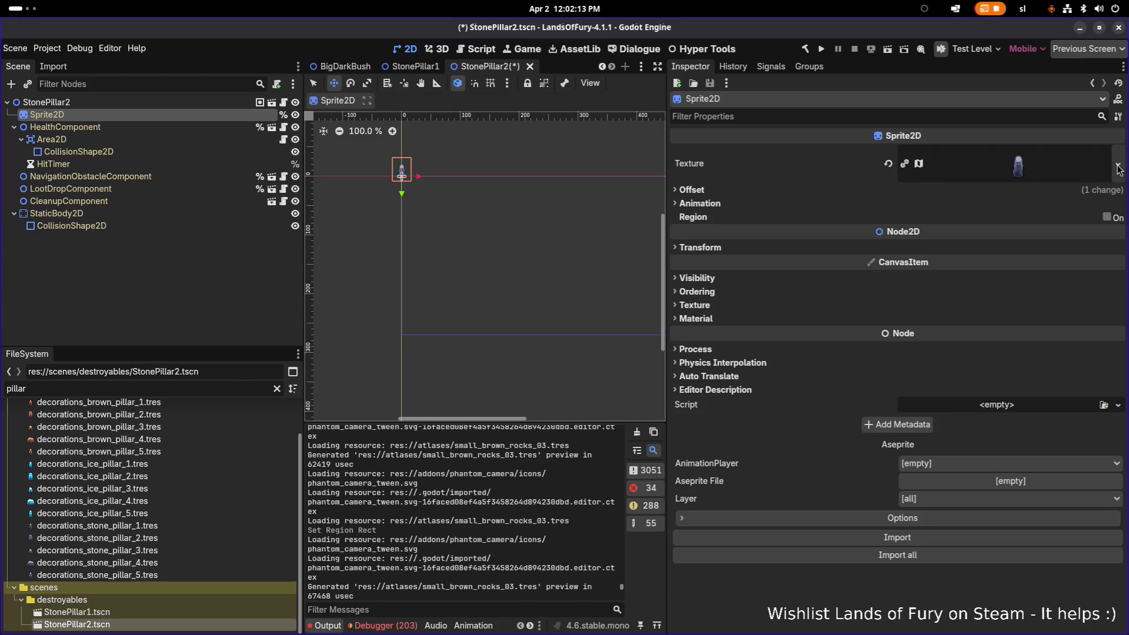
click(1083, 164)
click(1111, 164)
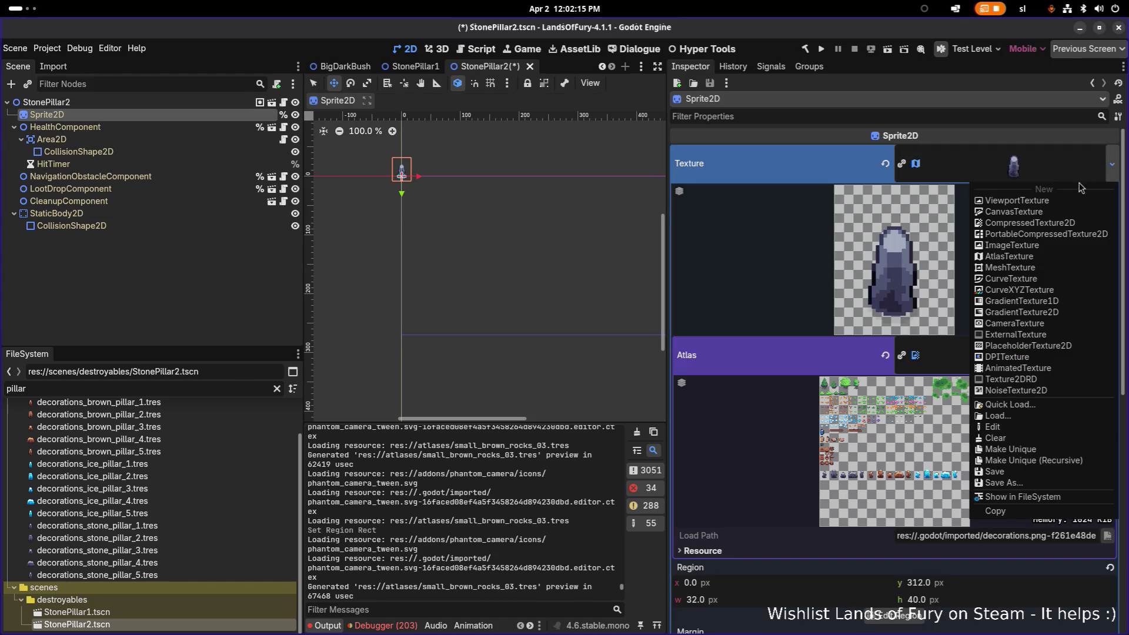
click(1008, 404)
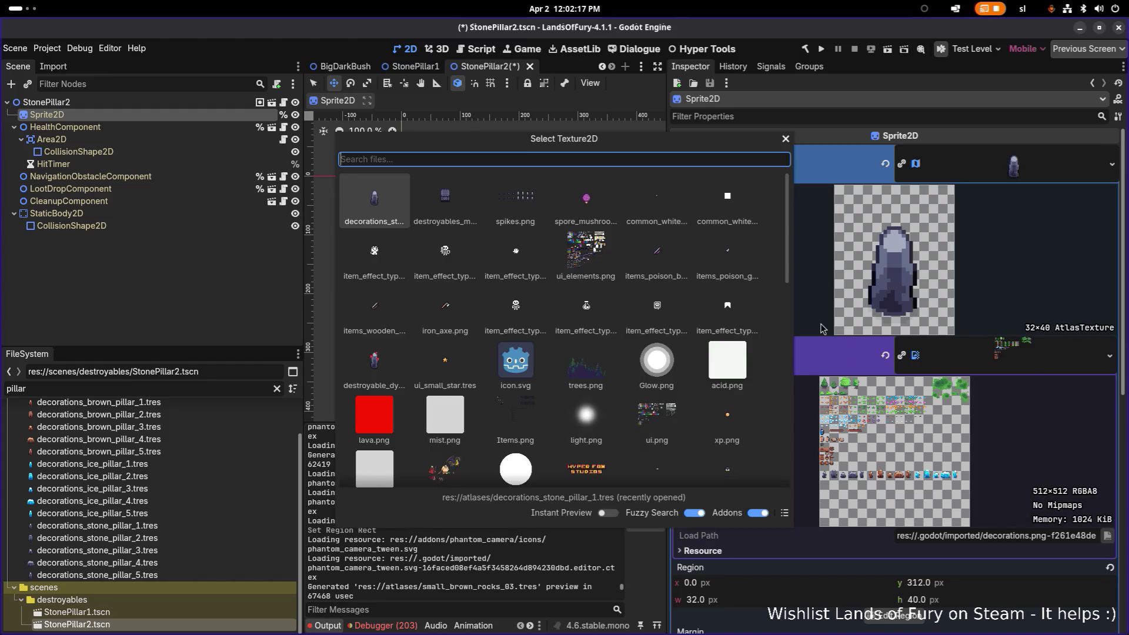
text(pillar2)
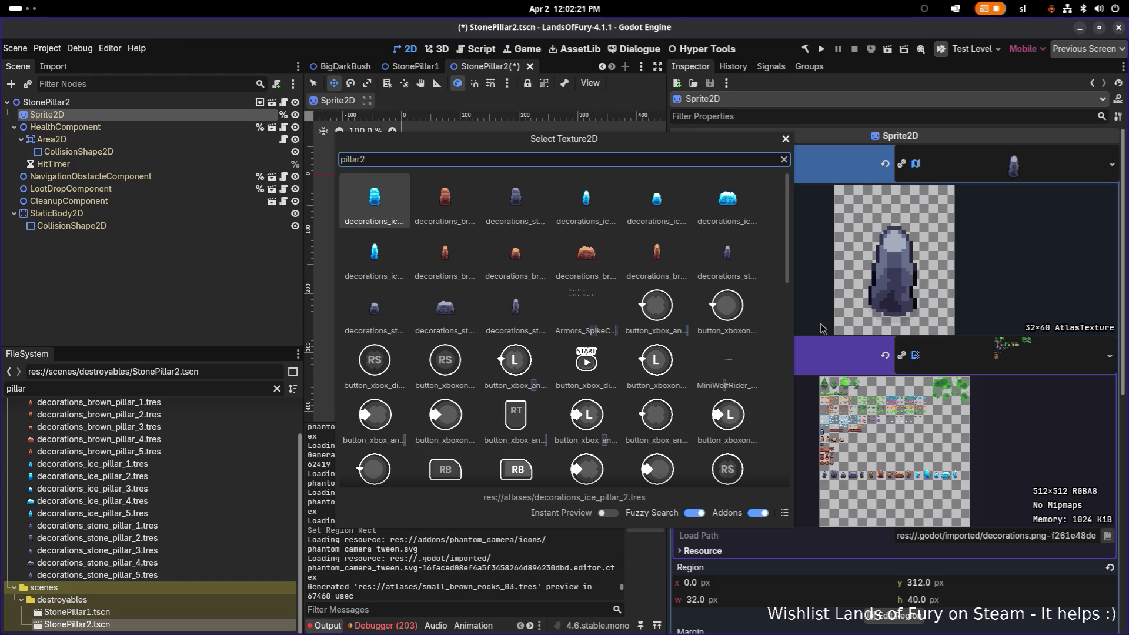
key(Right)
key(Right)
key(Return)
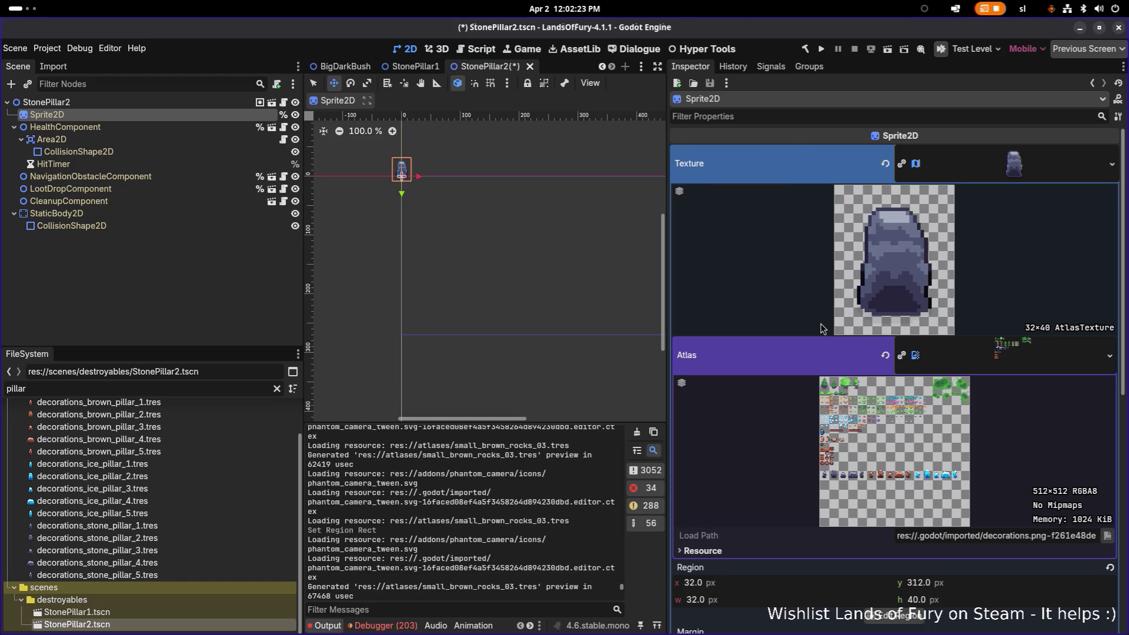
scroll(397, 167, up, 10)
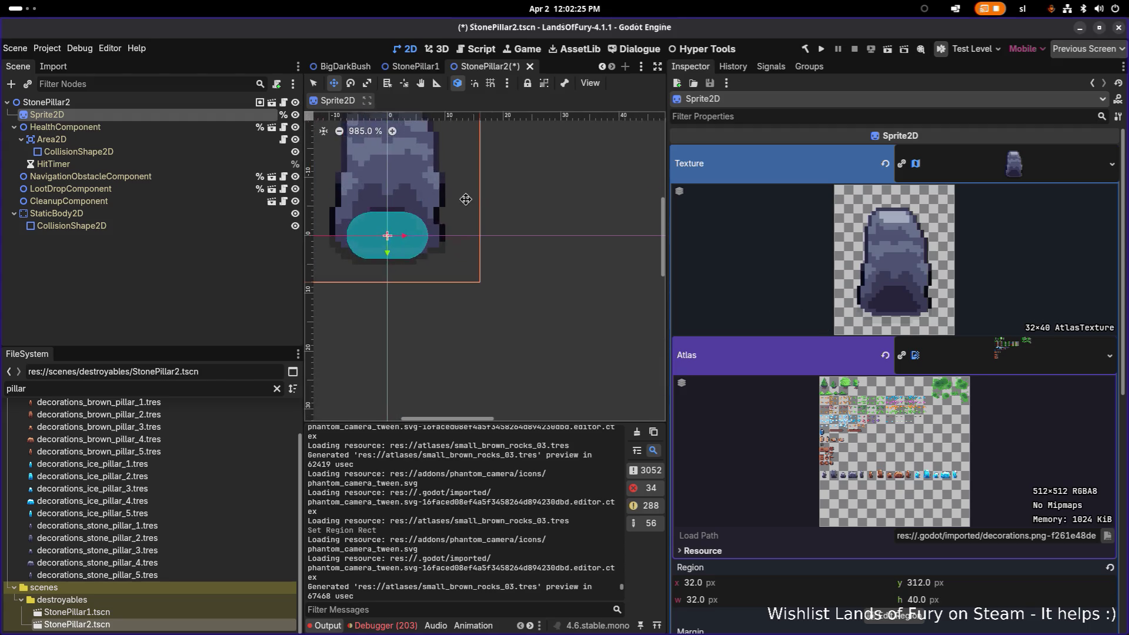
key(ctrl+s)
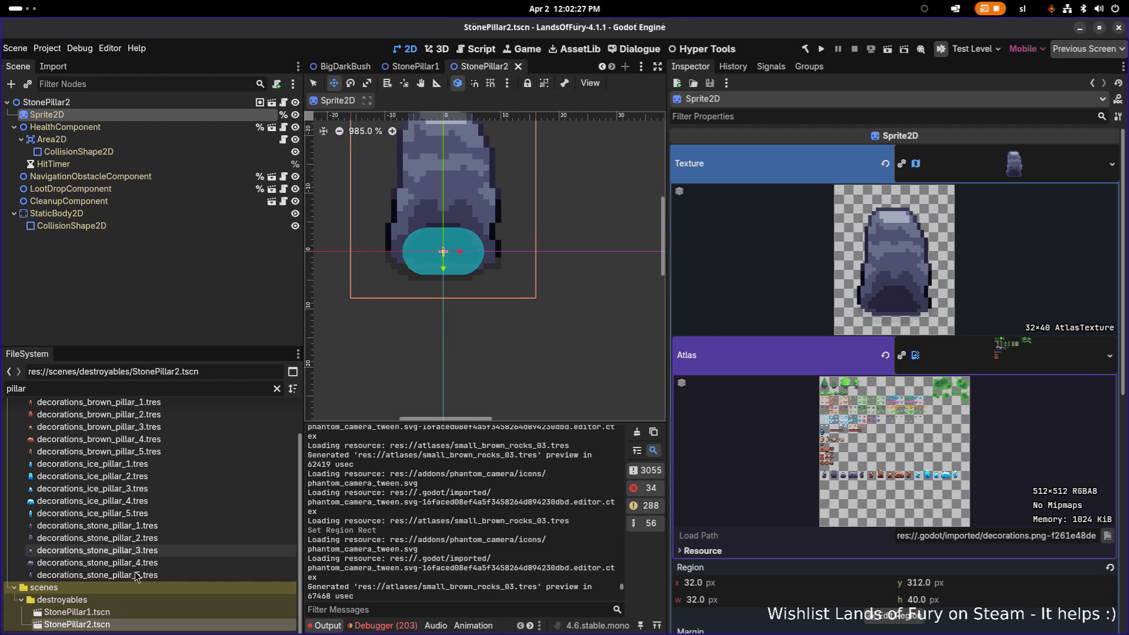
Duplicate StonePillar2.tscn as StonePillar3.tscn and open the copy
click(147, 625)
key(ctrl+d)
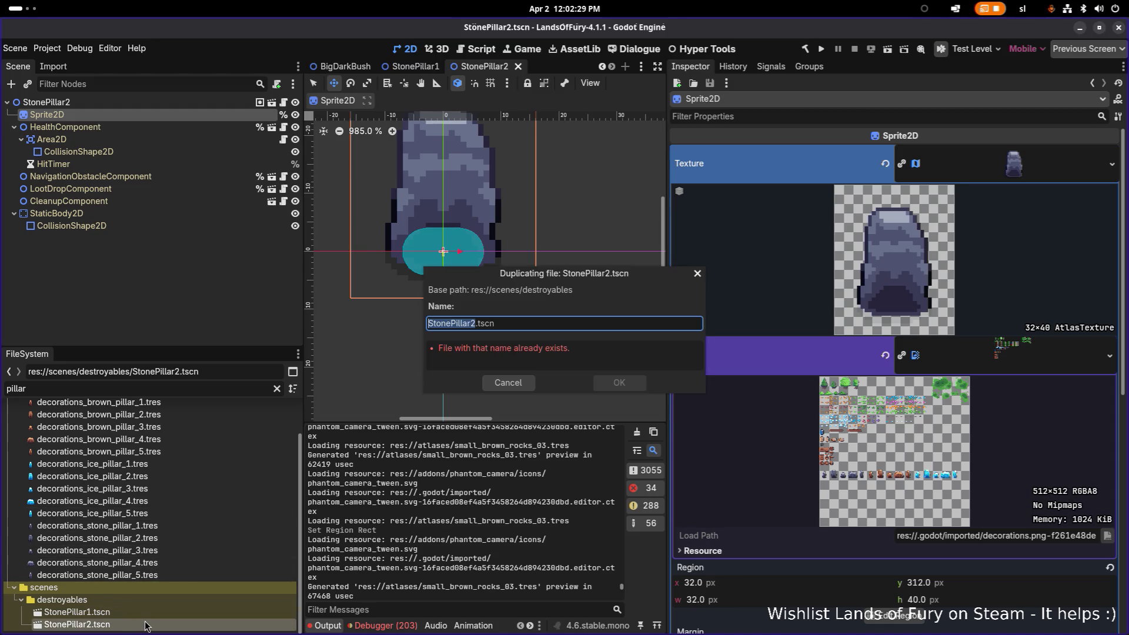
text(StonePillar3)
key(Return)
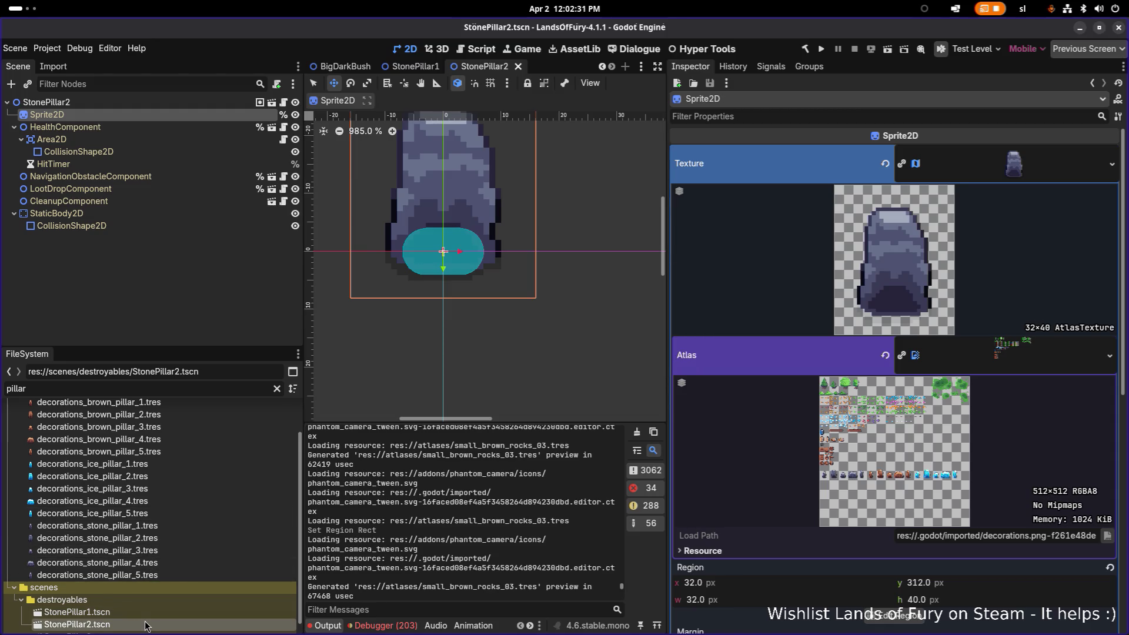
double_click(146, 624)
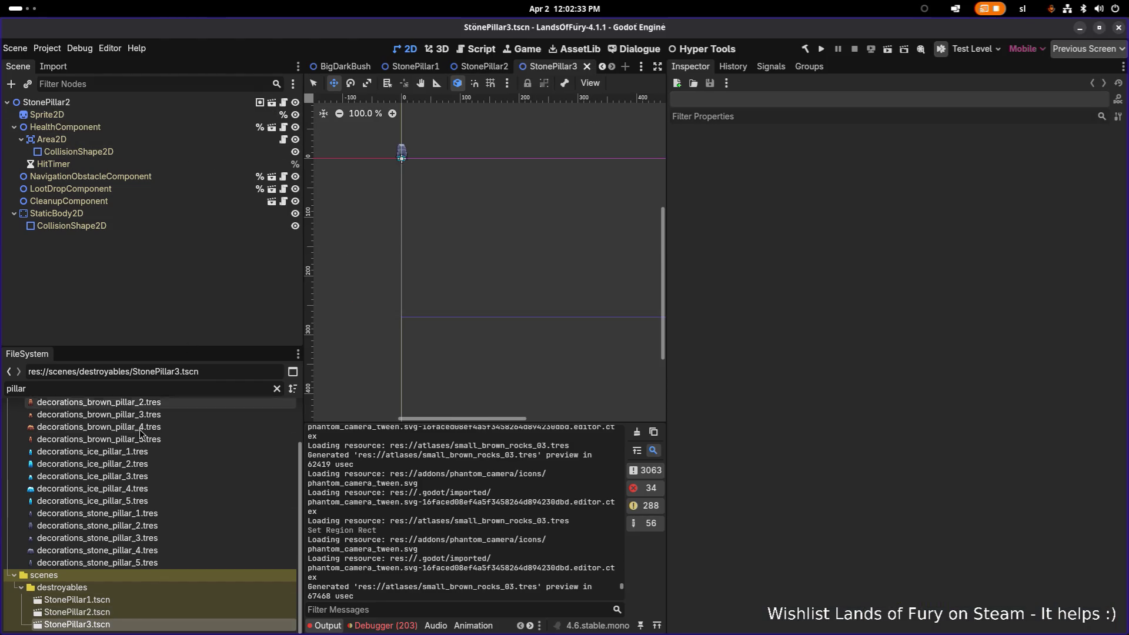
Rename the root node to StonePillar3
click(137, 105)
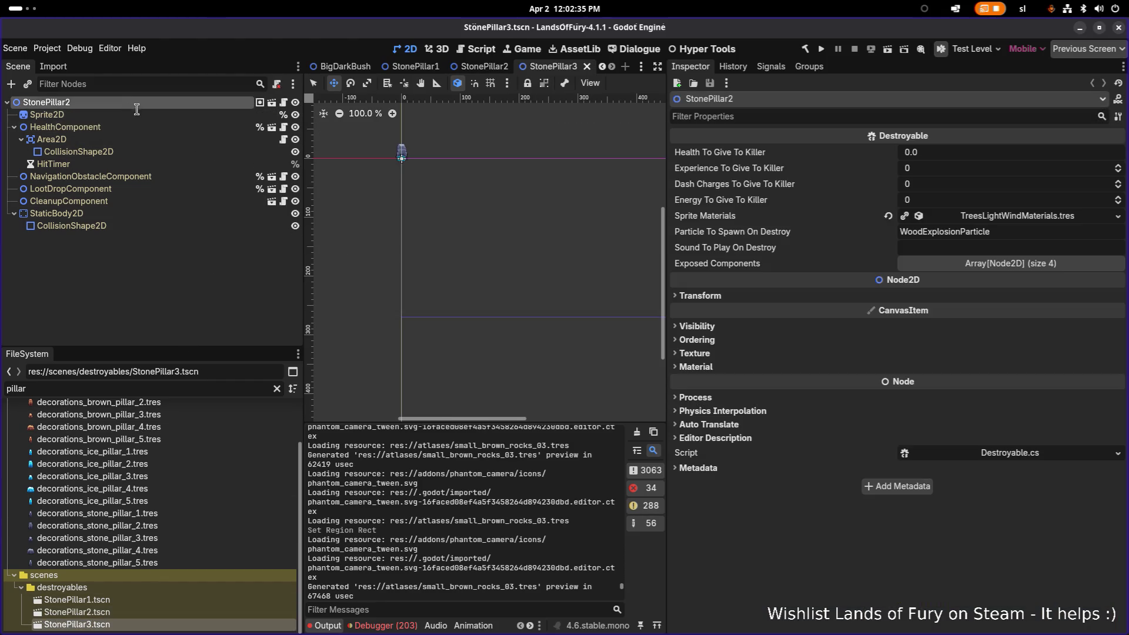
text(StonePillar3)
key(Return)
scroll(394, 144, up, 12)
Quick Load decorations_stone_pillar_3 into the Sprite2D texture and save the scene
click(221, 127)
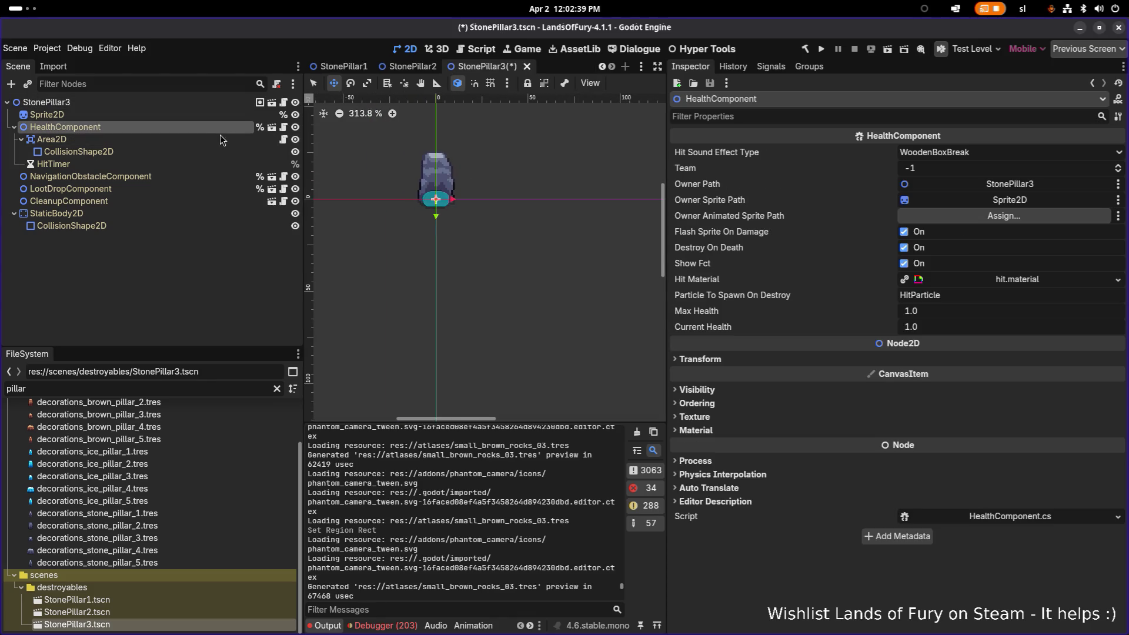
click(70, 115)
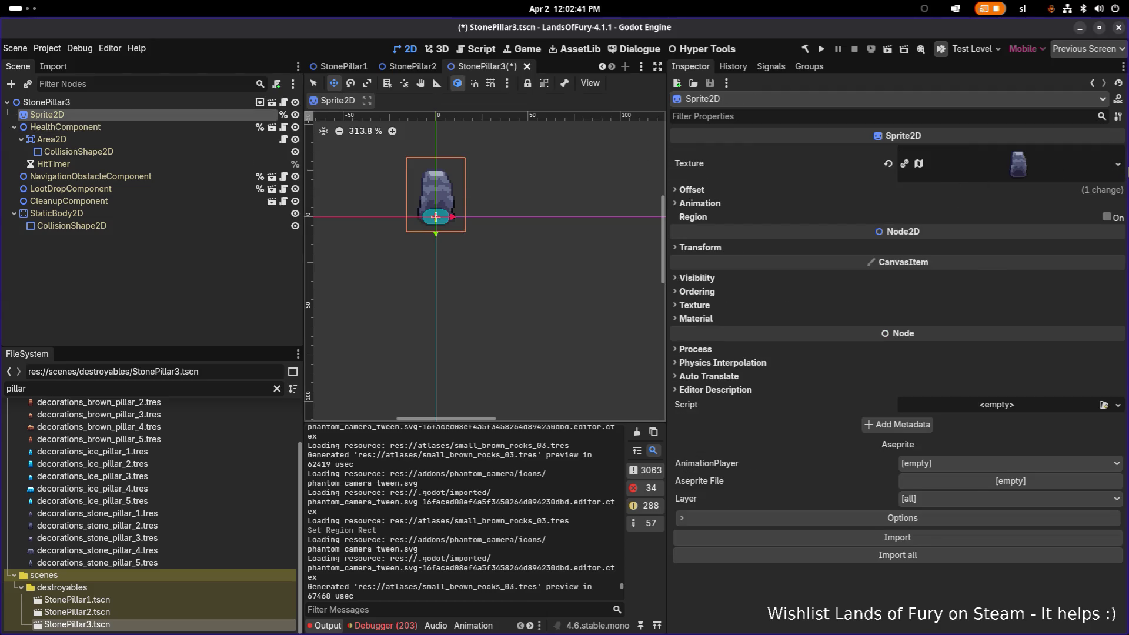
click(1117, 164)
click(1019, 411)
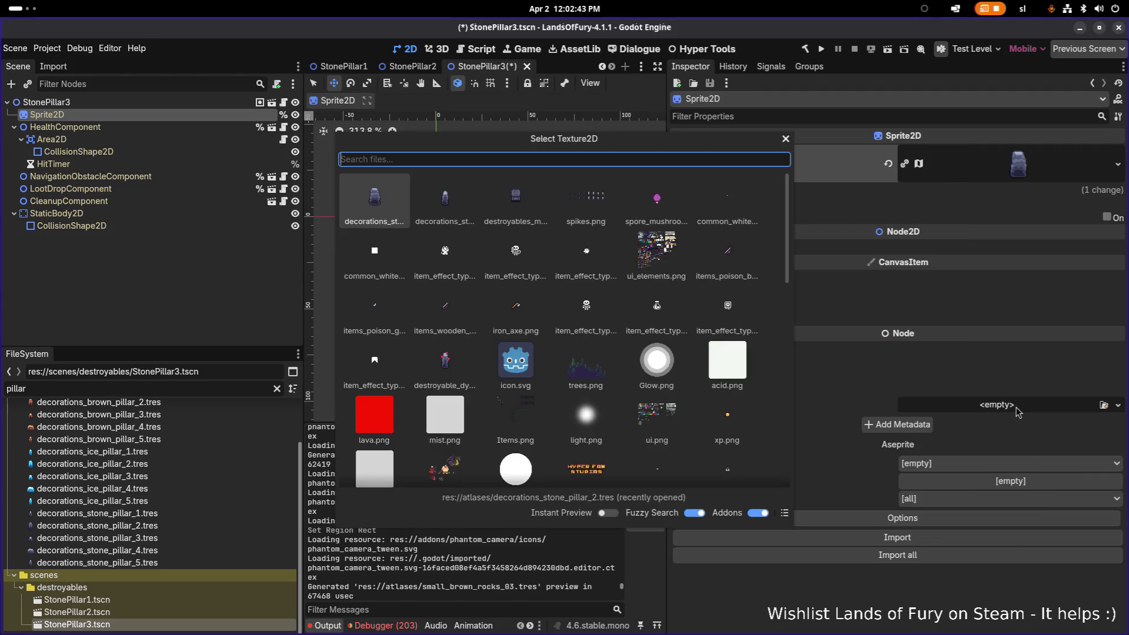
text(pillar)
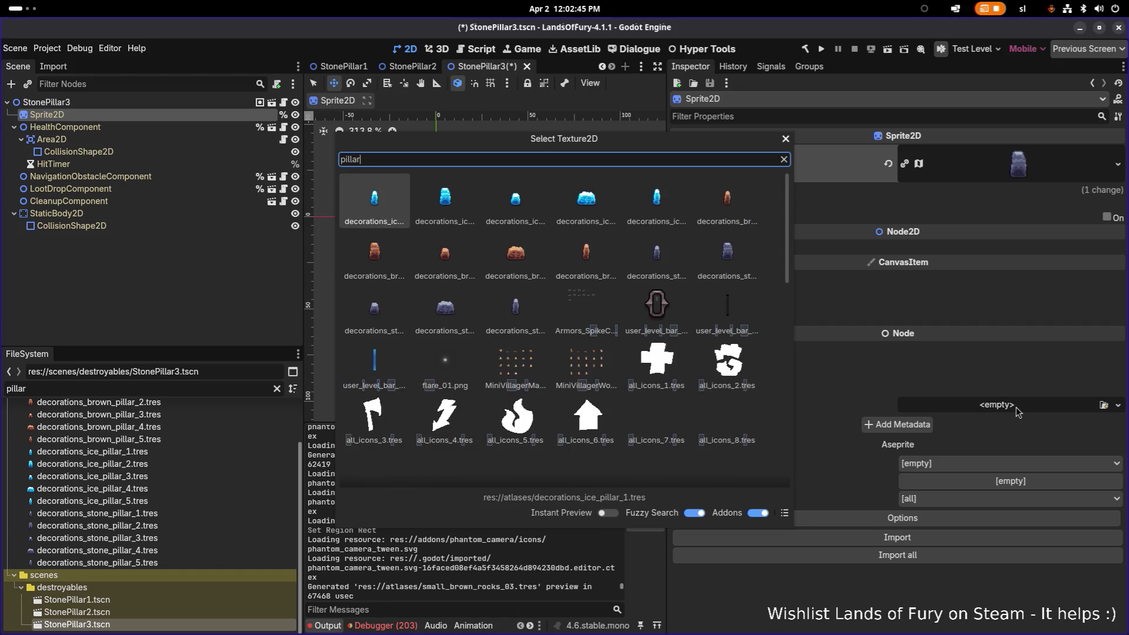
text(3)
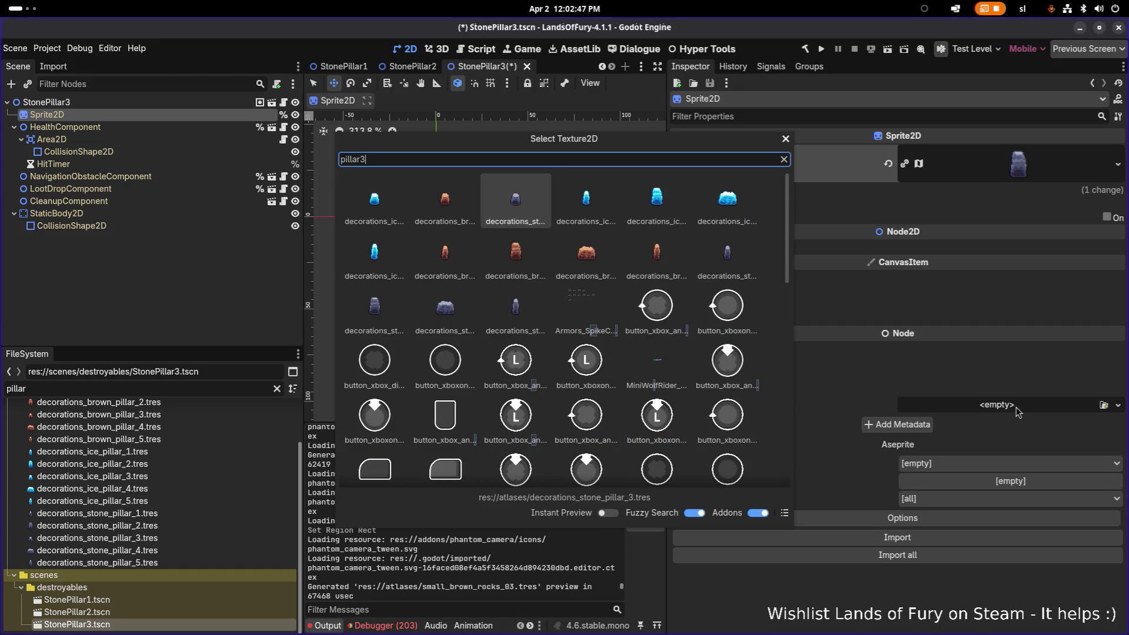
key(Return)
key(ctrl+s)
Duplicate StonePillar3.tscn as StonePillar4.tscn and open it
click(157, 612)
click(161, 624)
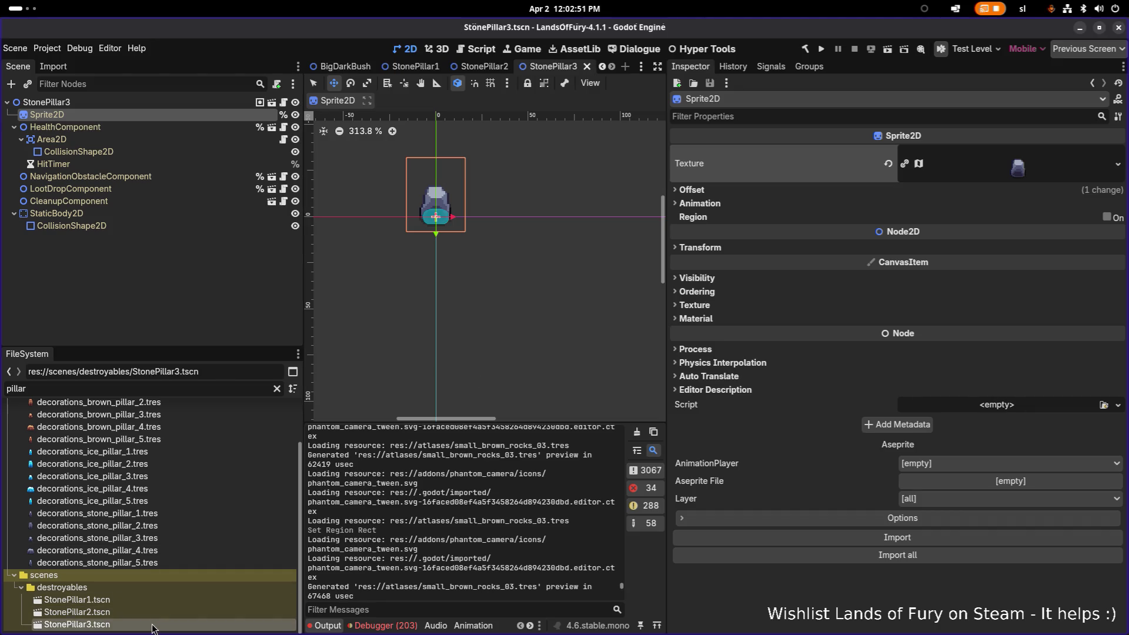
key(ctrl+d)
key(Right)
key(BackSpace)
text(4)
key(Return)
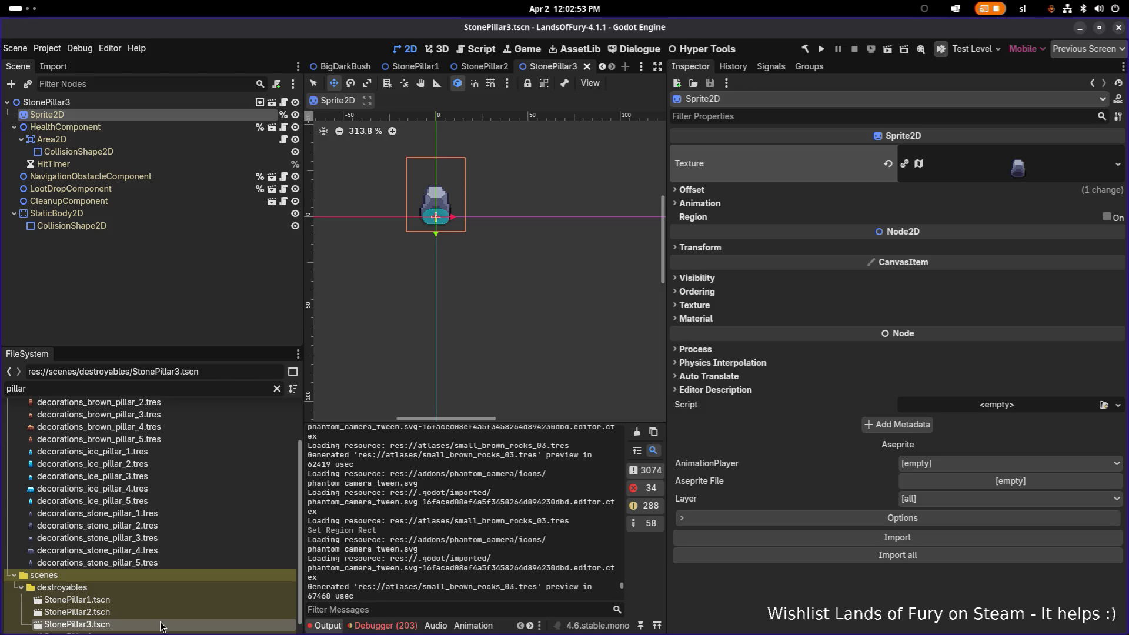
double_click(132, 625)
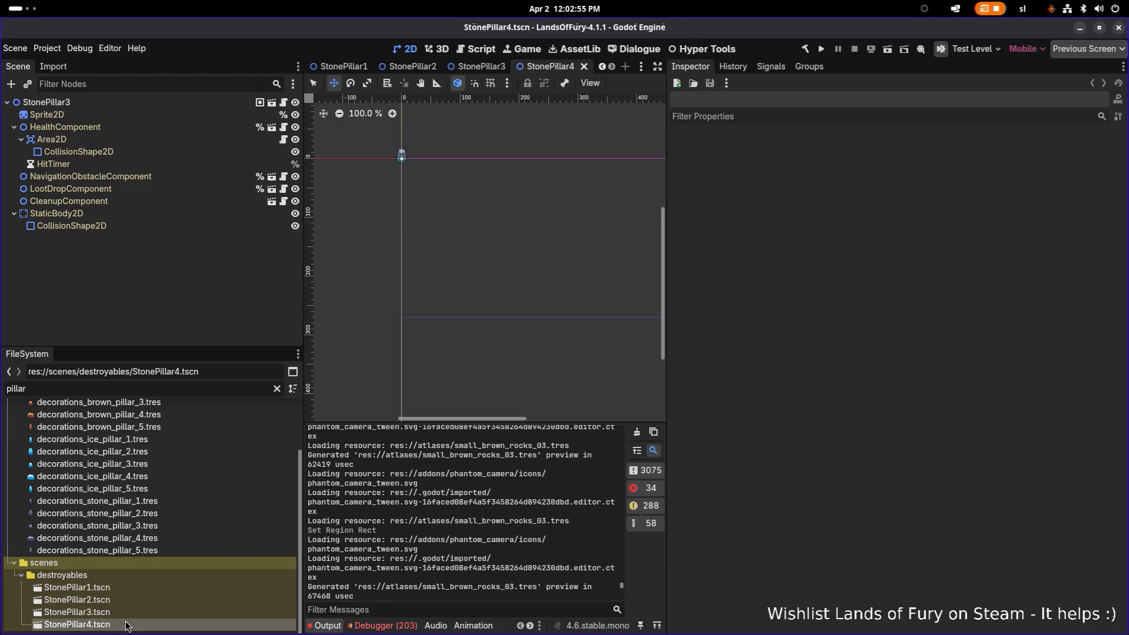
Rename the root node to StonePillar4 and save the scene
click(161, 598)
click(160, 107)
click(160, 107)
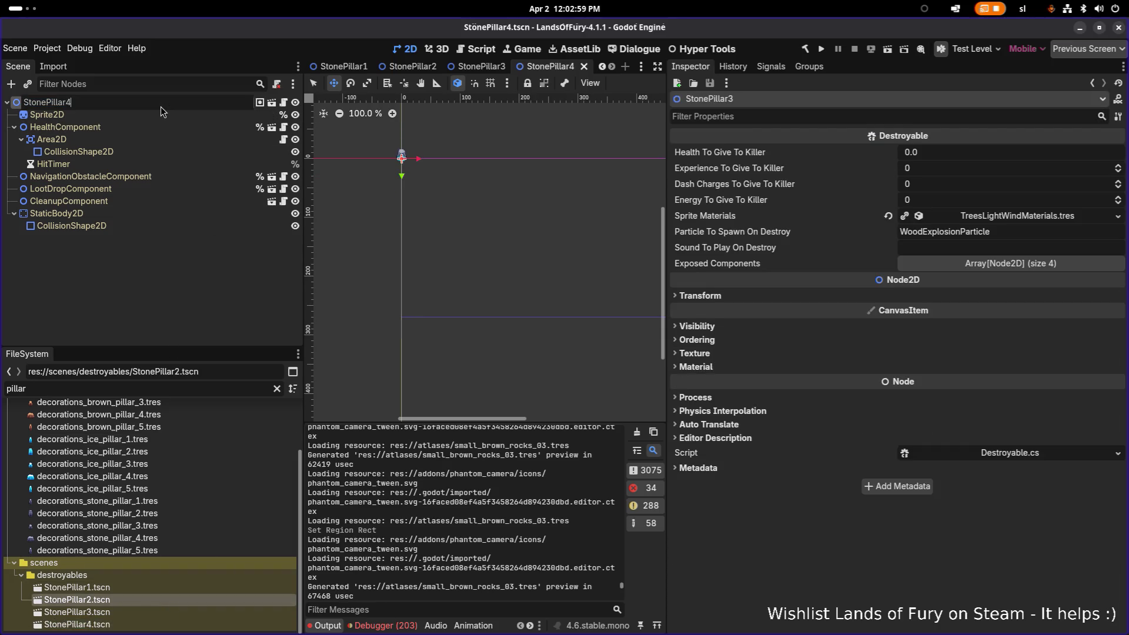
key(BackSpace)
text(4)
key(Return)
key(ctrl+s)
Quick Load decorations_stone_pillar_4 into the Sprite2D's Texture property
click(158, 125)
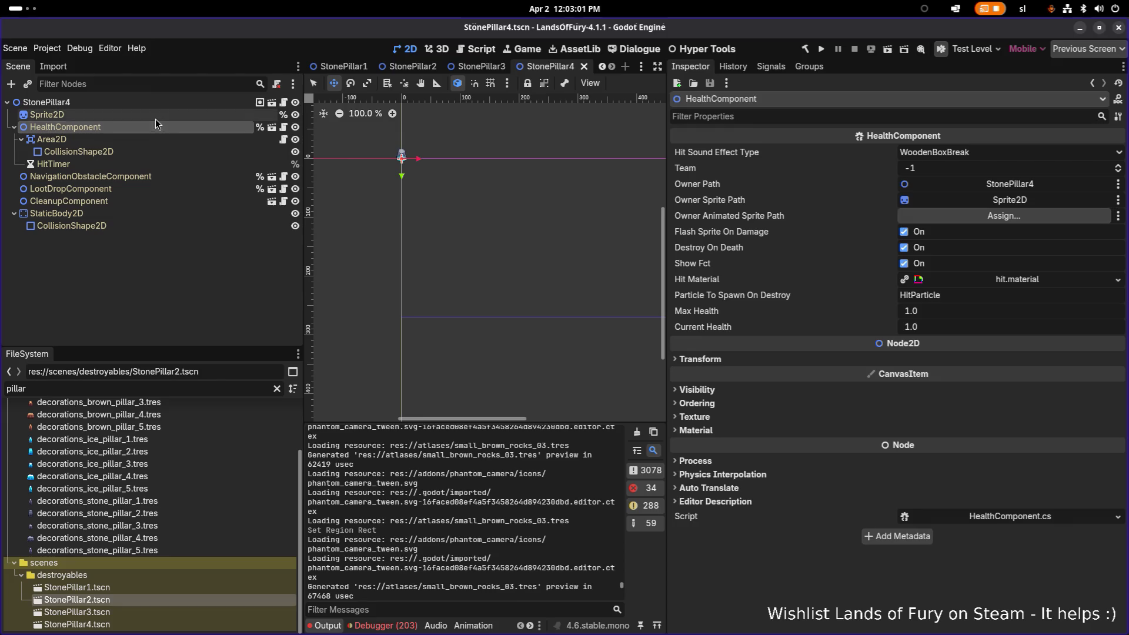
click(155, 116)
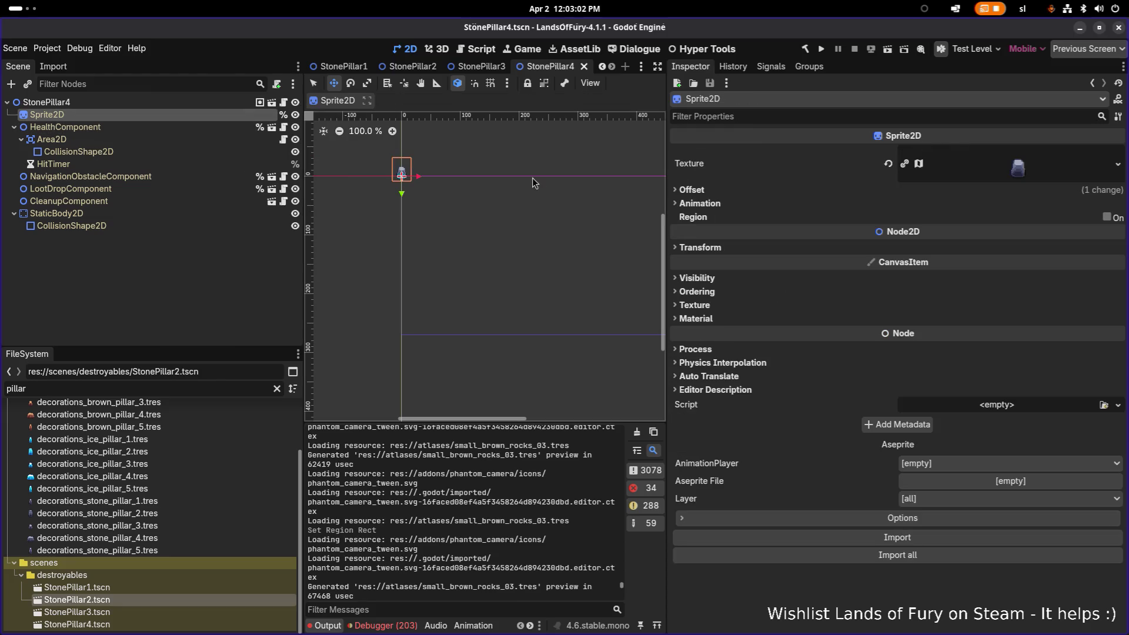
click(1117, 164)
click(1021, 413)
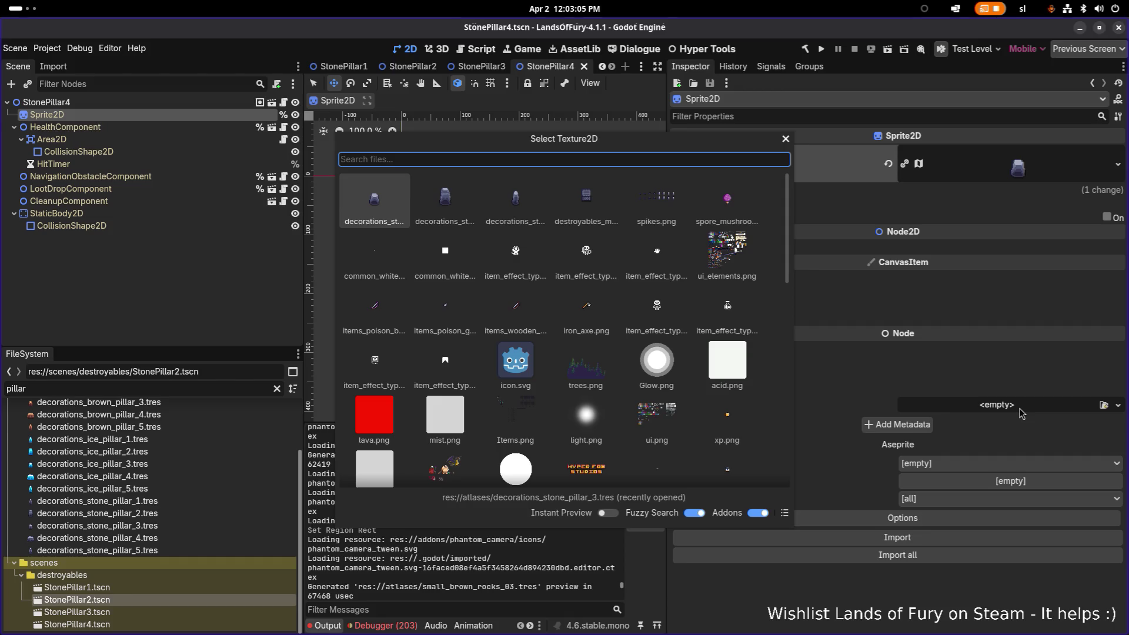
text(pillar4)
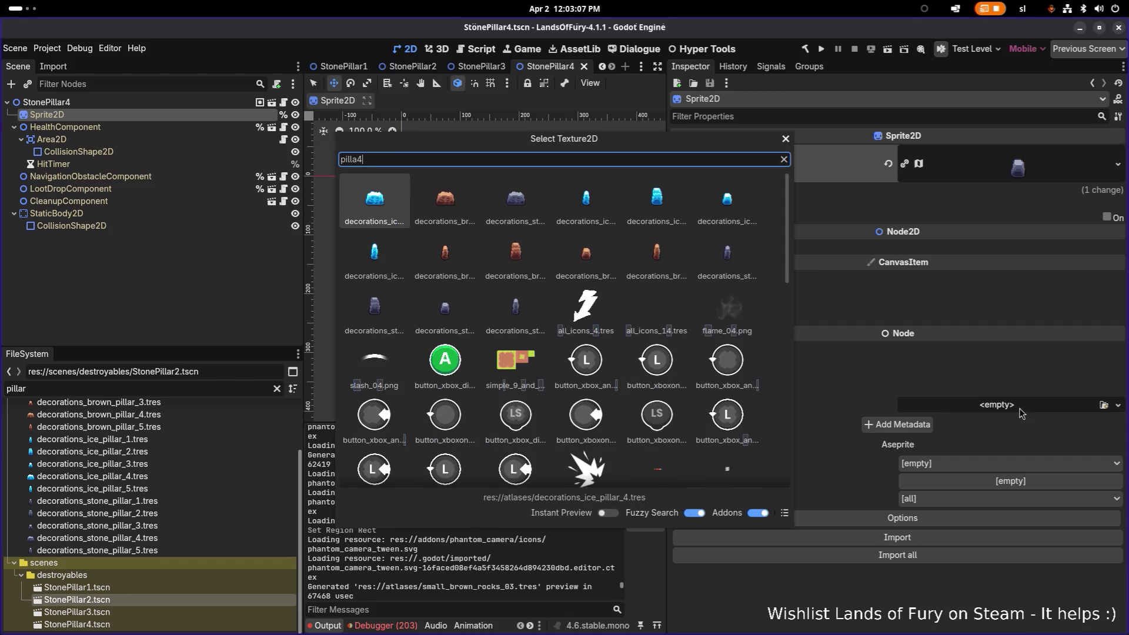
key(Right)
key(Right)
key(Return)
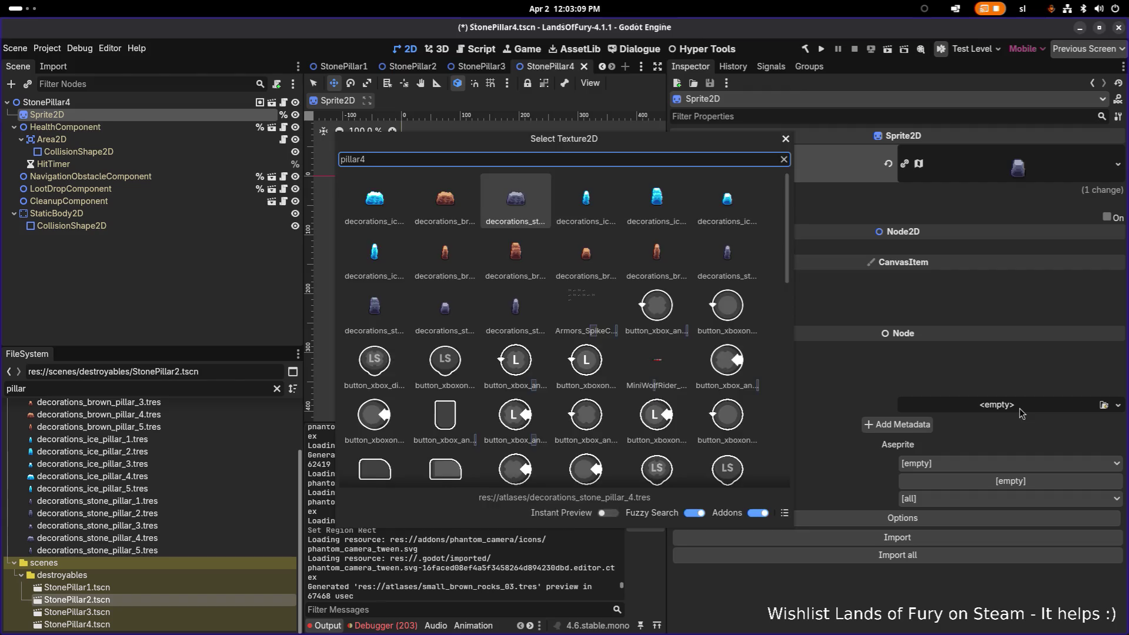
scroll(402, 182, up, 5)
scroll(402, 182, up, 6)
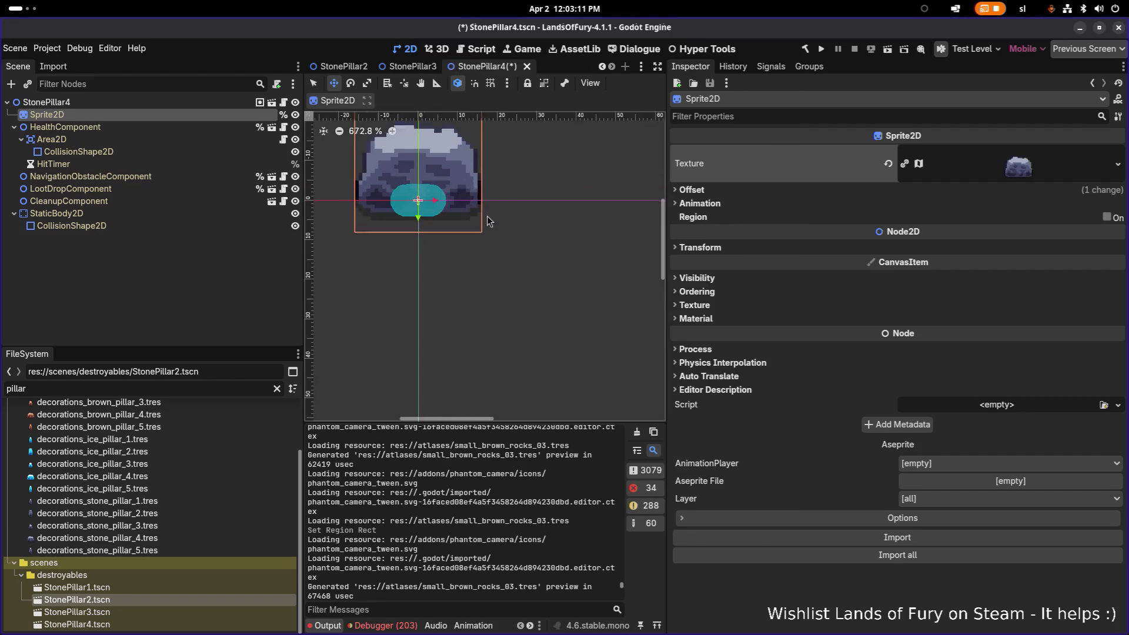
Make the Area2D CollisionShape2D's capsule unique and drag its Height to 31.94 px
click(163, 144)
click(164, 151)
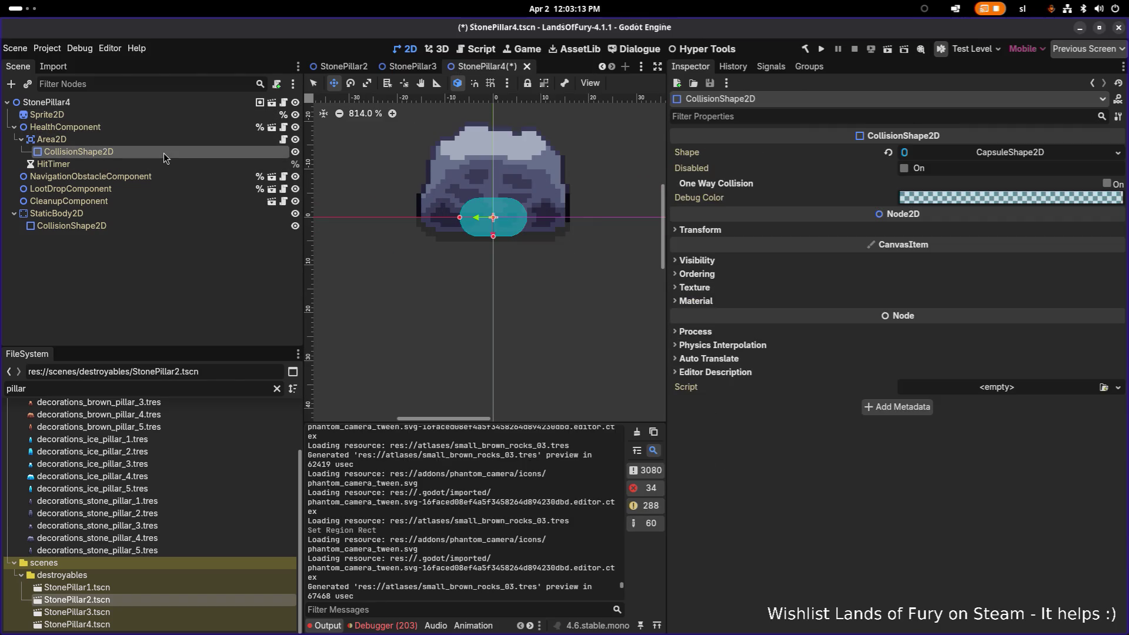
click(979, 154)
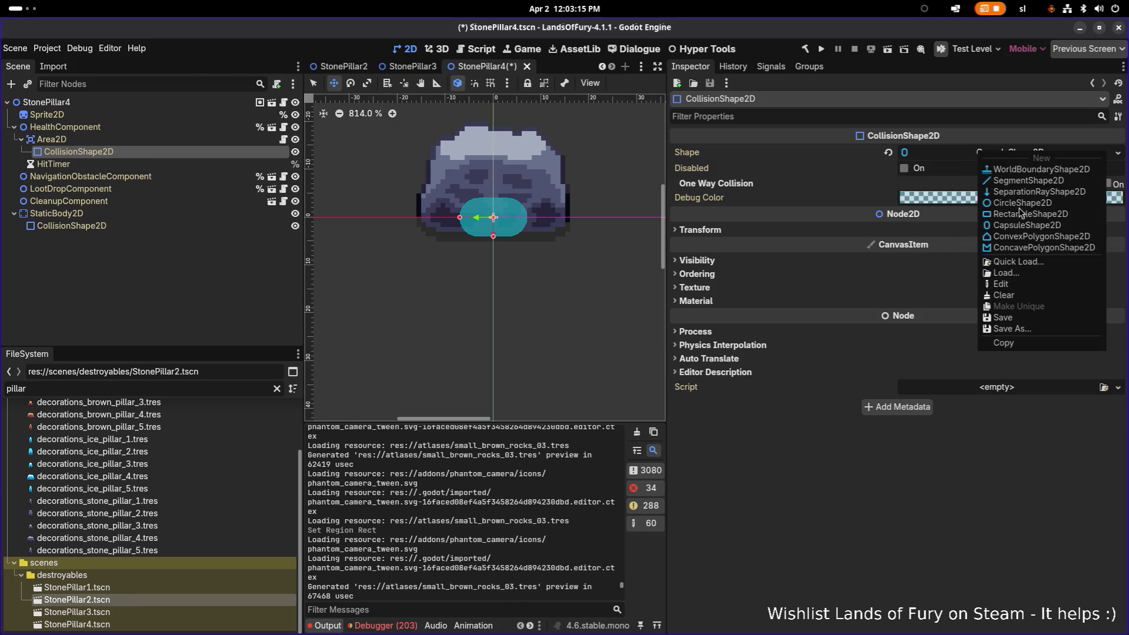
click(1047, 342)
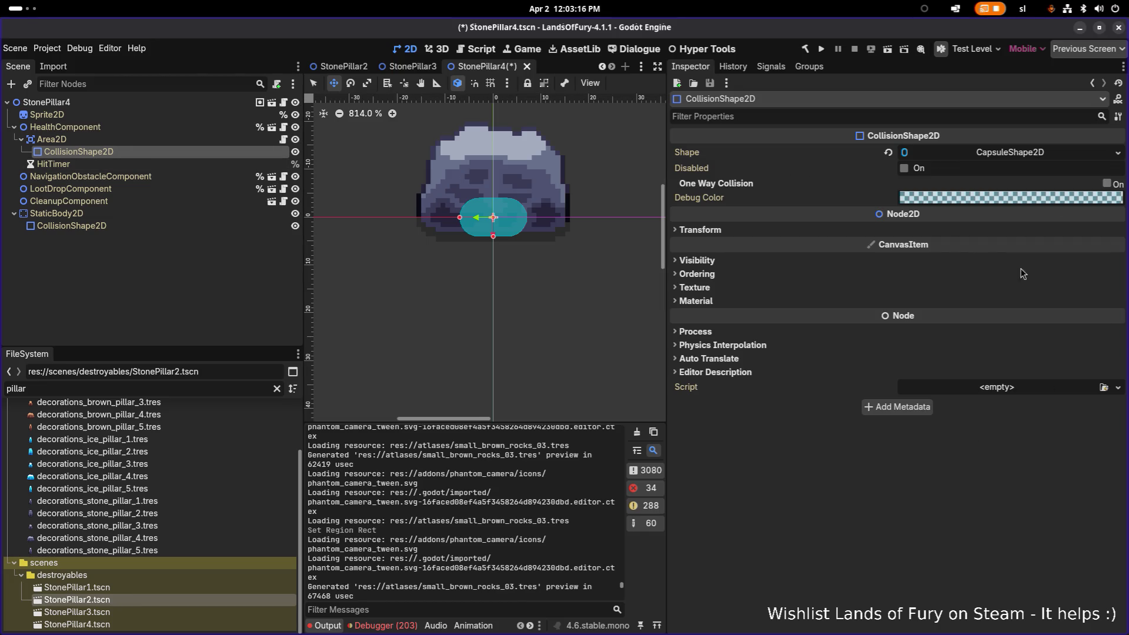
click(1118, 117)
click(1021, 240)
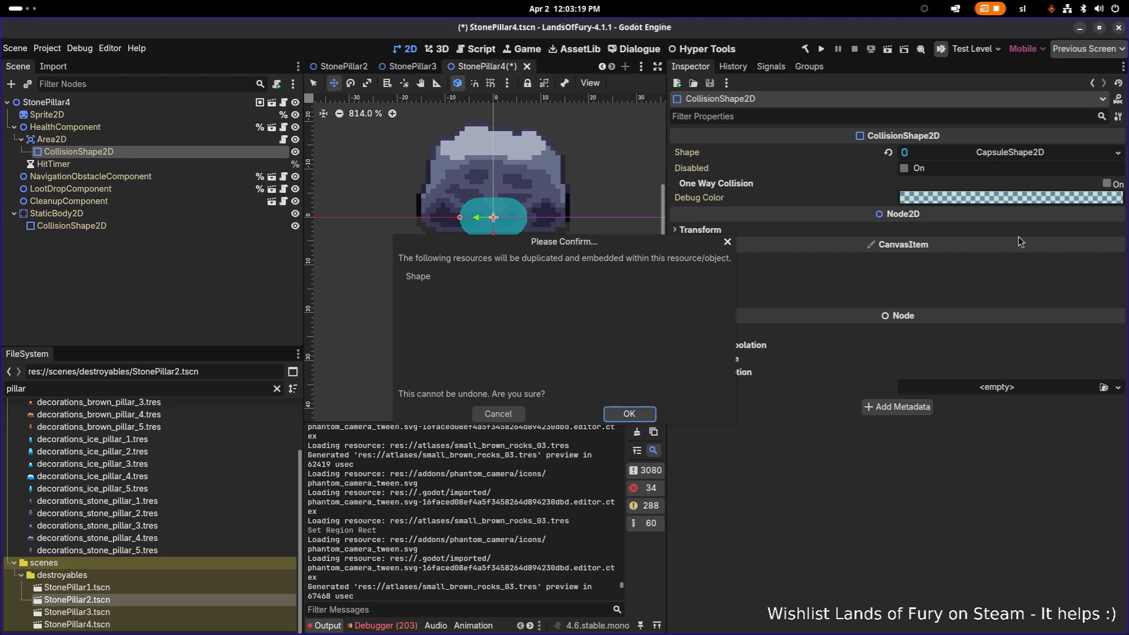
click(628, 414)
click(1006, 154)
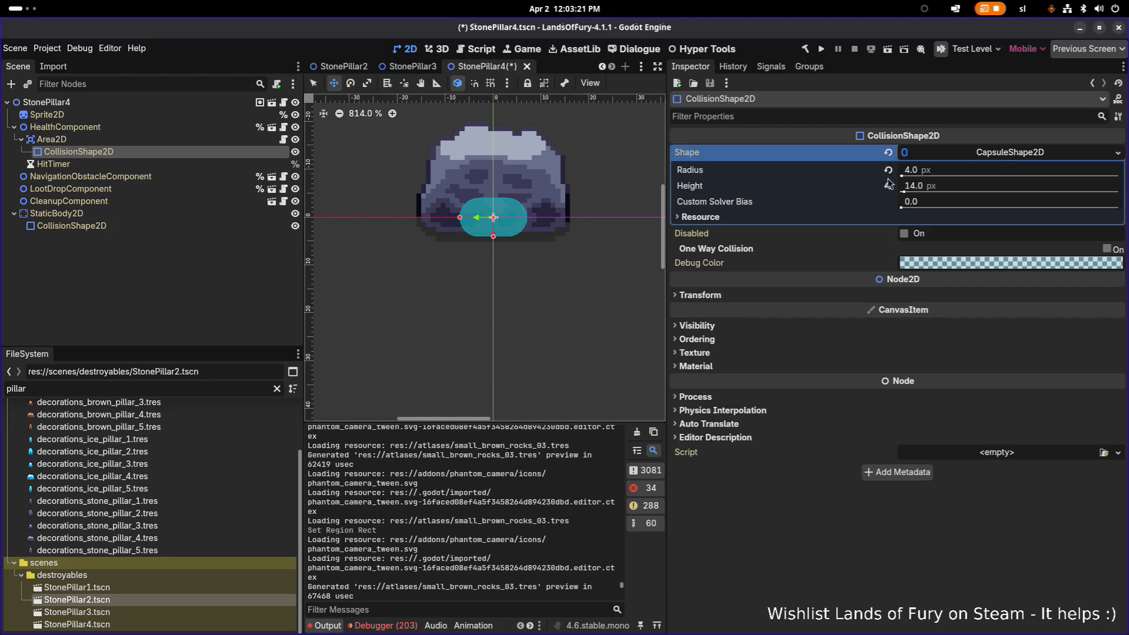
drag(904, 191, 908, 193)
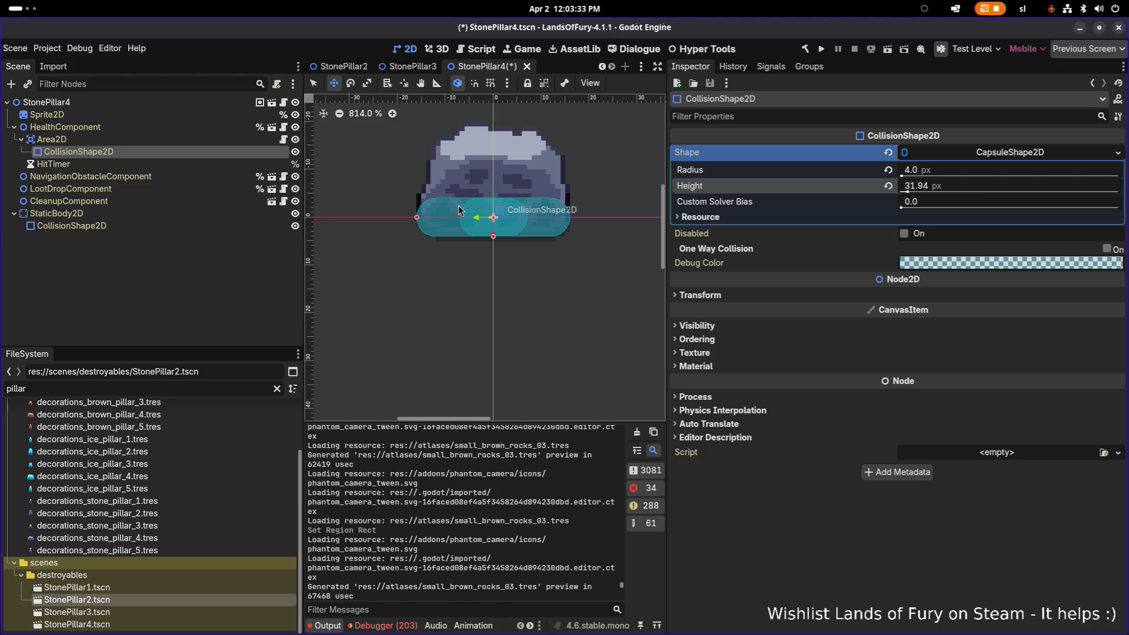
Make StonePillar4's static-body collision capsule shape unique (recursive) to this scene
click(150, 222)
click(1112, 154)
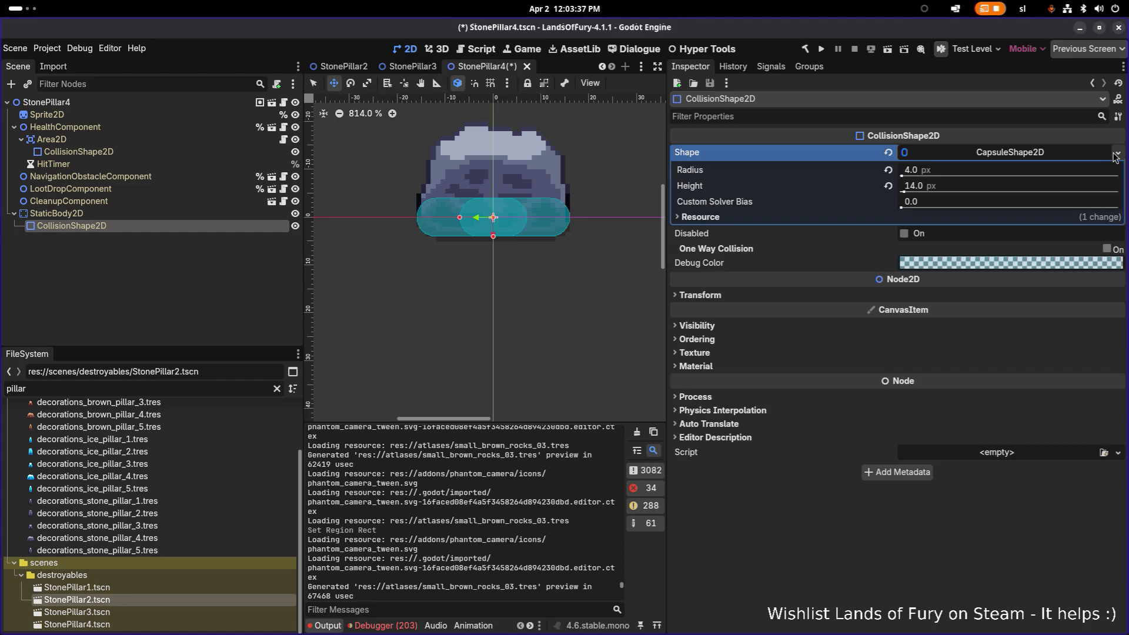
click(1117, 153)
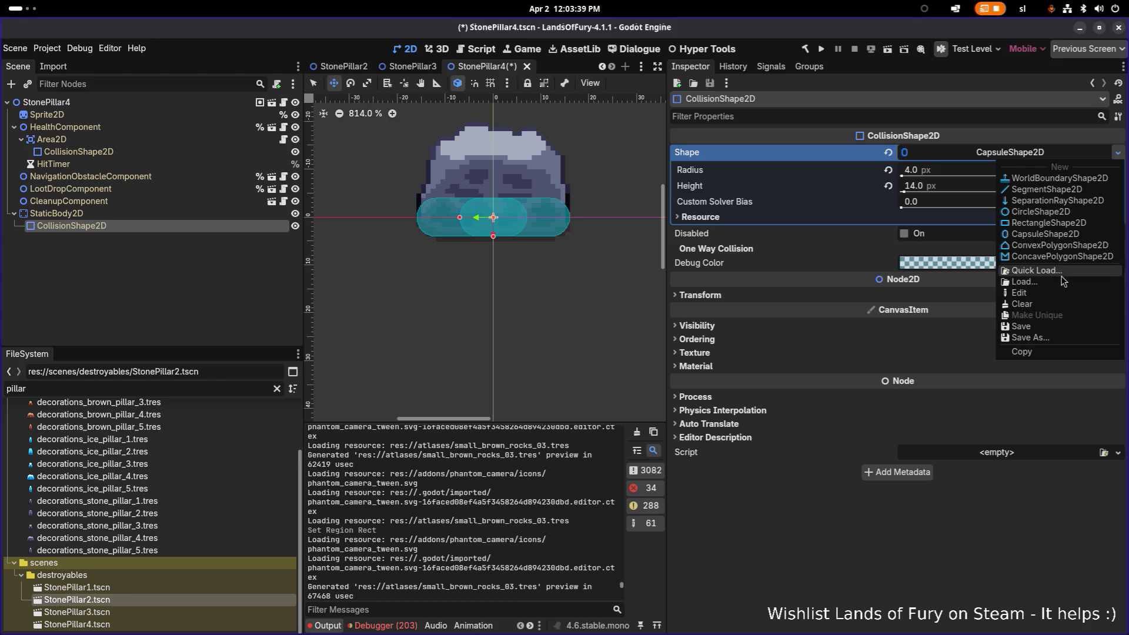
click(876, 544)
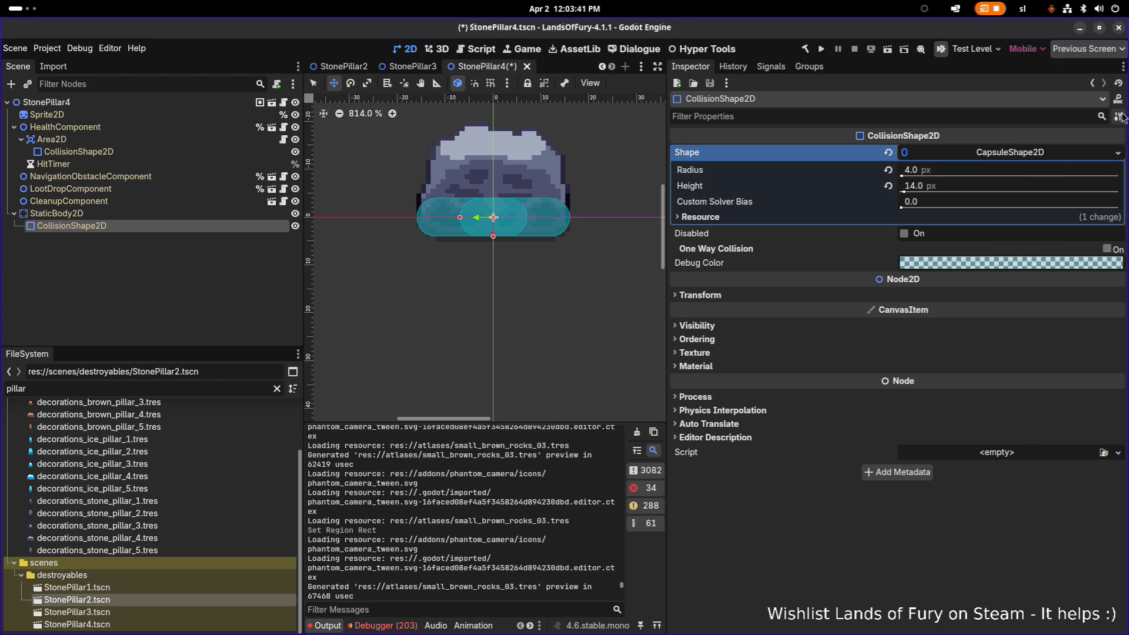
click(1118, 152)
click(1067, 238)
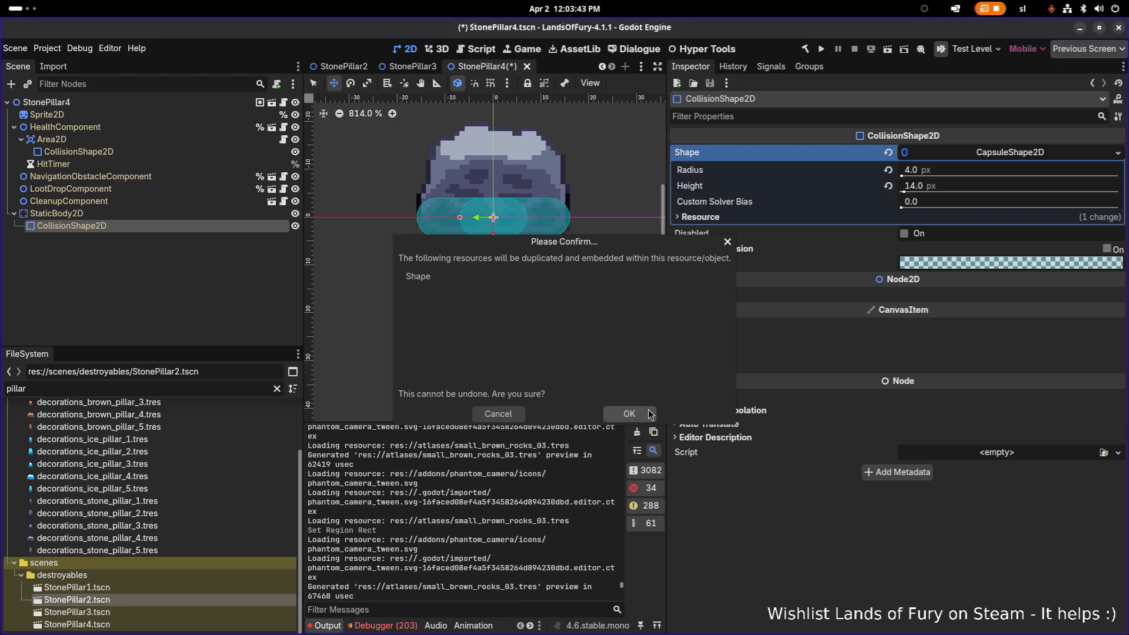
click(647, 417)
Set the capsule's height to 32 px and save the StonePillar4 scene
drag(905, 185, 964, 186)
click(938, 190)
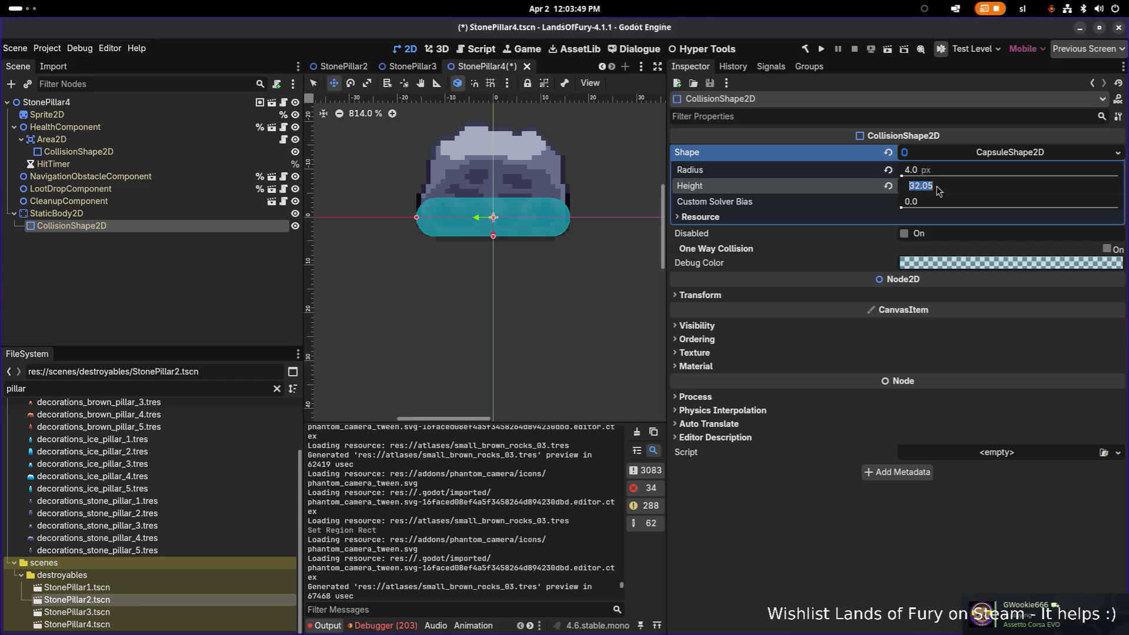
text(32)
key(Return)
key(ctrl+s)
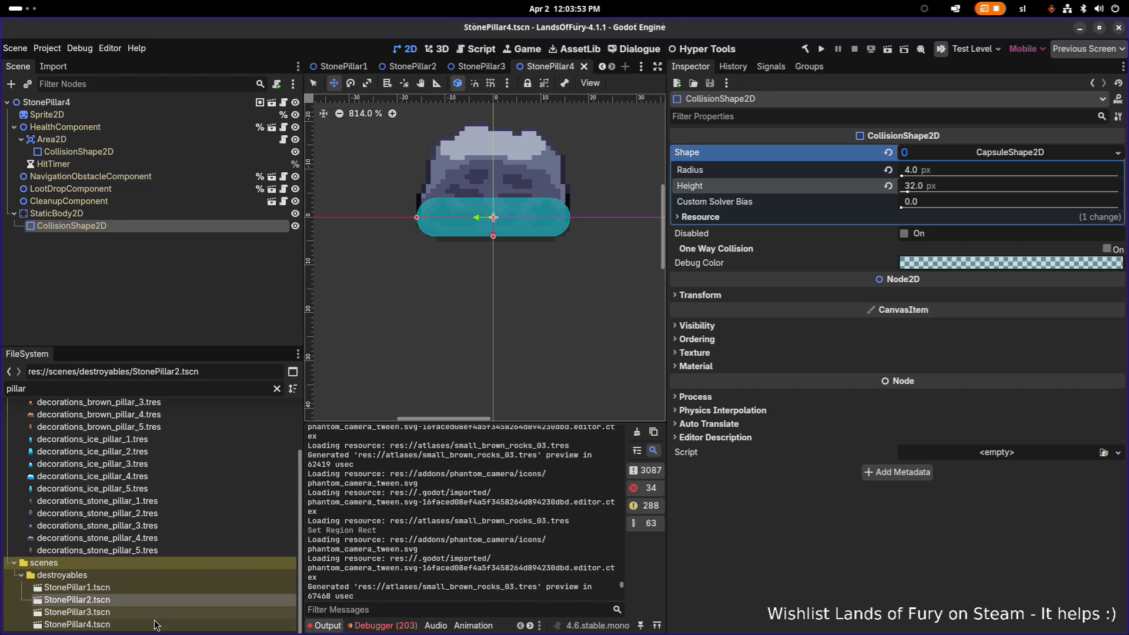
Duplicate StonePillar4.tscn as StonePillar5.tscn
click(156, 625)
key(ctrl+d)
key(BackSpace)
text(5)
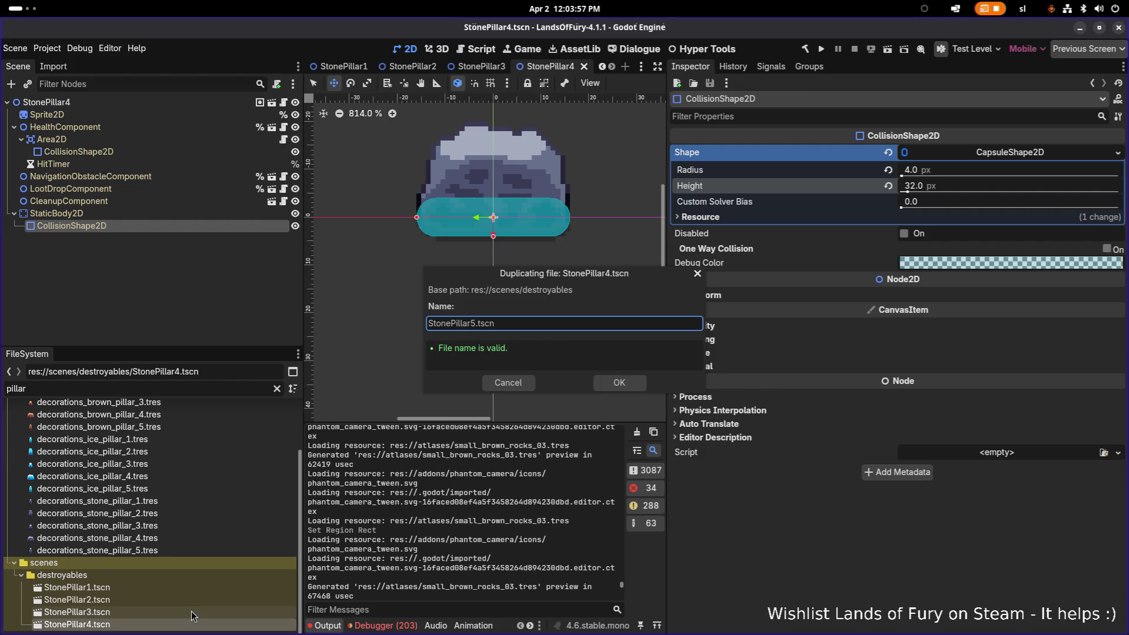
key(Return)
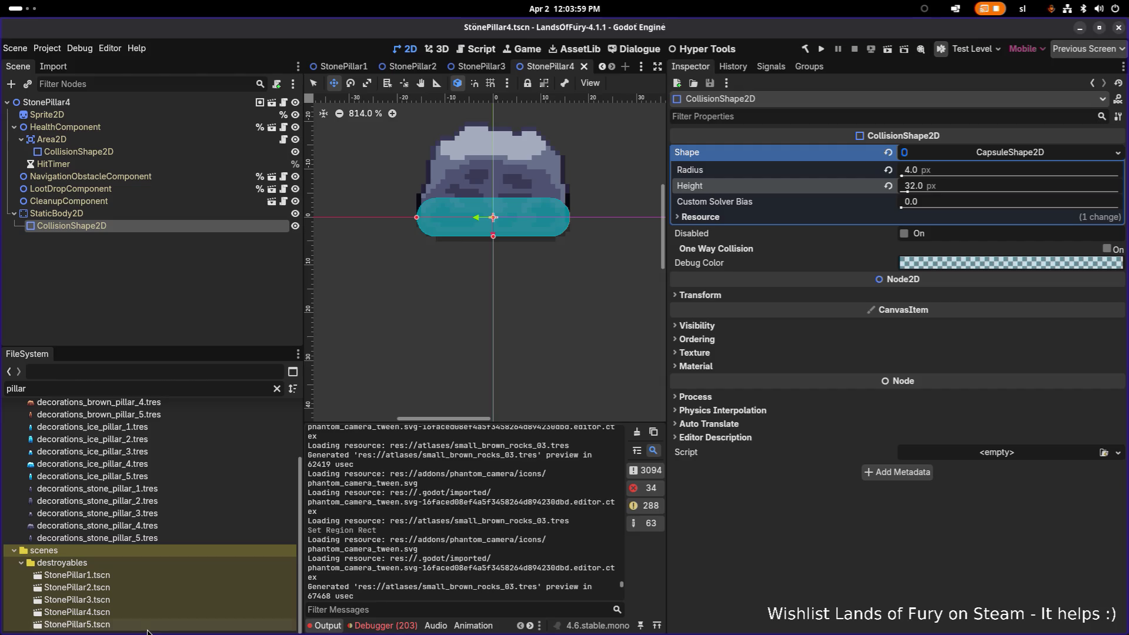
Open StonePillar5 and quick-load a stone pillar 5 texture onto its sprite
double_click(168, 619)
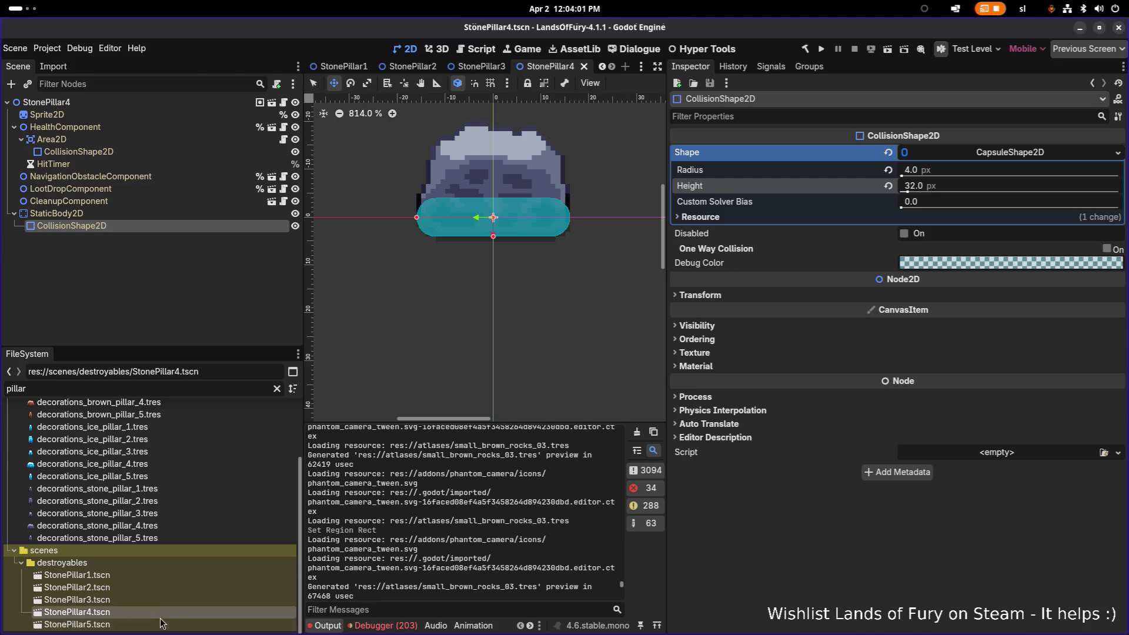
click(114, 102)
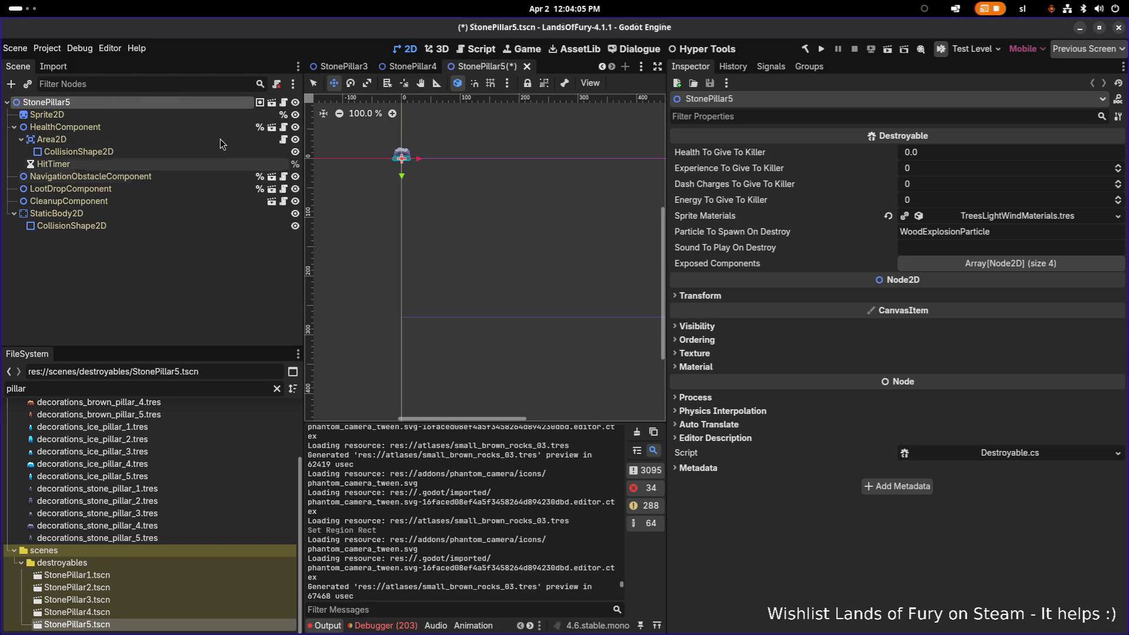
click(194, 116)
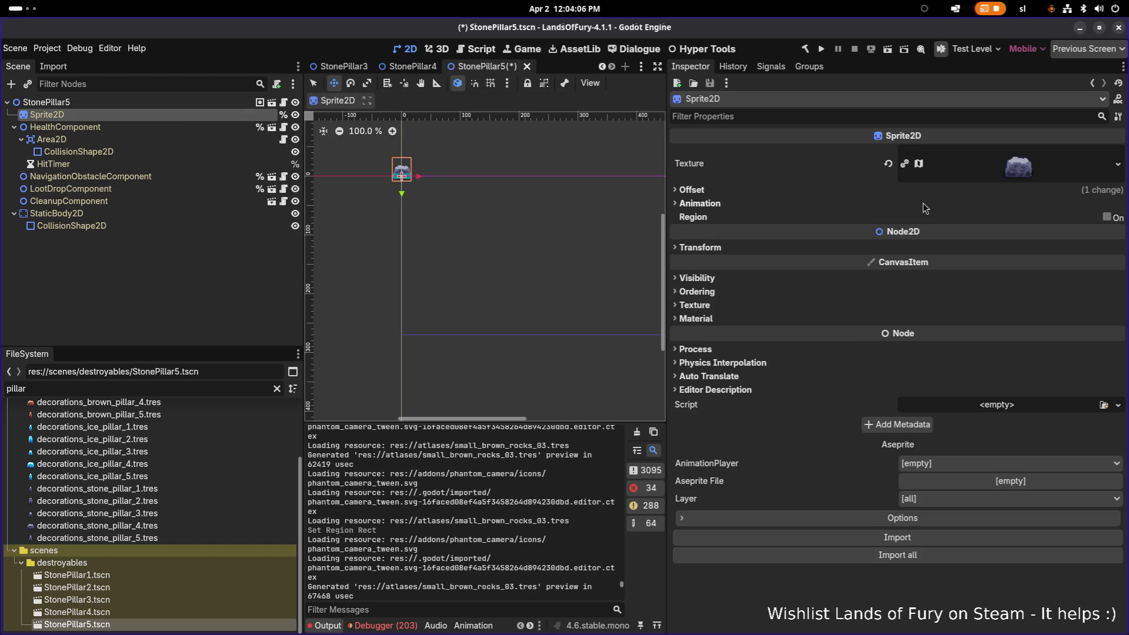
click(1117, 164)
click(1036, 406)
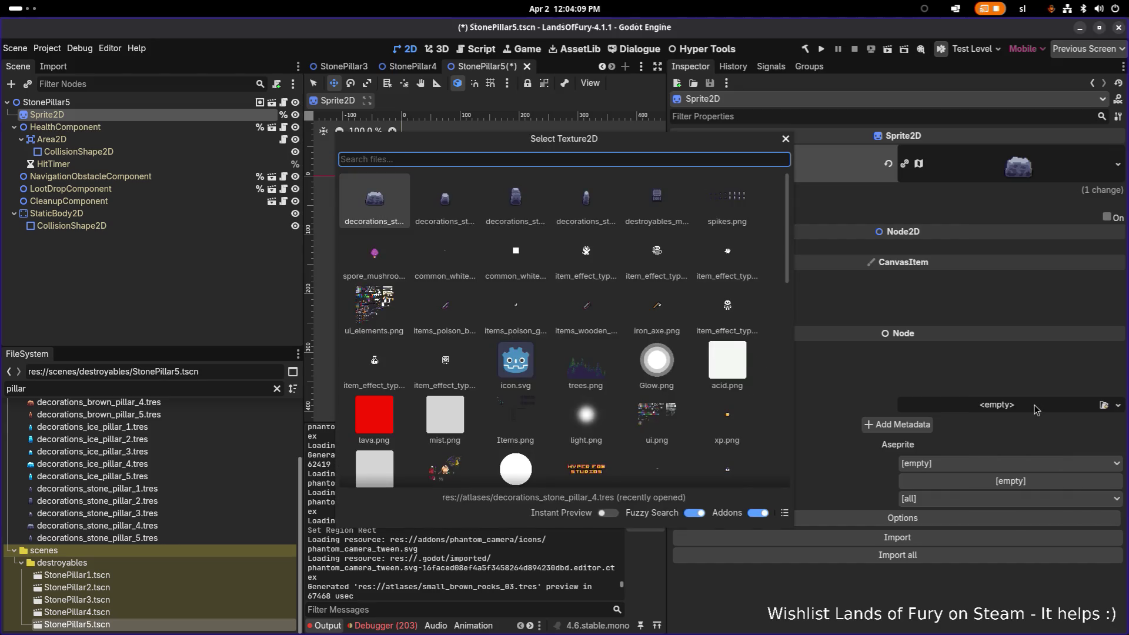
text(pillar5)
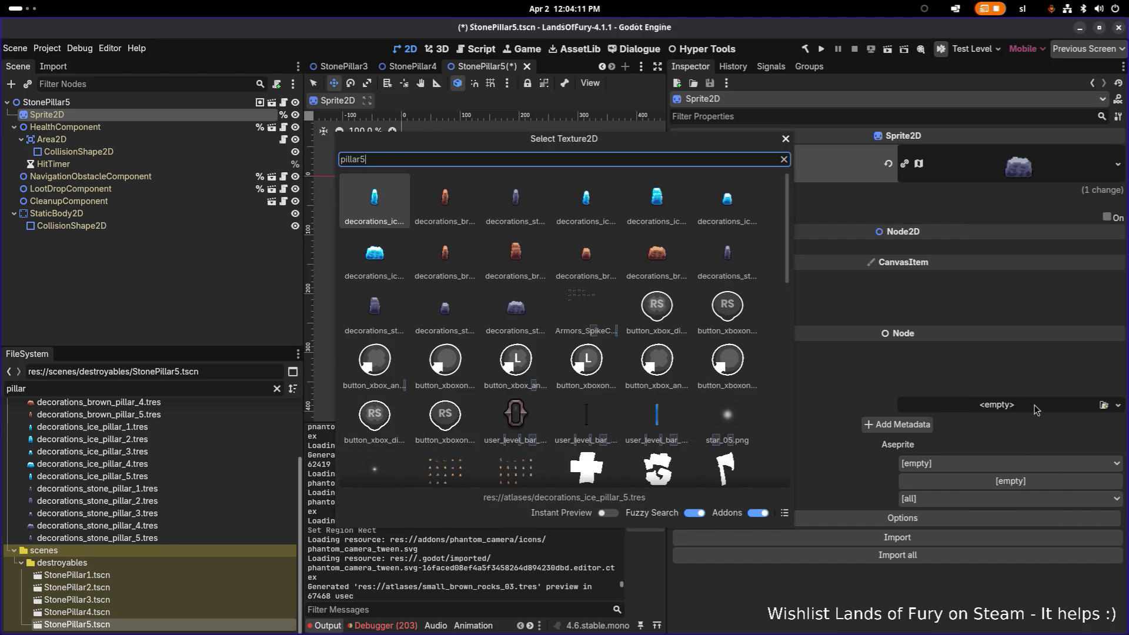
key(Right)
key(Right)
key(Return)
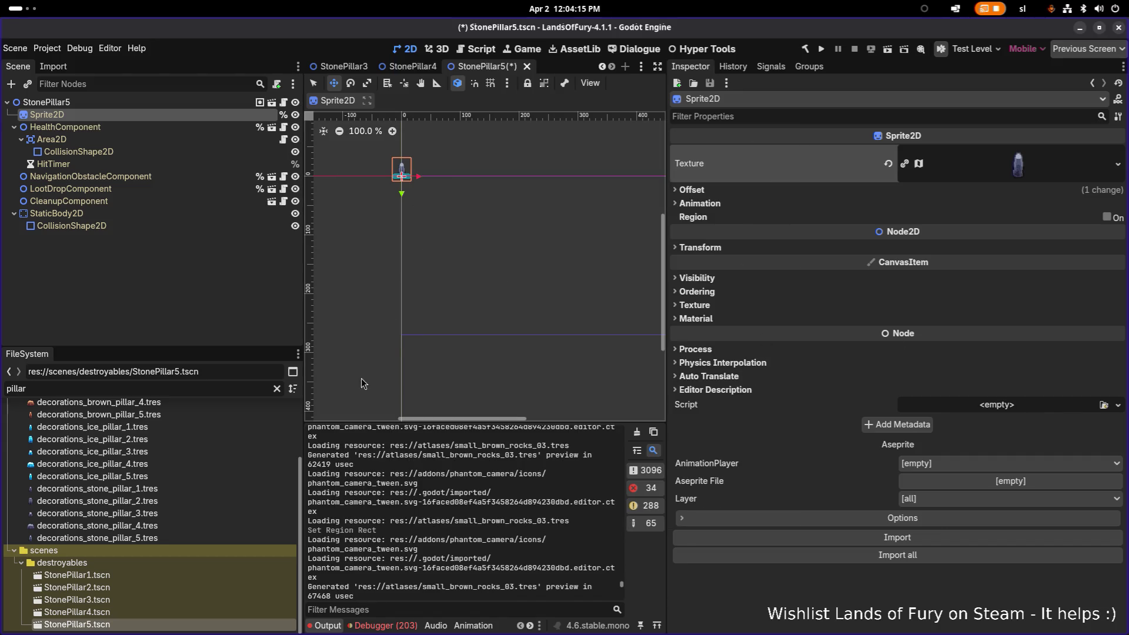
Delete the StonePillar5.tscn file
click(178, 627)
key(Delete)
key(Return)
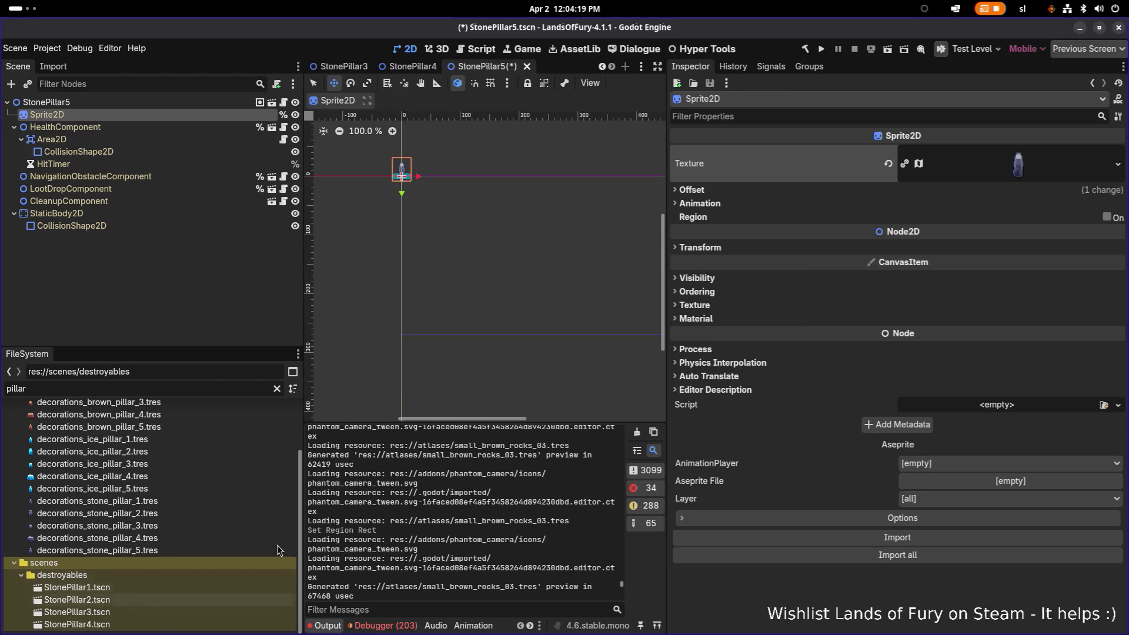
Duplicate StonePillar1.tscn as a new StonePillar5.tscn
click(136, 587)
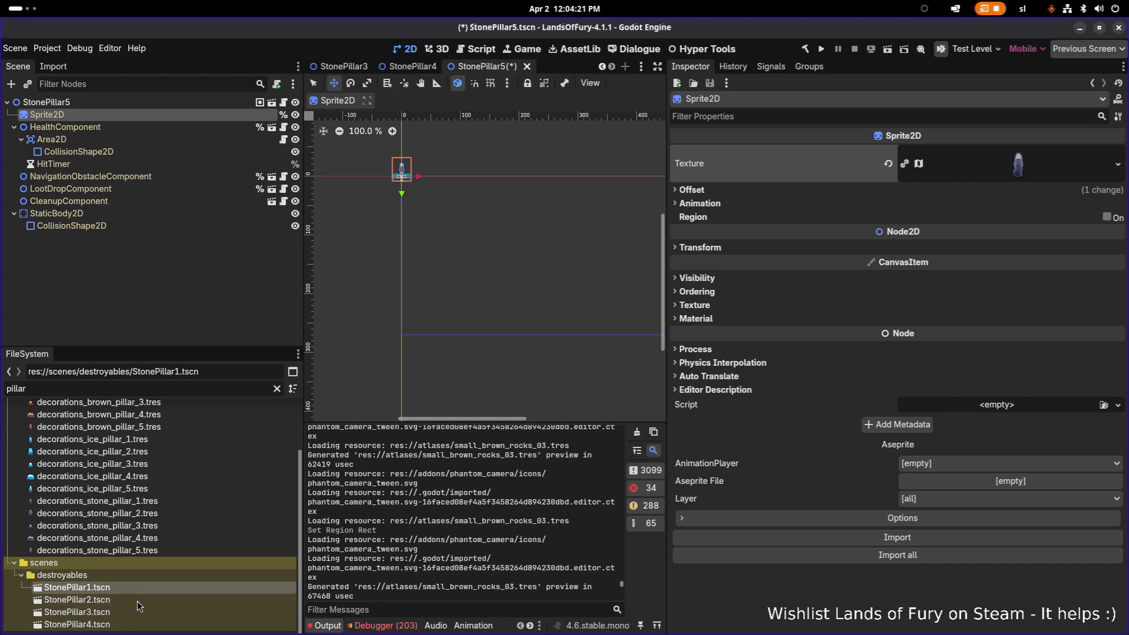
key(ctrl+d)
key(Right)
key(BackSpace)
text(5)
key(Return)
Close the old StonePillar5 scene tab without saving its changes
click(131, 624)
key(F2)
key(Escape)
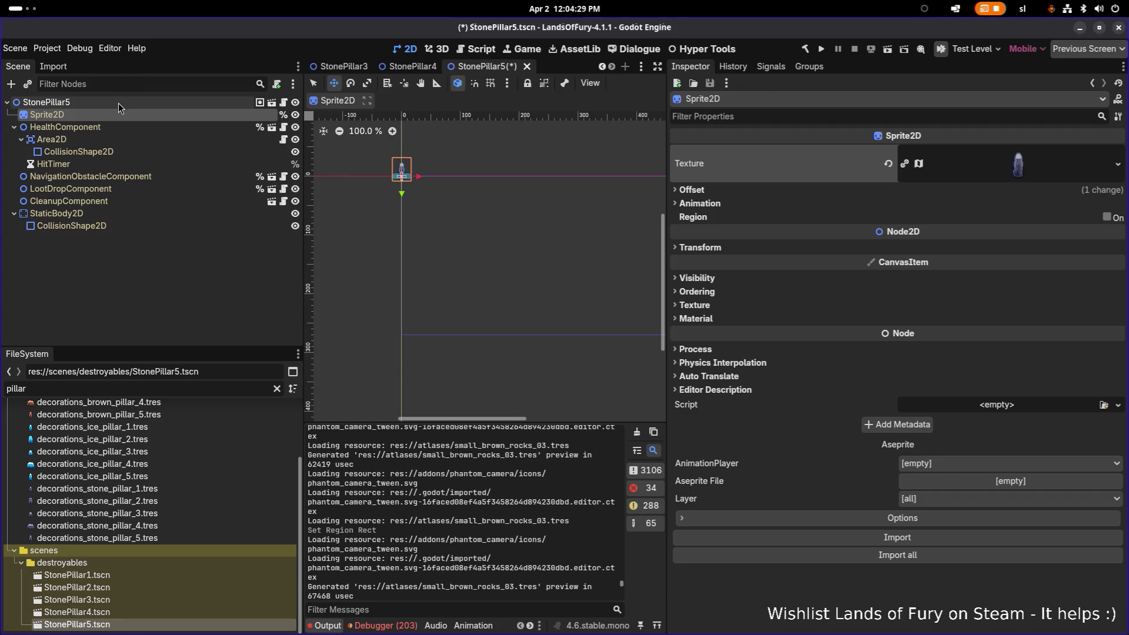
click(527, 66)
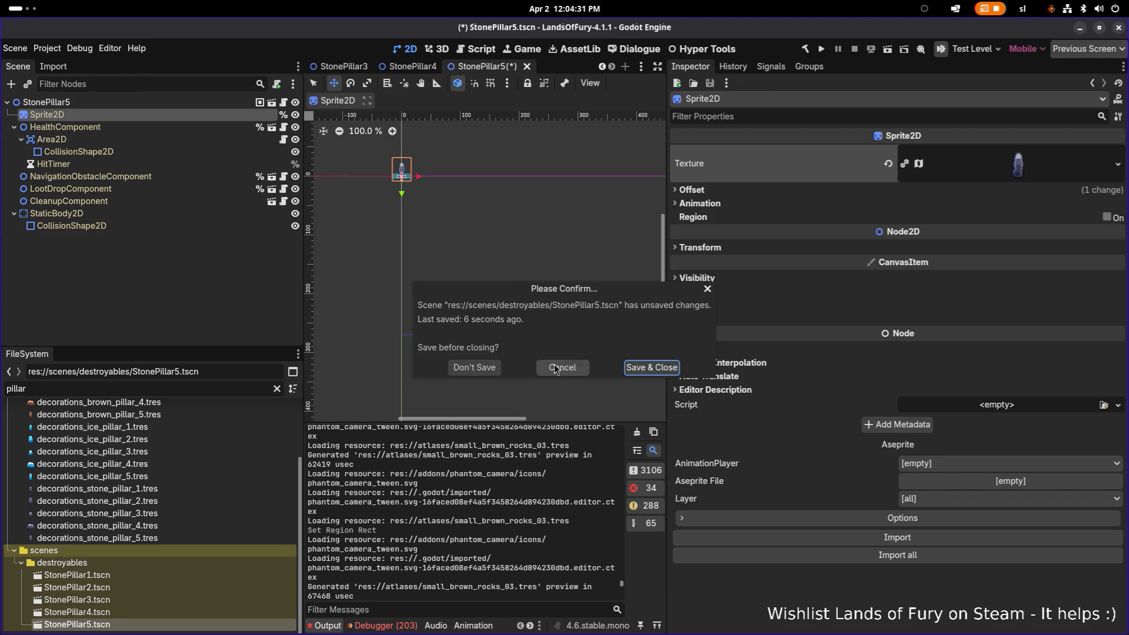
click(487, 369)
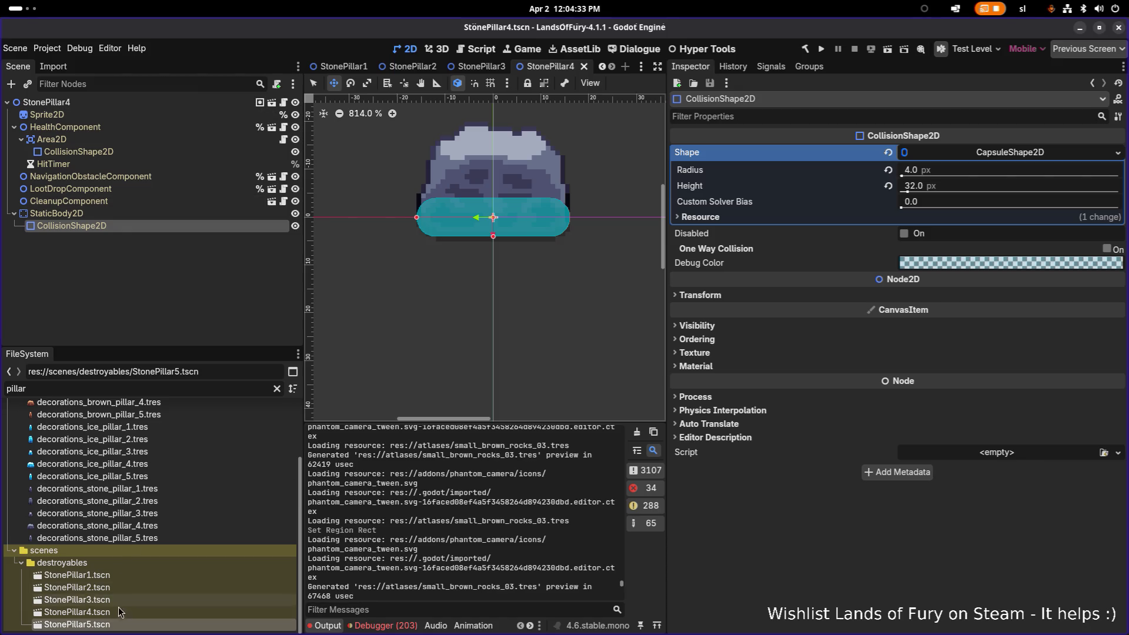
Open the new StonePillar5.tscn and rename its root node to StonePillar5
double_click(124, 626)
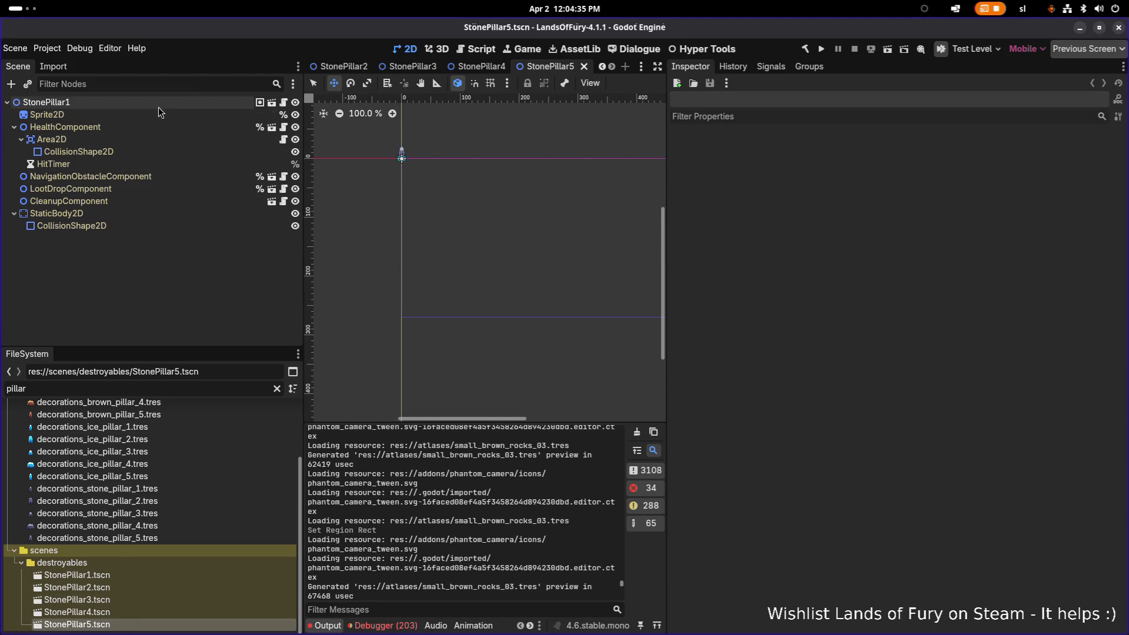
double_click(168, 101)
text(StonePillar5)
key(Return)
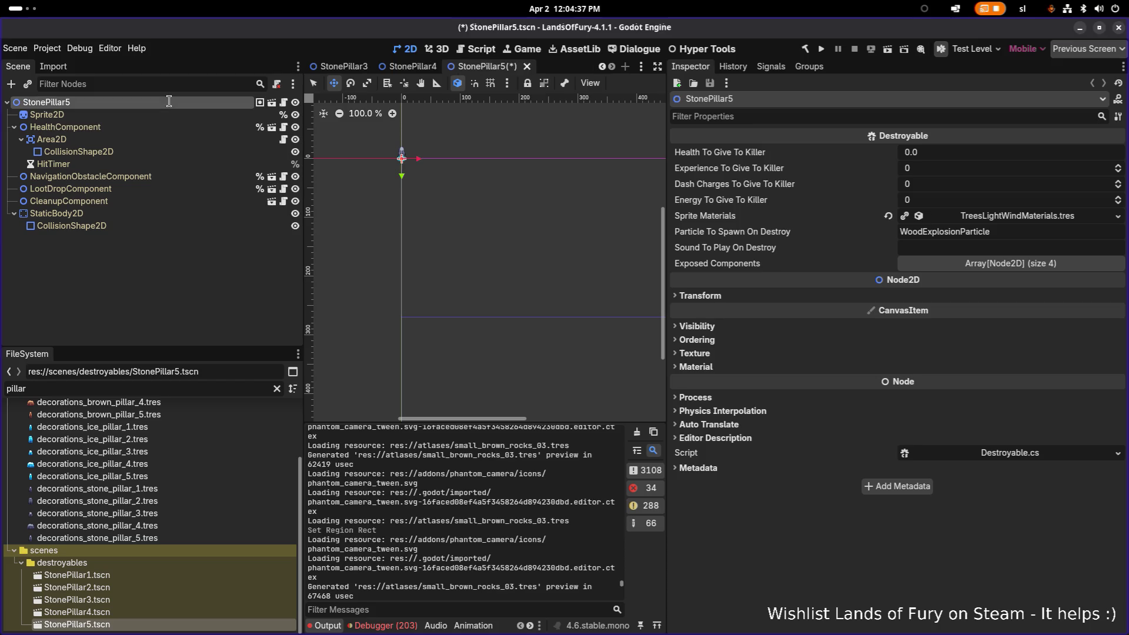
Quick-load the decorations_stone_pillar_5 texture onto the pillar's Sprite2D
scroll(394, 149, up, 10)
click(147, 176)
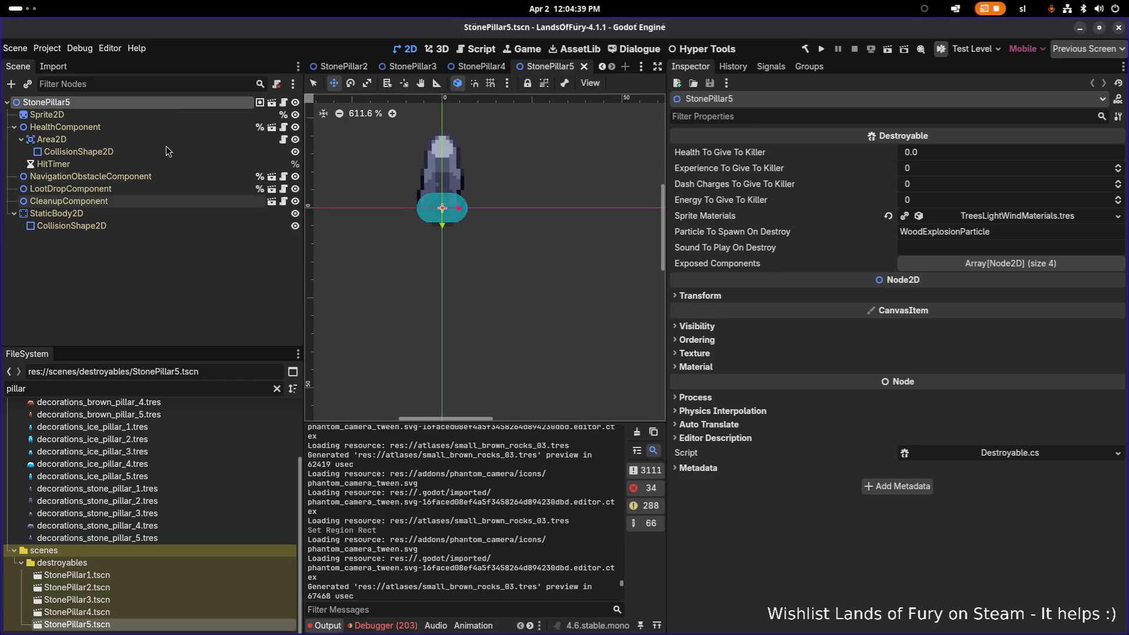
click(159, 114)
click(1117, 164)
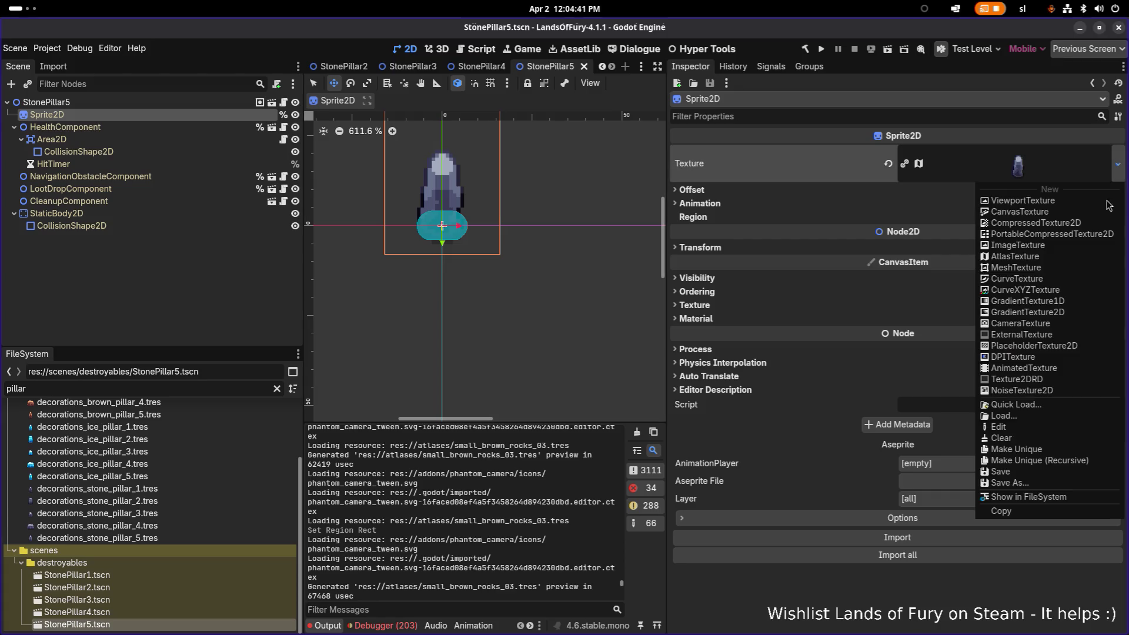
click(1023, 405)
text(st)
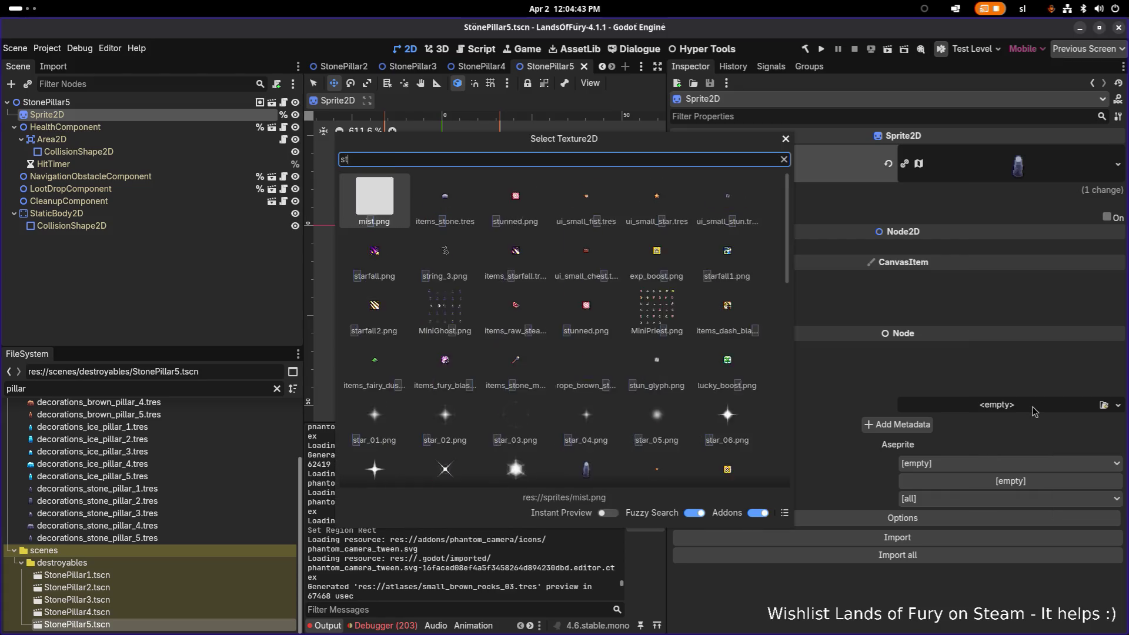
text(onepilla)
key(Right)
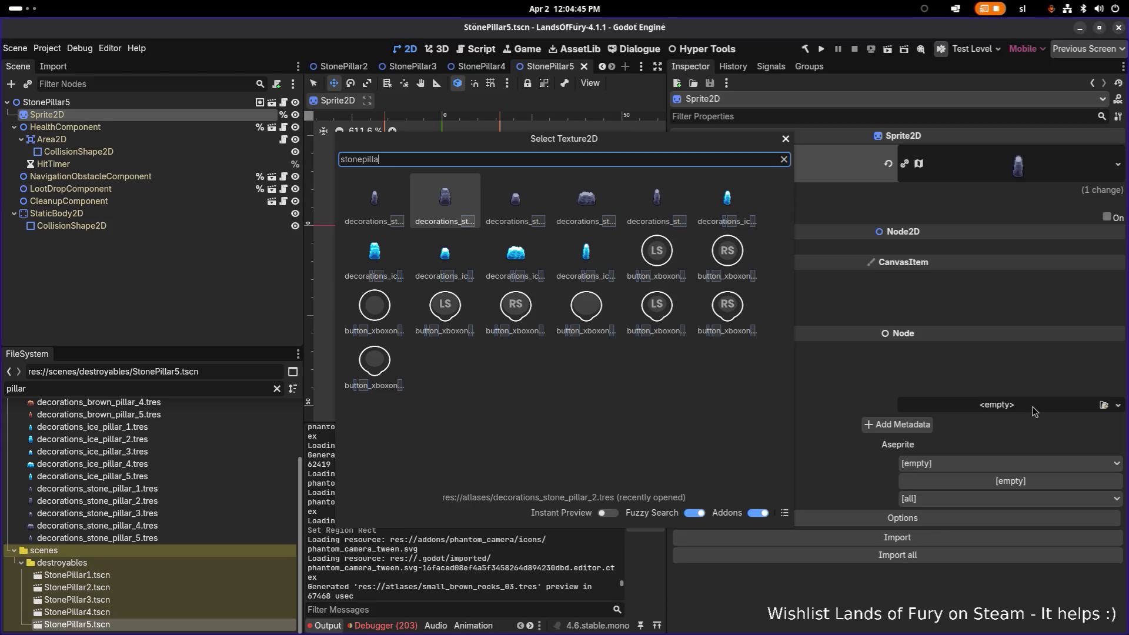
text(5)
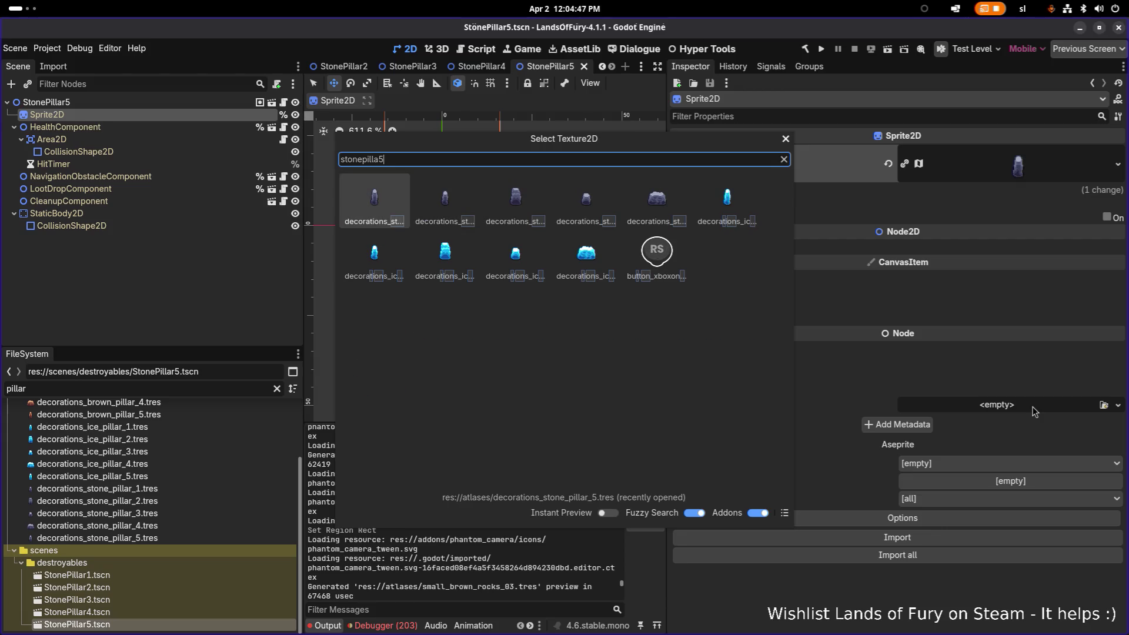
key(Right)
key(Left)
key(Return)
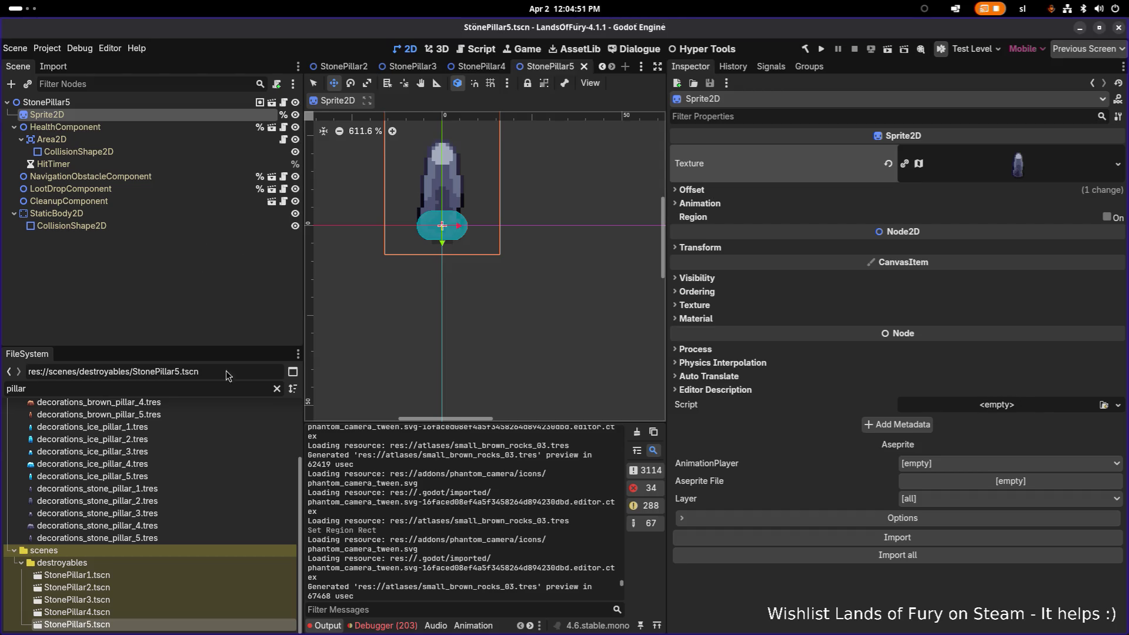
click(189, 574)
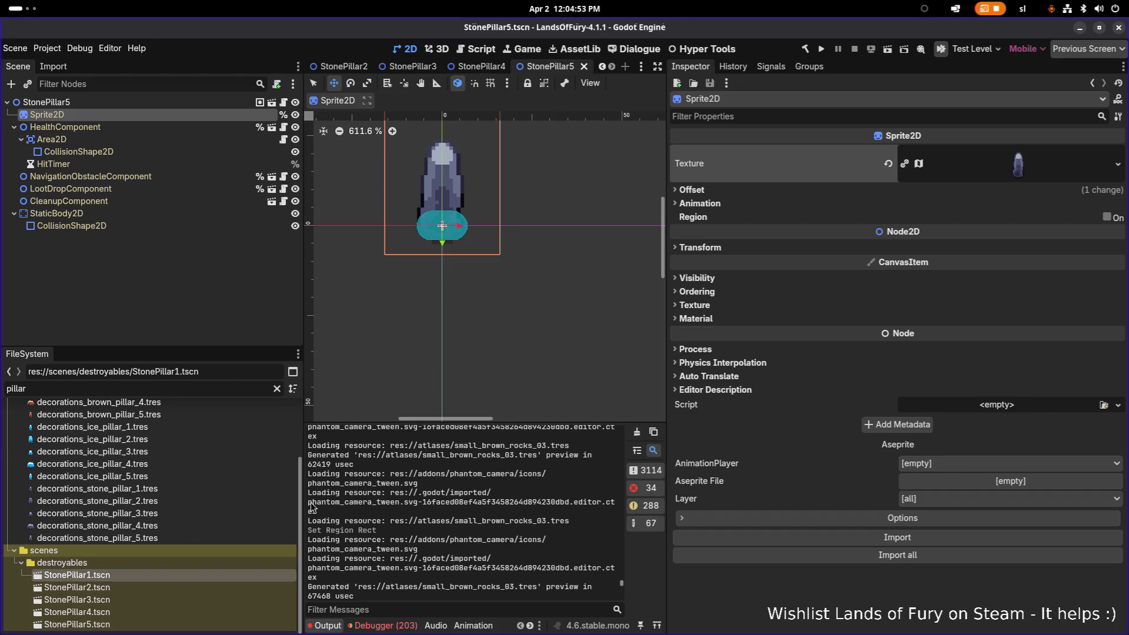
Duplicate StonePillar1.tscn as BrownPillar1.tscn
drag(308, 501, 295, 501)
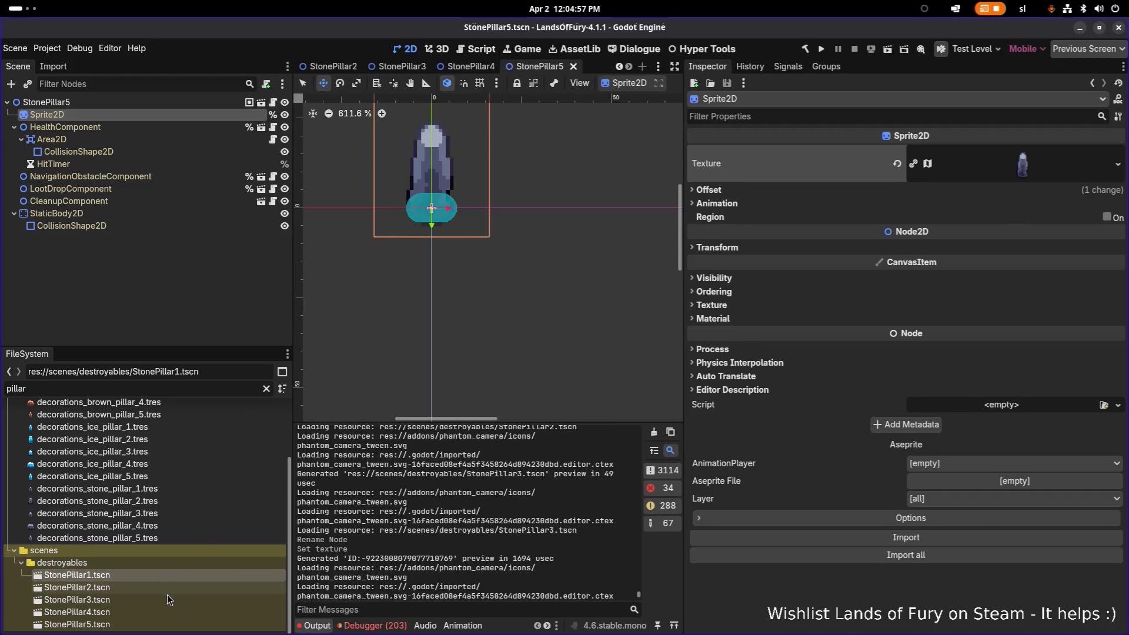
shift+click(159, 624)
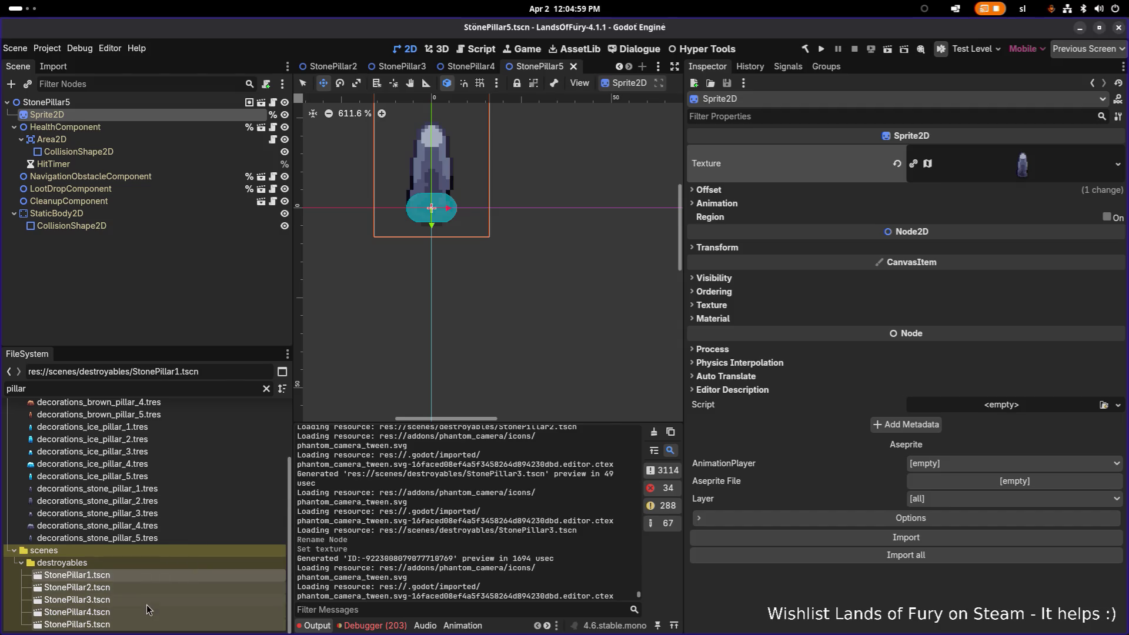
click(160, 574)
key(ctrl+d)
key(Right)
key(Left)
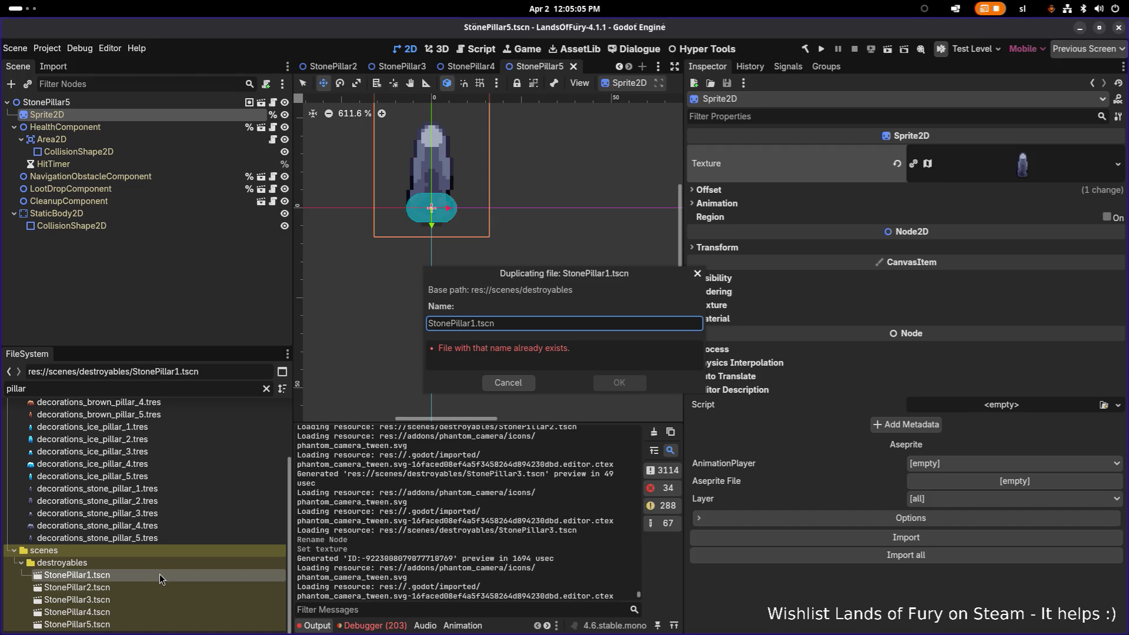
key(shift+Home)
text(Brown)
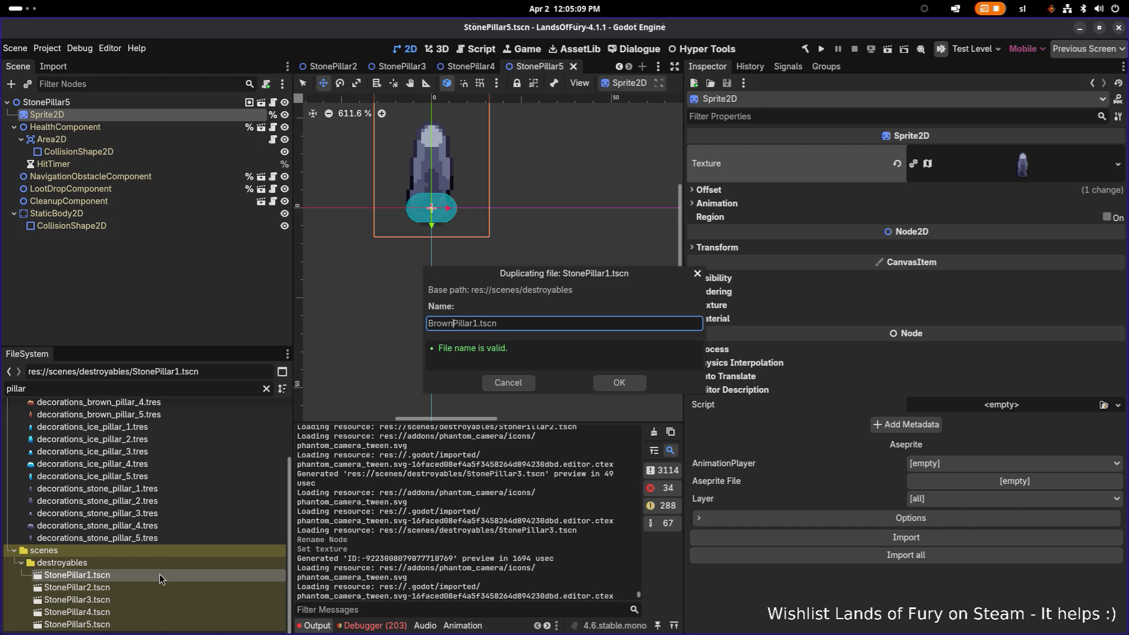
key(shift+Home)
key(Return)
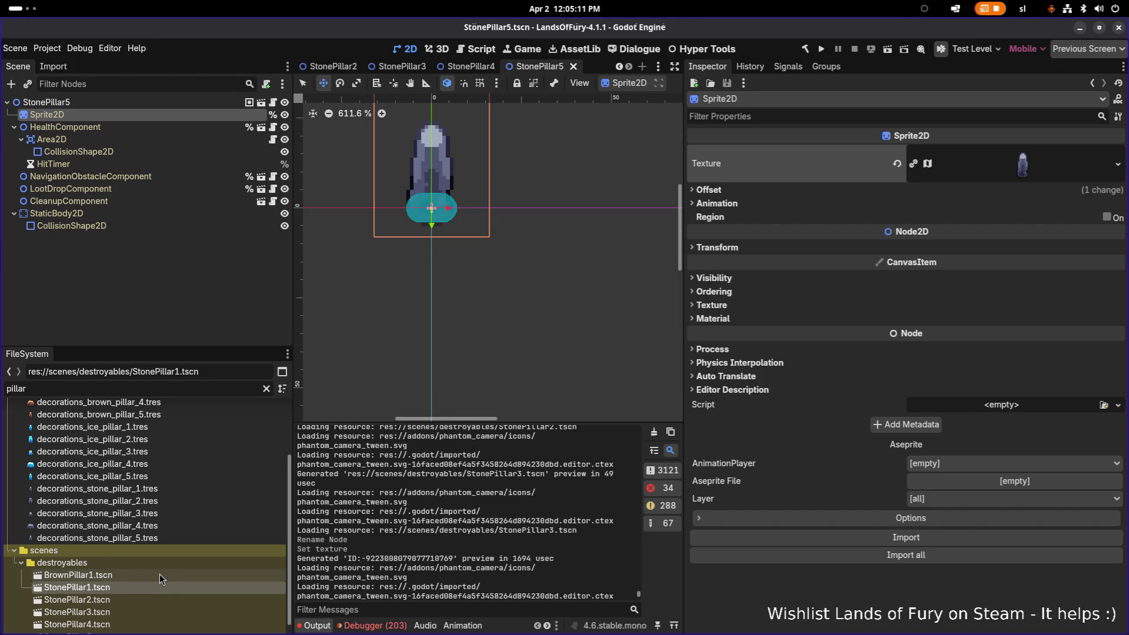
Duplicate StonePillar2.tscn as BrownPillar2.tscn
click(168, 596)
key(ctrl+d)
key(Home)
key(Right)
key(shift+Home)
text(Brown)
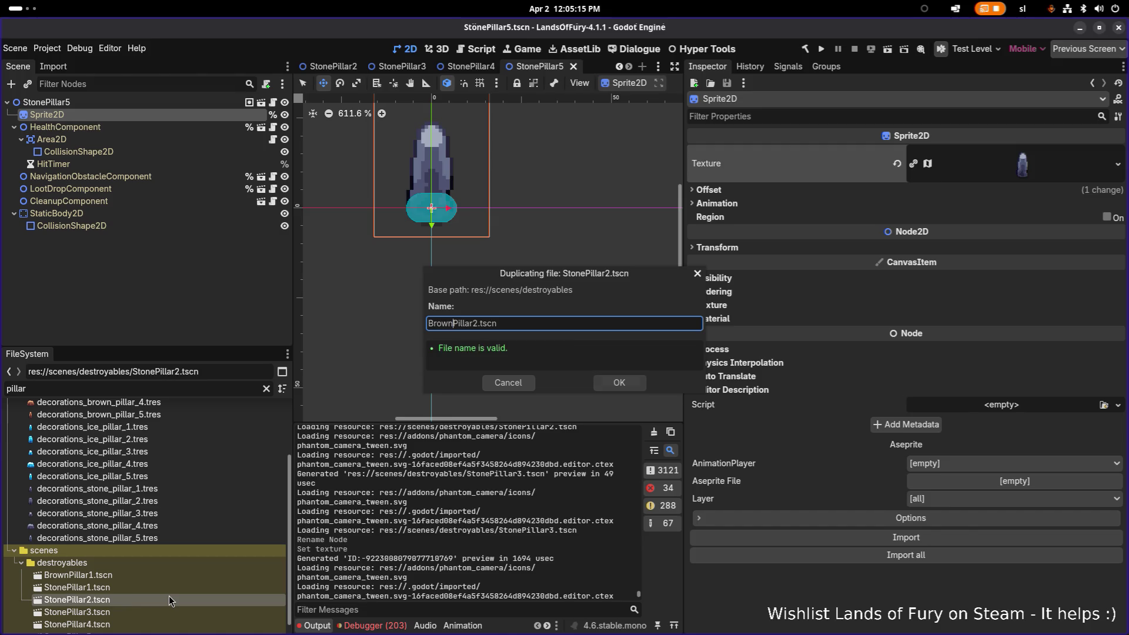
key(Return)
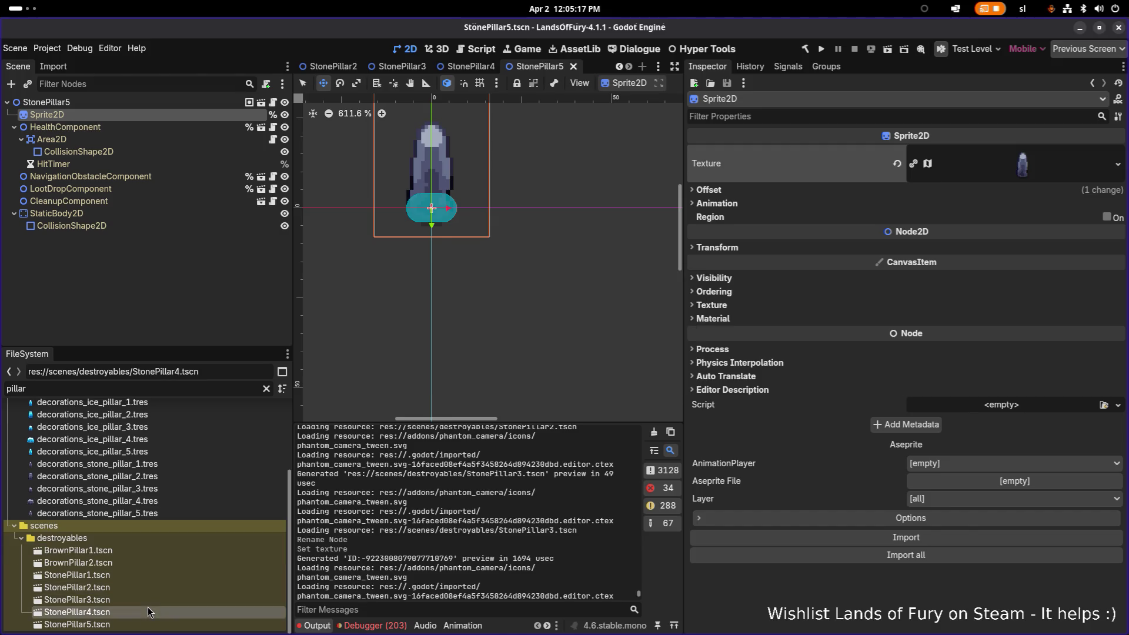
Duplicate StonePillar3.tscn as BrownPillar3.tscn
double_click(154, 601)
key(F2)
key(Right)
key(Left)
key(Left)
key(Left)
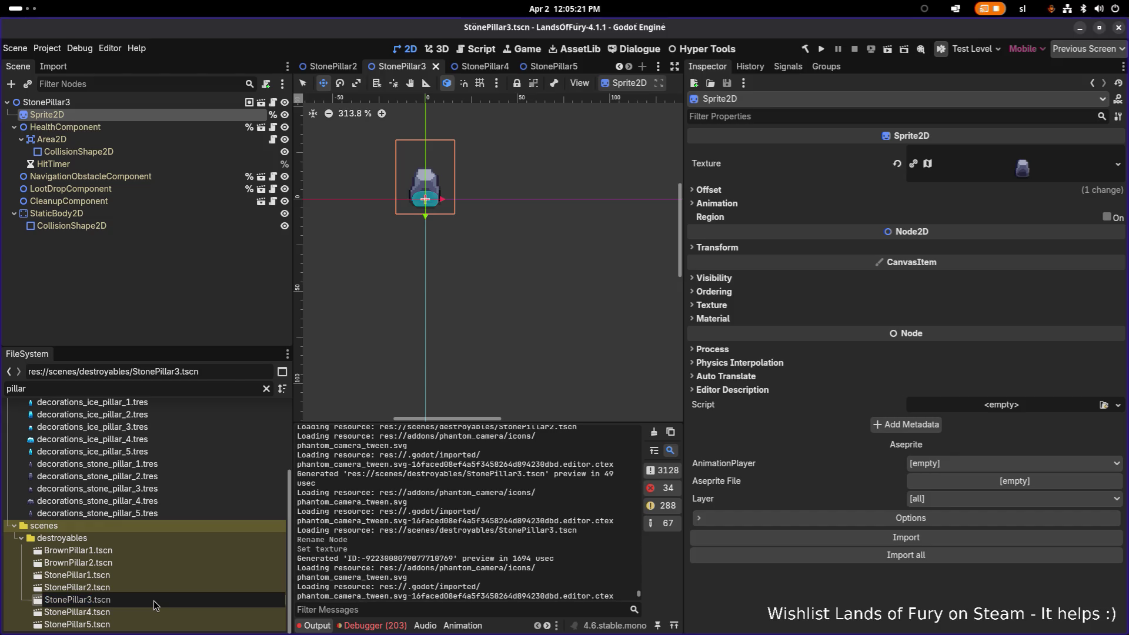
key(Escape)
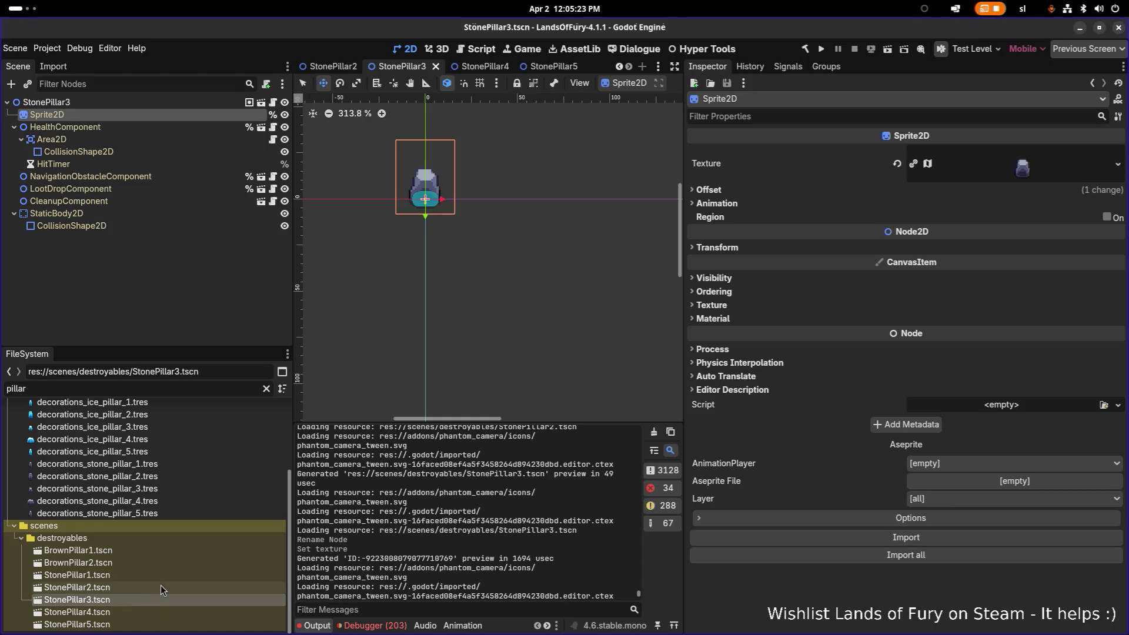
key(ctrl+d)
key(Right)
key(Left)
key(shift+Home)
text(Brown)
key(Return)
Undo the extra CollisionShape2D2 in StonePillar4 and duplicate it as BrownPillar4.tscn
double_click(146, 609)
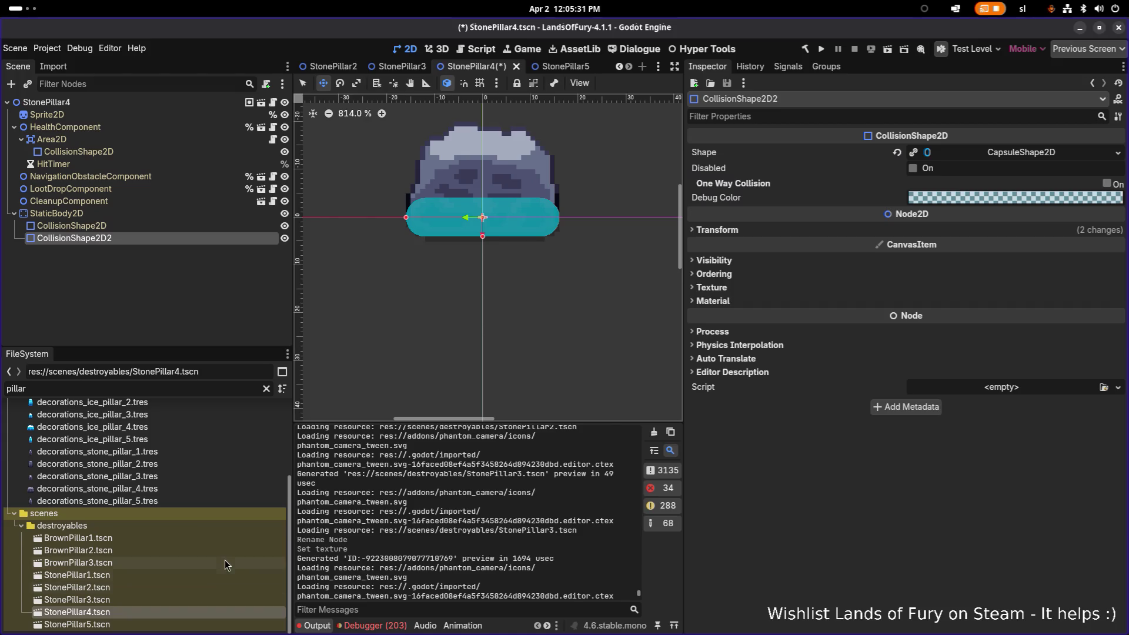
key(ctrl+z)
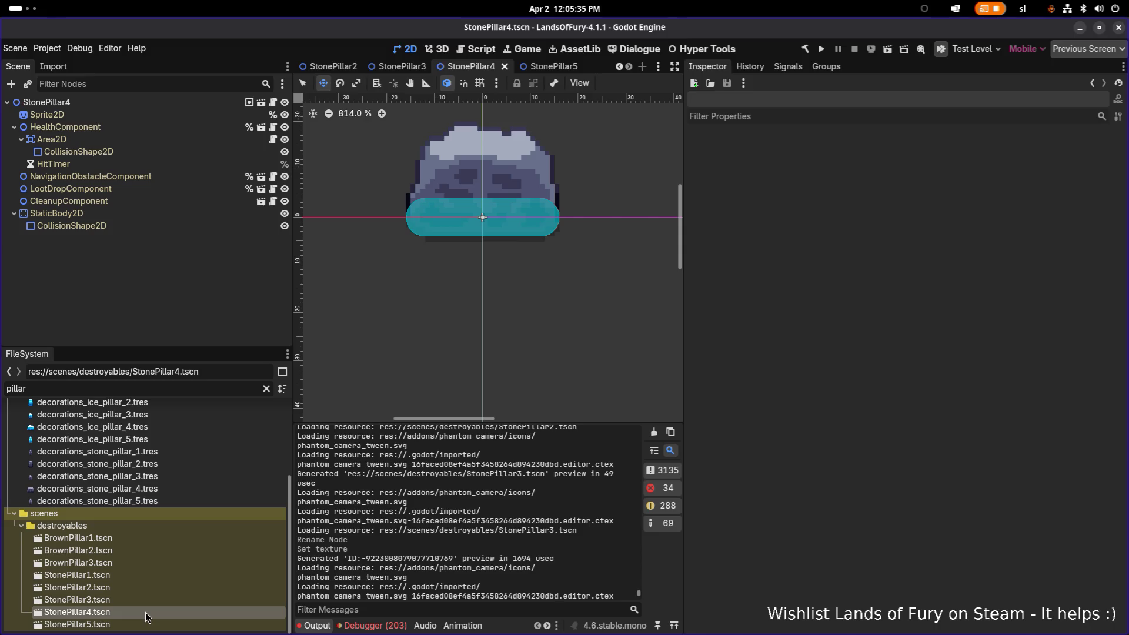
key(ctrl+d)
key(Right)
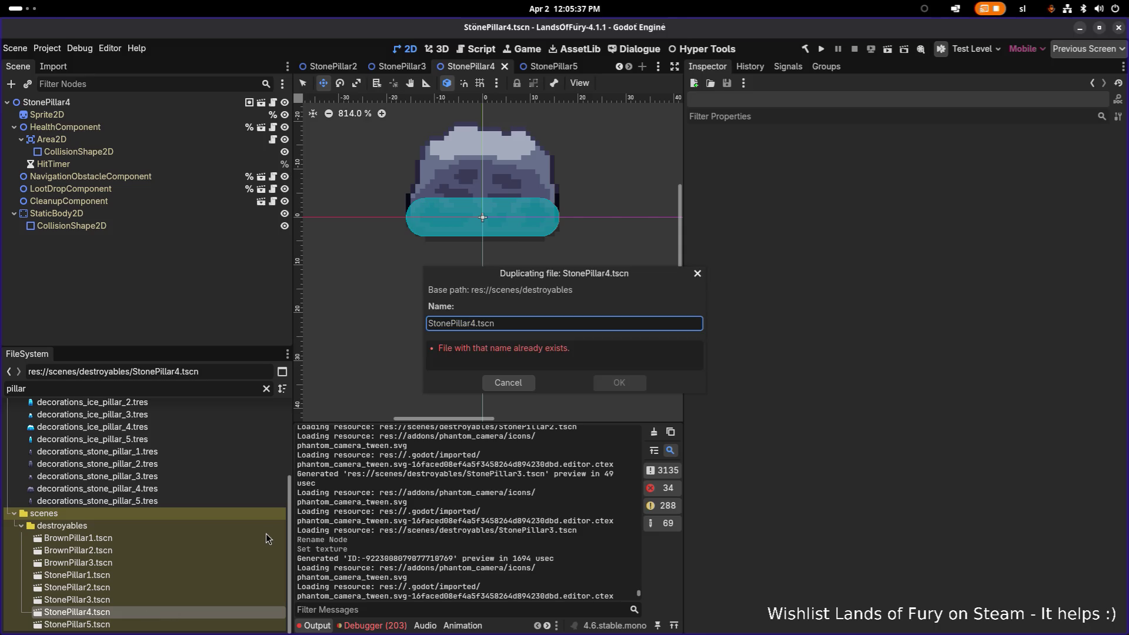
key(shift+Home)
text(Brown)
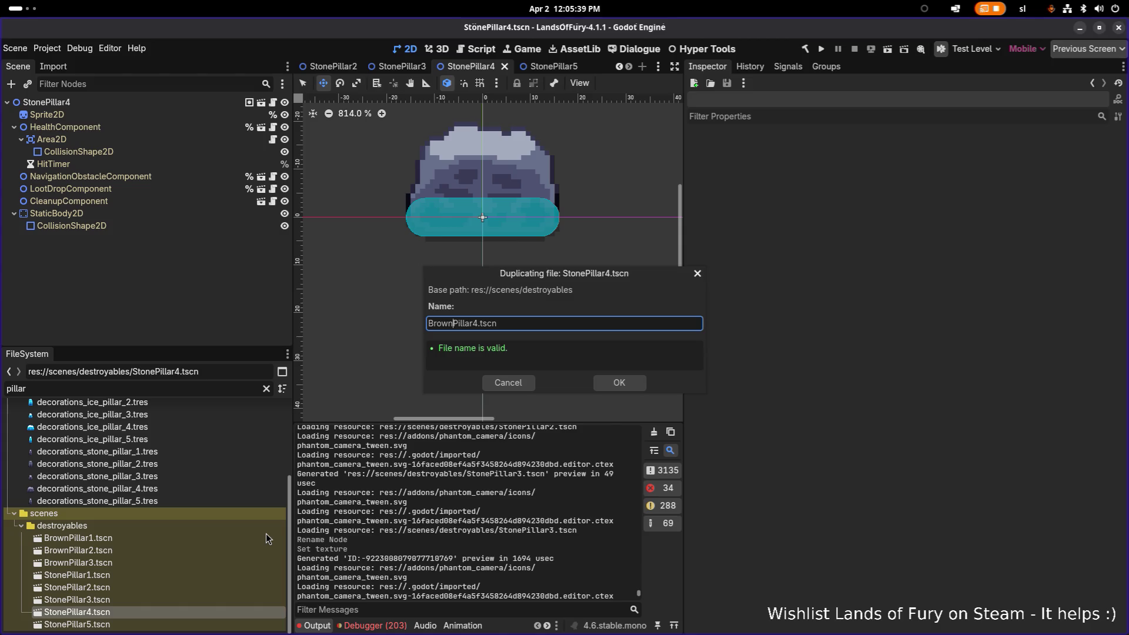
key(Return)
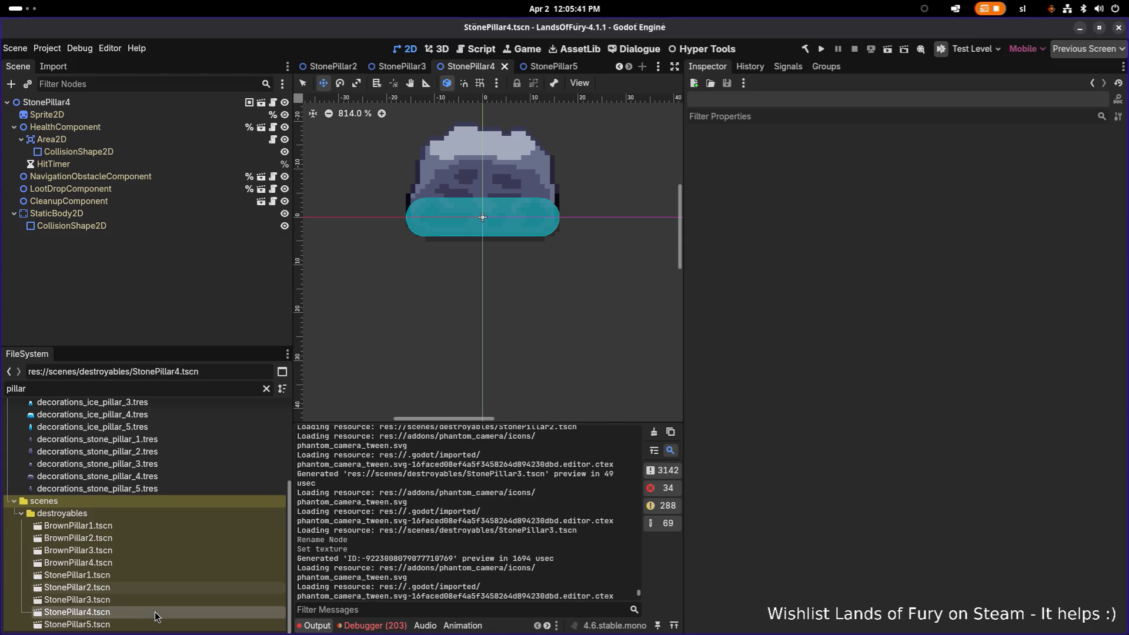
Duplicate StonePillar5.tscn as BrownPillar5.tscn and open the BrownPillar1 scene
double_click(139, 625)
key(ctrl+d)
key(Left)
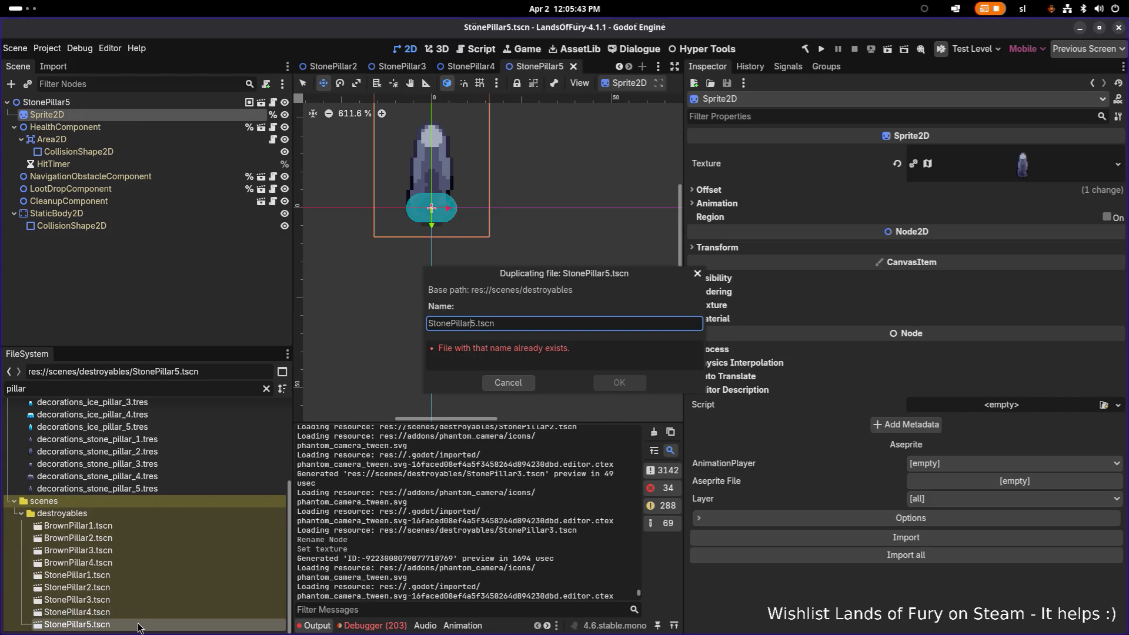
key(shift+Home)
text(Brown)
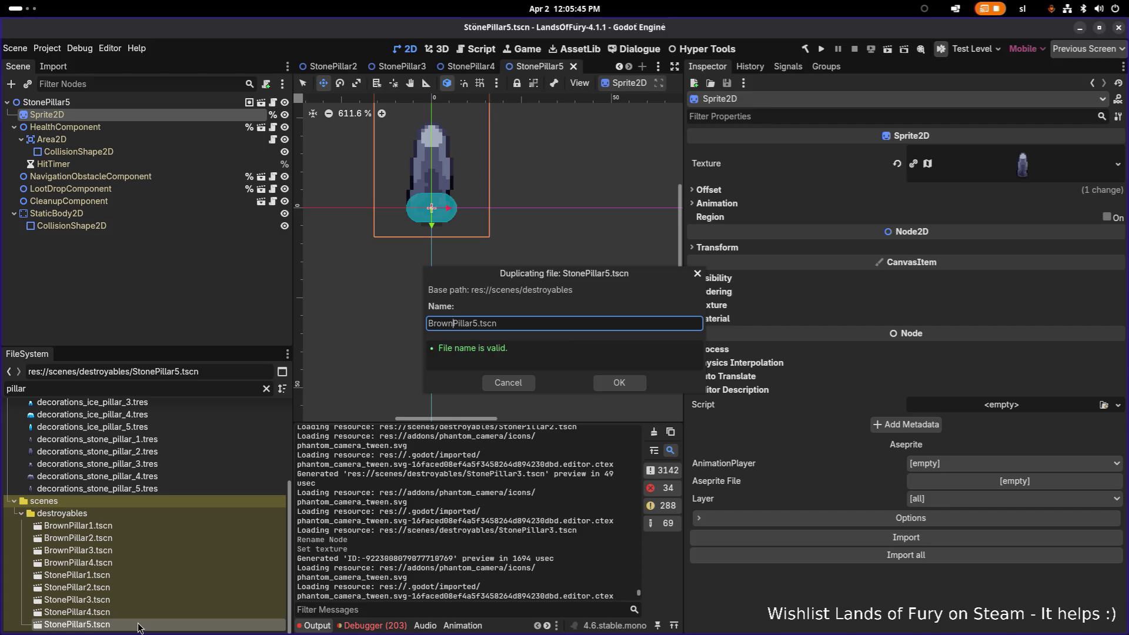
key(Return)
double_click(115, 526)
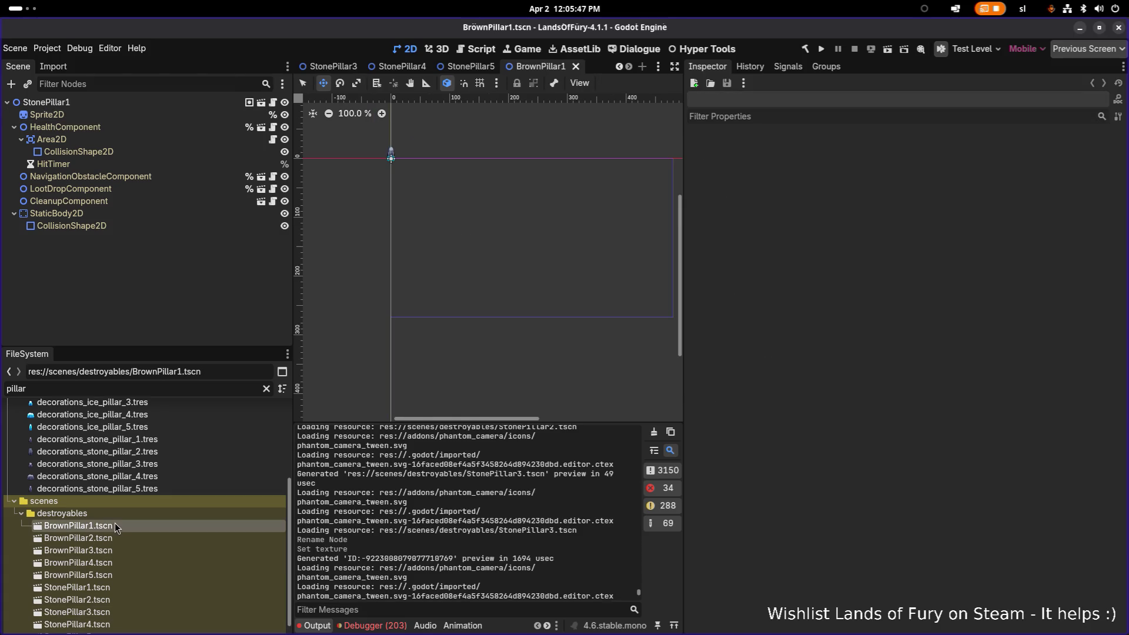
Rename the BrownPillar1 and BrownPillar2 root nodes accordingly and save BrownPillar2
click(104, 107)
click(105, 107)
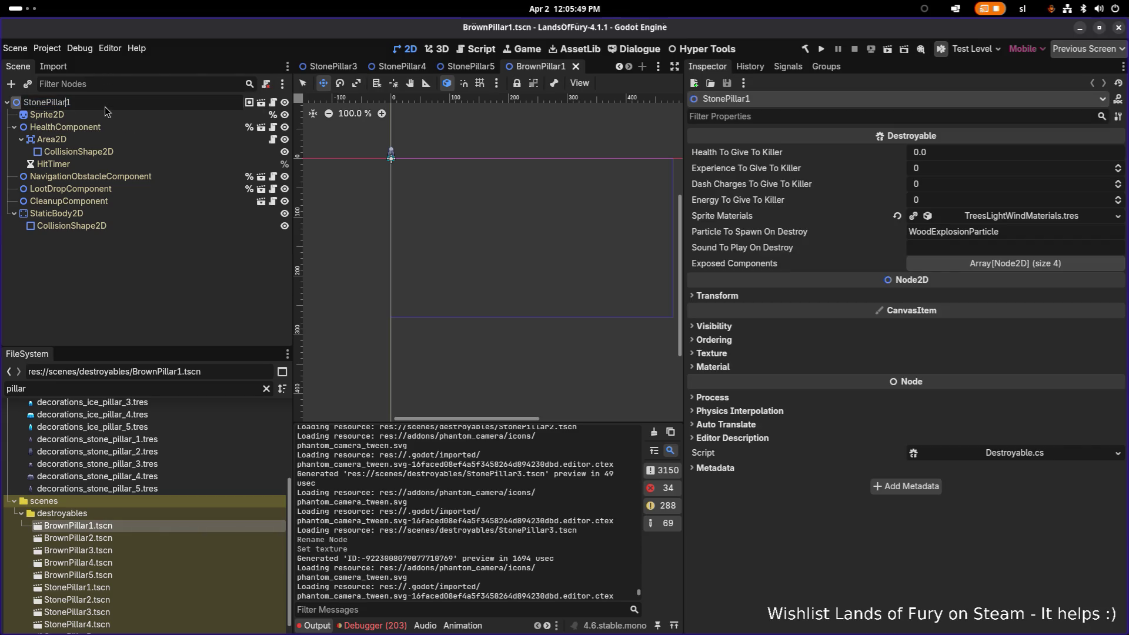
key(shift+Home)
text(Brown)
key(Return)
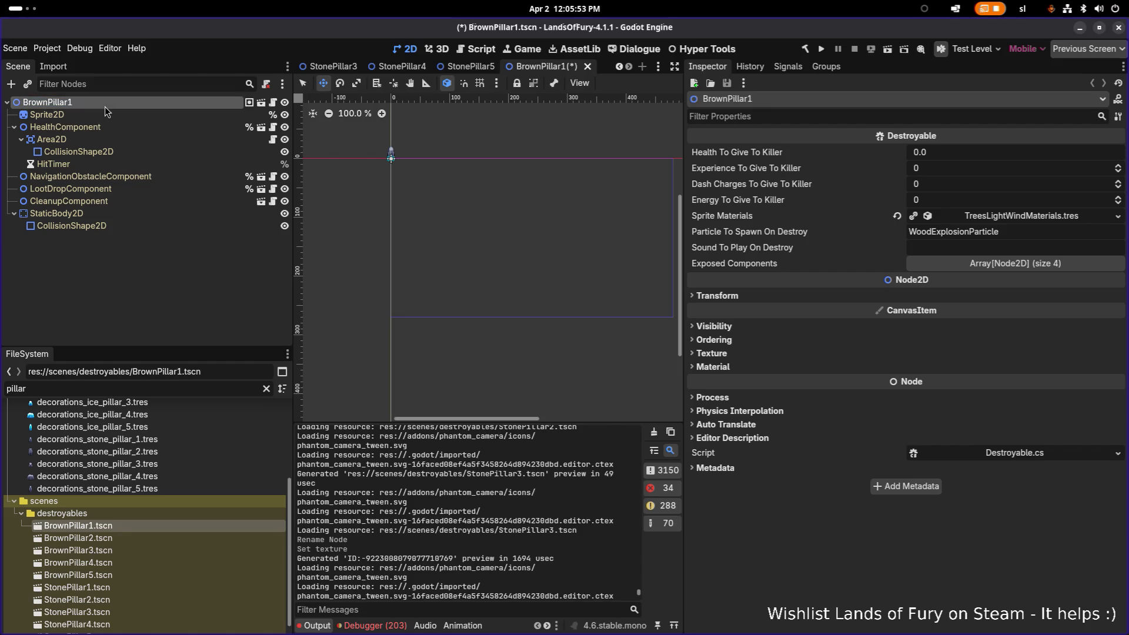
double_click(94, 539)
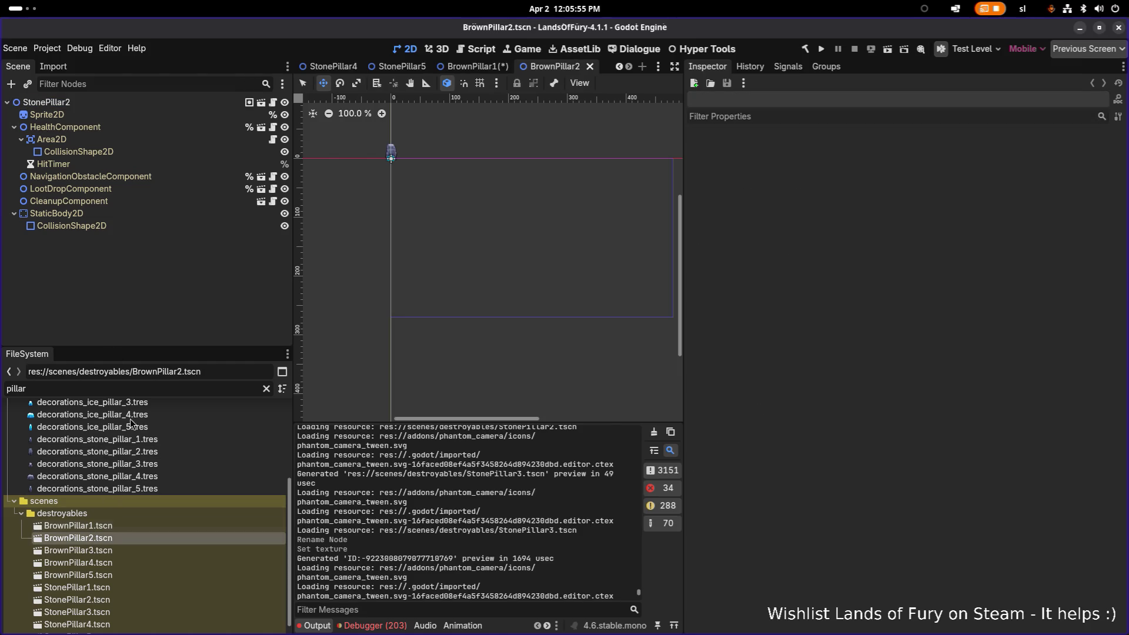
double_click(145, 108)
text(BrownPillar)
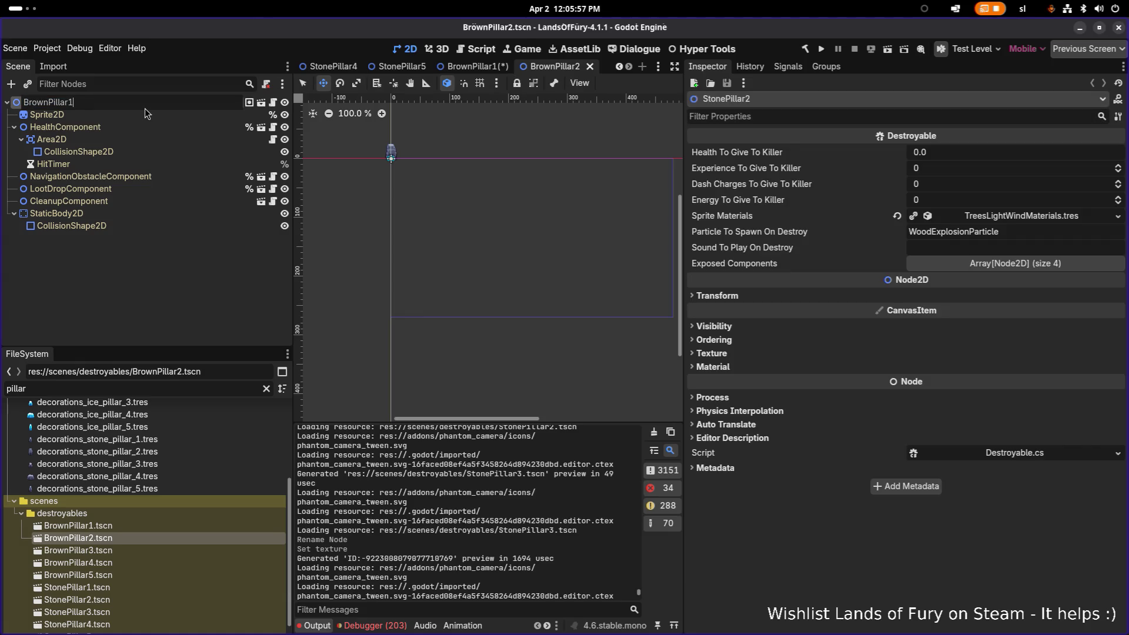
text(2)
key(Return)
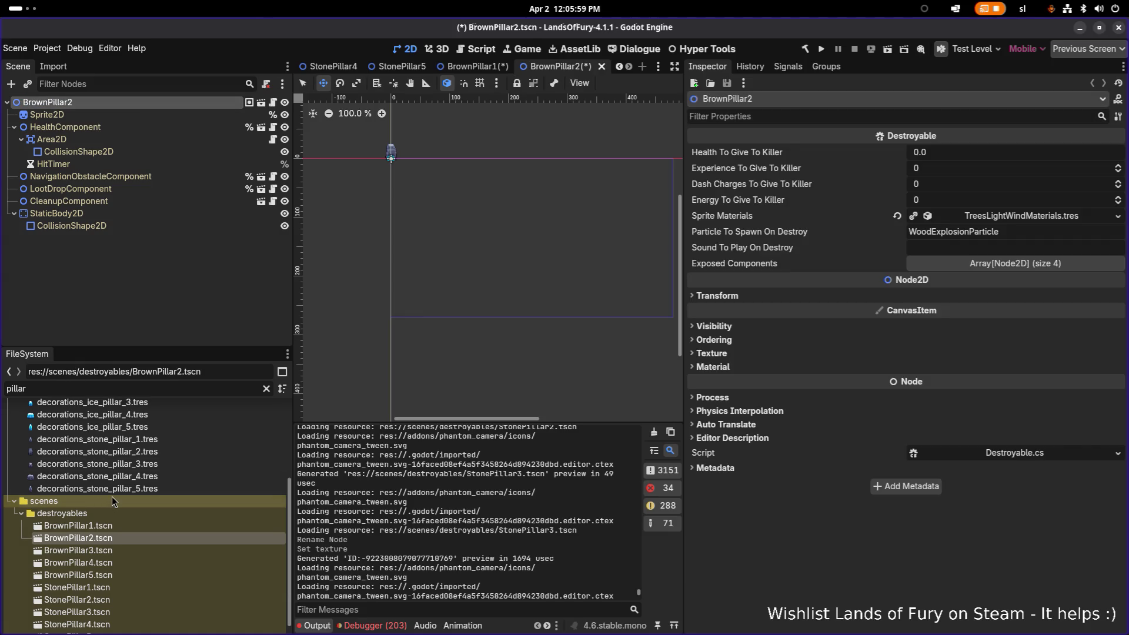
key(ctrl+s)
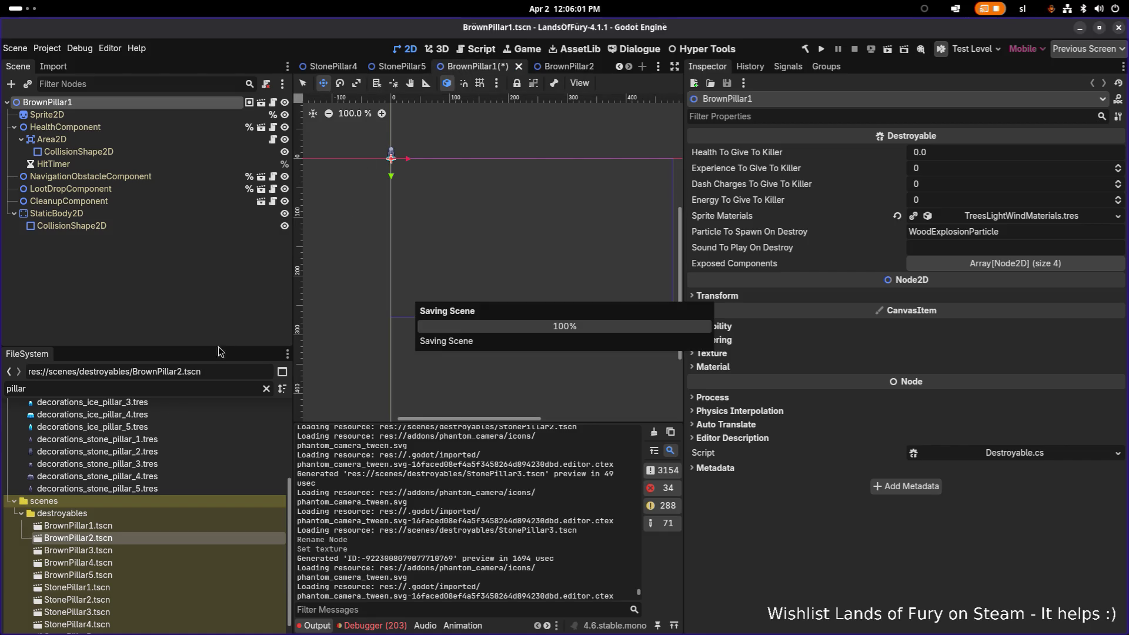
Rename the BrownPillar3 scene's root node from StonePillar3 to BrownPillar3
double_click(78, 550)
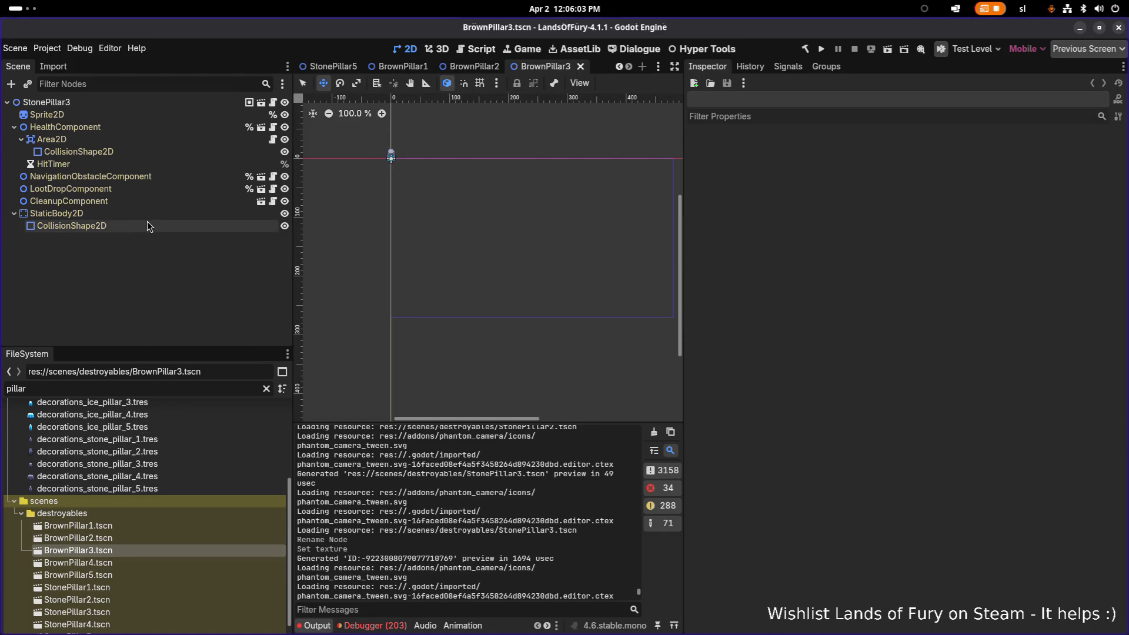
double_click(90, 104)
text(BrownPillar1)
key(BackSpace)
text(3)
key(Return)
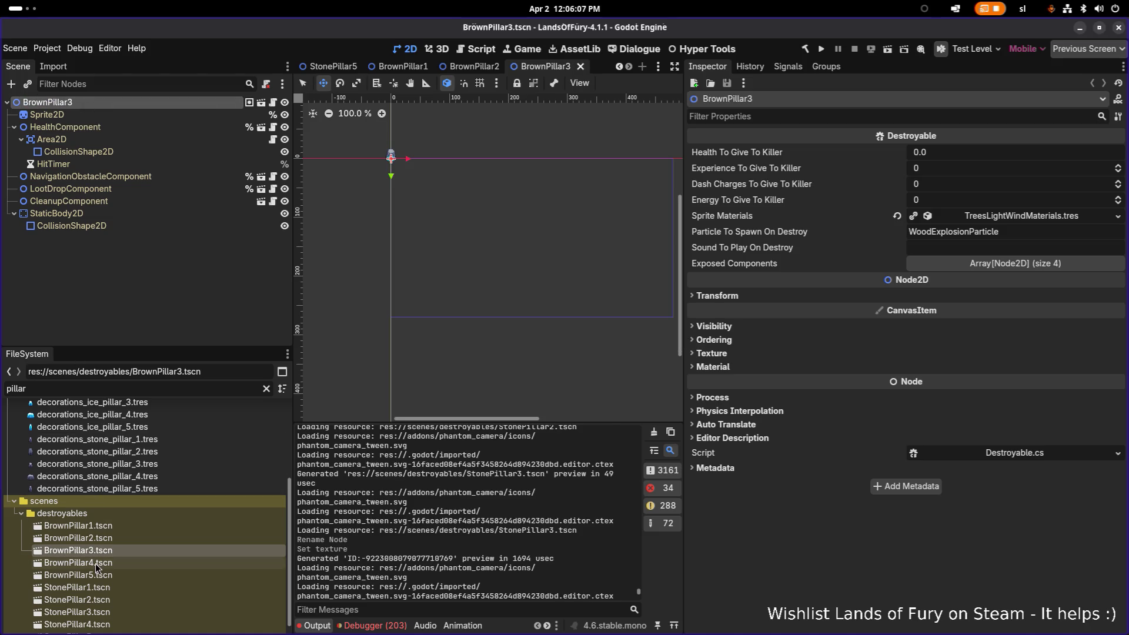
Rename the BrownPillar4 and BrownPillar5 scenes' root nodes to BrownPillar4 and BrownPillar5
double_click(96, 563)
double_click(93, 102)
text(BrownPillar1)
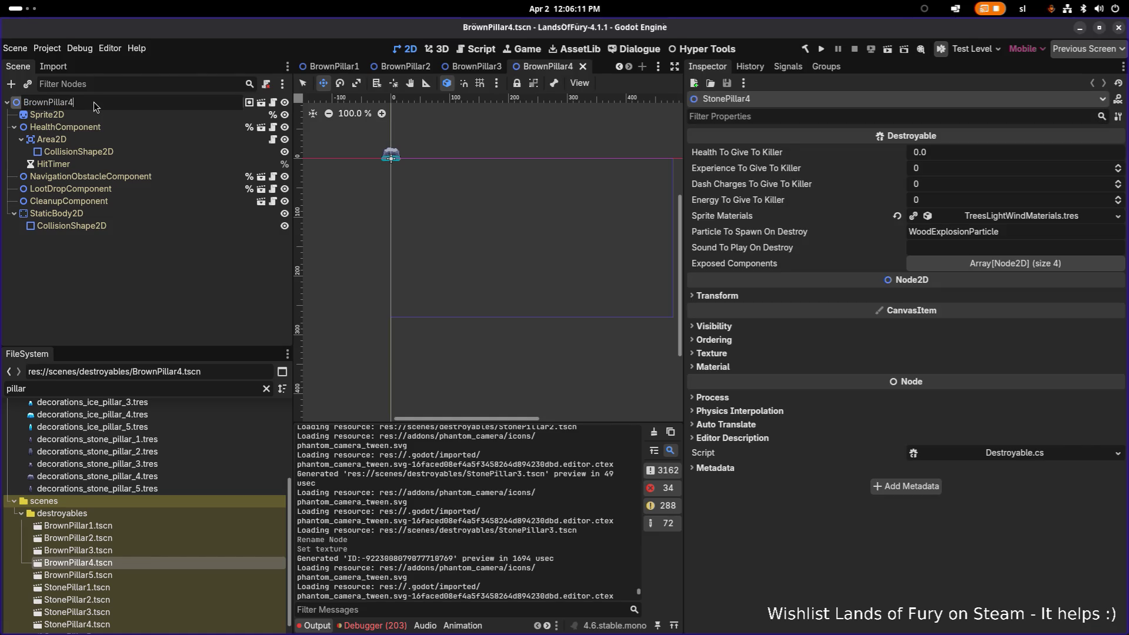
key(Return)
double_click(116, 579)
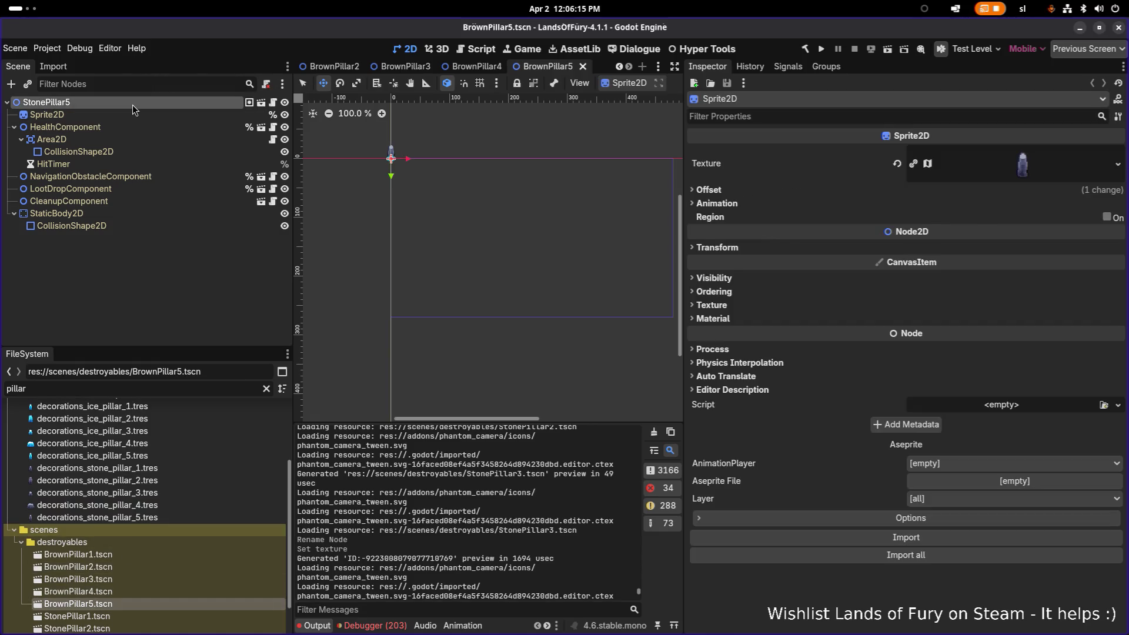
double_click(132, 105)
text(BrownPillar1)
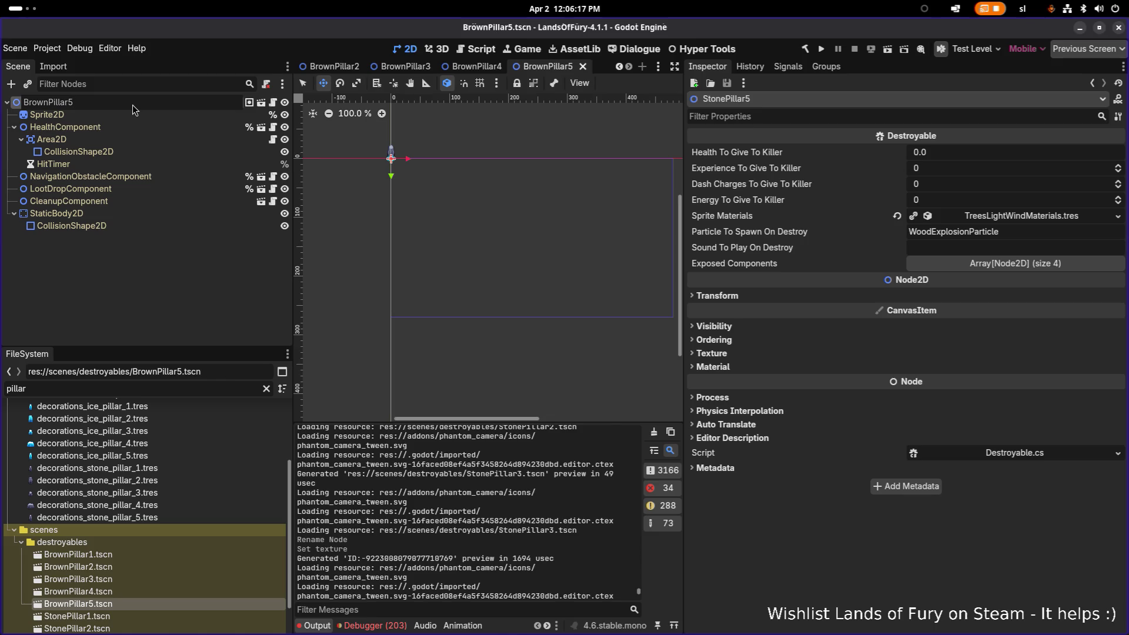
key(Return)
scroll(118, 453, down, 2)
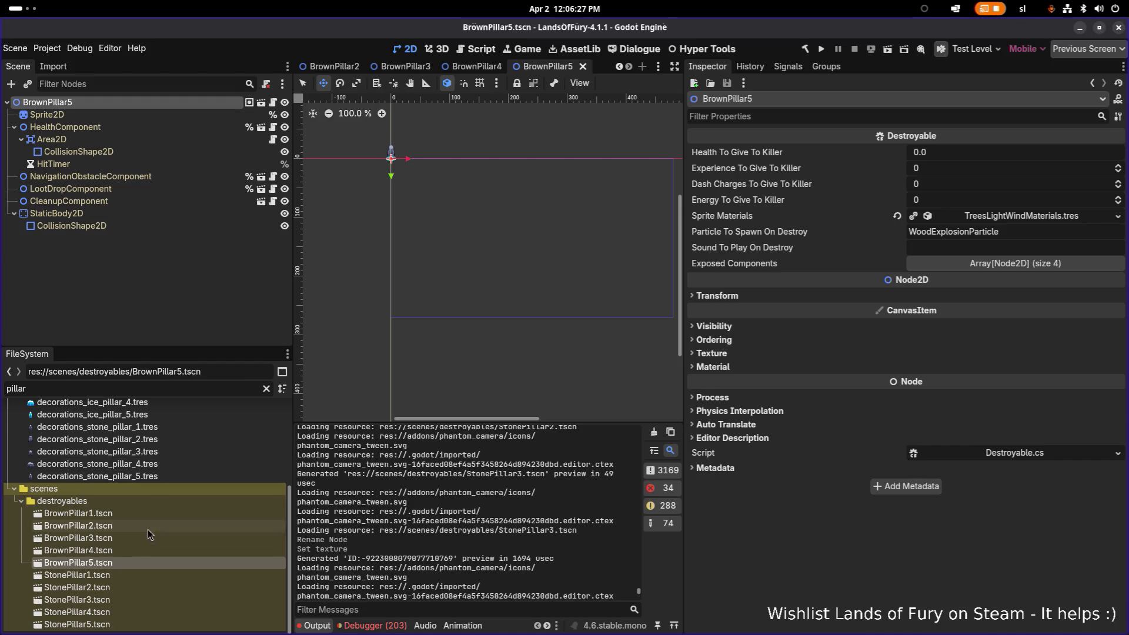
click(149, 514)
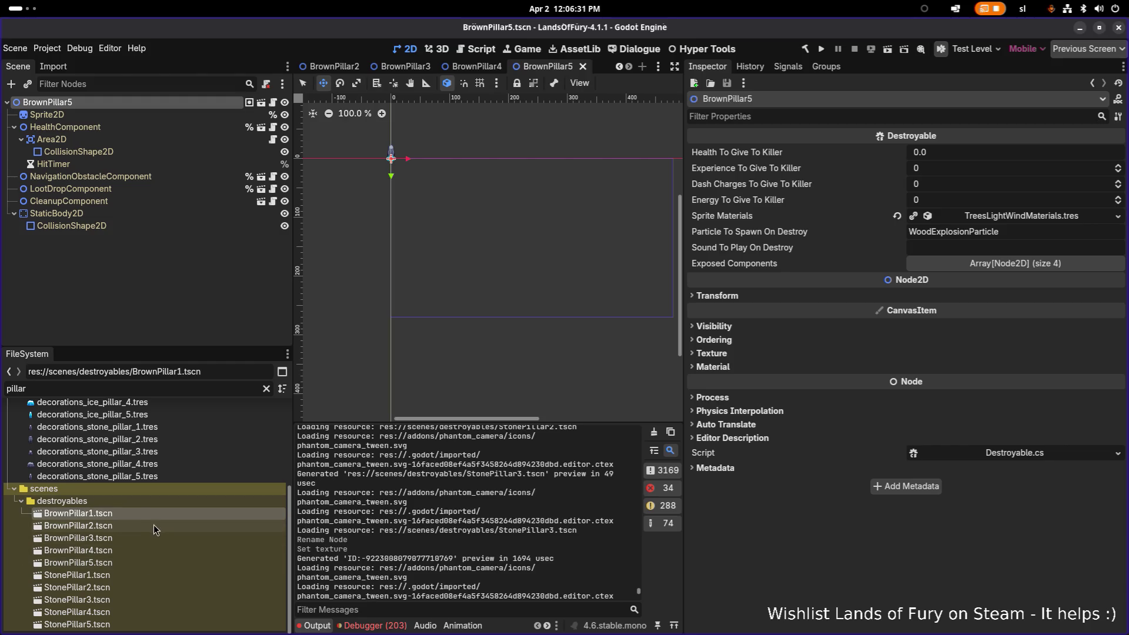
shift+click(136, 563)
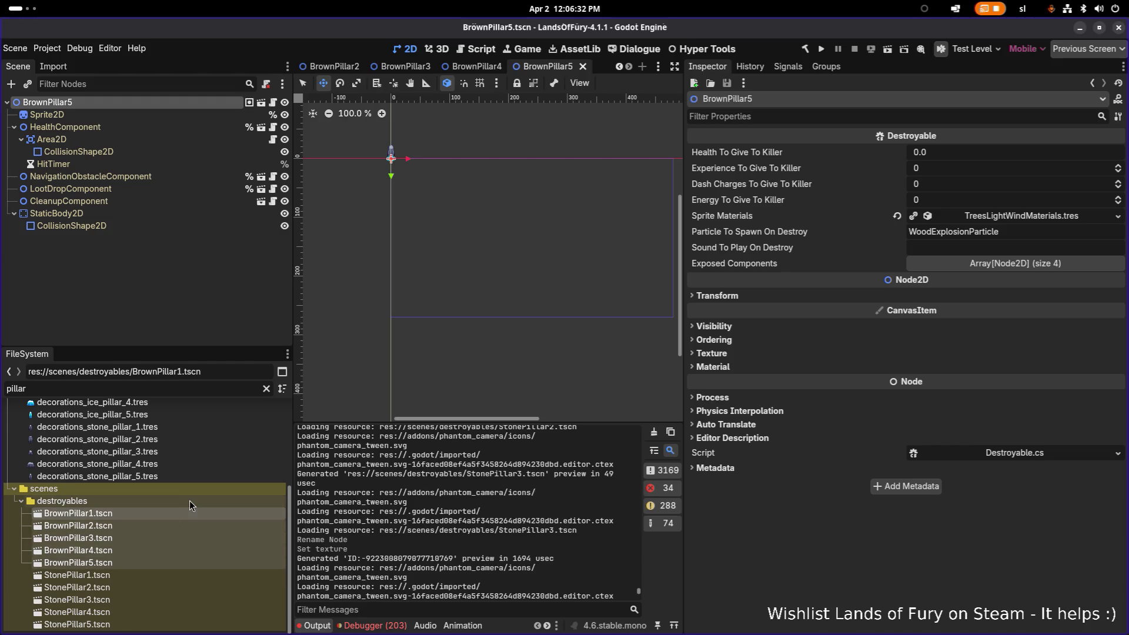
right_click(146, 515)
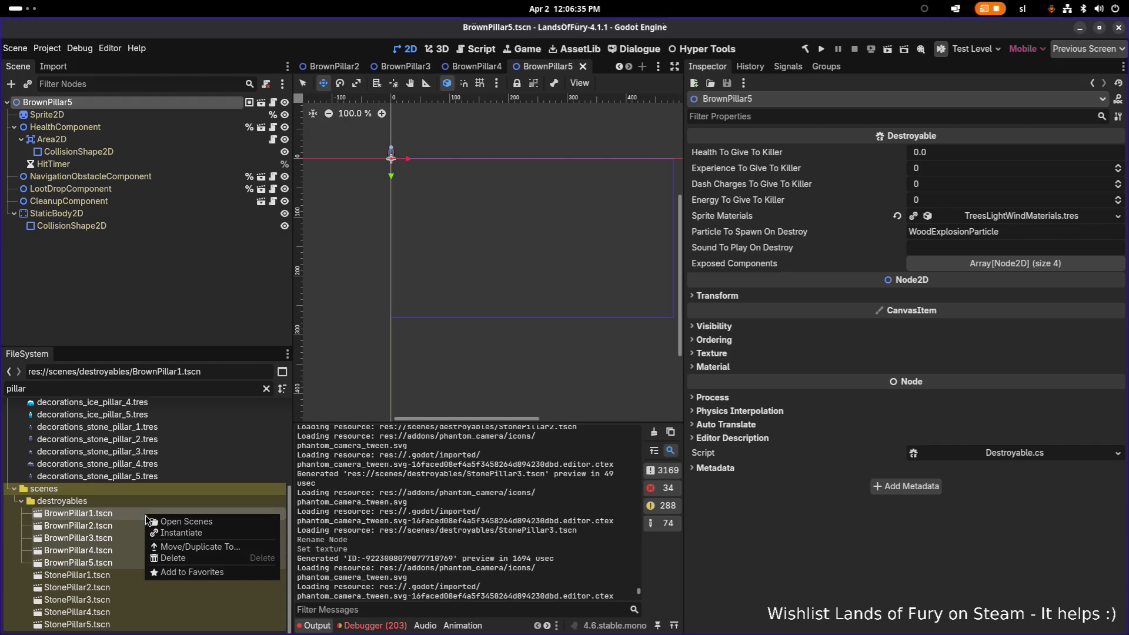
click(125, 513)
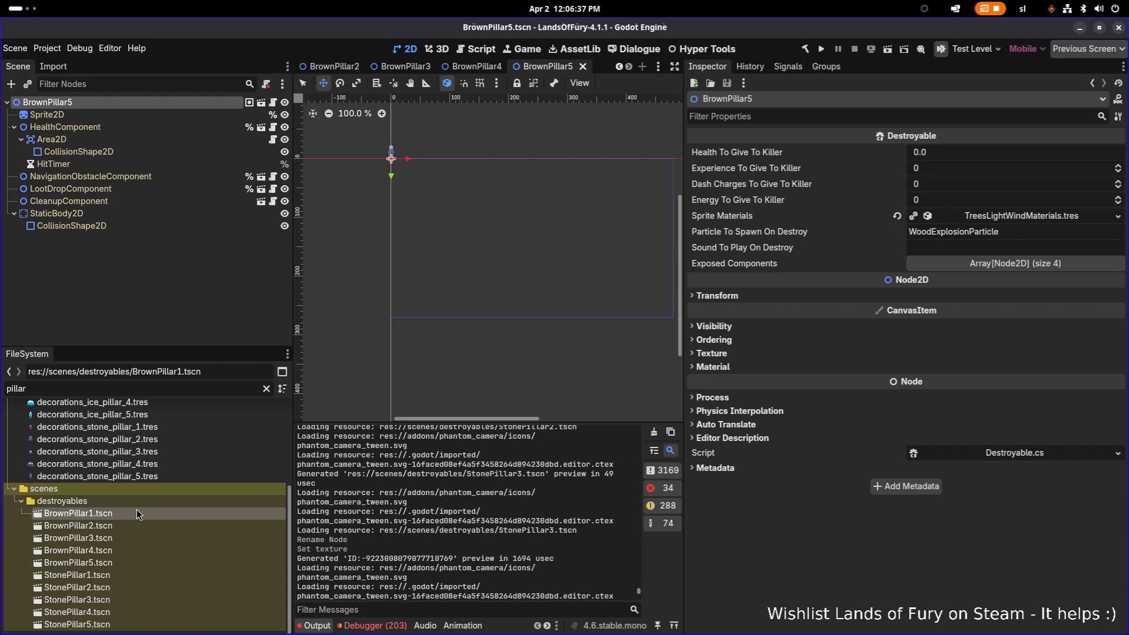
right_click(136, 510)
click(83, 527)
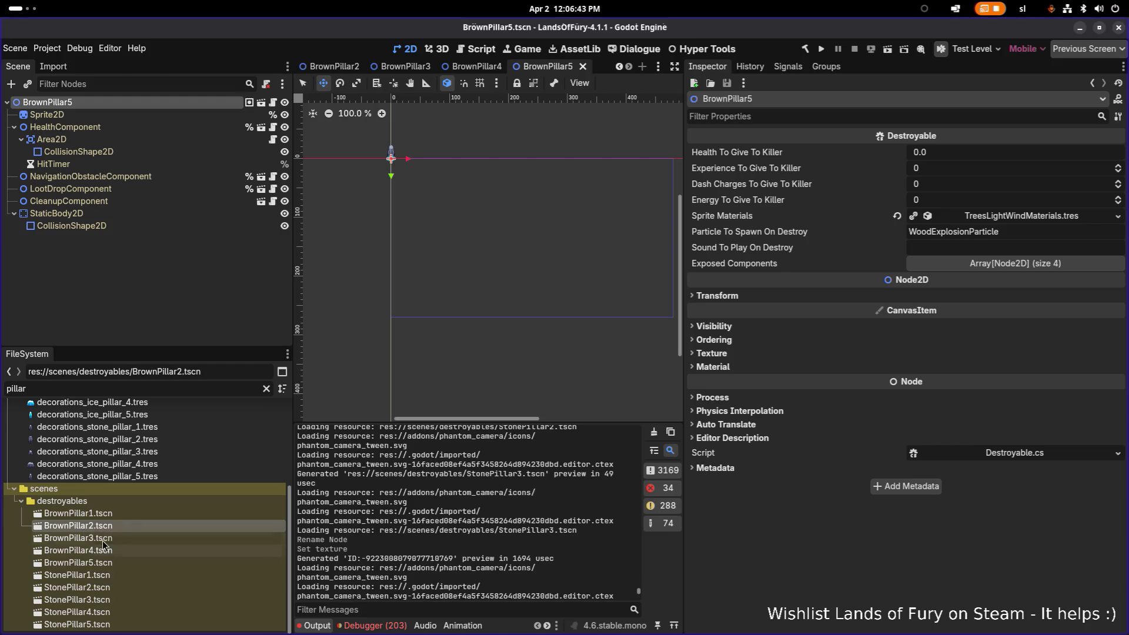
Duplicate BrownPillar1.tscn as IcePillar1.tscn
click(106, 515)
key(ctrl+d)
key(Right)
key(shift+Home)
key(BackSpace)
text(Ice)
key(Home)
key(ctrl+shift+Right)
key(Return)
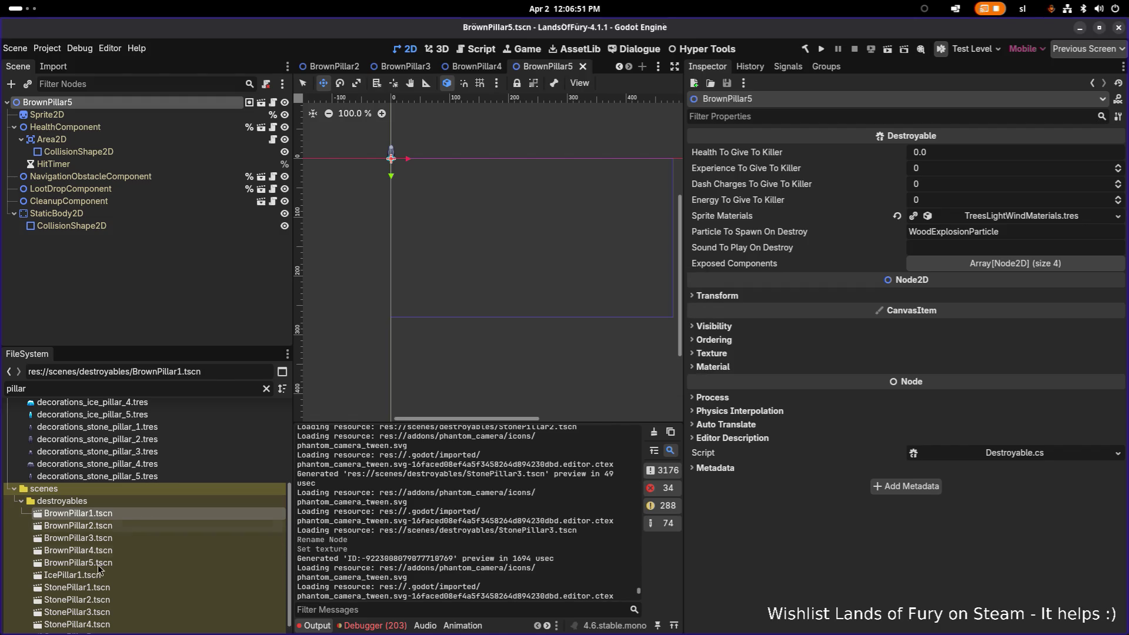
Duplicate BrownPillar2.tscn and BrownPillar3.tscn as IcePillar2.tscn and IcePillar3.tscn
click(113, 526)
key(ctrl+d)
text(IcePillar2)
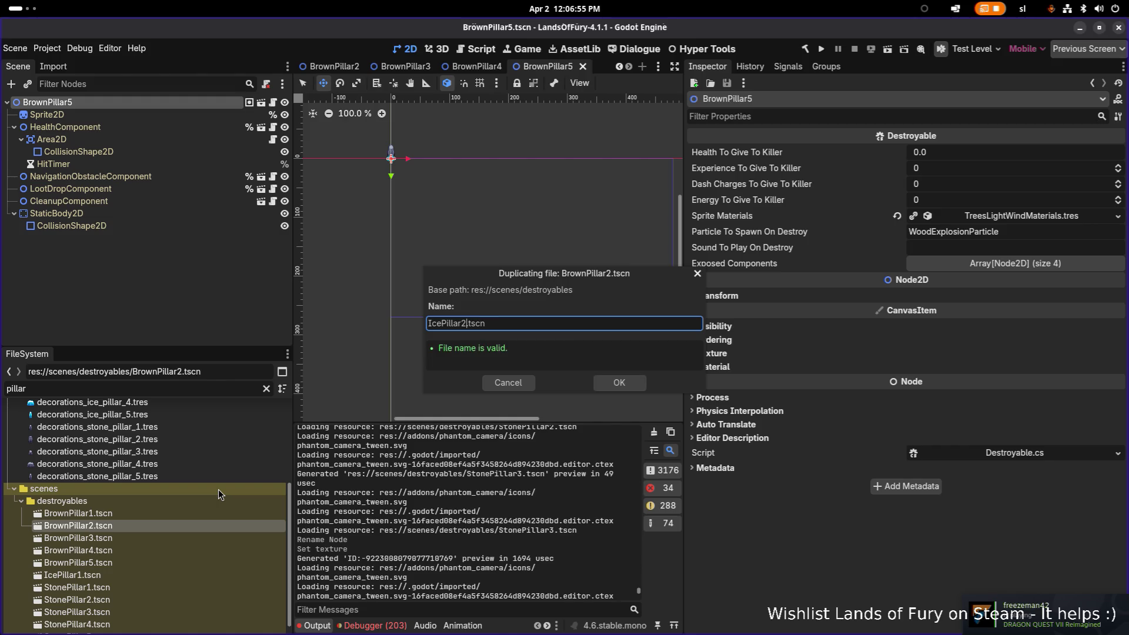
key(Return)
click(155, 513)
key(ctrl+d)
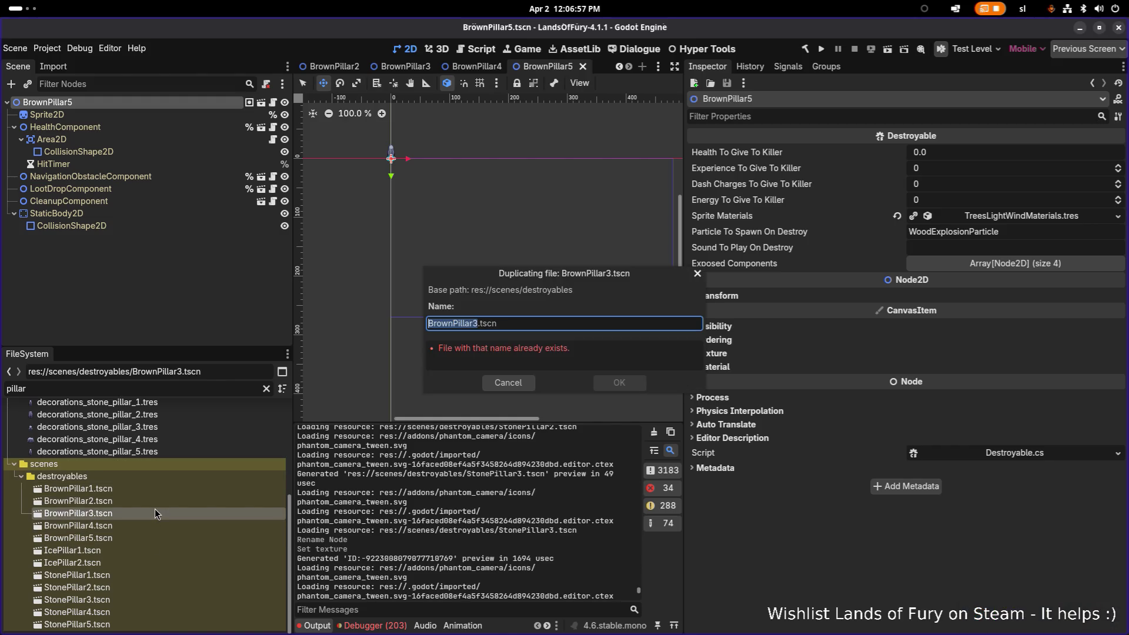
text(IcePillar3)
key(Return)
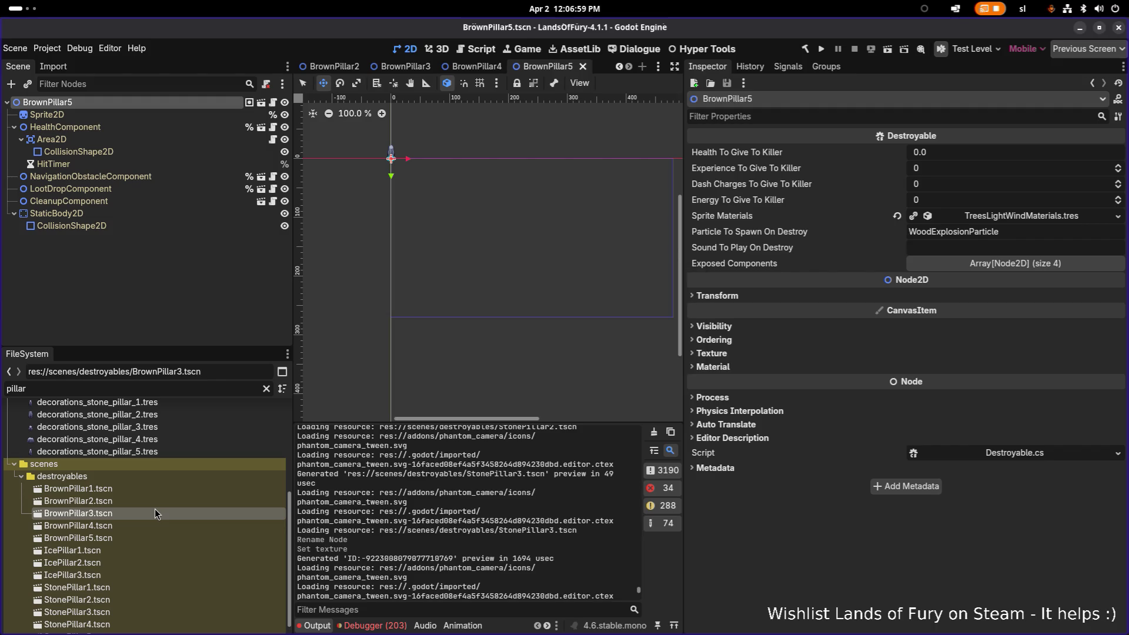
Duplicate BrownPillar4 and BrownPillar5 as IcePillar4 and IcePillar5, then open IcePillar1.tscn
click(148, 514)
key(ctrl+d)
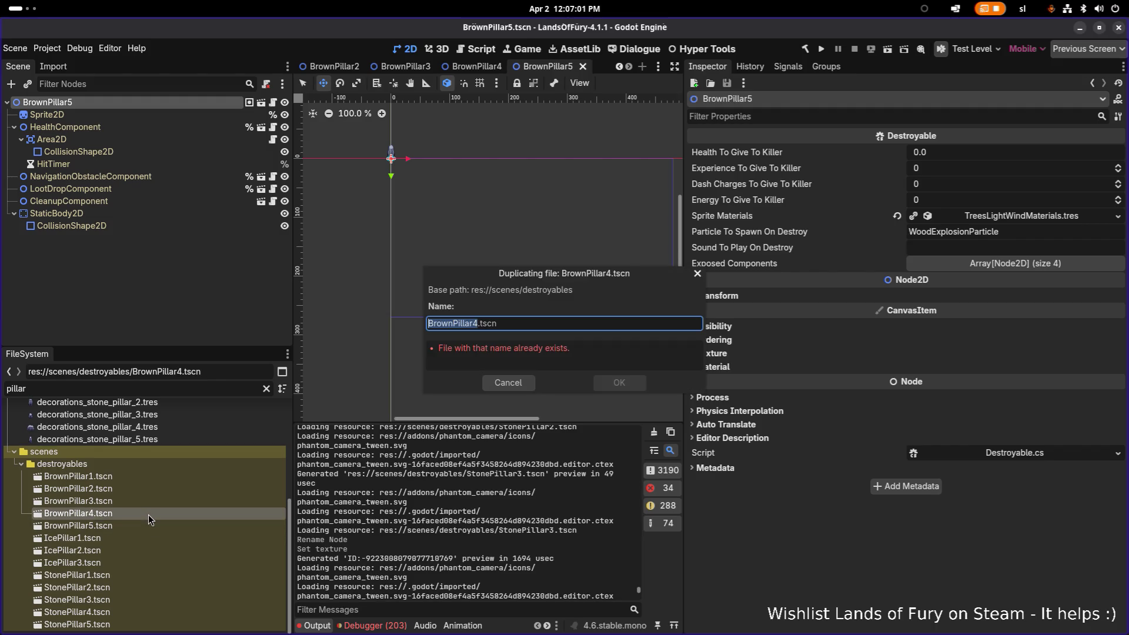
text(IcePillar4)
key(Return)
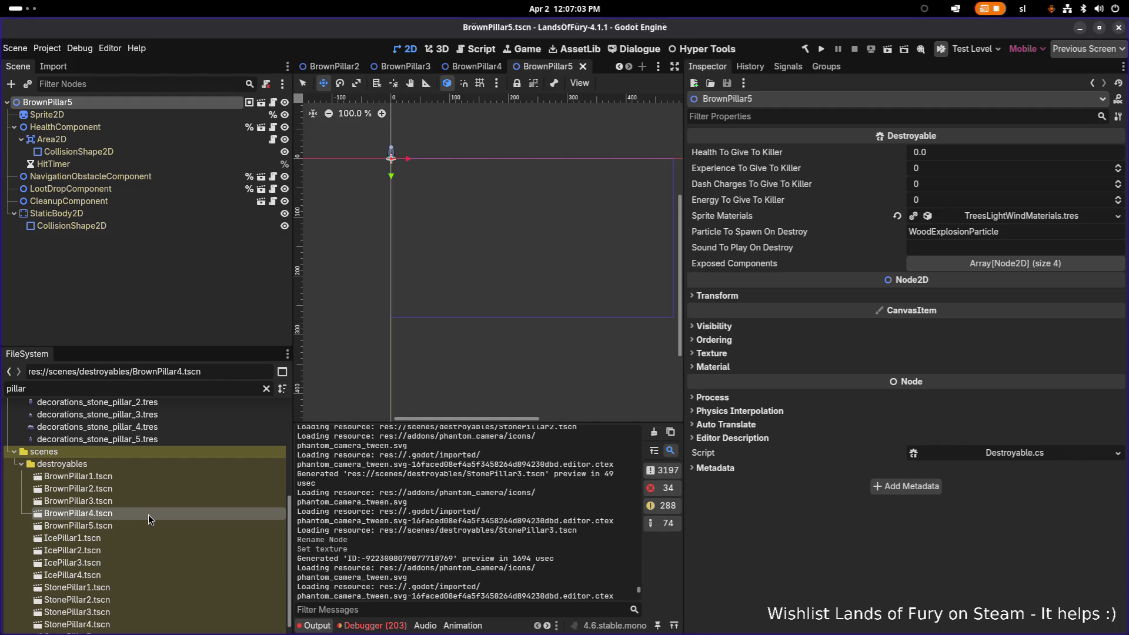
click(140, 522)
key(ctrl+d)
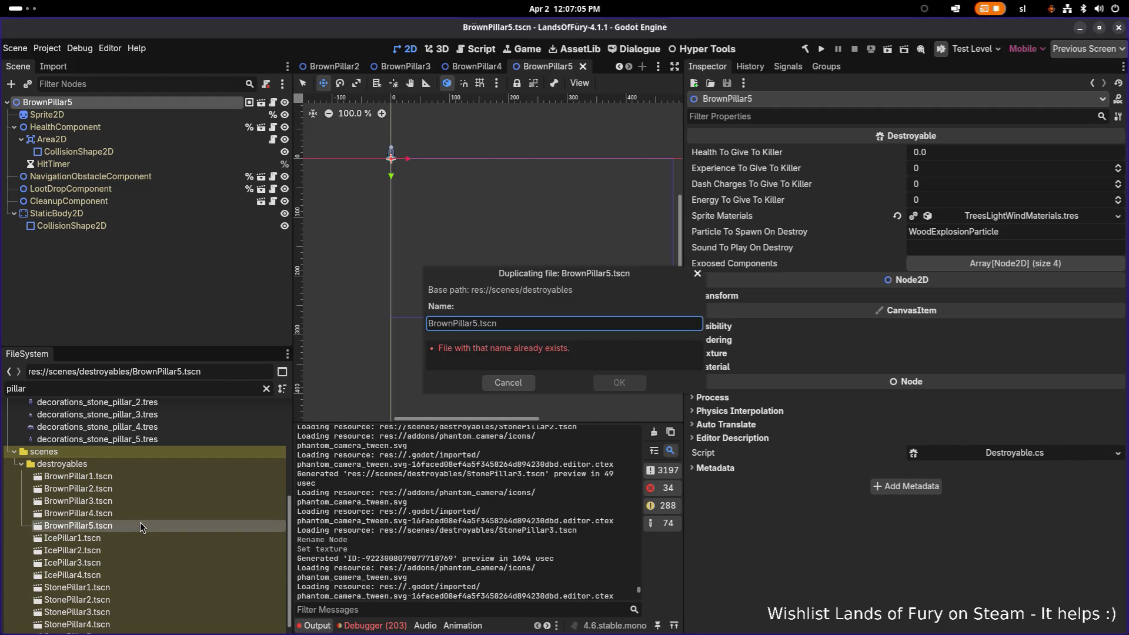
text(IcePillar)
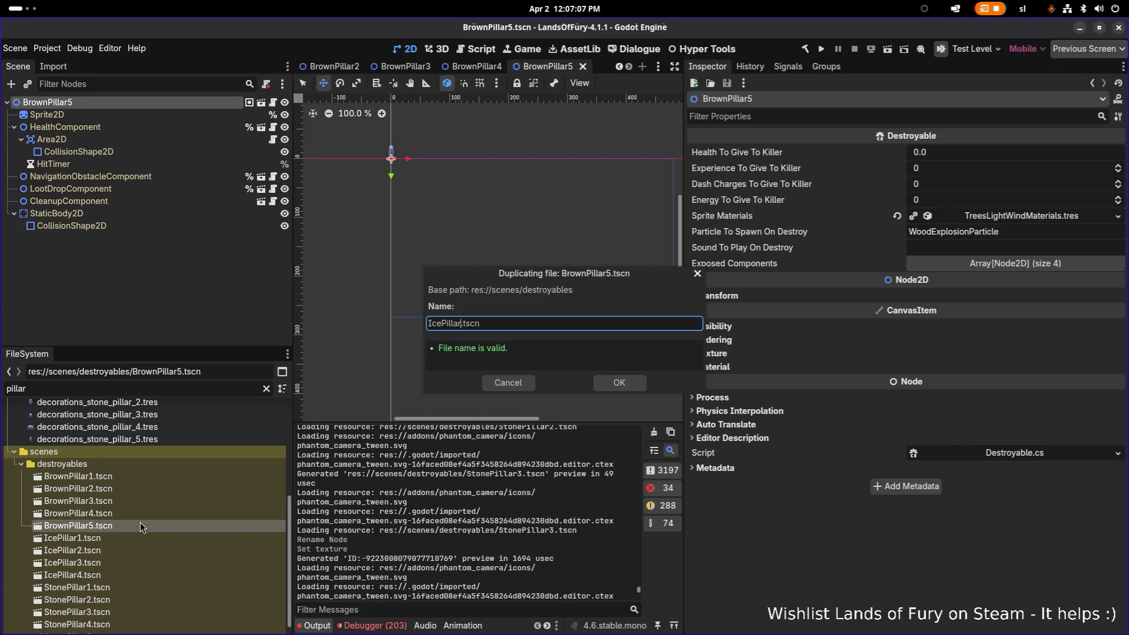
key(Return)
double_click(115, 542)
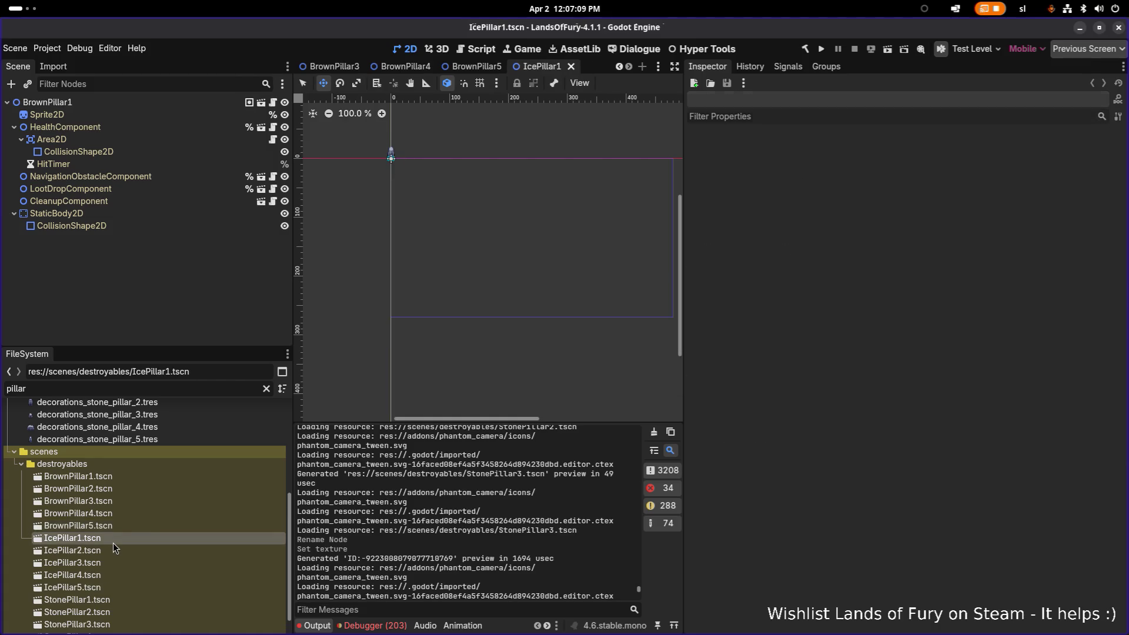
Rename the IcePillar1 and IcePillar2 root nodes to match their scenes and save both
click(124, 104)
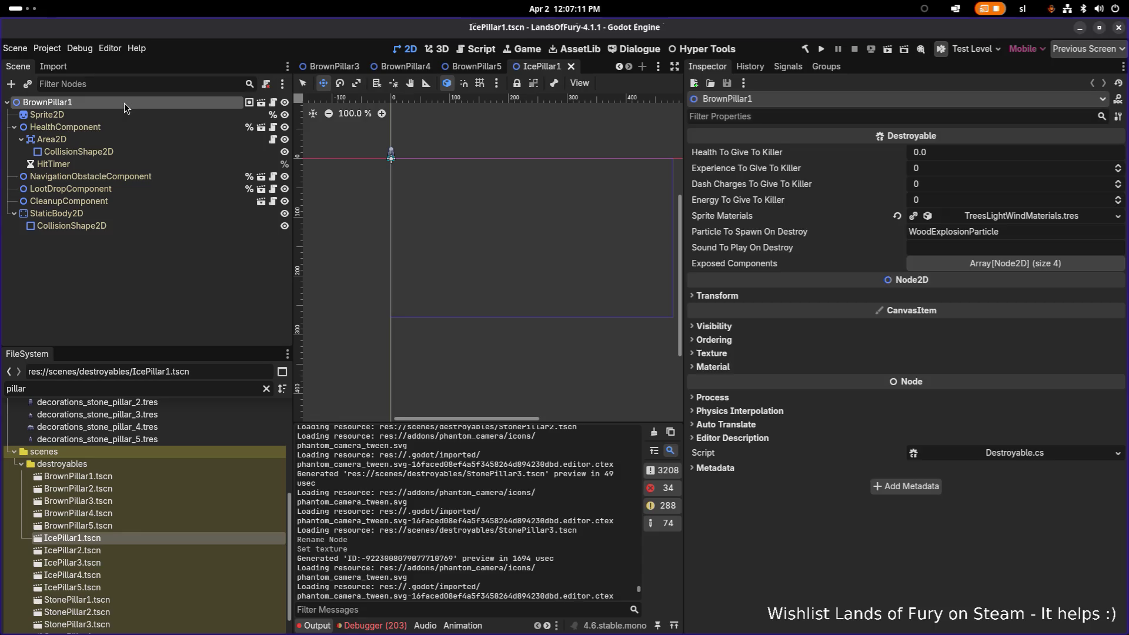
double_click(125, 103)
text(IcePillar1)
key(Return)
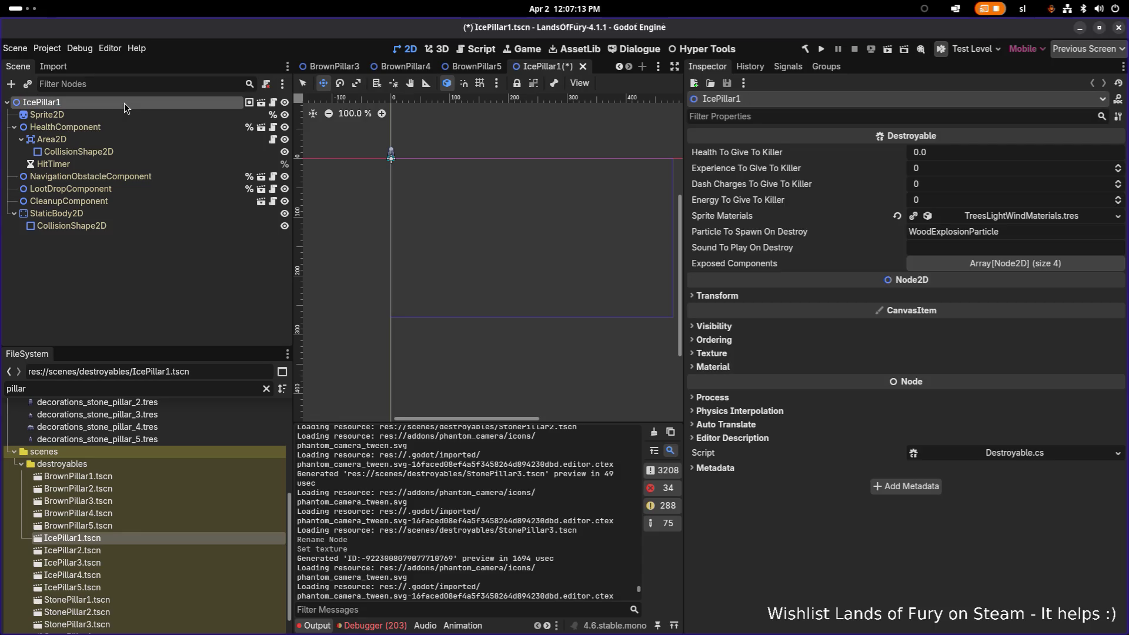
double_click(84, 551)
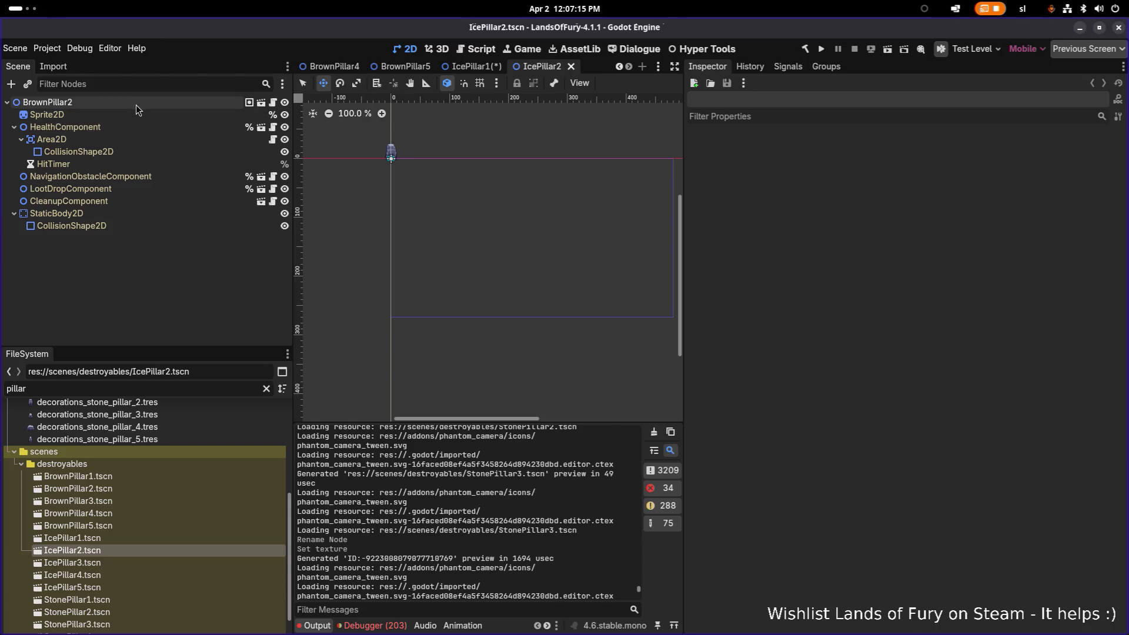
click(135, 104)
double_click(136, 105)
text(IcePillar2)
key(Return)
key(ctrl+s)
click(471, 72)
key(ctrl+s)
Rename the IcePillar3 and IcePillar4 root nodes to IcePillar3 and IcePillar4 and save
double_click(72, 563)
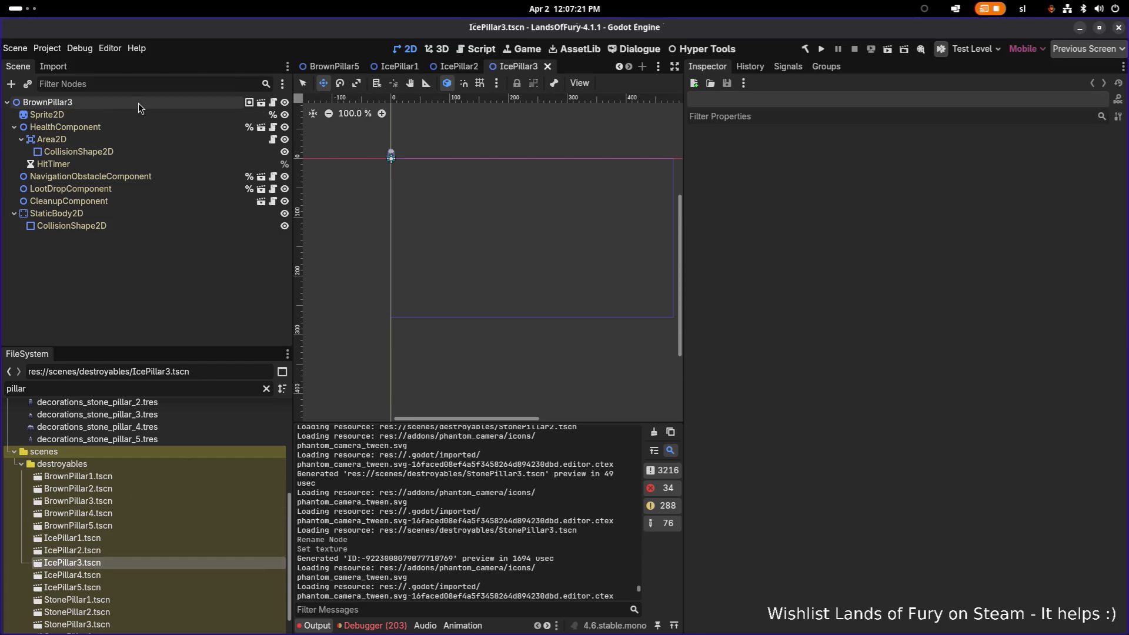
click(139, 104)
double_click(139, 103)
text(IcePillar3)
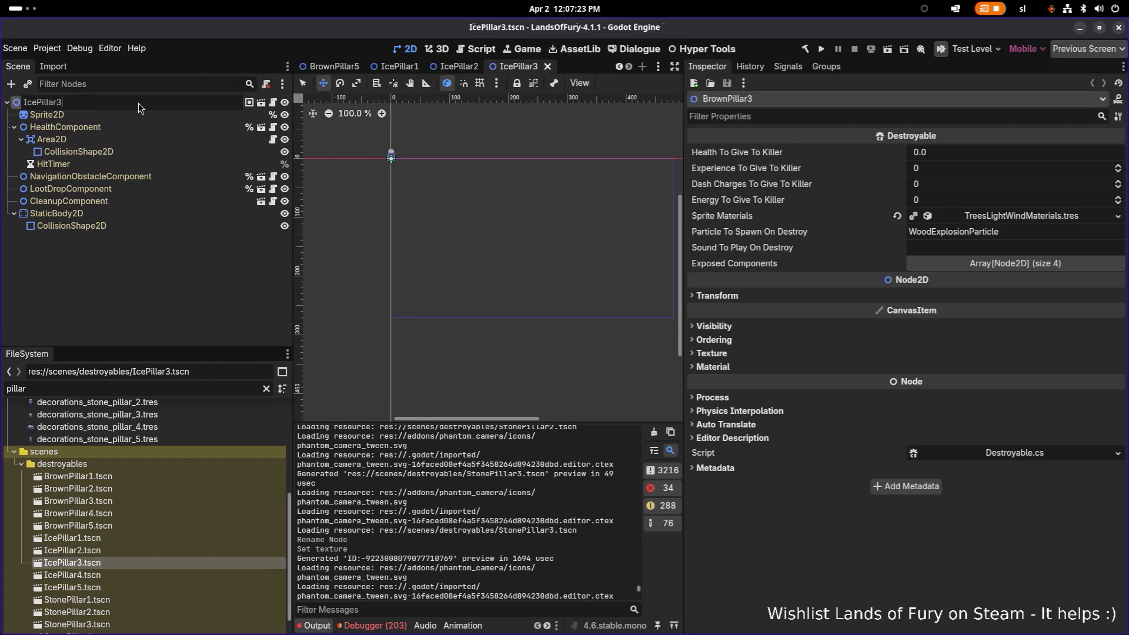
key(Return)
key(ctrl+s)
double_click(124, 575)
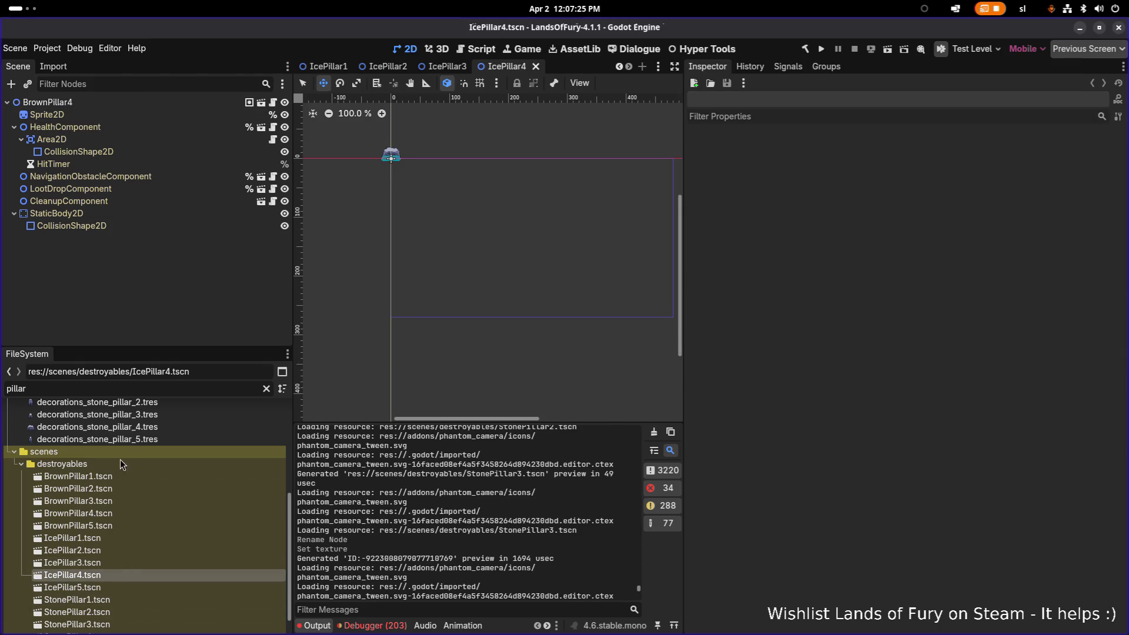
double_click(110, 104)
text(IcePillar4)
key(Return)
key(ctrl+s)
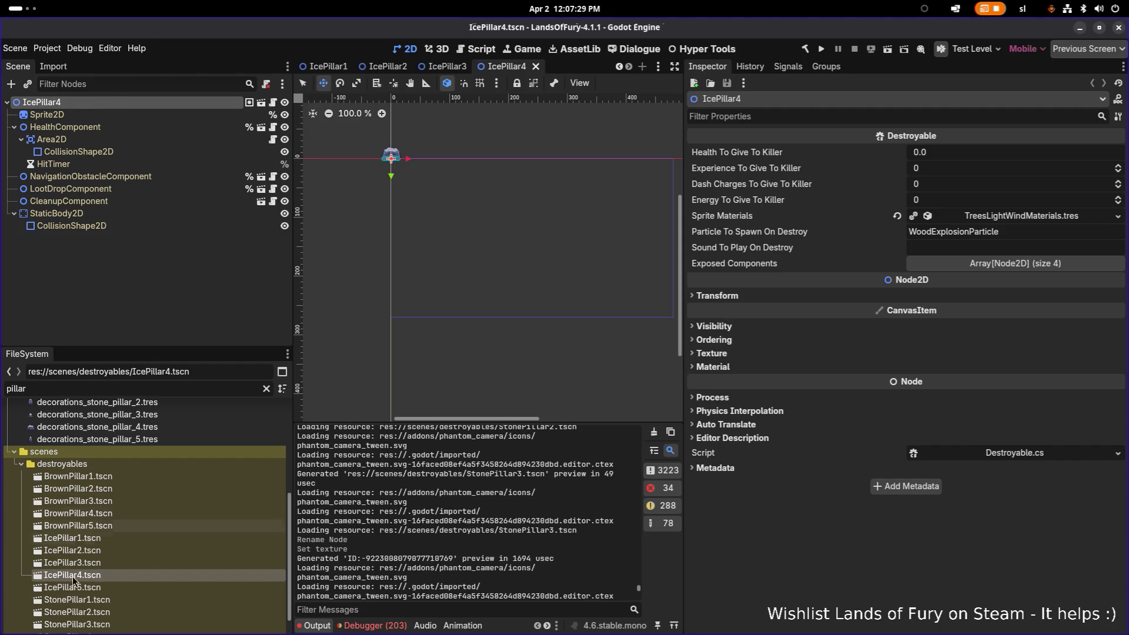
Rename the IcePillar5 scene's root node and save the scene
double_click(73, 588)
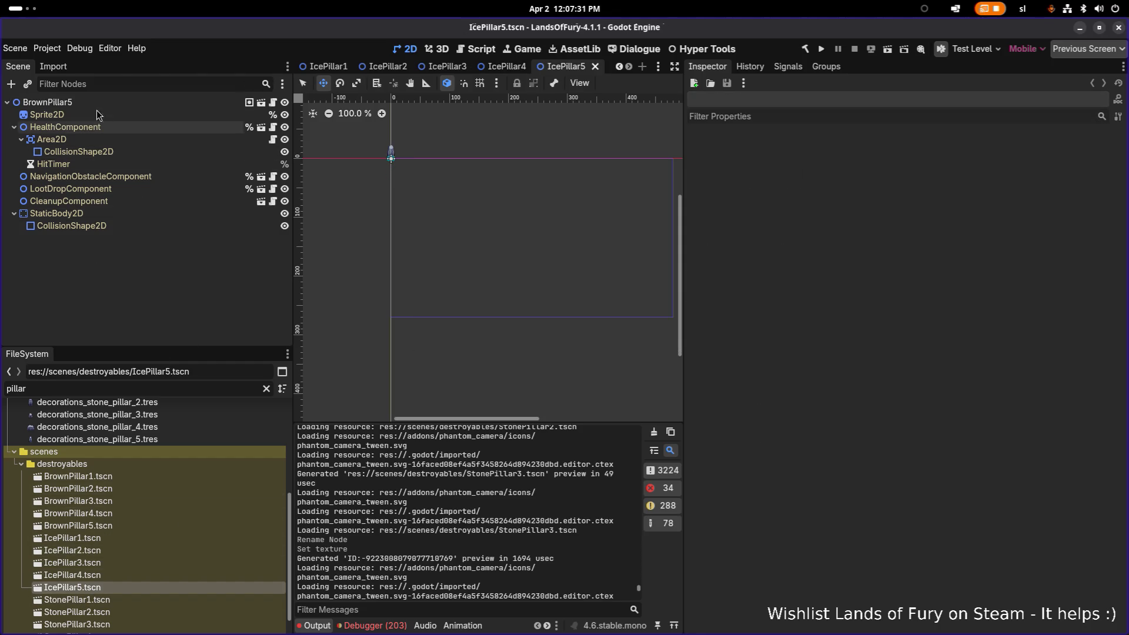
double_click(114, 101)
text(IcePillar1)
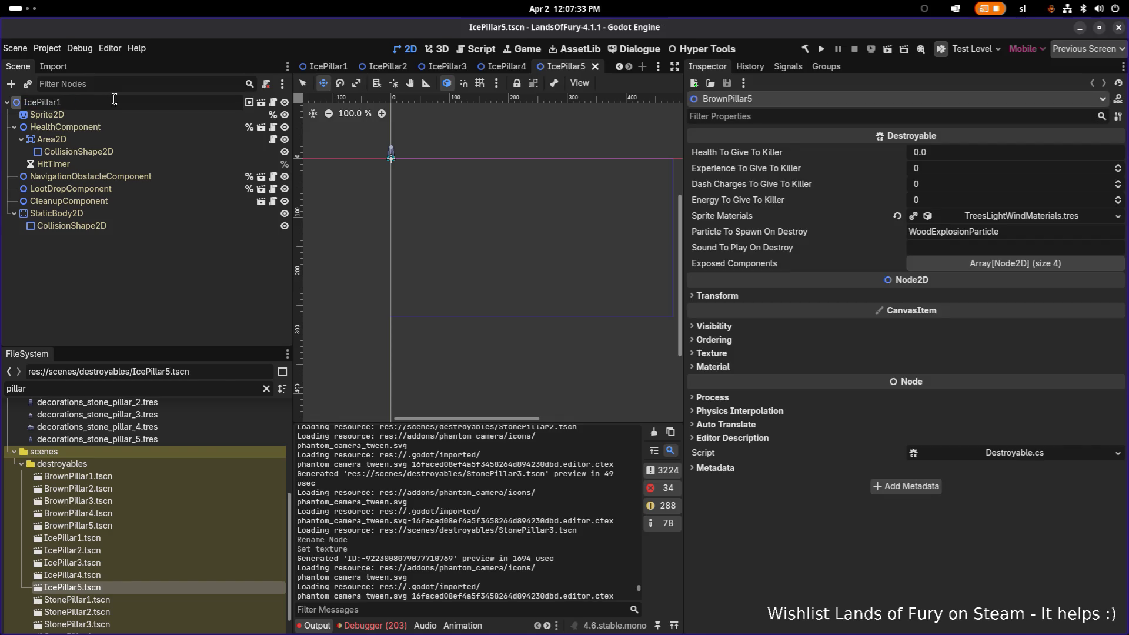
key(Return)
key(ctrl+s)
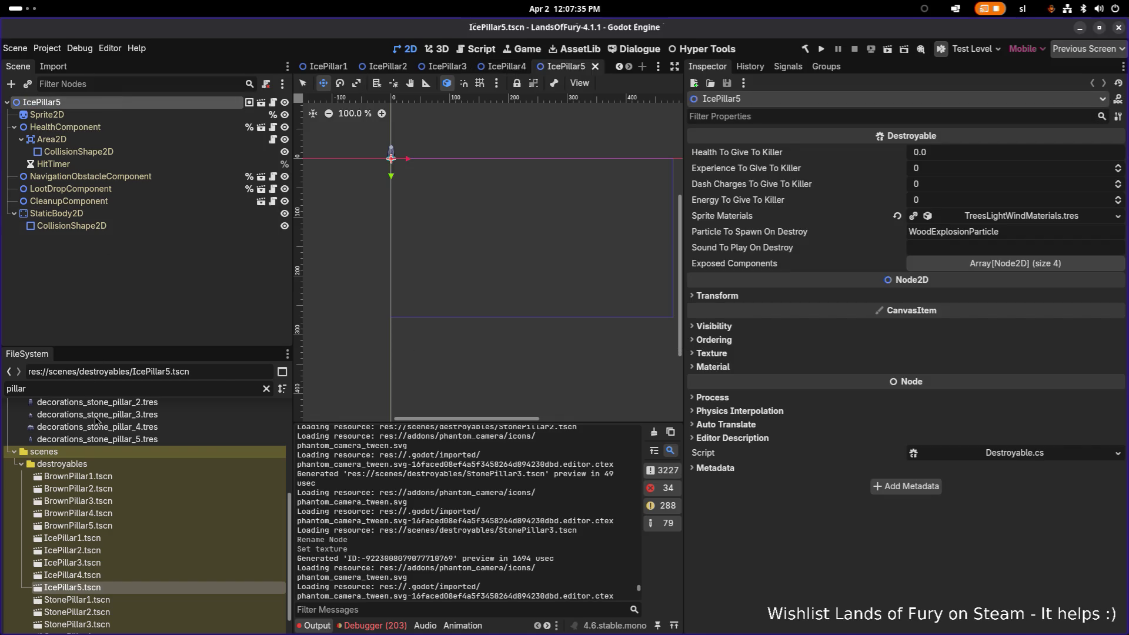
Reopen the BrownPillar1 scene and select its Sprite2D node
scroll(103, 506, down, 1)
double_click(124, 448)
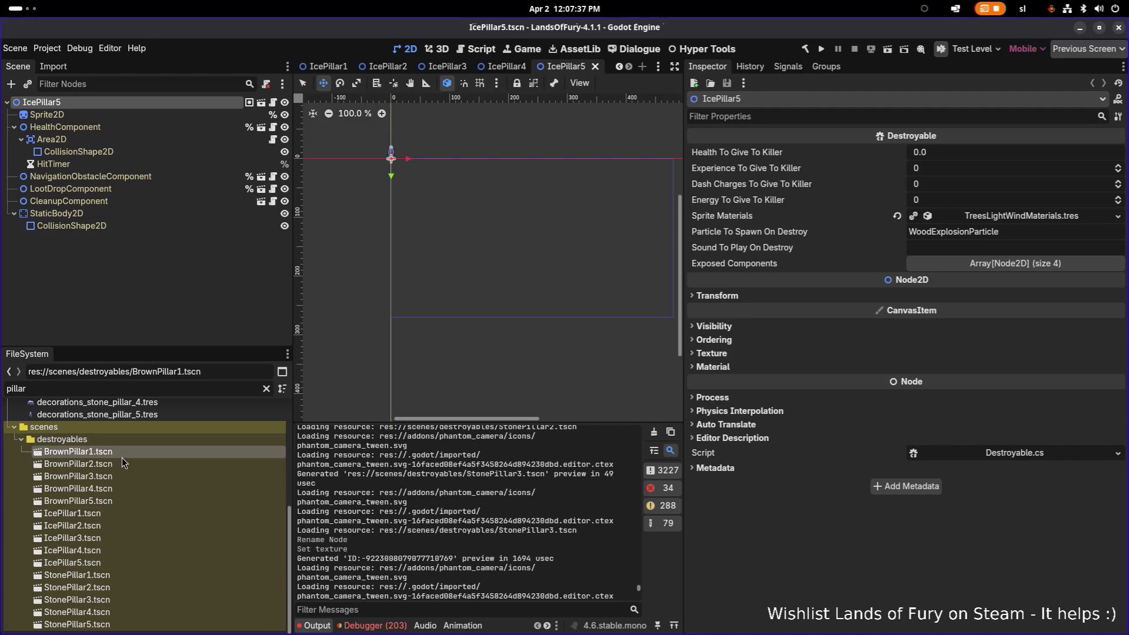
double_click(120, 538)
double_click(111, 451)
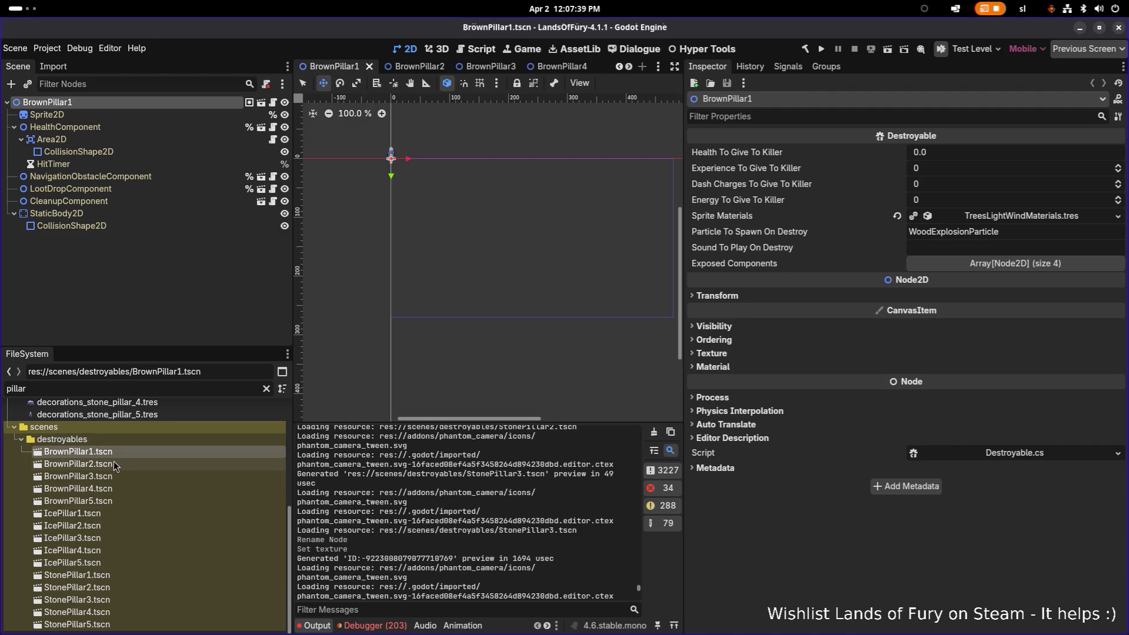
click(141, 114)
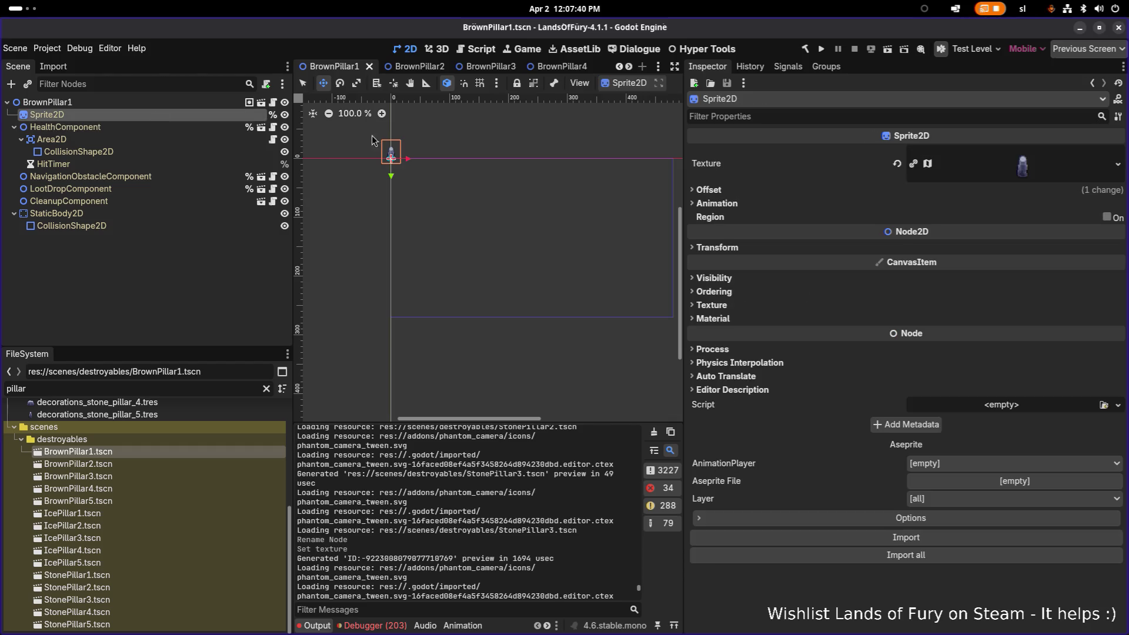
Quick Load a brown pillar texture onto BrownPillar1's sprite and save the scene
click(1120, 162)
click(1009, 412)
text(brown1)
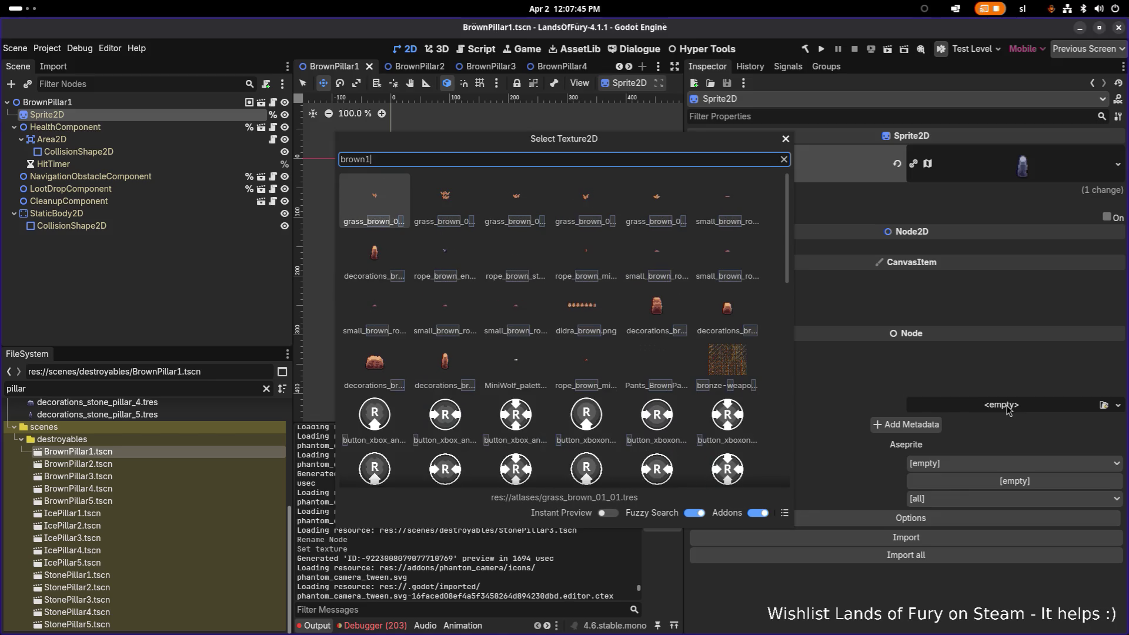
key(BackSpace)
text(pilla)
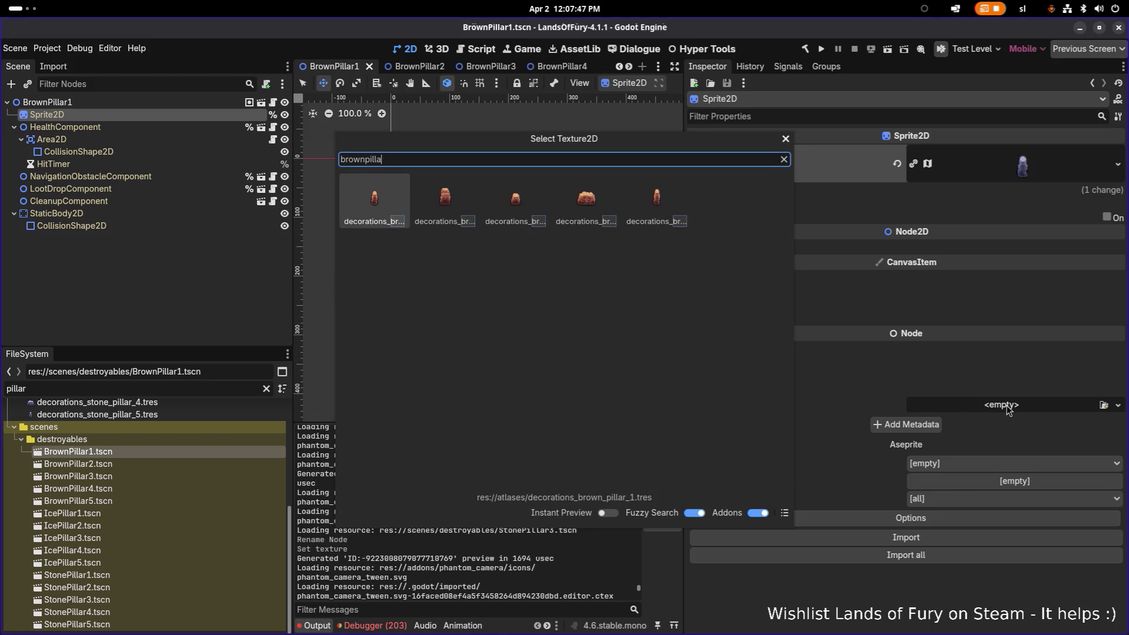
text(r1)
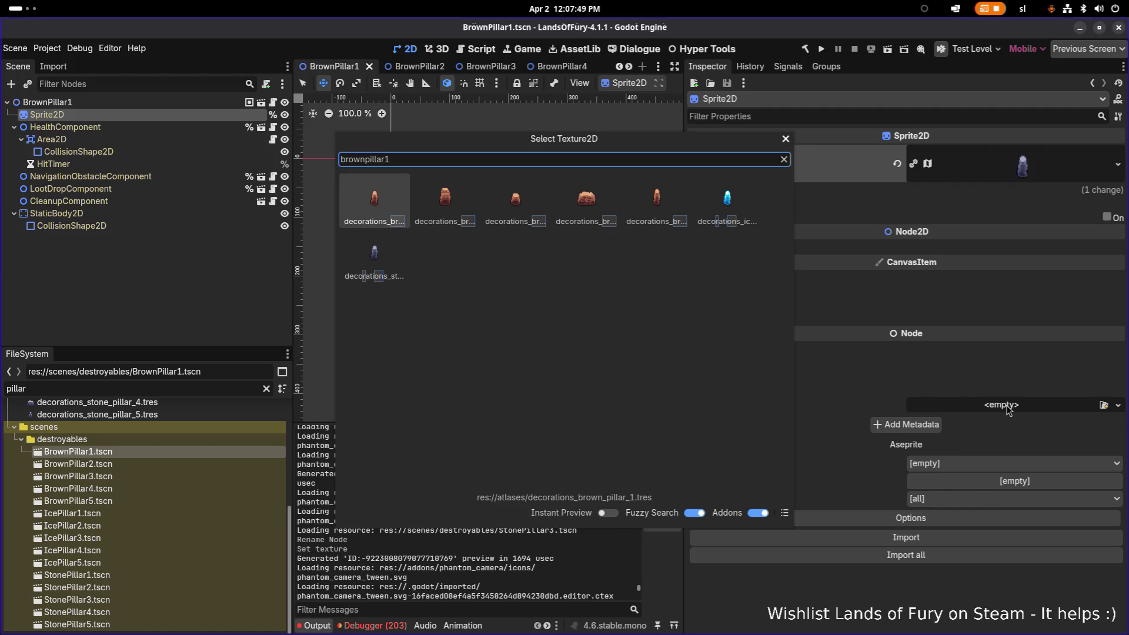
key(BackSpace)
key(ctrl+a)
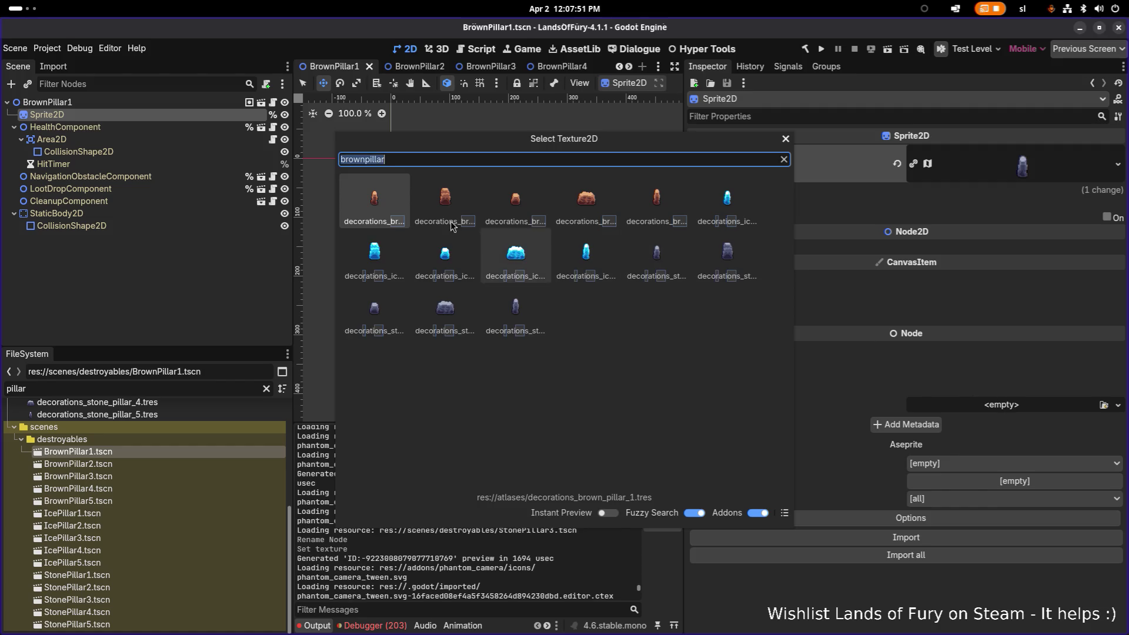
double_click(450, 221)
key(ctrl+s)
Give the BrownPillar2 sprite the brown_pillar_2 texture and save the scene
double_click(106, 465)
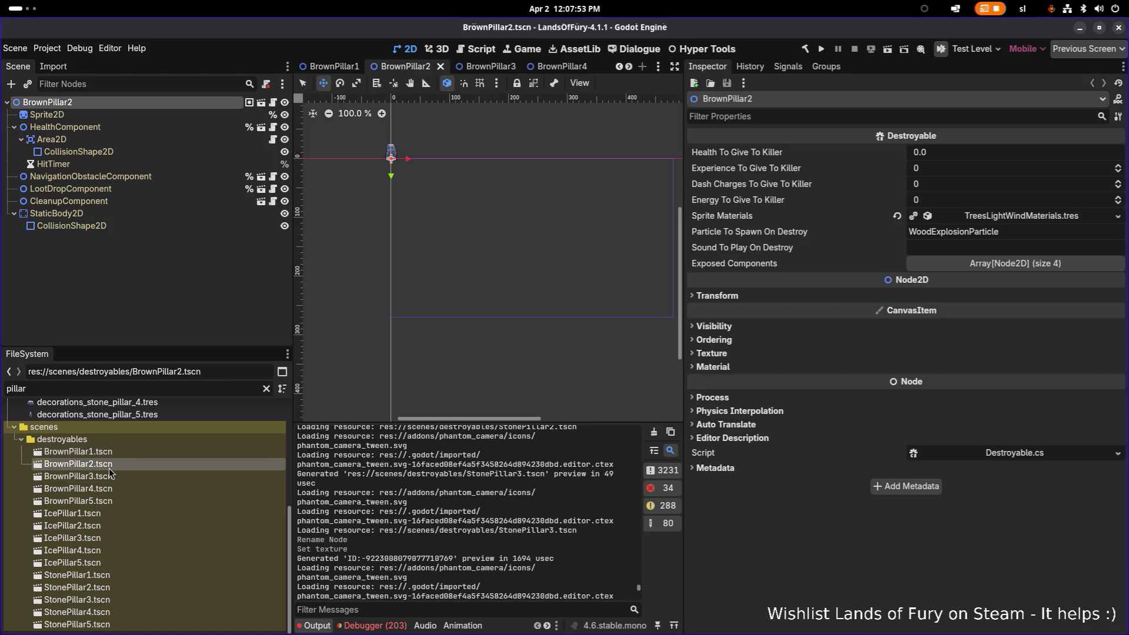
click(136, 114)
click(1117, 165)
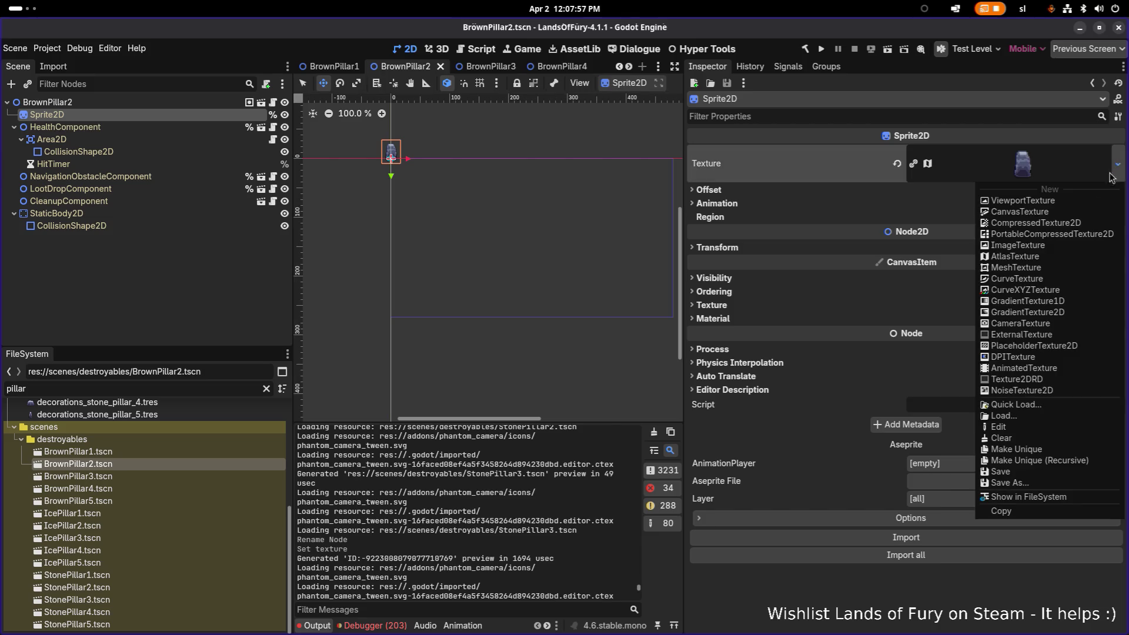
click(1034, 410)
text(brownpillar)
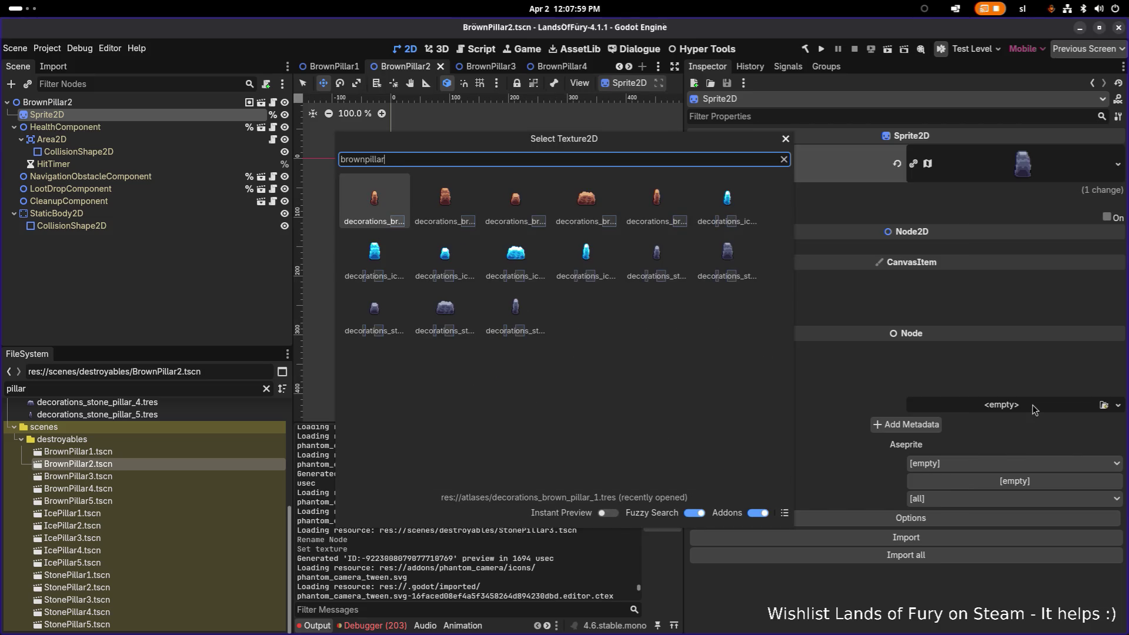
key(BackSpace)
text(2)
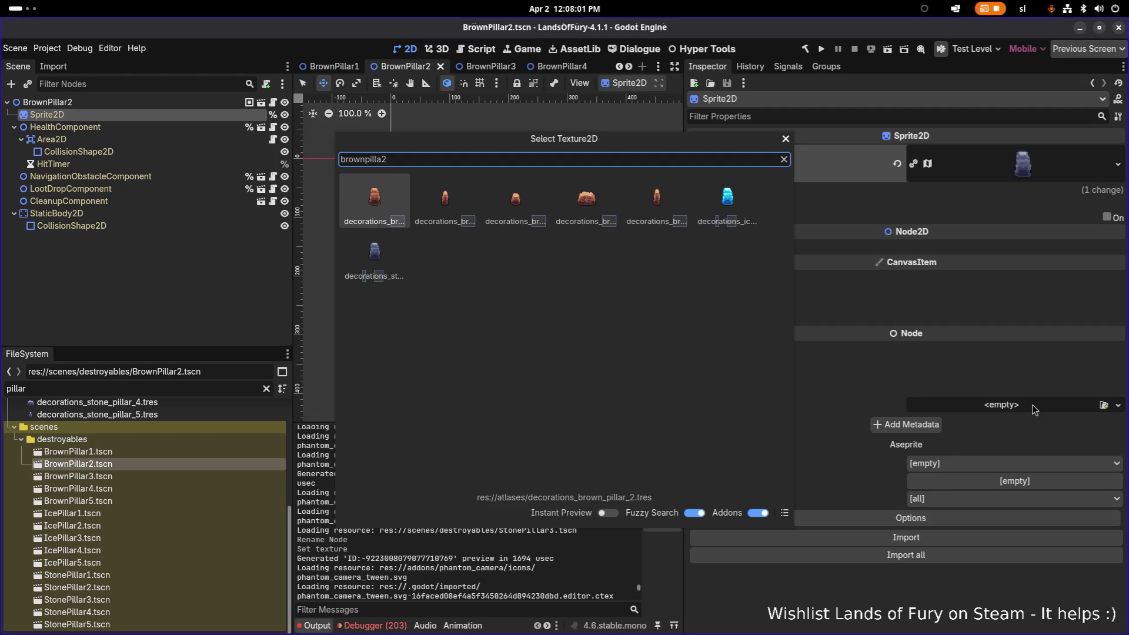
key(Return)
key(ctrl+s)
Give the BrownPillar3 sprite the brownpillar3 texture and save the scene
double_click(122, 480)
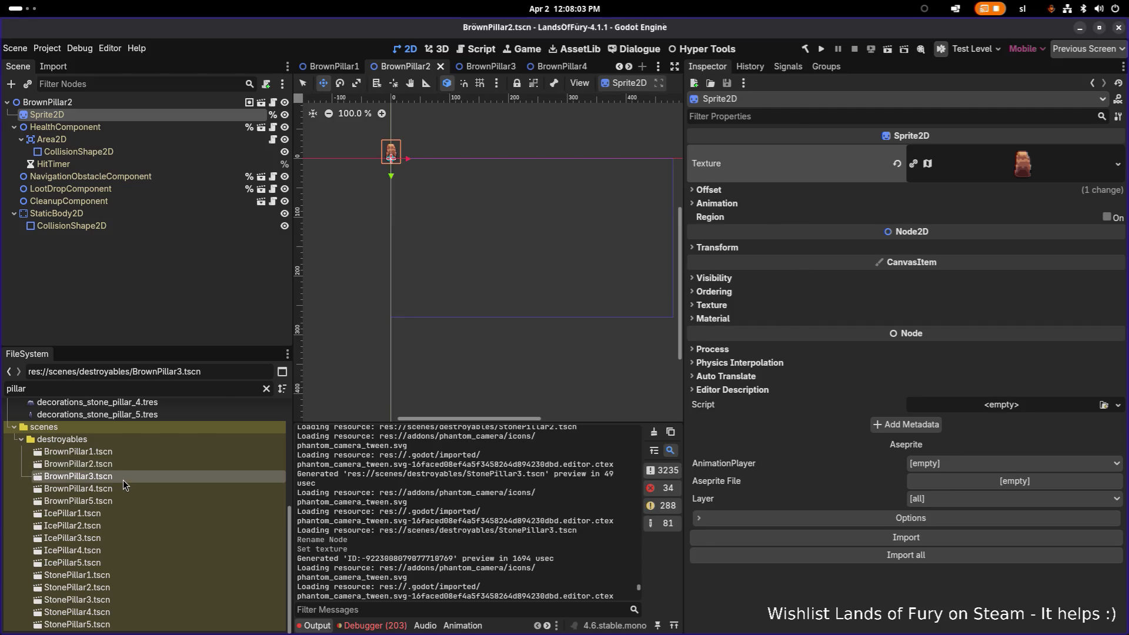
click(146, 116)
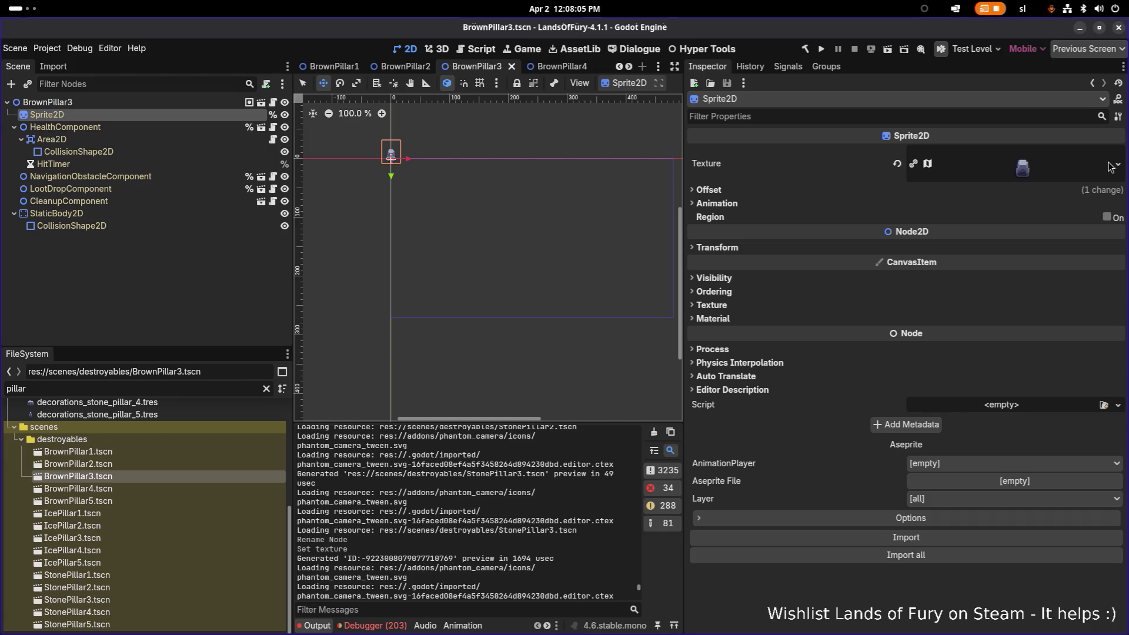
click(1112, 175)
click(1112, 164)
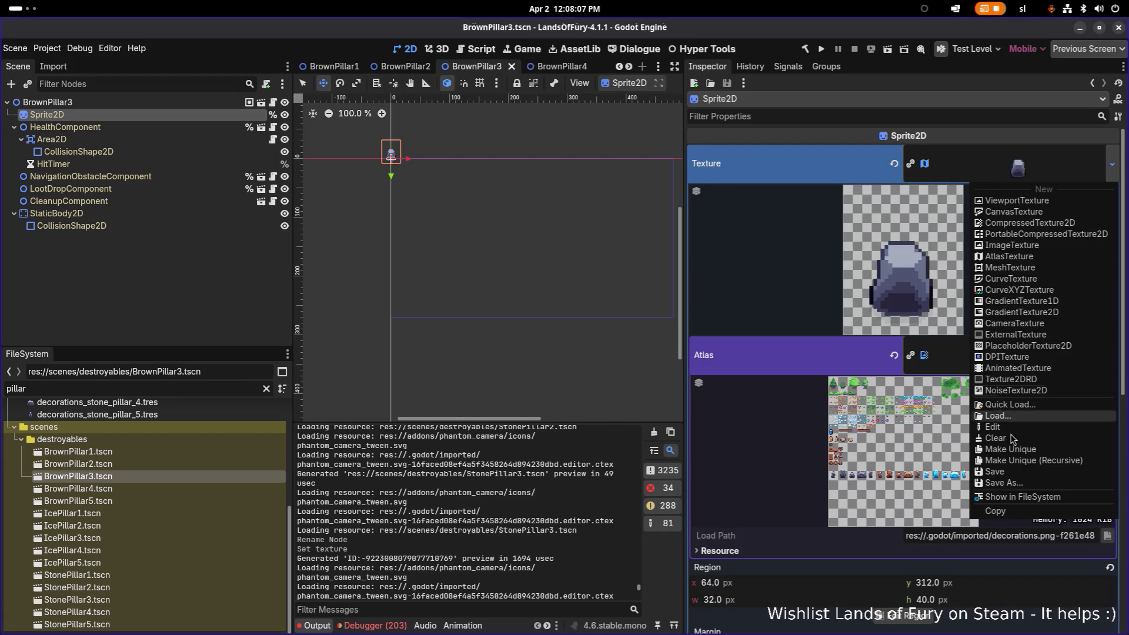
click(1007, 405)
text(brownpillar3)
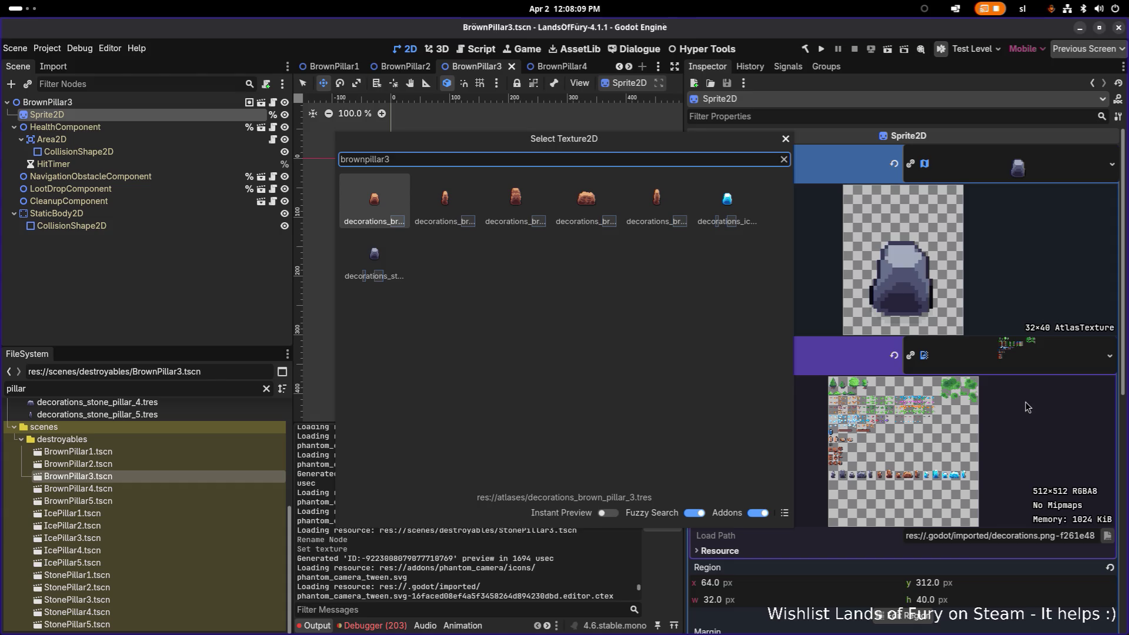
double_click(406, 227)
key(ctrl+s)
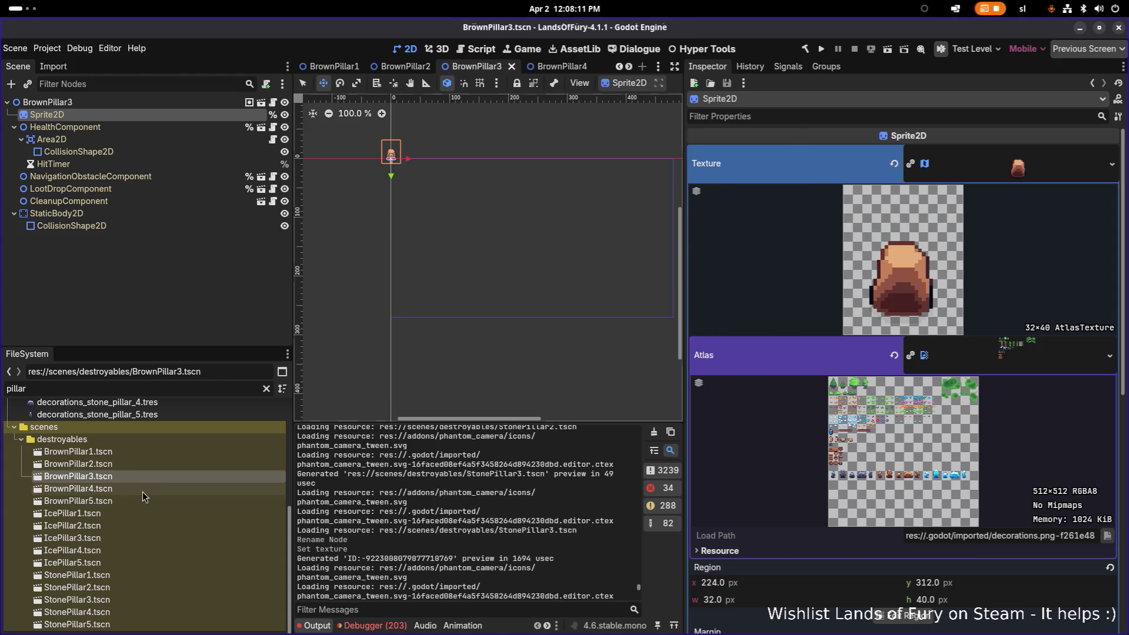
Give the BrownPillar4 sprite a brown pillar texture and save it
double_click(144, 490)
click(201, 115)
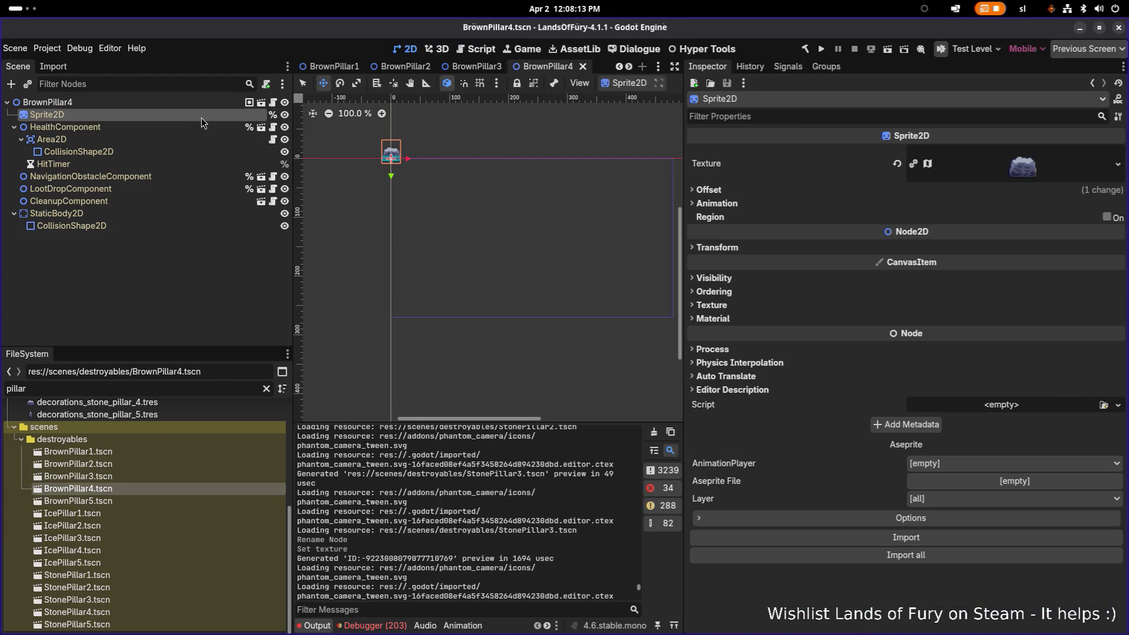
click(1117, 164)
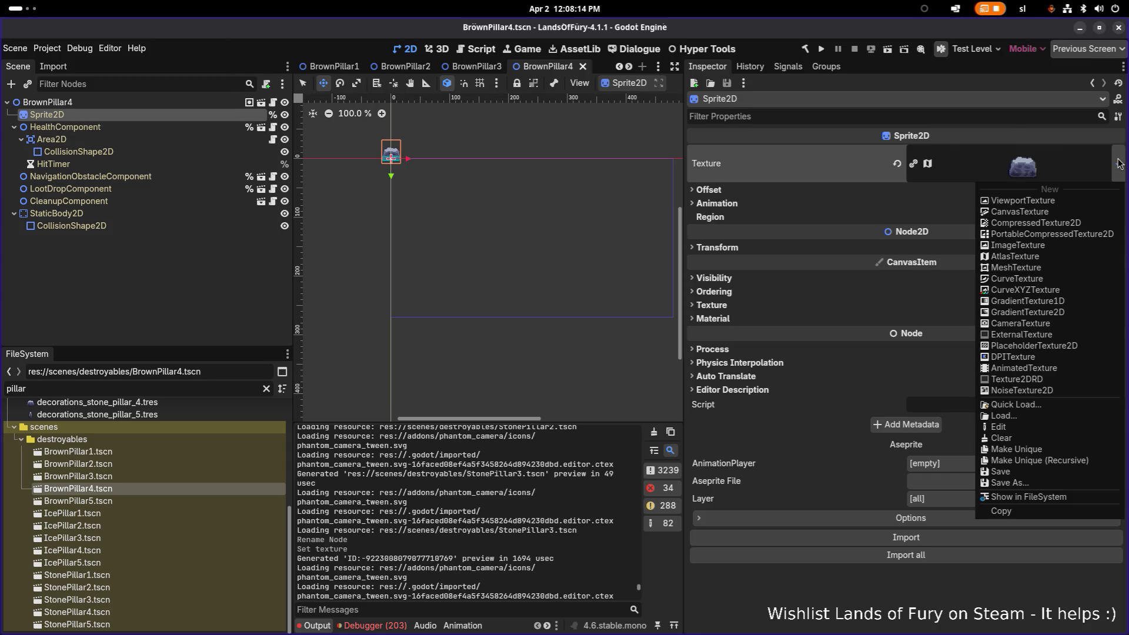
click(1026, 408)
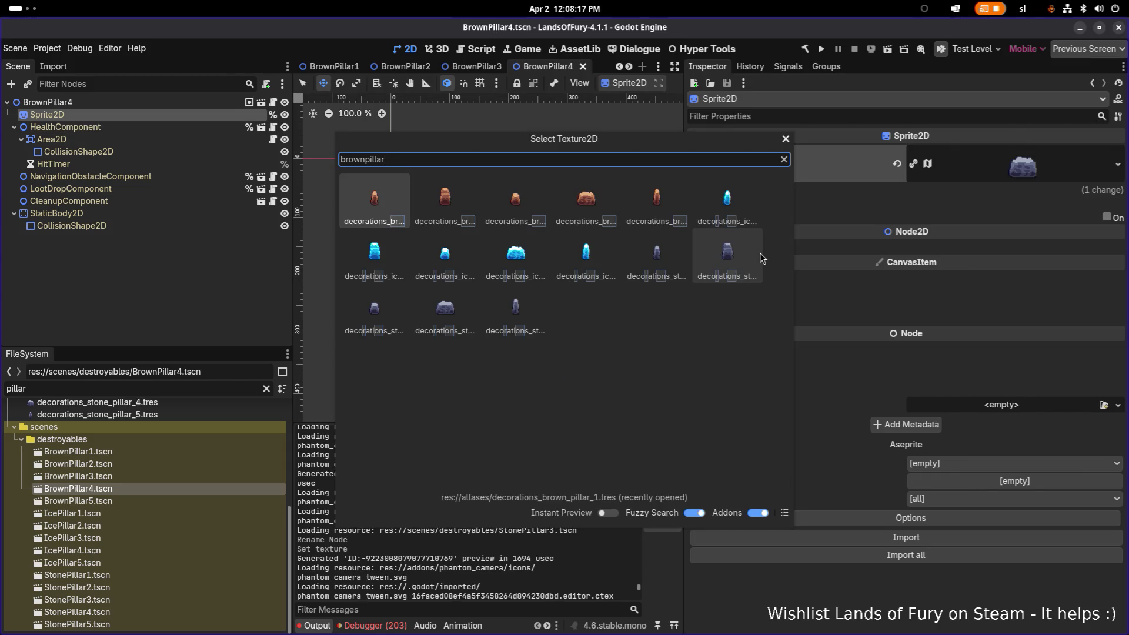
key(Right)
key(Right)
key(Right)
key(Return)
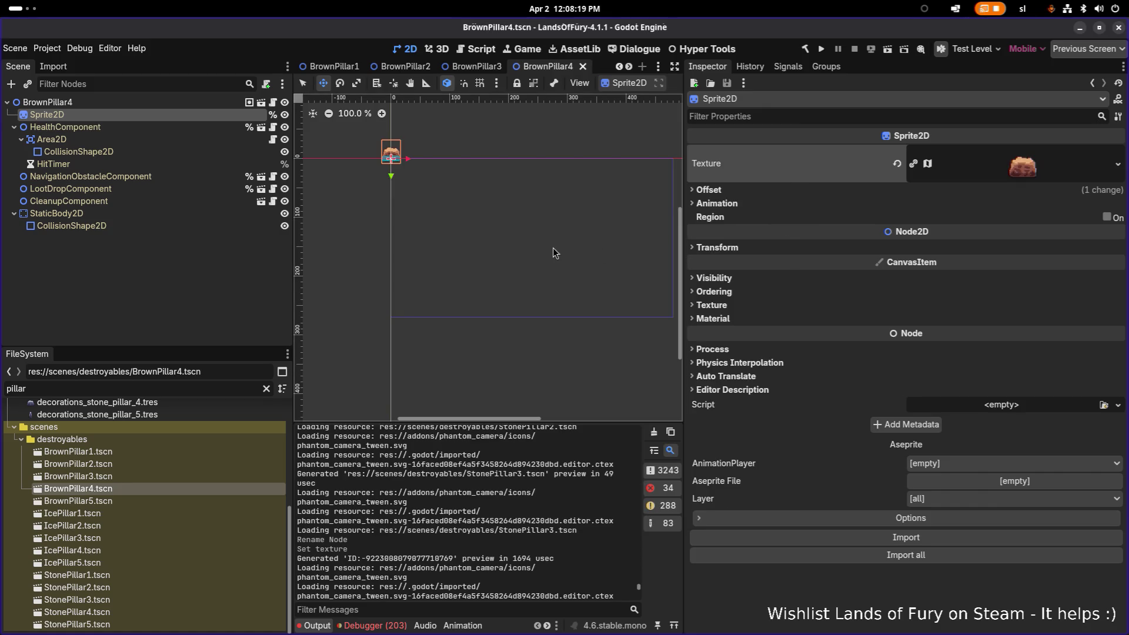
Give the BrownPillar5 sprite a brown pillar texture
double_click(145, 501)
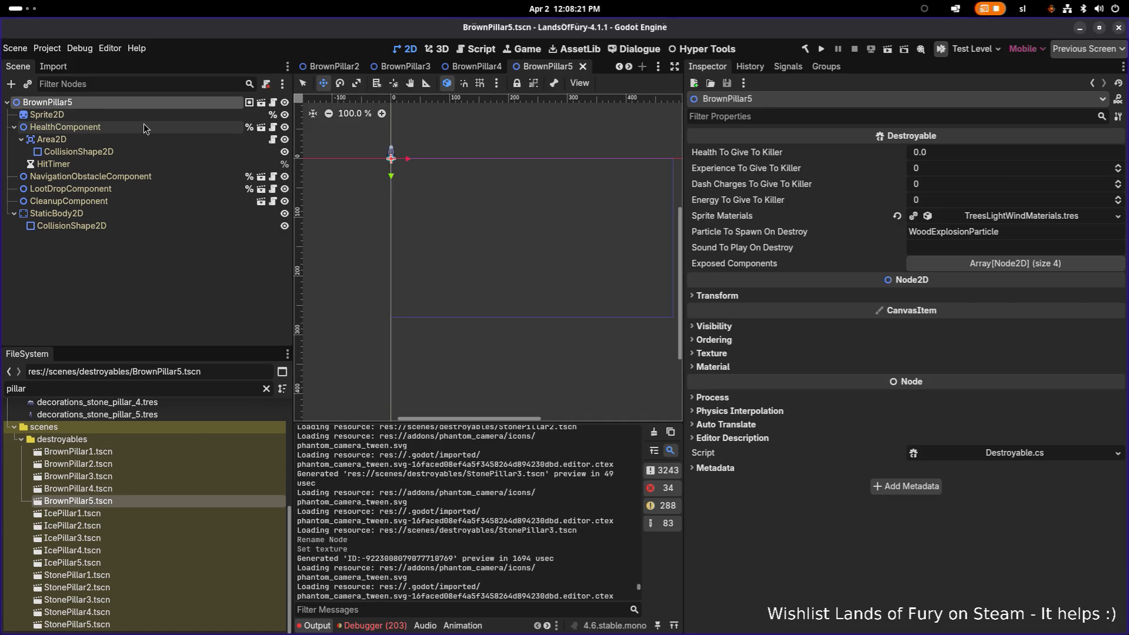
click(154, 114)
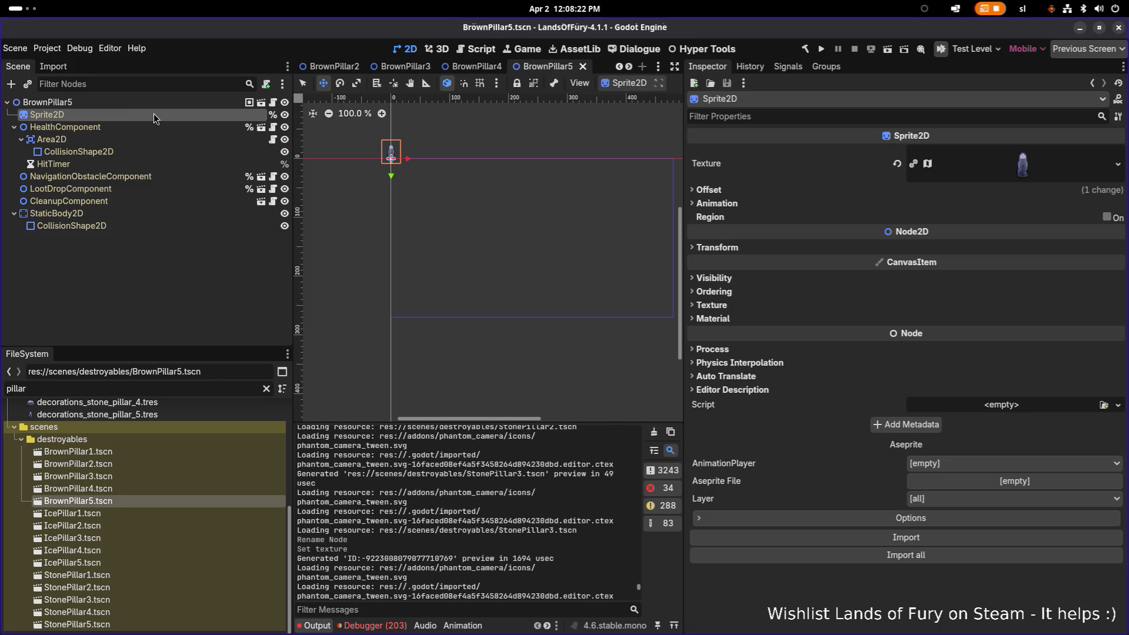
click(1116, 165)
click(1027, 407)
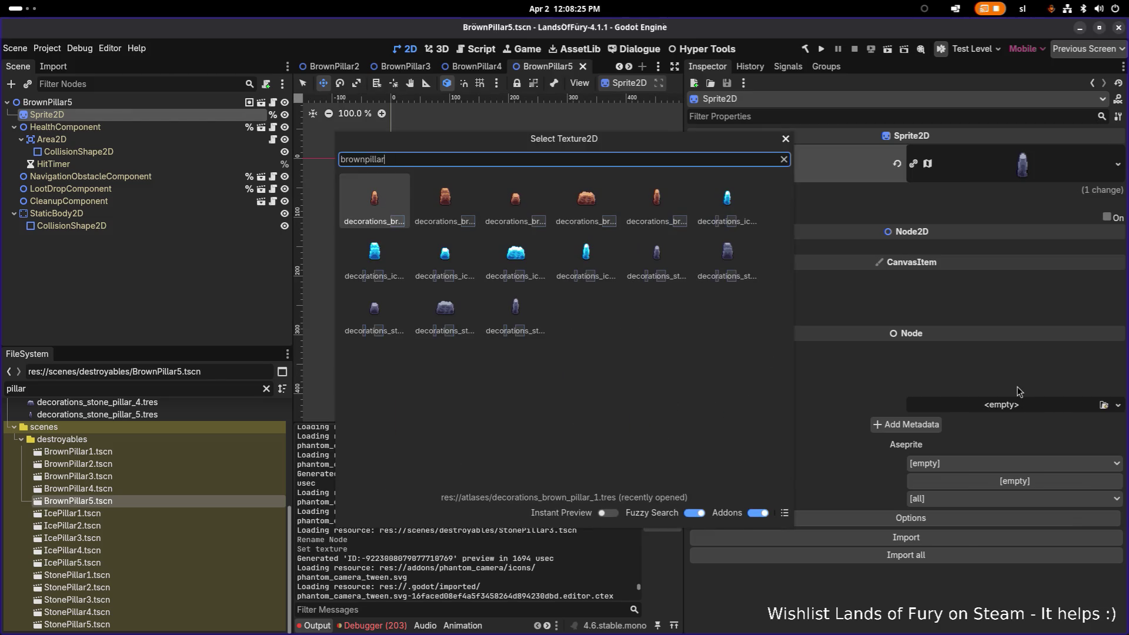
key(Return)
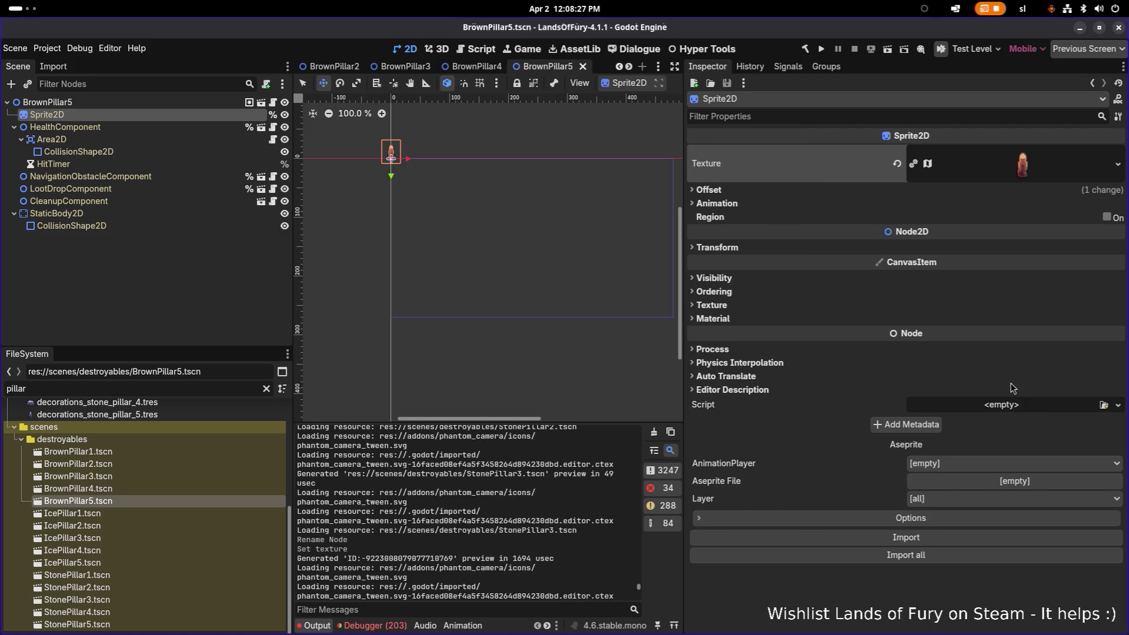
click(109, 512)
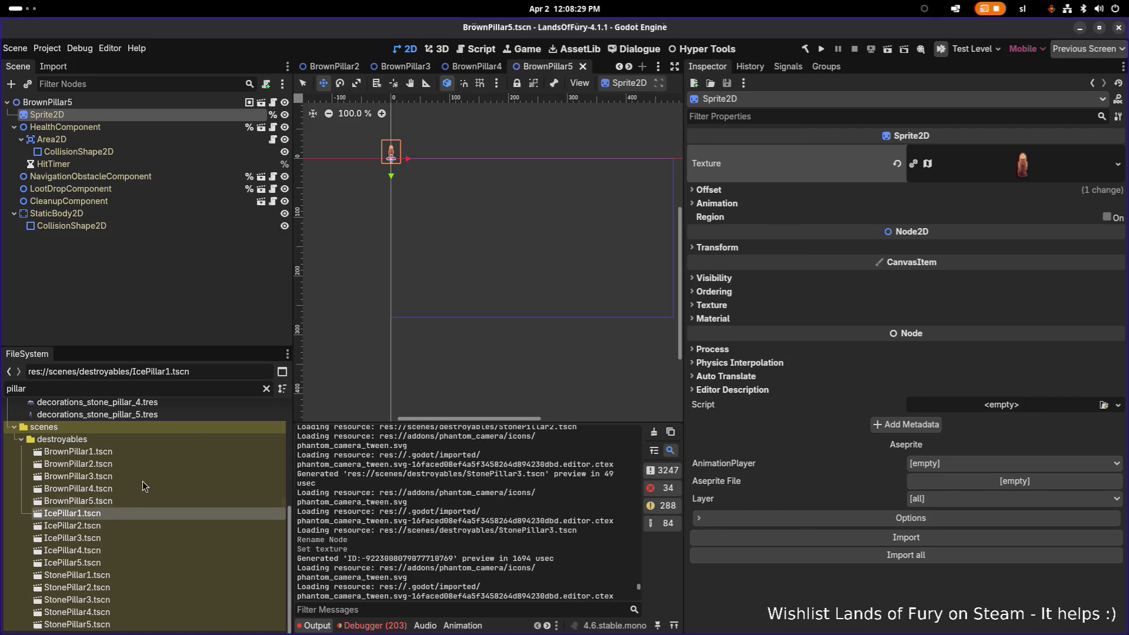
Open the IcePillar scenes and apply an ice pillar texture to IcePillar2's sprite
double_click(117, 530)
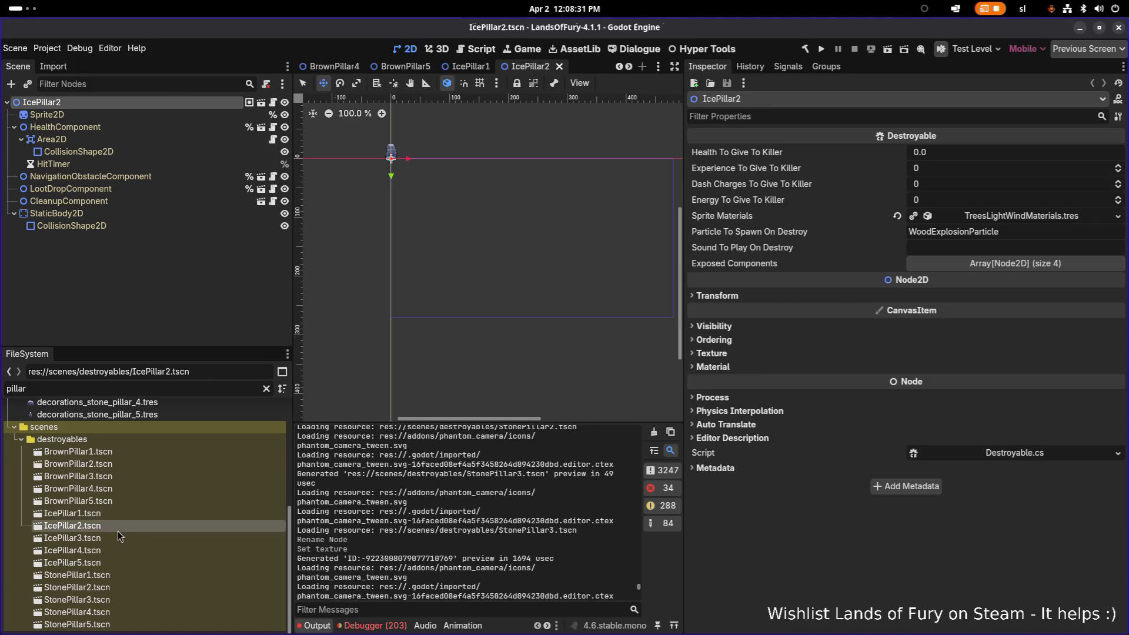
click(118, 538)
double_click(119, 538)
double_click(125, 514)
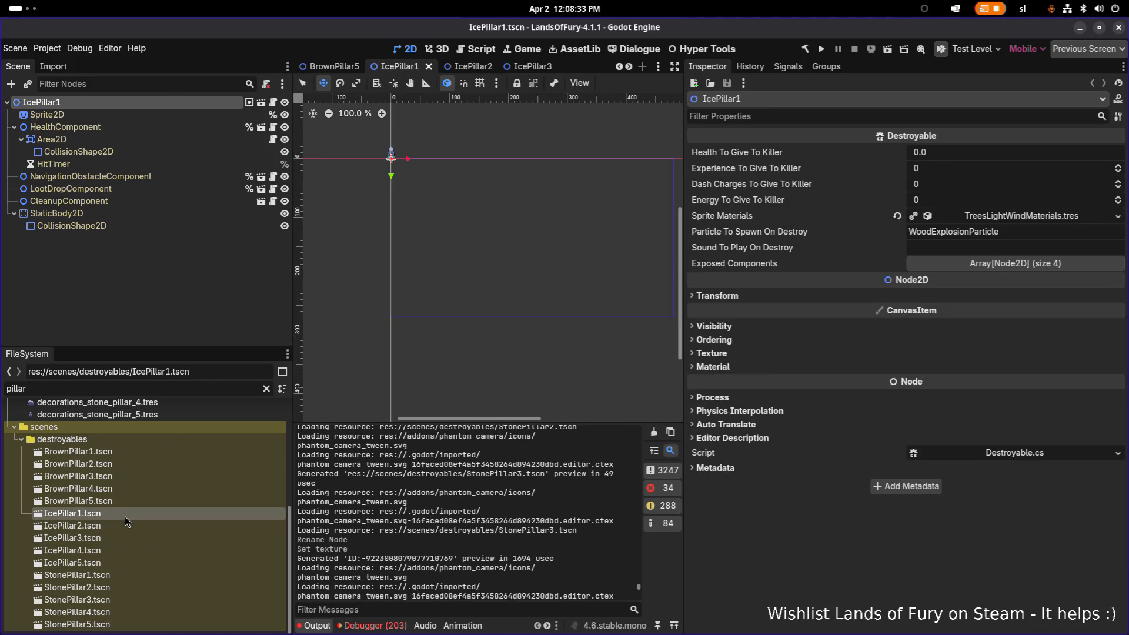
click(149, 118)
double_click(159, 525)
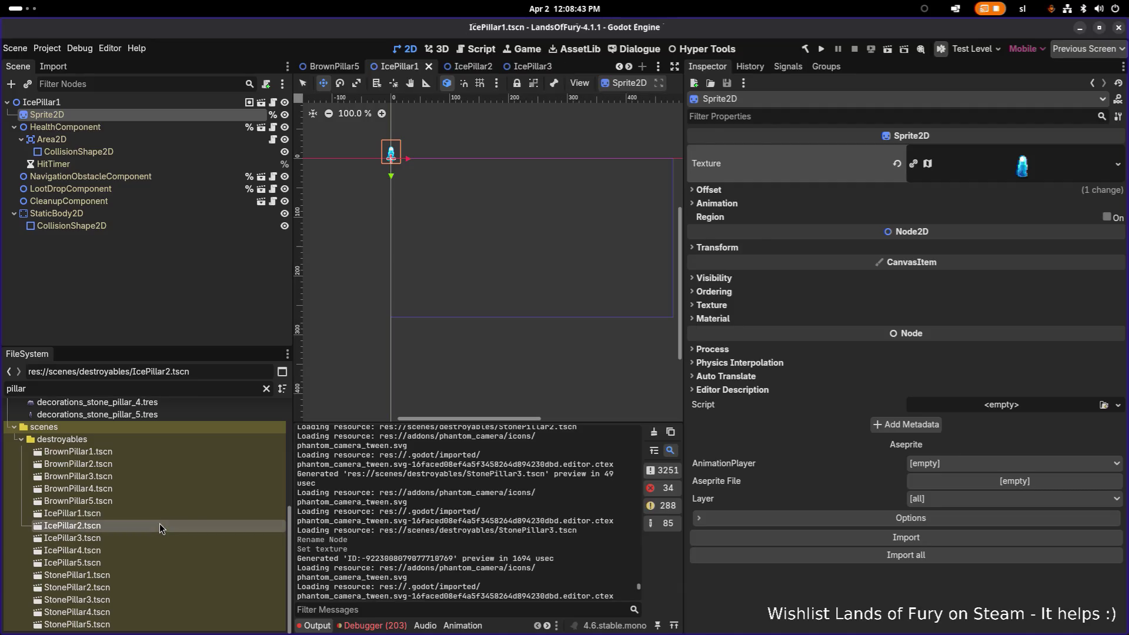
click(47, 114)
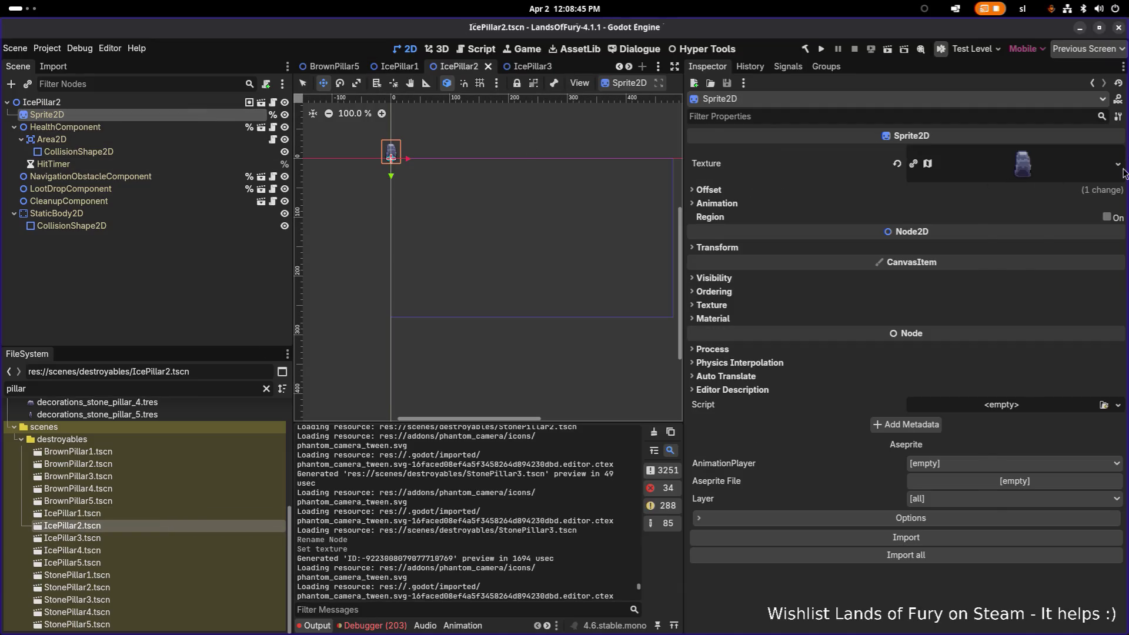
click(1118, 164)
click(1043, 410)
text(icepillar1)
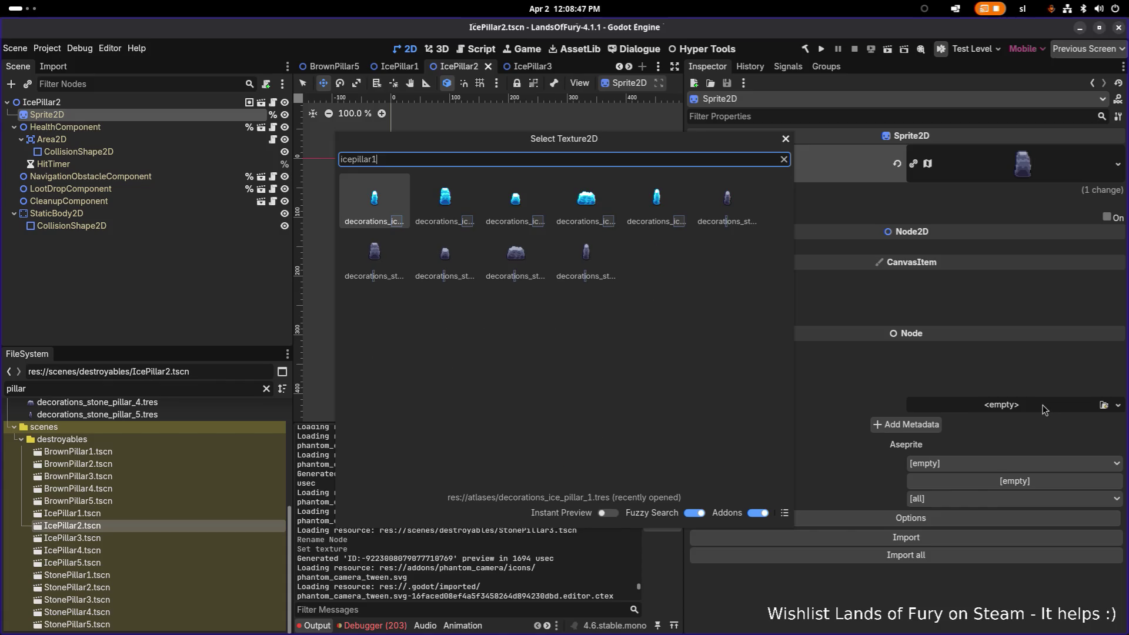
key(Return)
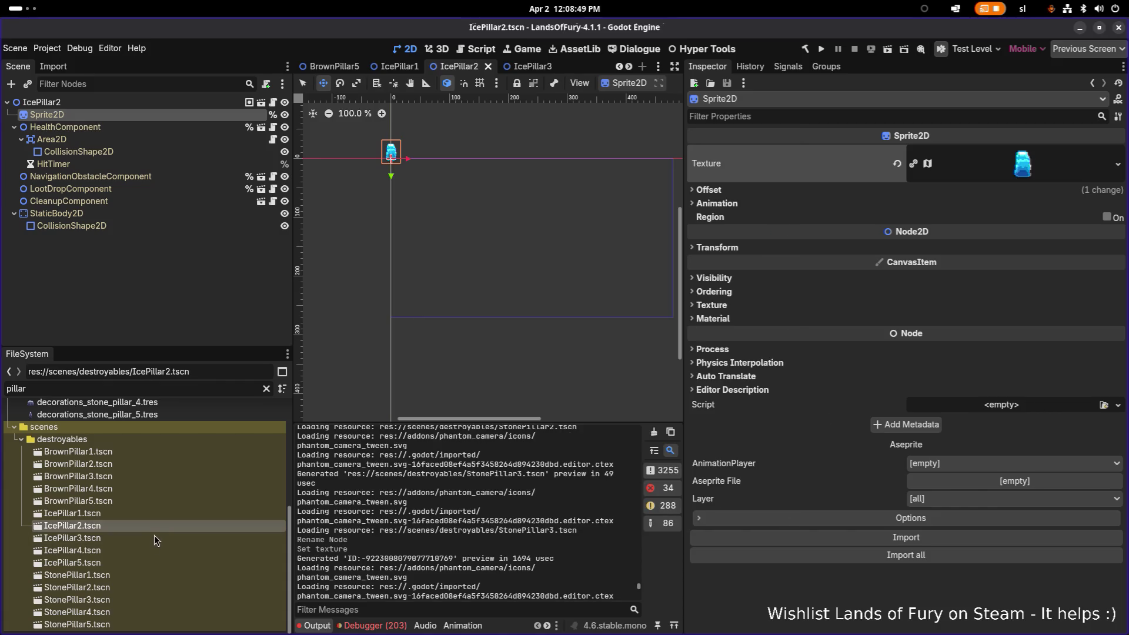
Give the IcePillar3 sprite an ice pillar texture and save the scene
double_click(152, 537)
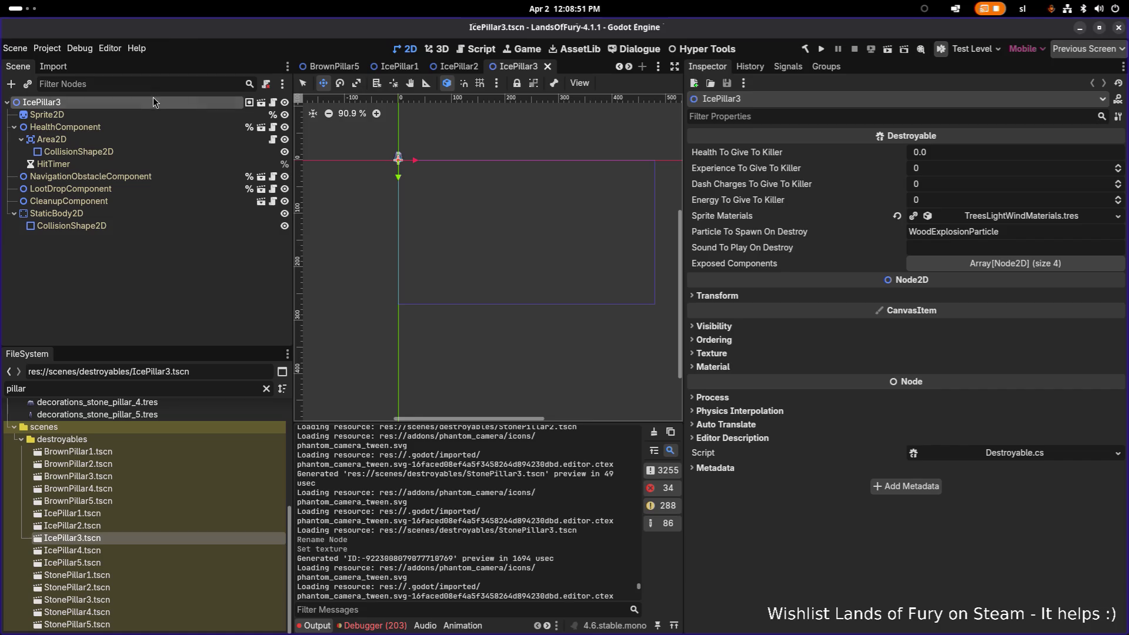
click(47, 114)
click(1117, 164)
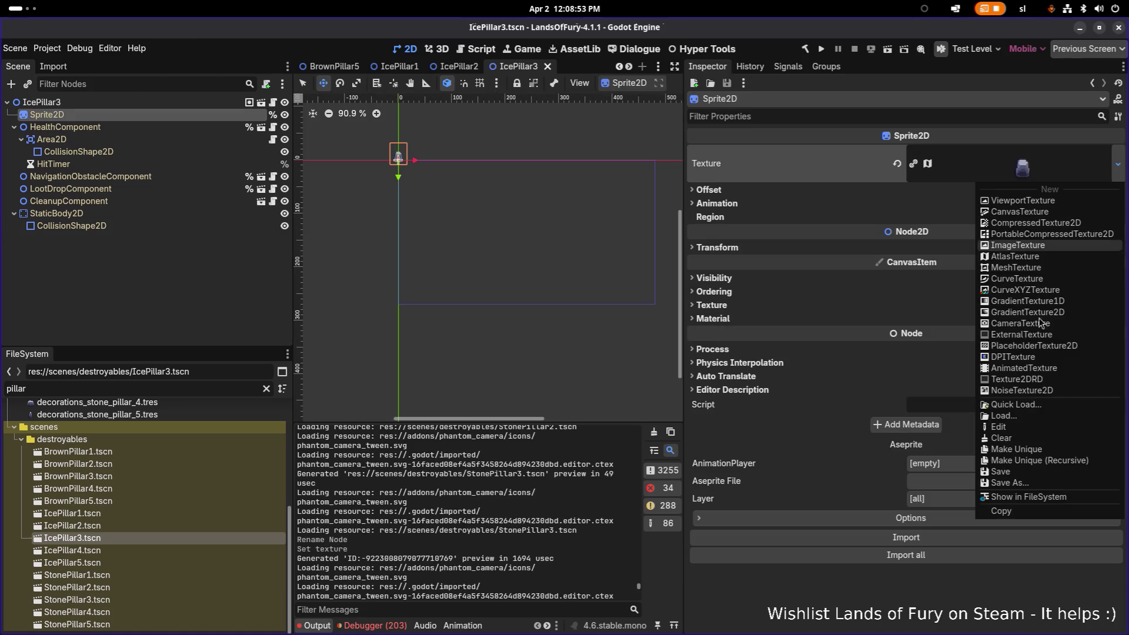
click(1046, 406)
key(Return)
key(ctrl+s)
Give the IcePillar4 sprite an ice pillar texture
click(149, 549)
double_click(150, 549)
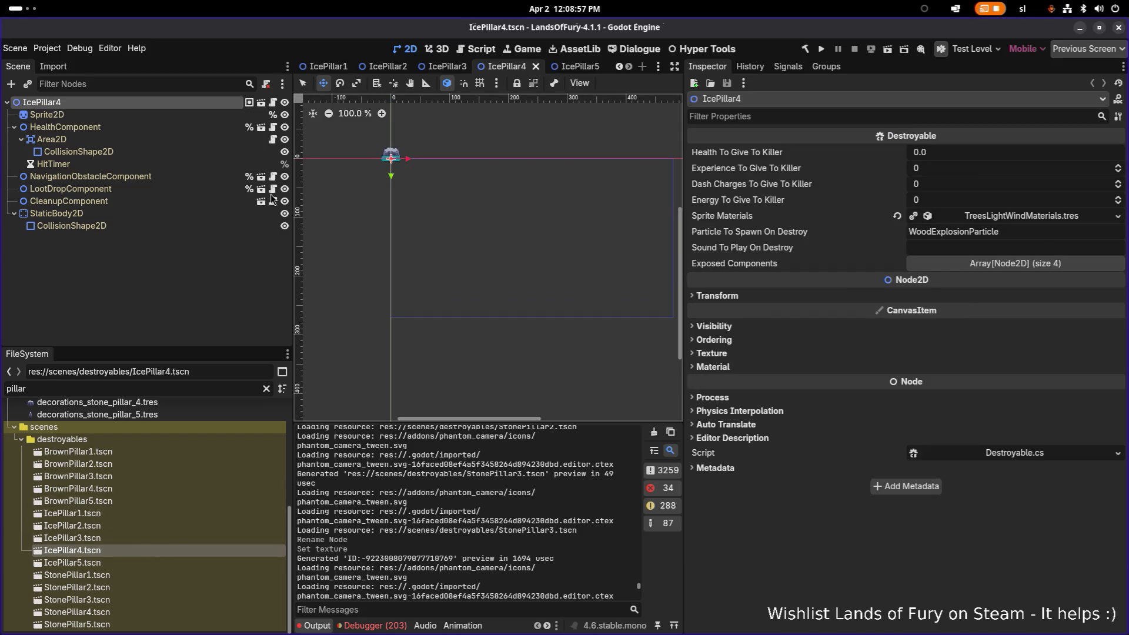
click(46, 115)
click(1119, 165)
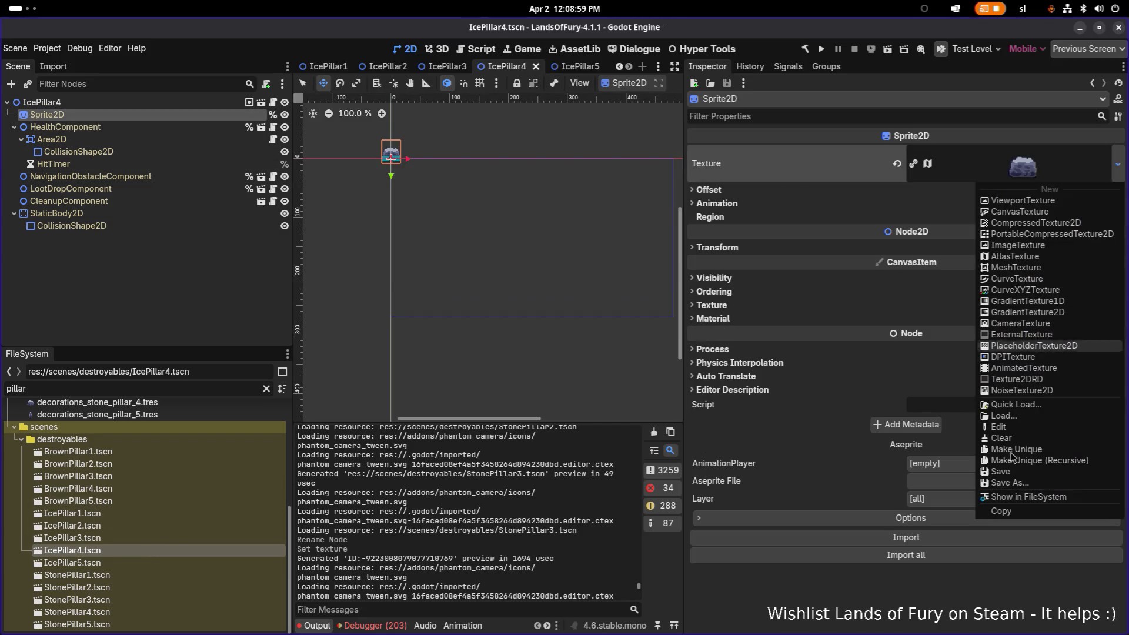
click(1034, 410)
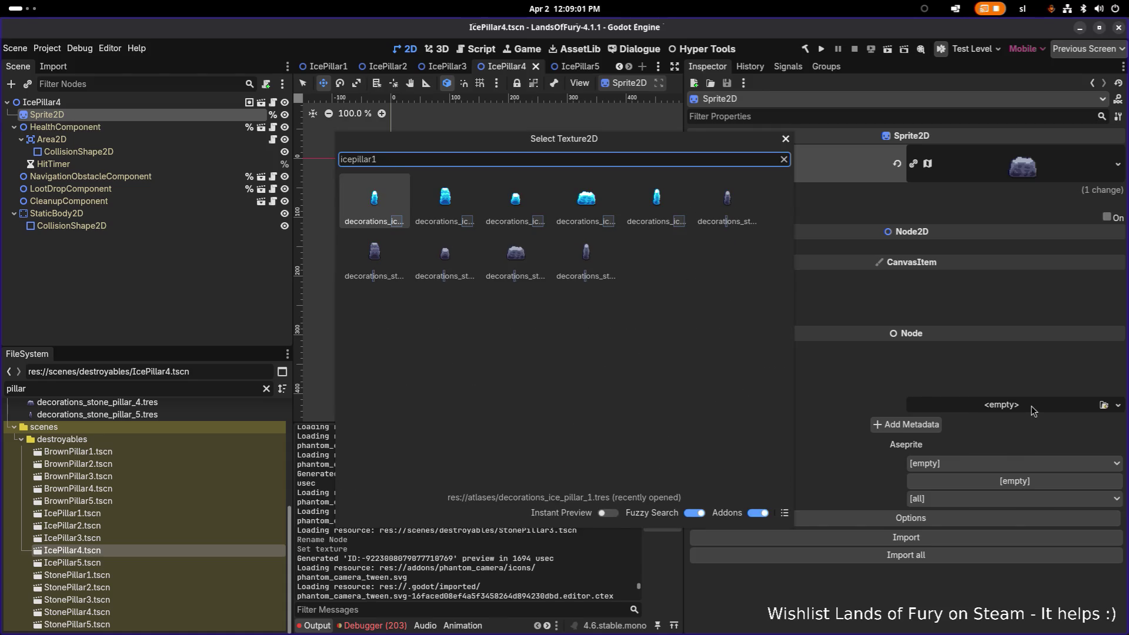
key(Return)
Give the IcePillar5 sprite the decorations_ice_pillar_5 texture and save the scene
double_click(198, 563)
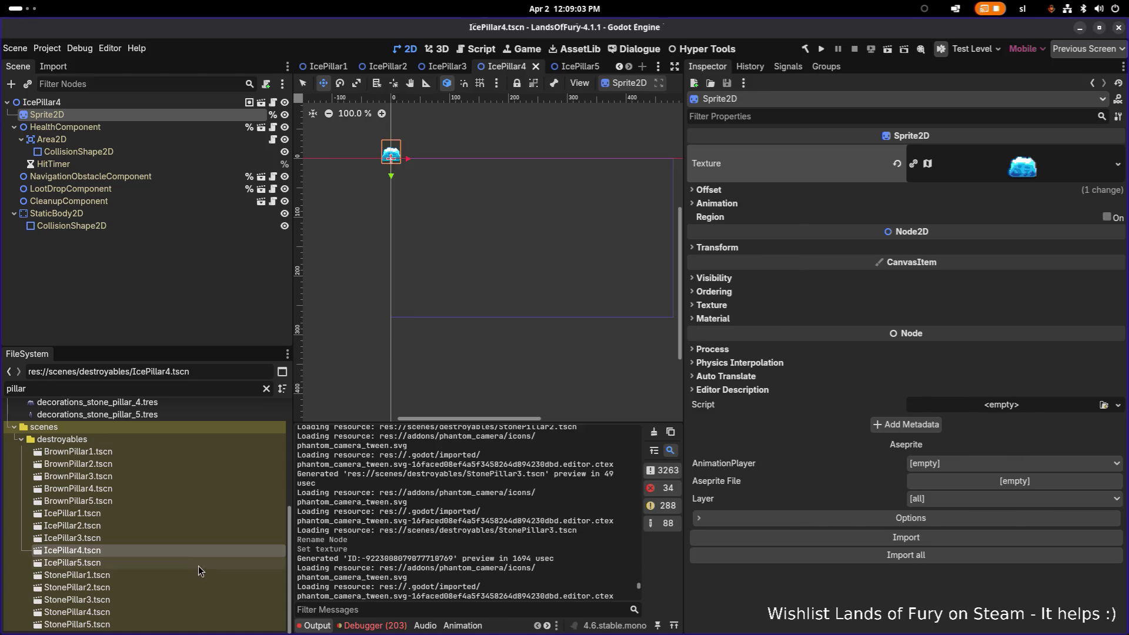
click(208, 119)
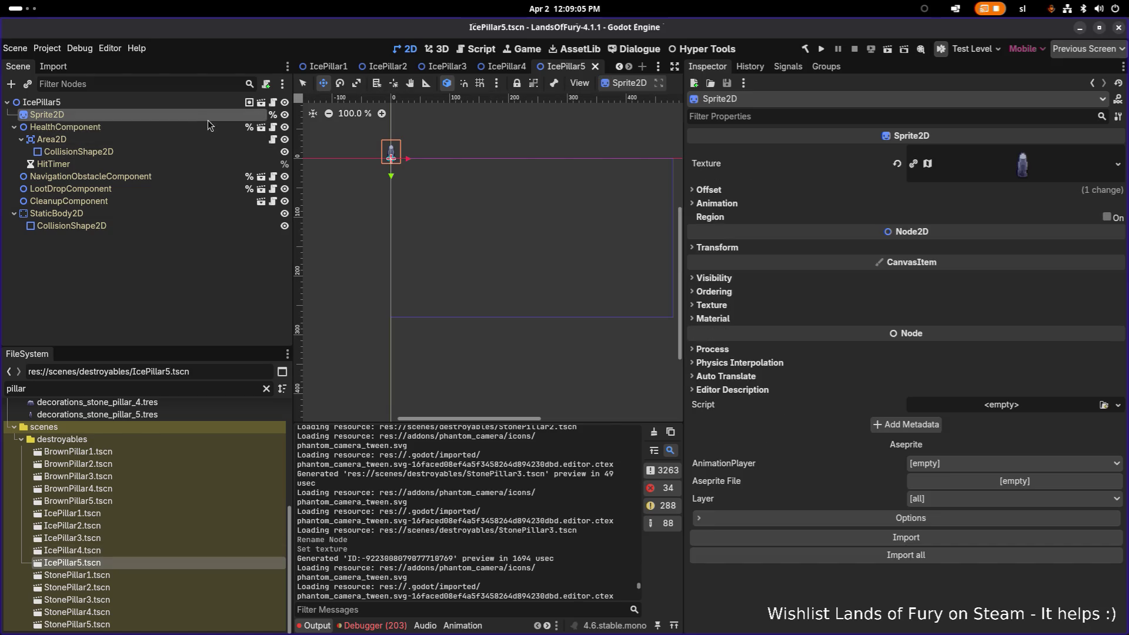
click(1118, 164)
click(1036, 405)
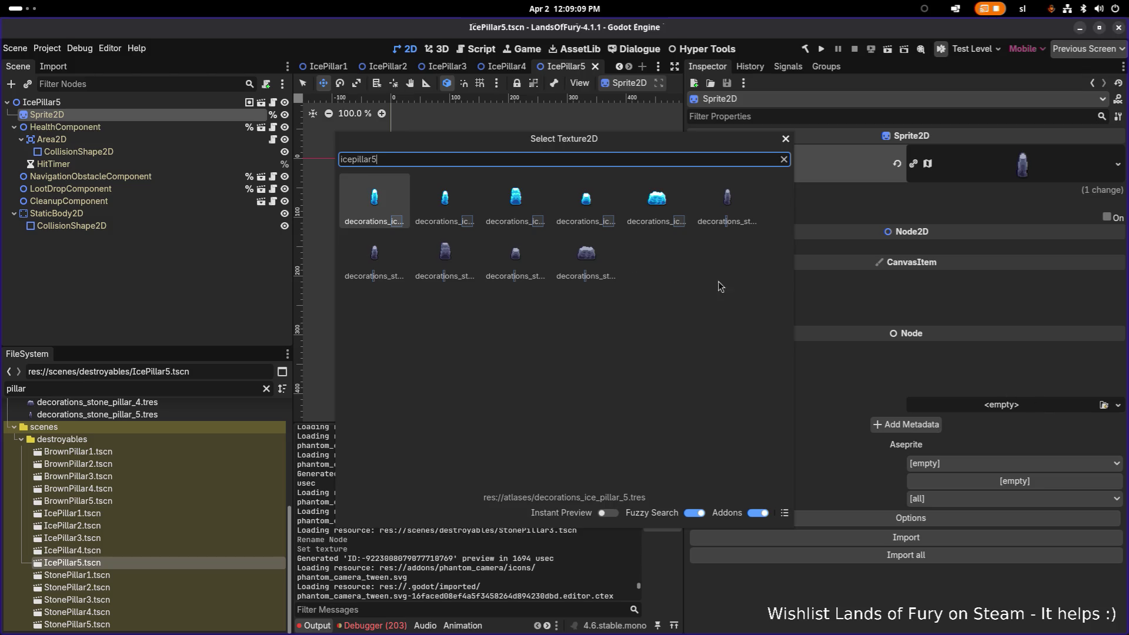
double_click(372, 208)
key(ctrl+s)
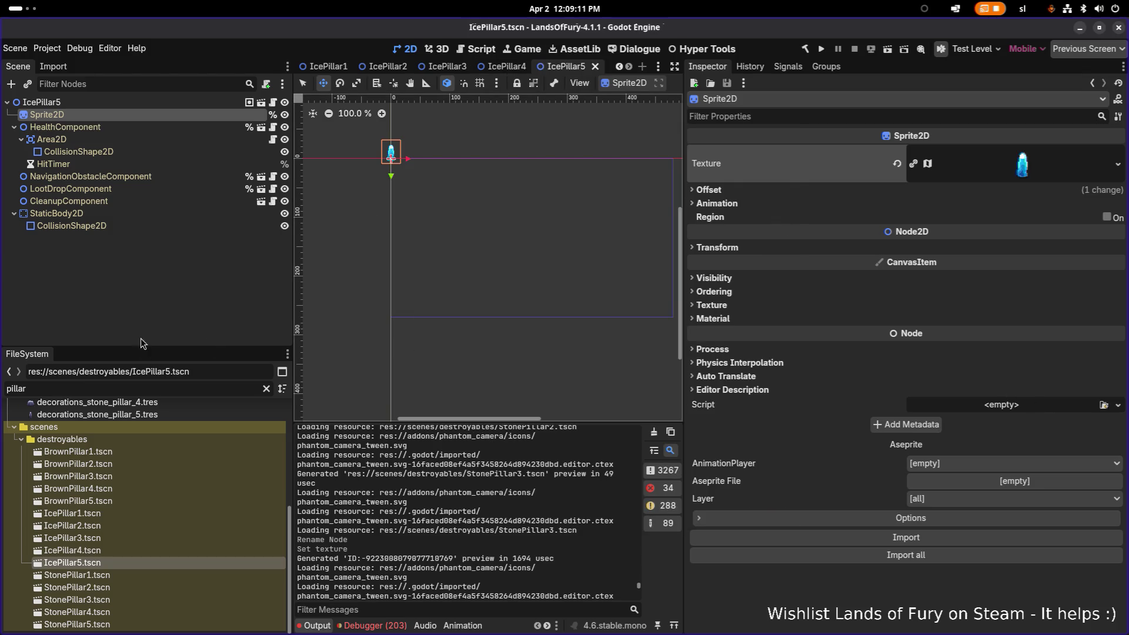
Clear the pillar filter and scroll through the full destroyables file list
click(143, 480)
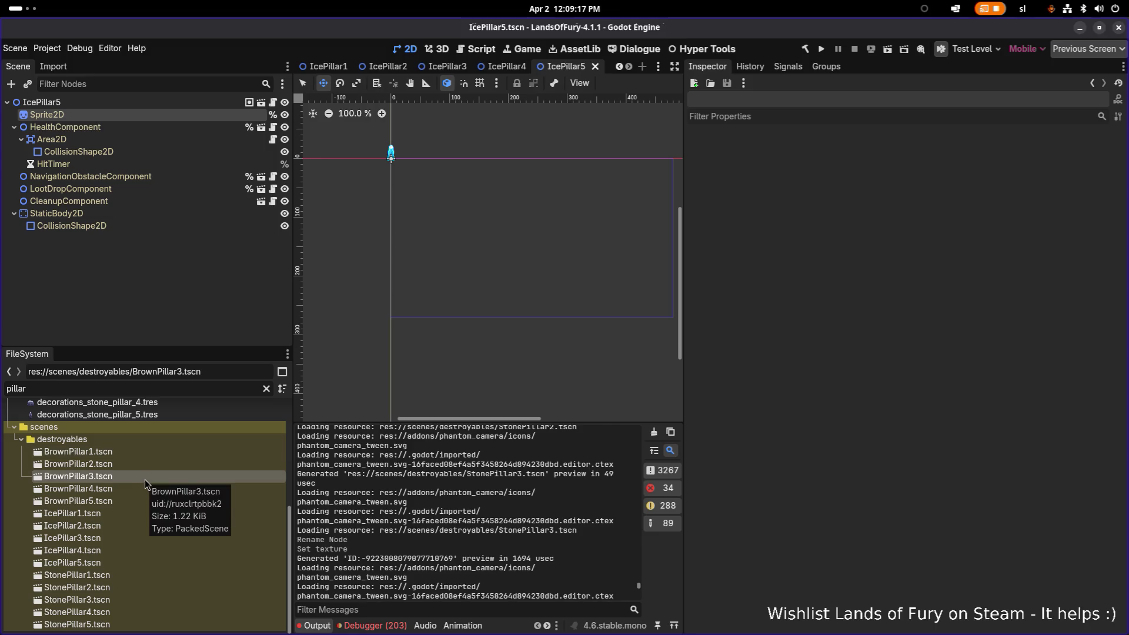
click(140, 467)
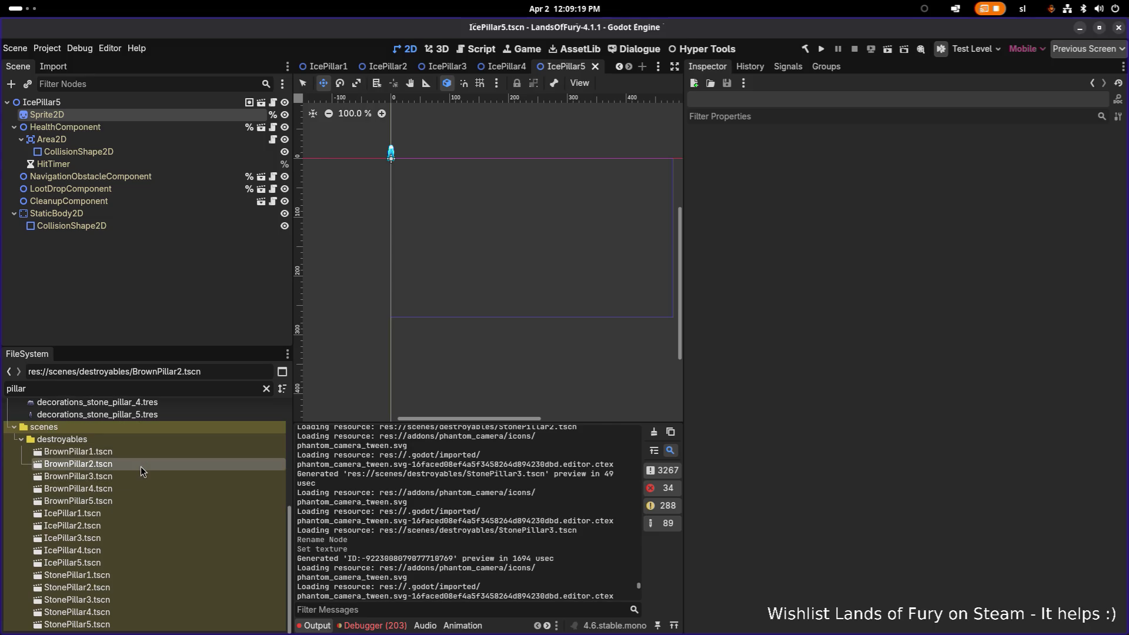
click(266, 388)
scroll(182, 488, down, 10)
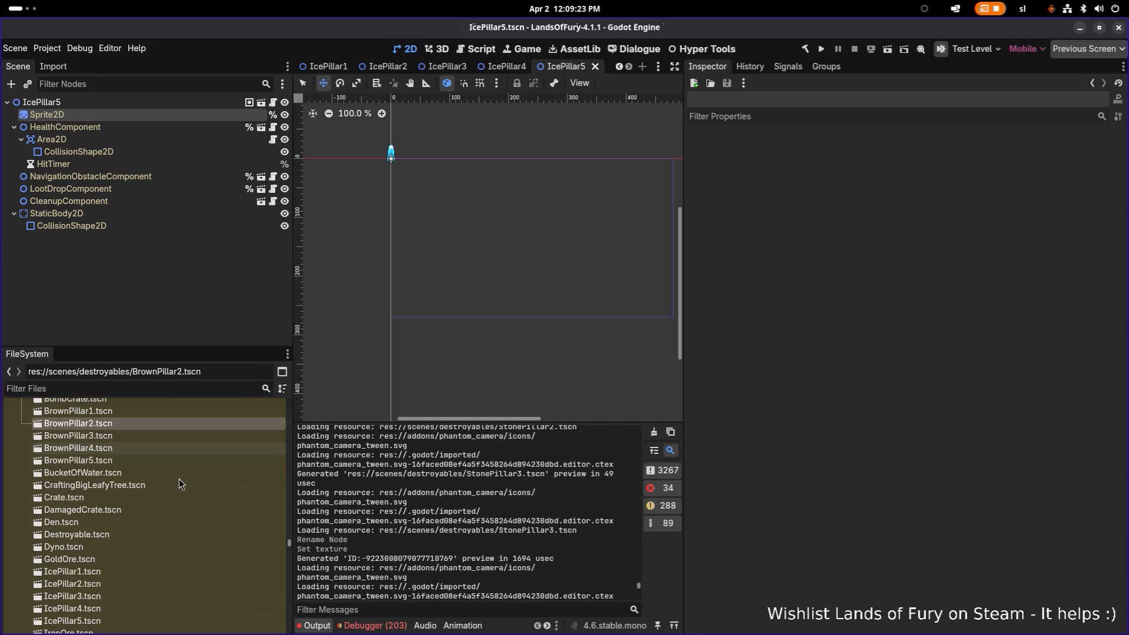
scroll(179, 478, down, 5)
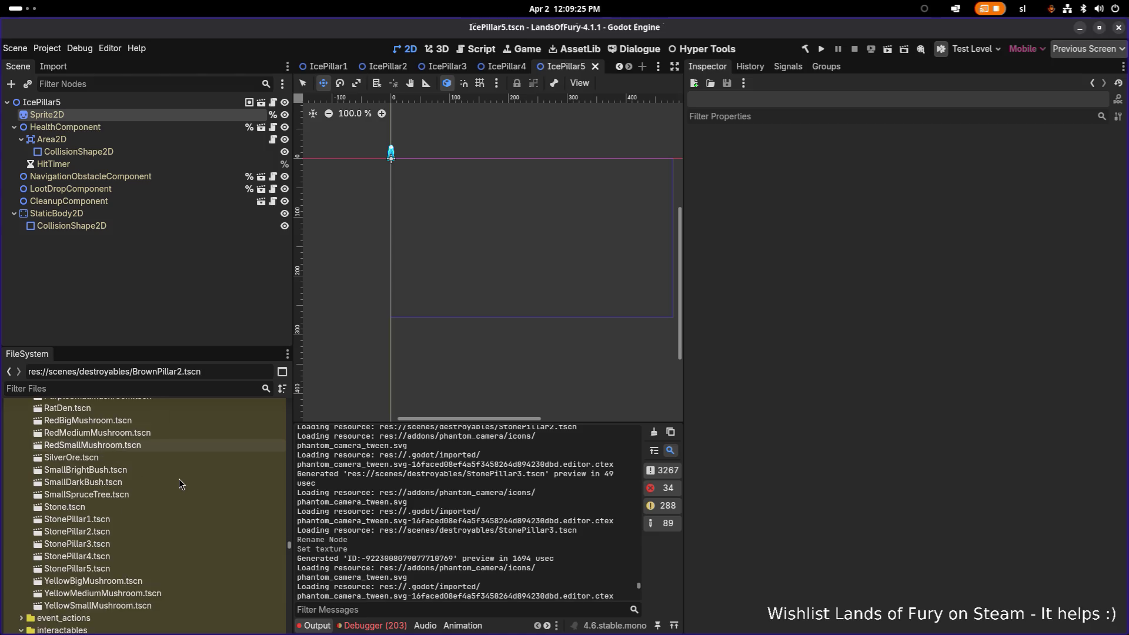
scroll(179, 478, up, 5)
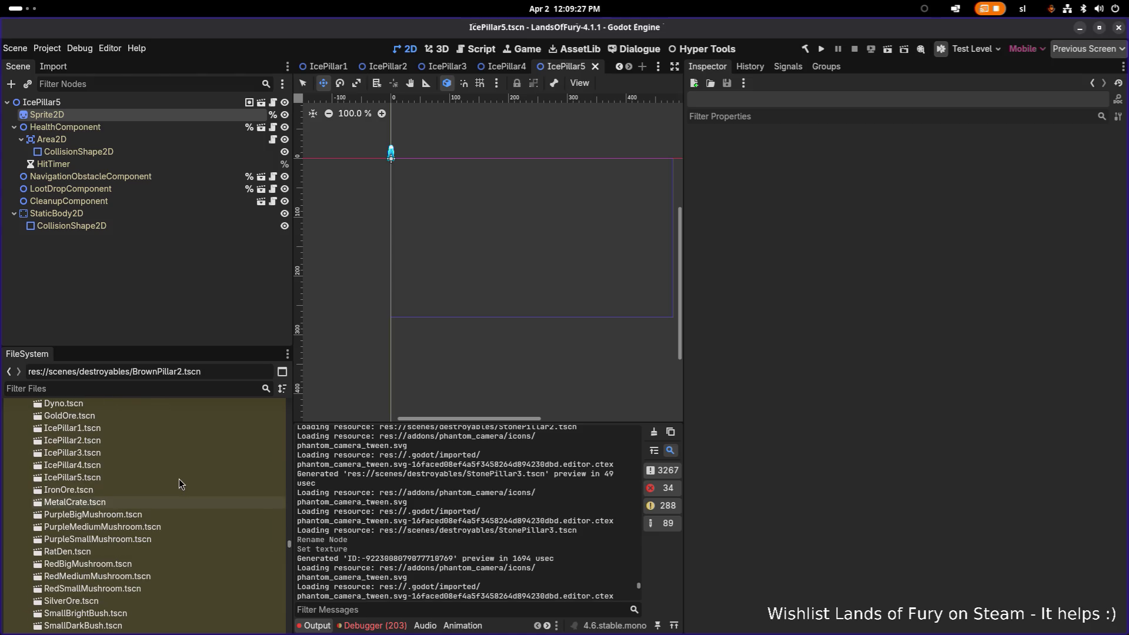
Open Grass_Green_01_01.tscn from the decorations folder and show the open-windows overview
scroll(178, 479, up, 3)
scroll(179, 478, up, 4)
scroll(179, 478, down, 8)
scroll(179, 478, down, 3)
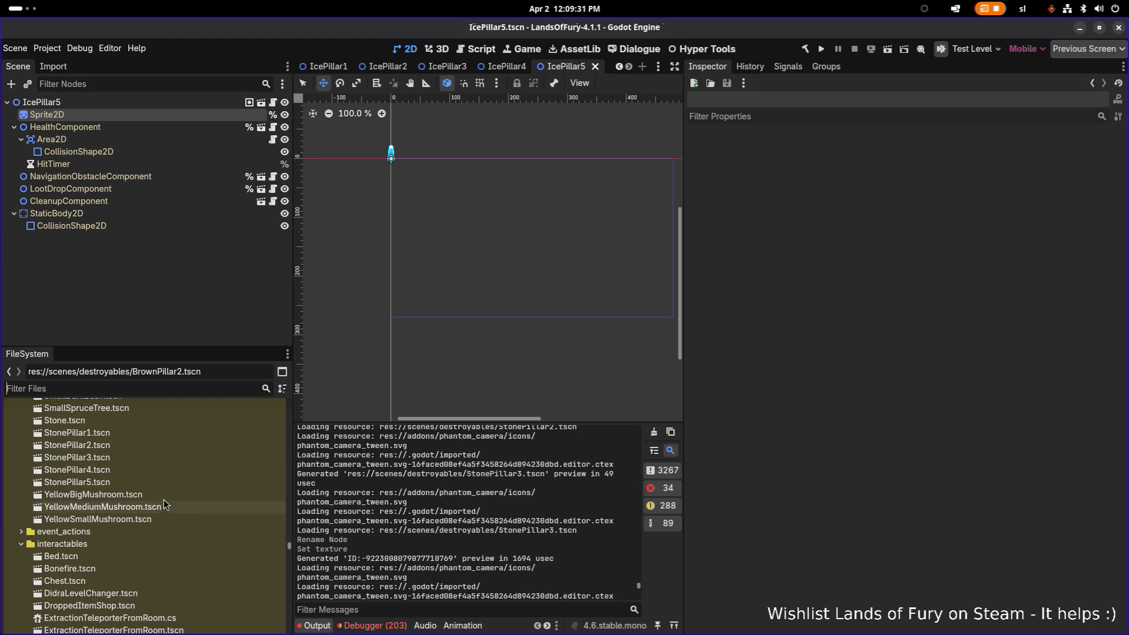
scroll(122, 523, up, 6)
scroll(121, 524, up, 15)
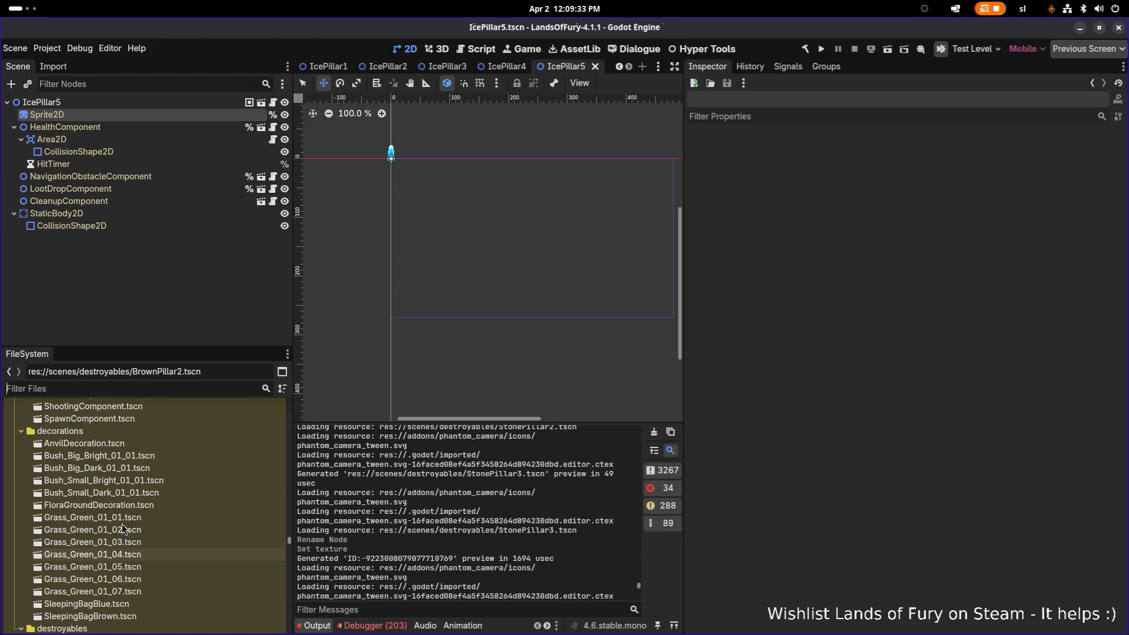
scroll(133, 495, down, 3)
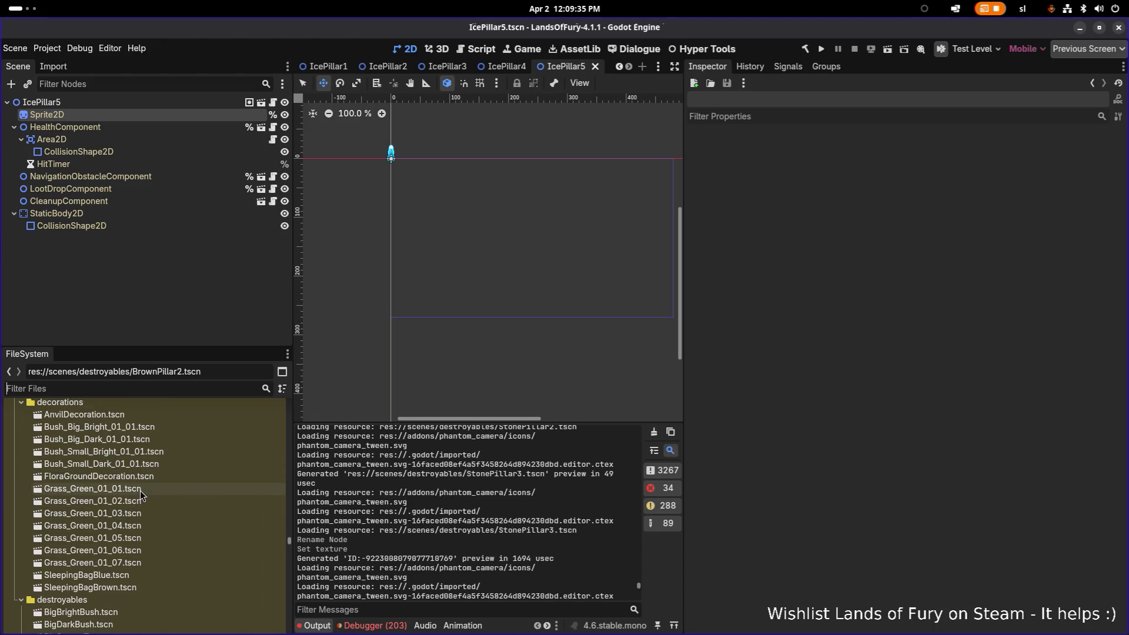
double_click(140, 491)
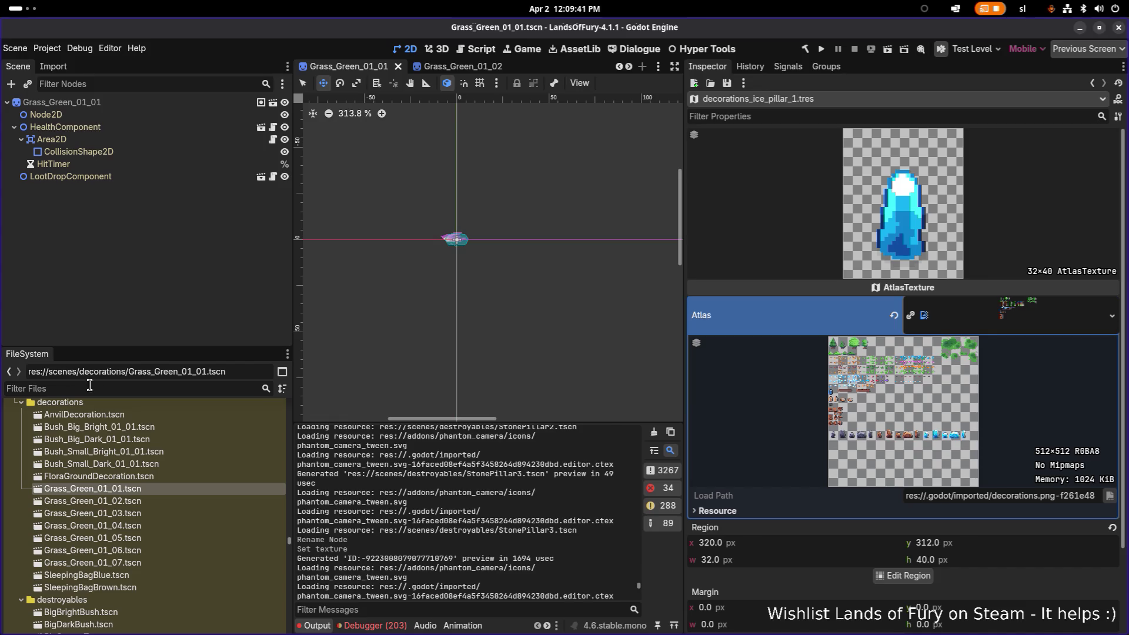
click(23, 8)
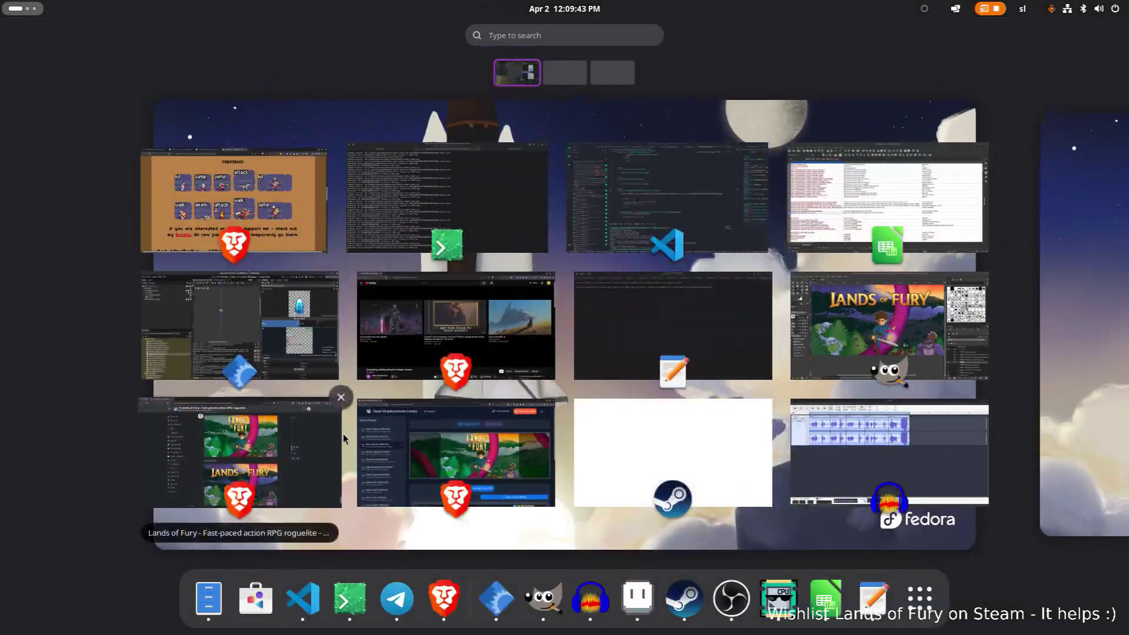
key(Escape)
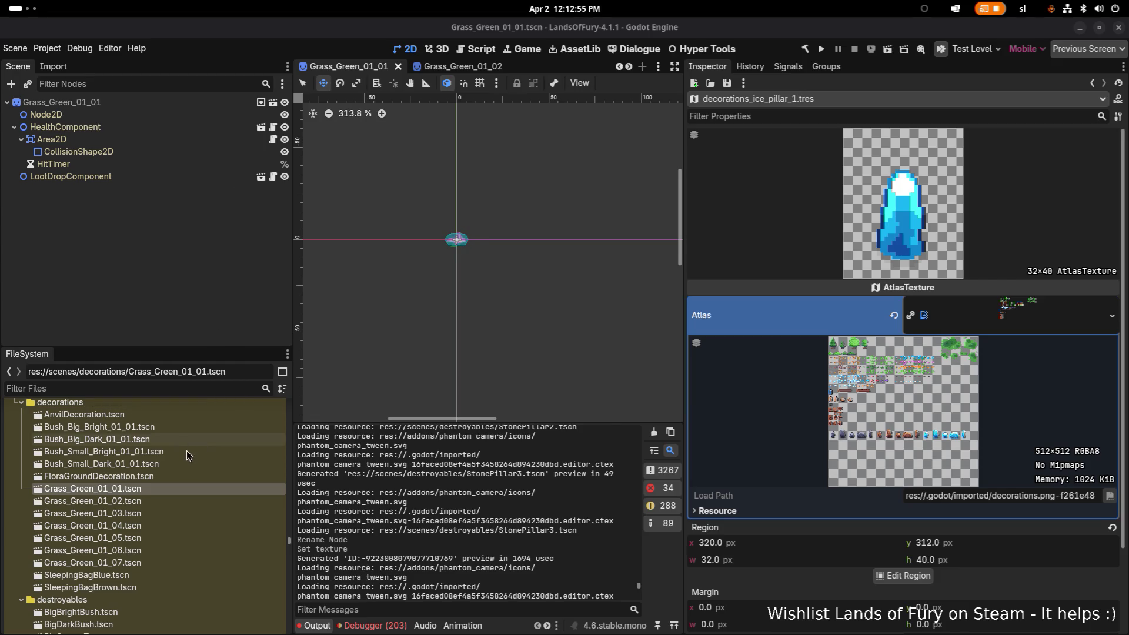
double_click(161, 502)
Open the Grass_Green_01_01, 01_03 and 01_02 scenes in tabs
double_click(164, 488)
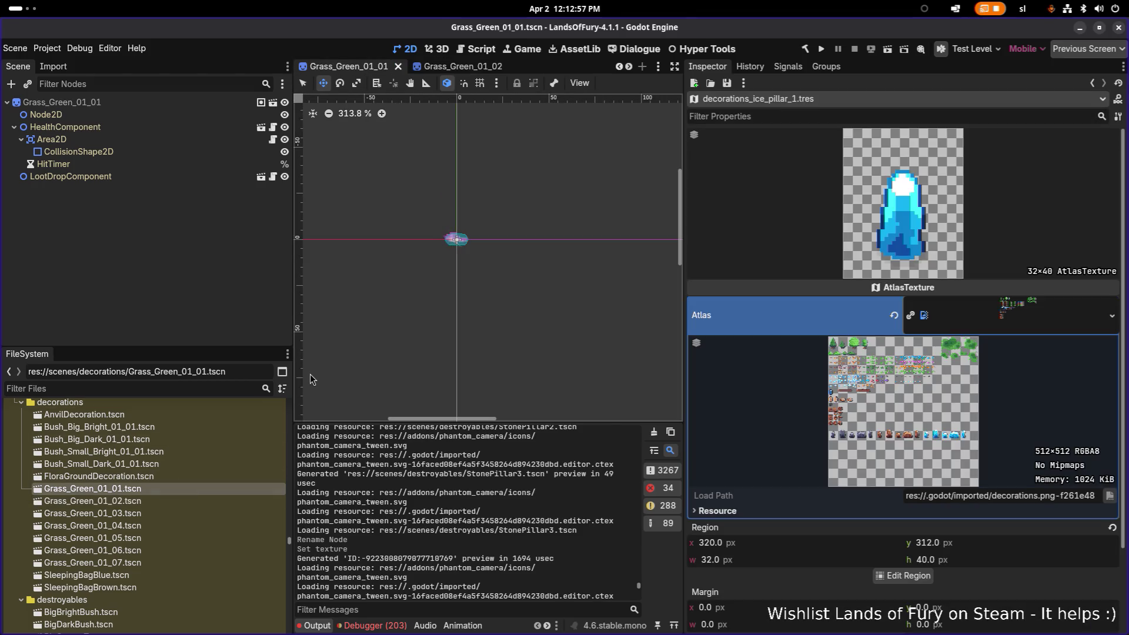
double_click(167, 515)
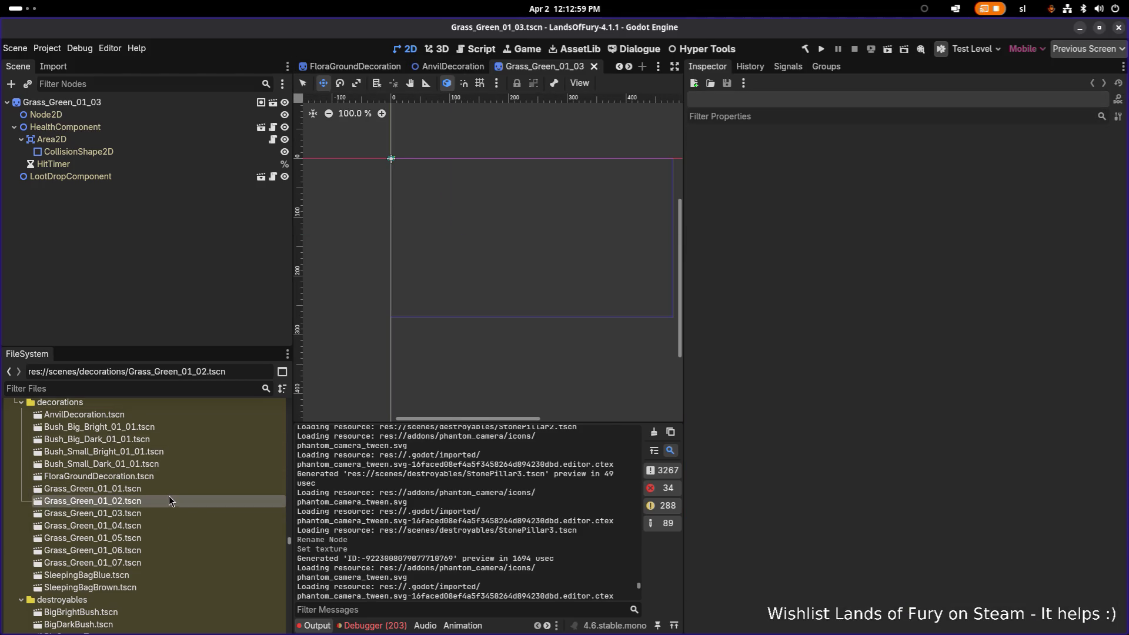
click(158, 488)
double_click(158, 488)
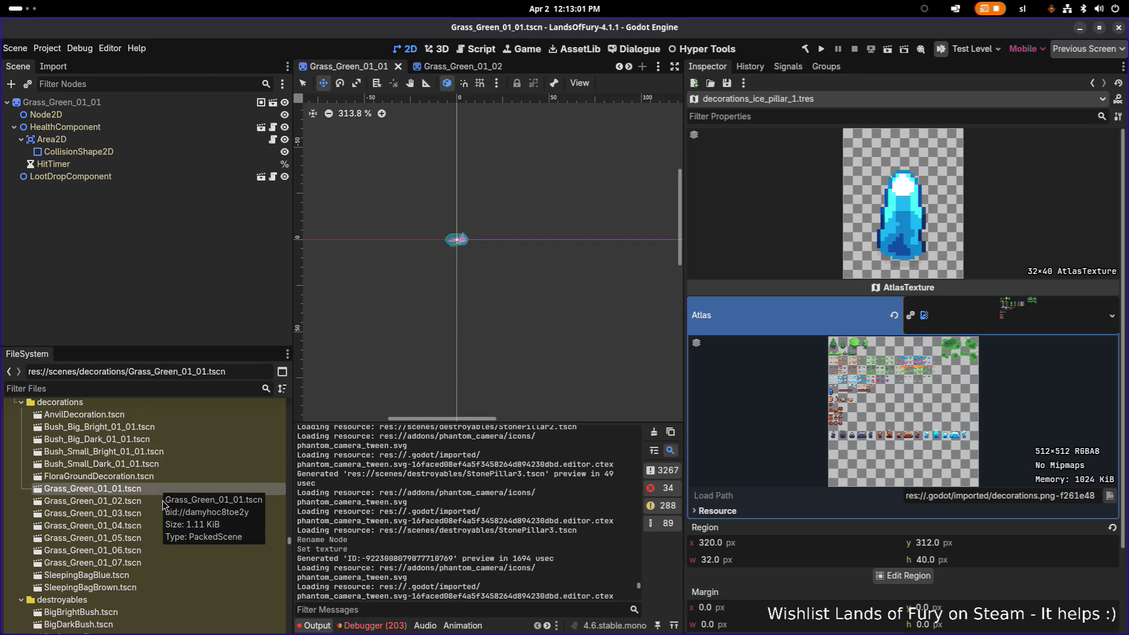
double_click(162, 501)
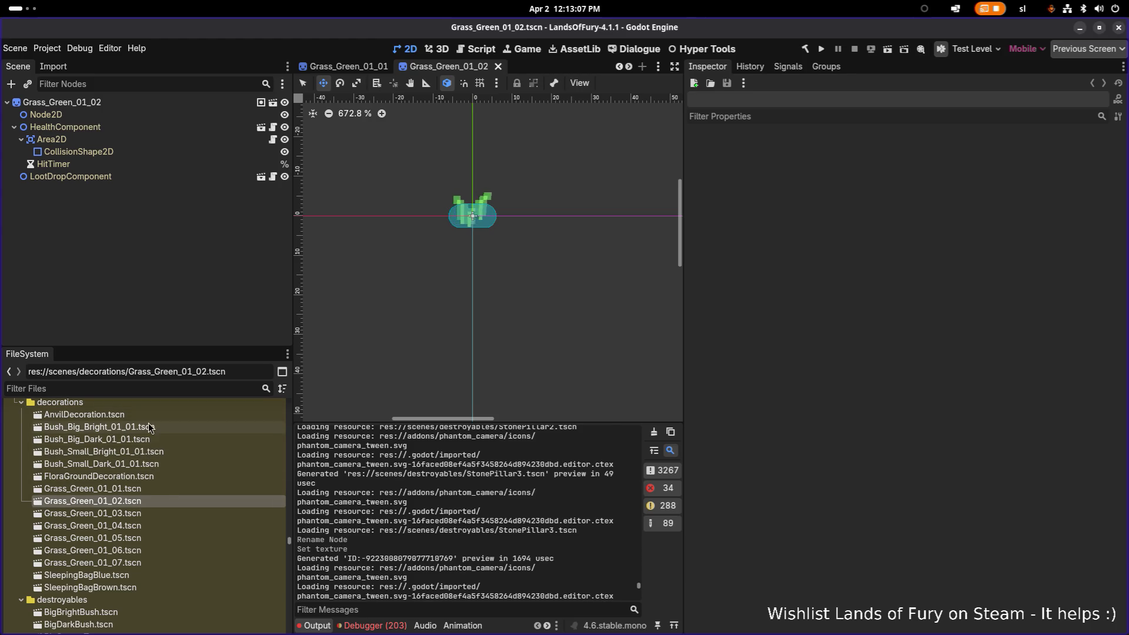
Open Grass_Green_01_07 and select Grass_Green_01_01.tscn as the file to copy
click(143, 488)
scroll(144, 487, down, 2)
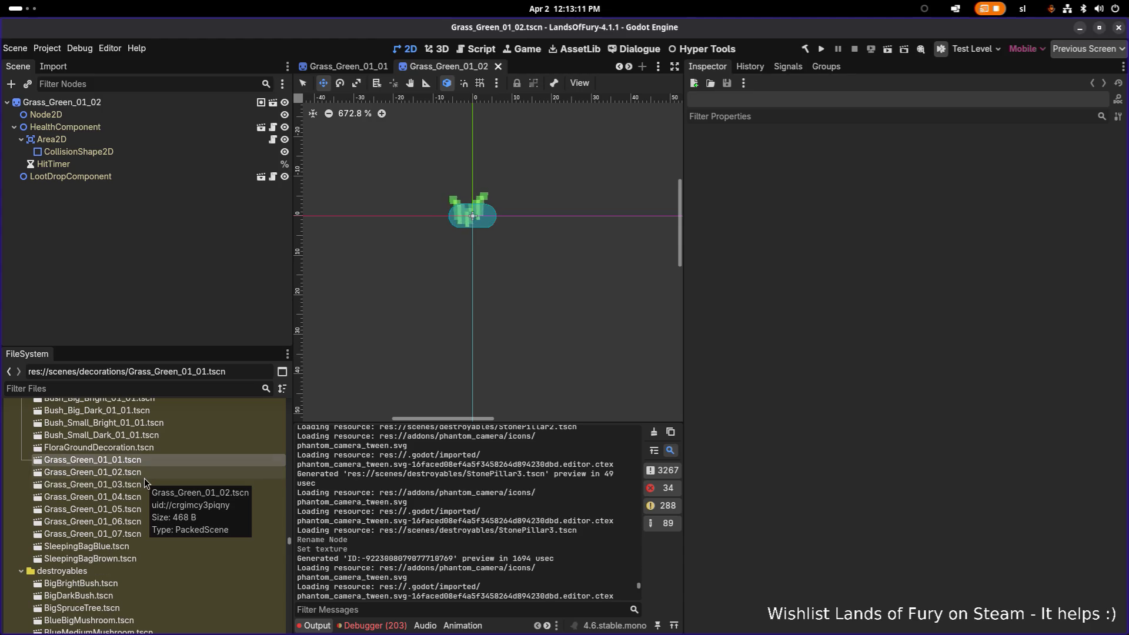
scroll(148, 464, up, 2)
click(147, 466)
click(152, 498)
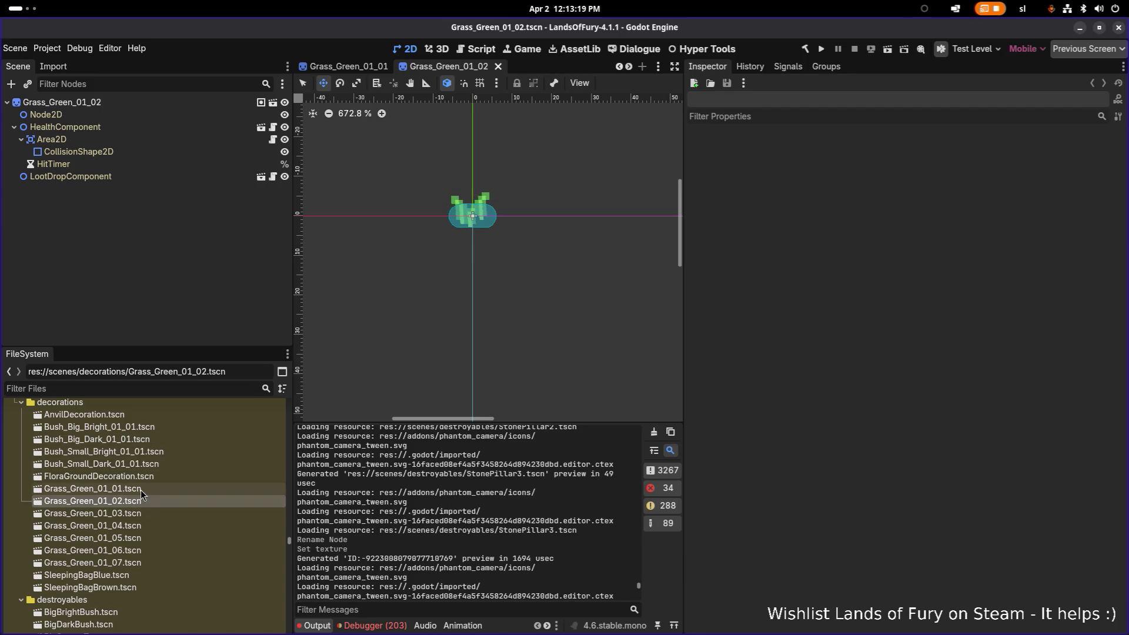
scroll(140, 543, down, 1)
double_click(140, 534)
scroll(145, 477, down, 1)
click(146, 435)
Duplicate Grass_Green_01_01.tscn as Grass_Brown_01.tscn
key(ctrl+d)
key(Right)
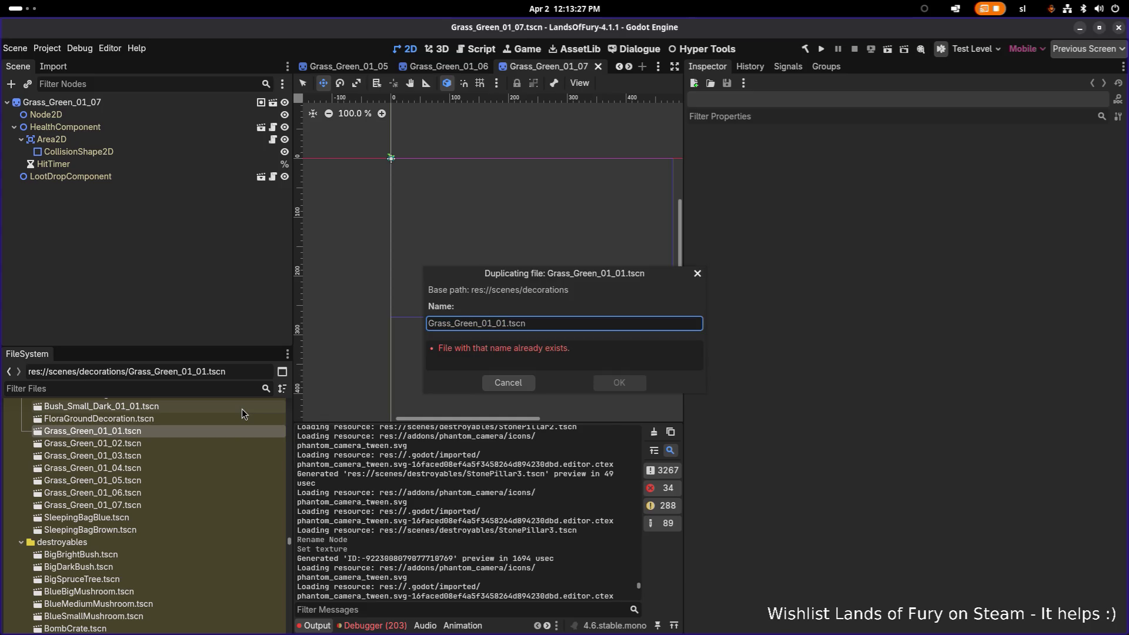
text(B)
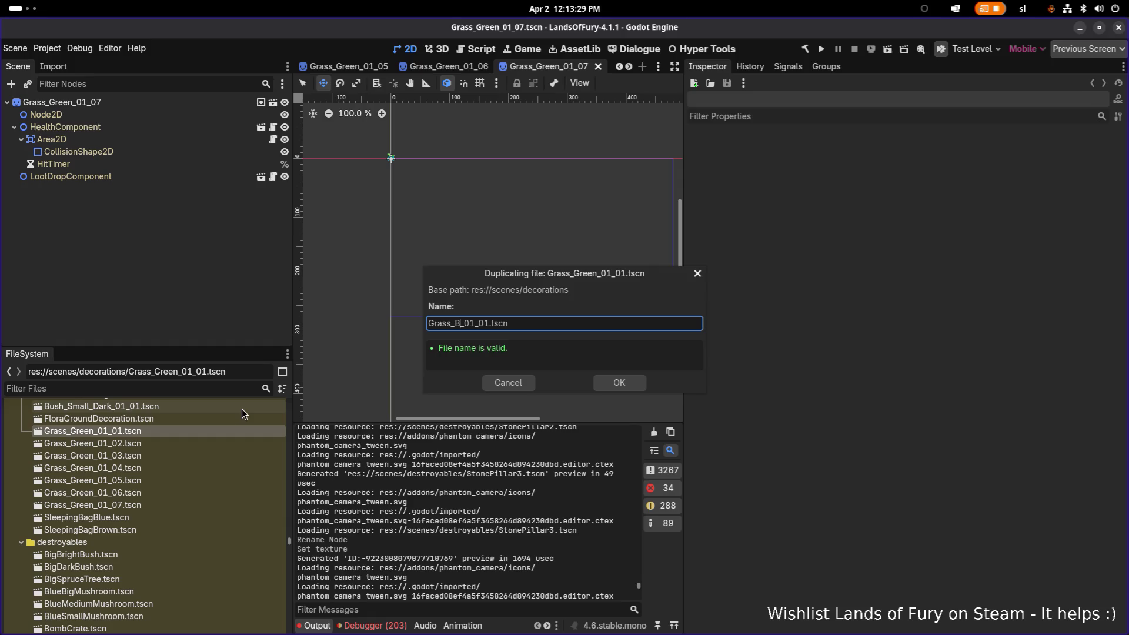
text(rown)
key(BackSpace)
click(635, 387)
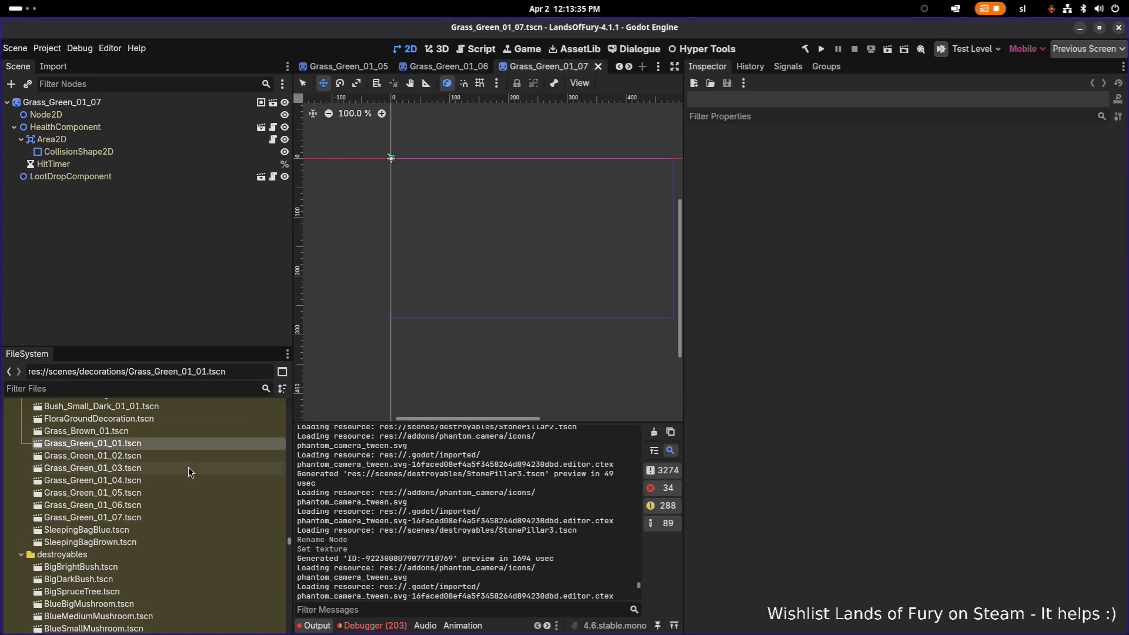
Duplicate Grass_Brown_01 as Grass_Brown_02.tscn and select the new copy
key(ctrl+d)
key(Right)
key(BackSpace)
text(2)
key(Return)
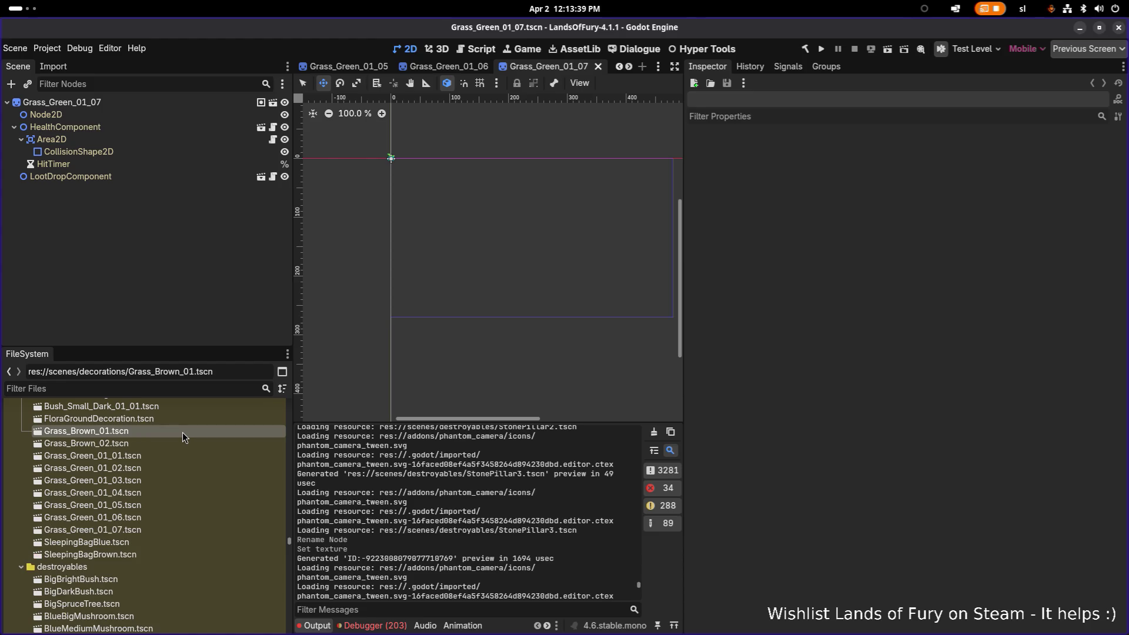
key(alt+Tab)
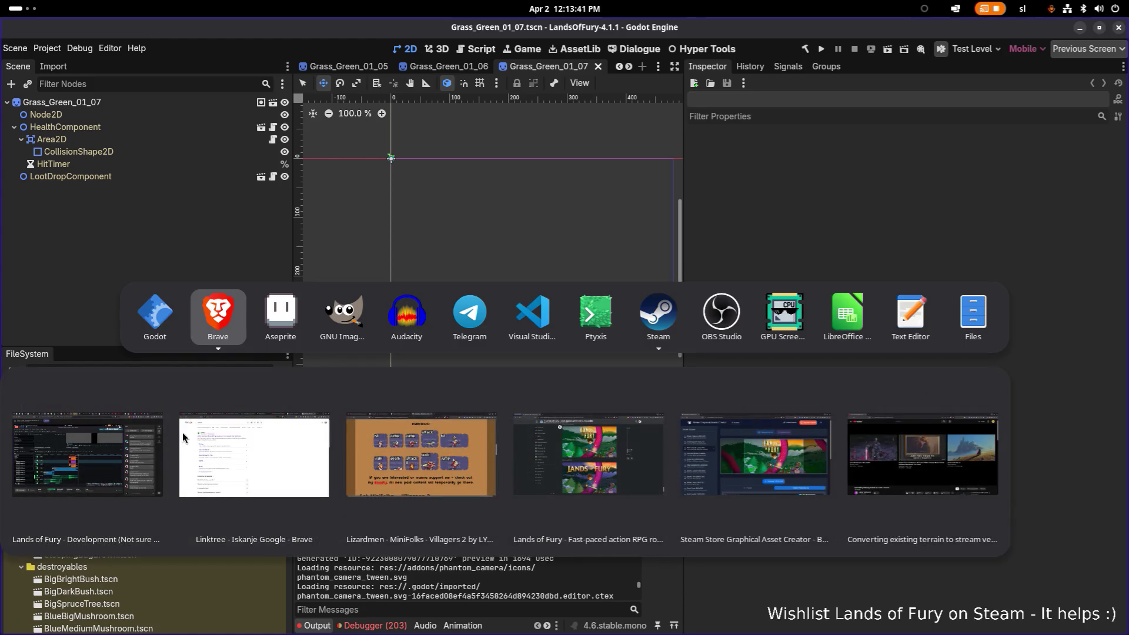
key(Escape)
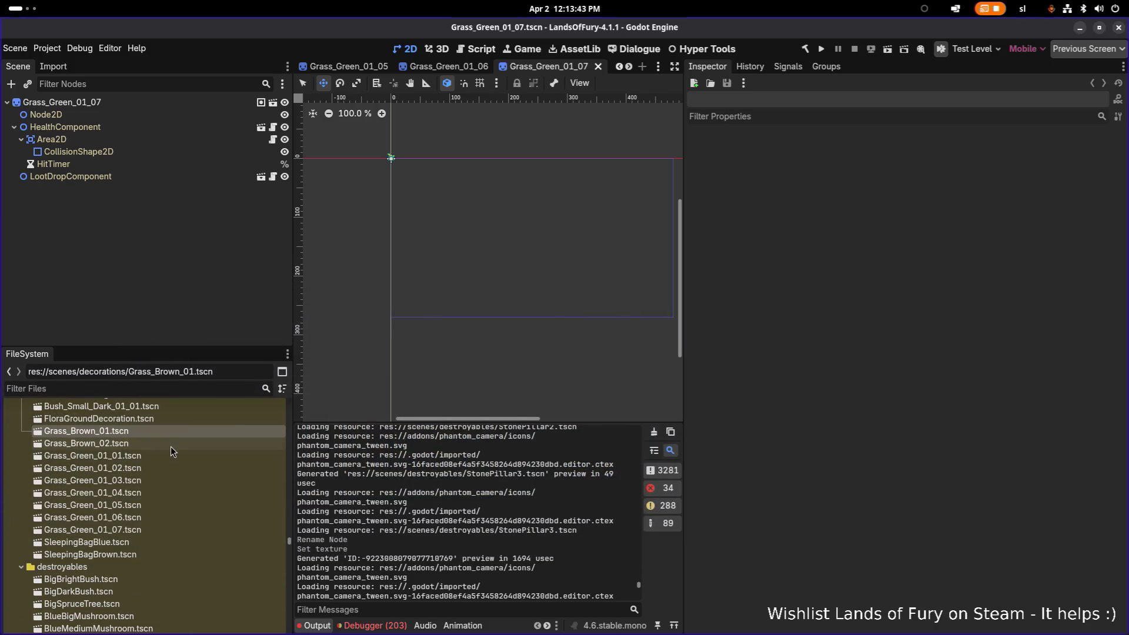
scroll(171, 446, up, 3)
click(172, 496)
scroll(173, 497, down, 1)
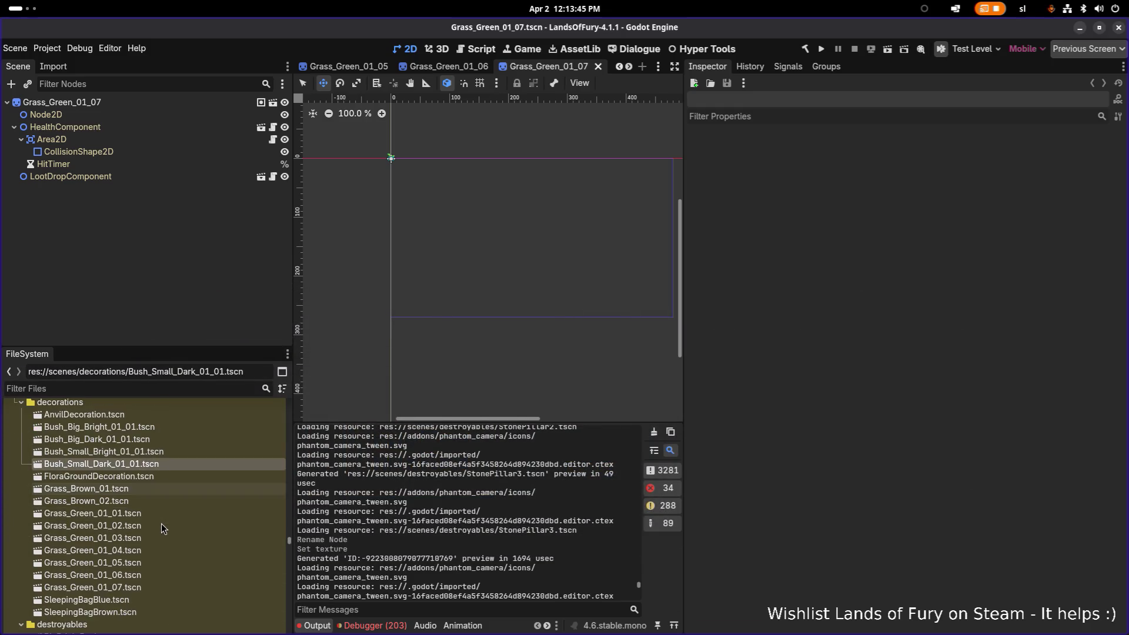
click(174, 500)
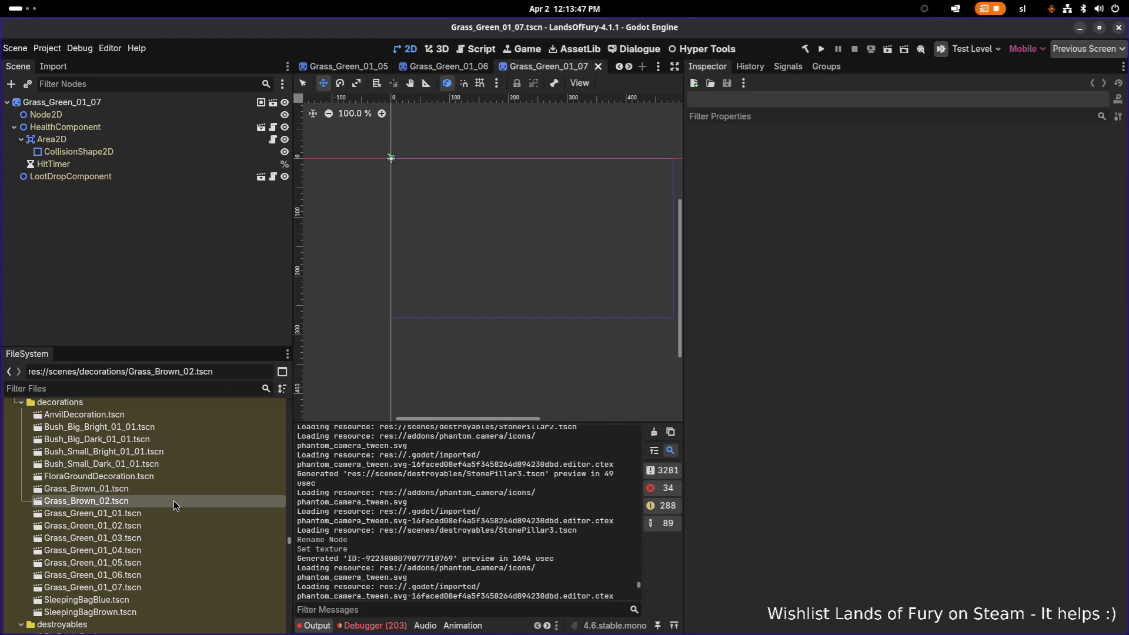
Duplicate the copies in turn to create Grass_Brown_03.tscn and Grass_Brown_04.tscn
key(ctrl+d)
key(BackSpace)
text(3)
key(Return)
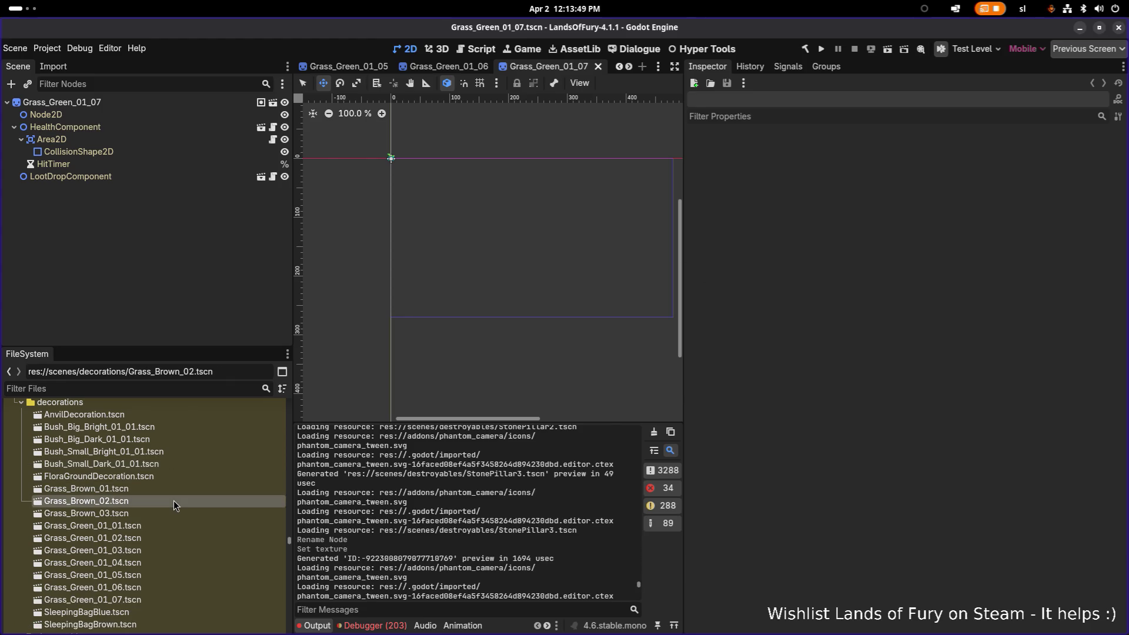
click(170, 510)
key(ctrl+d)
key(BackSpace)
text(4)
key(Return)
Duplicate Grass_Brown_04 as Grass_Brown_05.tscn, then open the Grass_Brown_01 scene
click(174, 525)
key(ctrl+d)
key(Right)
key(BackSpace)
text(5)
key(Return)
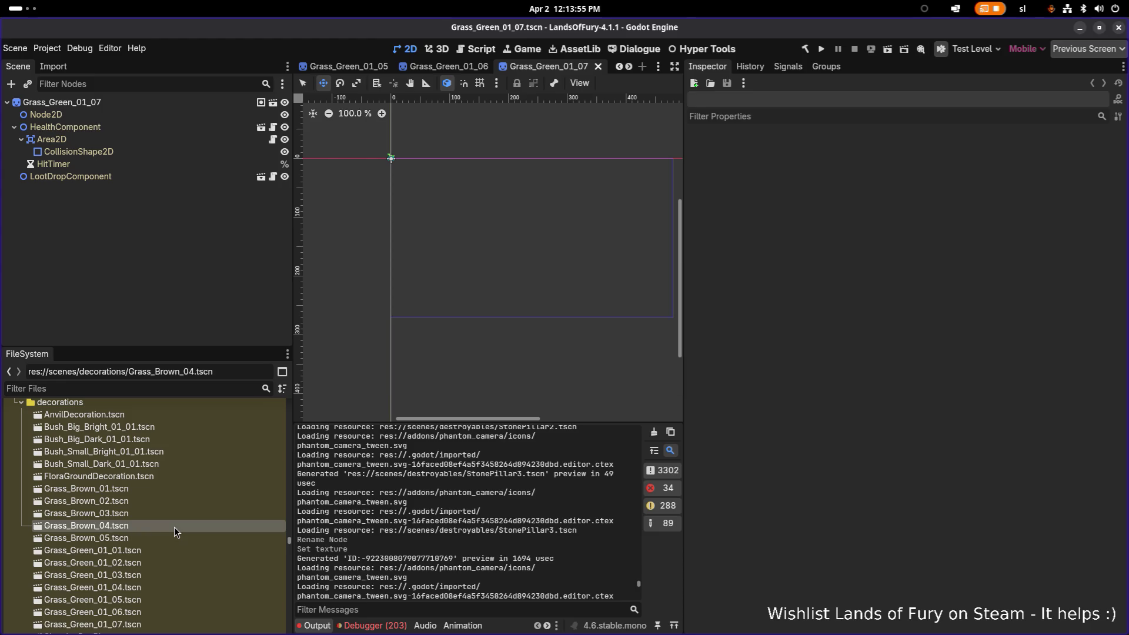
double_click(179, 489)
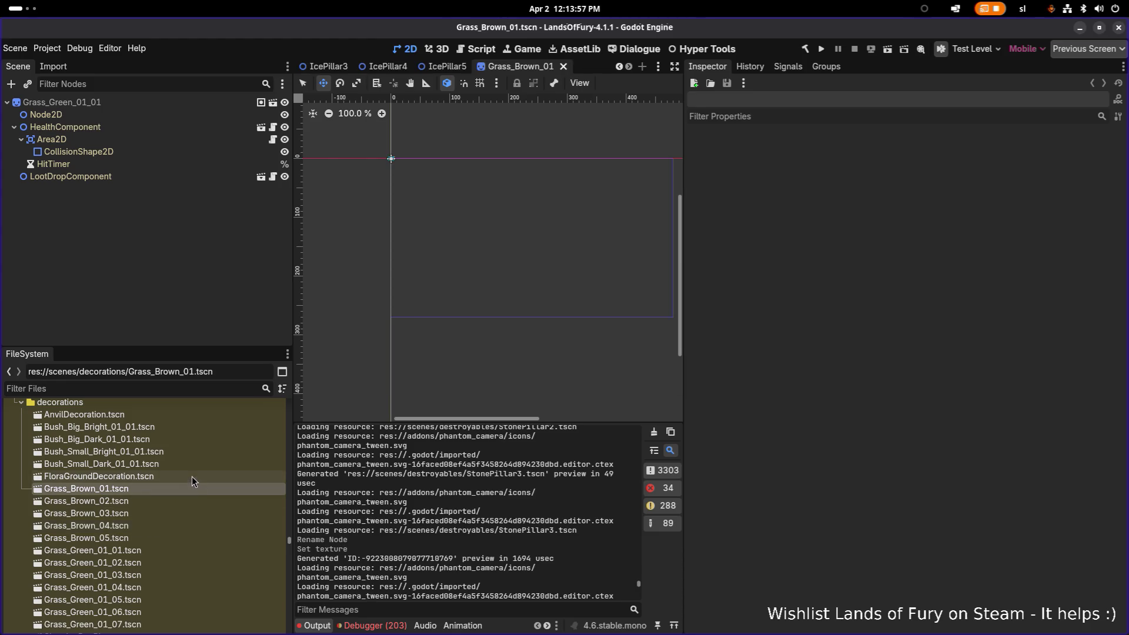
Rename Grass_Brown_01's root node to Grass_Brown_01 and save the scene
key(F2)
key(ctrl+c)
key(Escape)
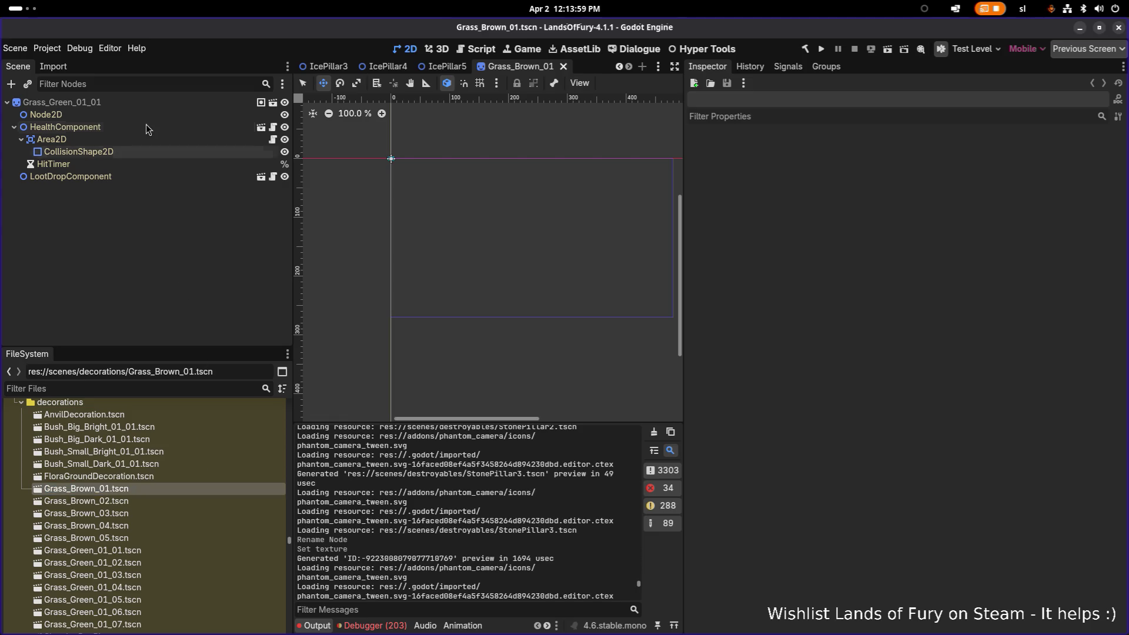
double_click(136, 104)
key(ctrl+v)
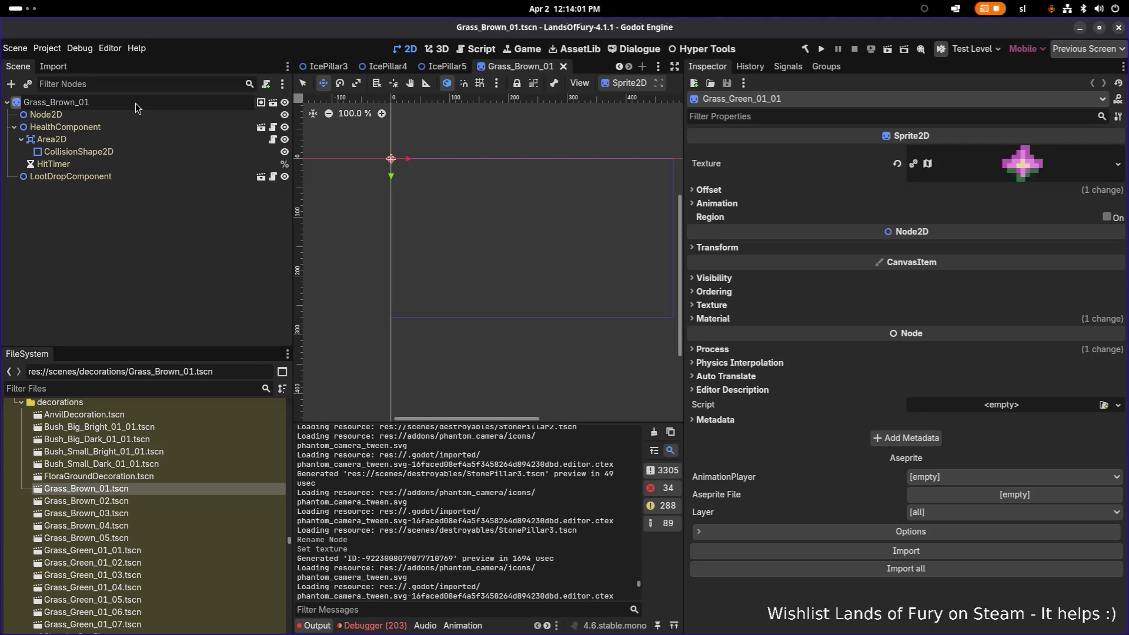
key(Return)
key(ctrl+s)
Open Grass_Brown_02, rename its root node, and save the scene
double_click(153, 501)
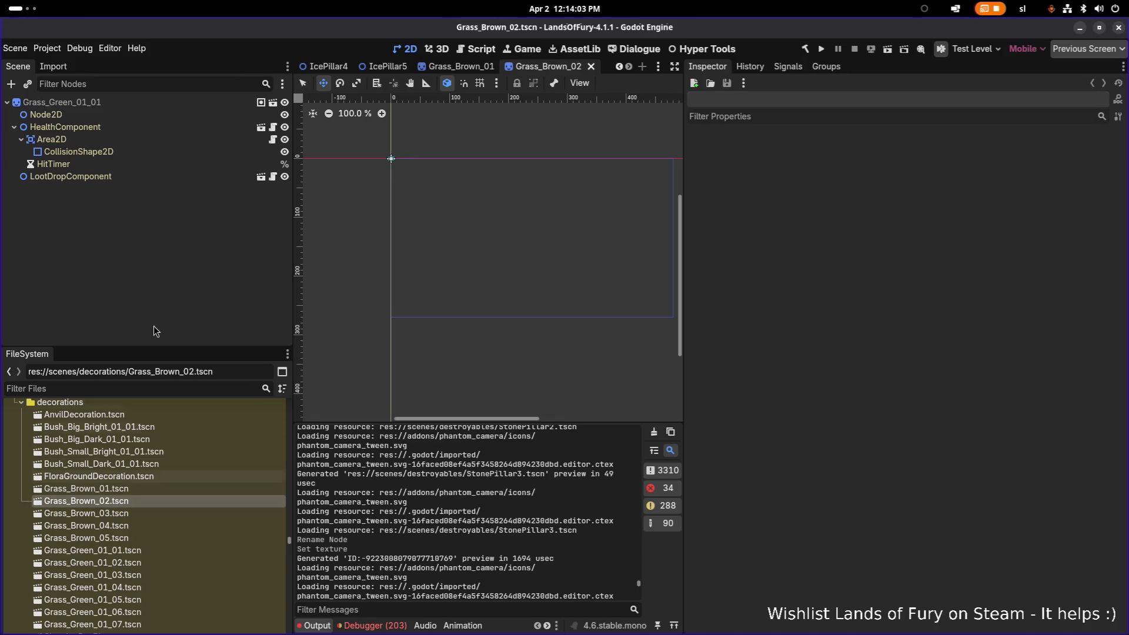
double_click(108, 107)
key(ctrl+v)
key(Return)
double_click(107, 107)
key(Right)
key(BackSpace)
text(5)
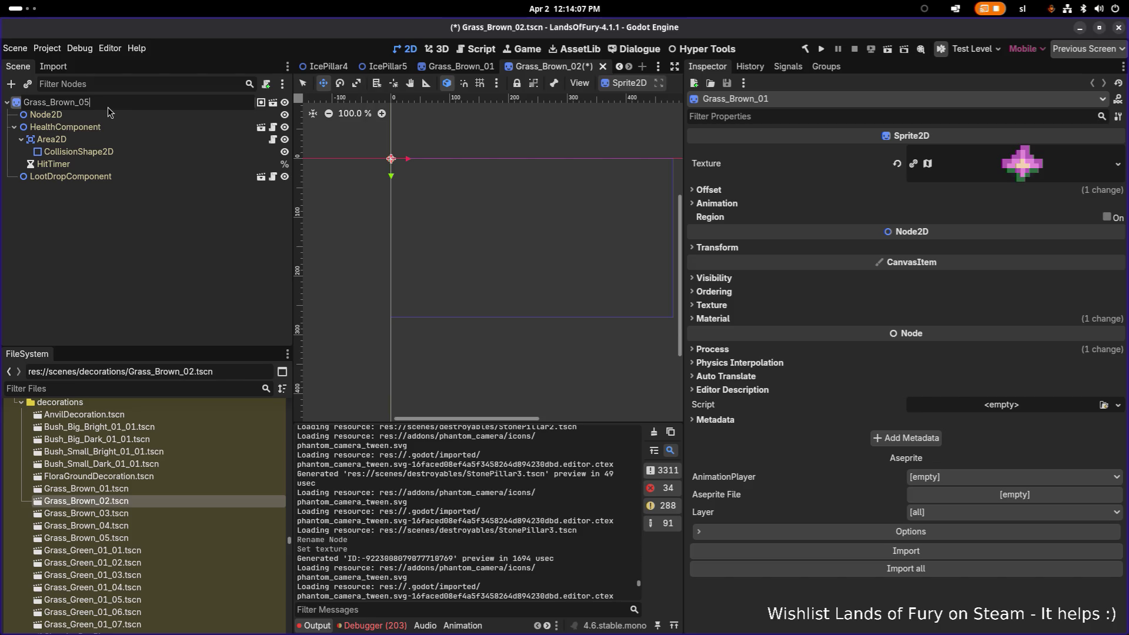
key(Return)
key(ctrl+s)
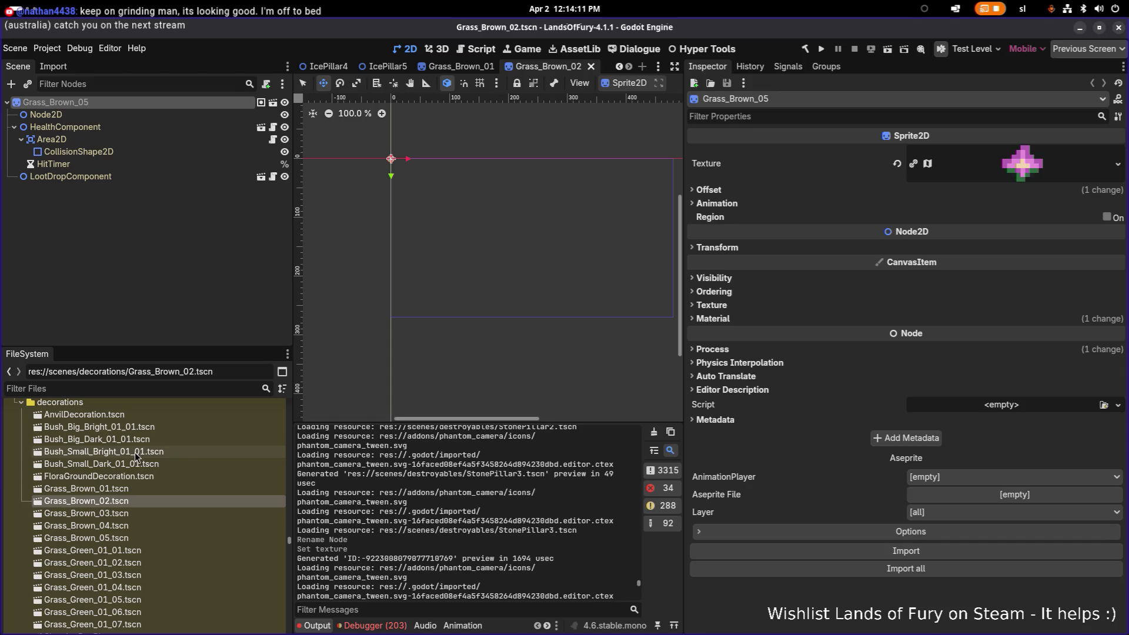
Open Grass_Brown_03, rename its root node to Grass_Brown_03, and save
double_click(126, 514)
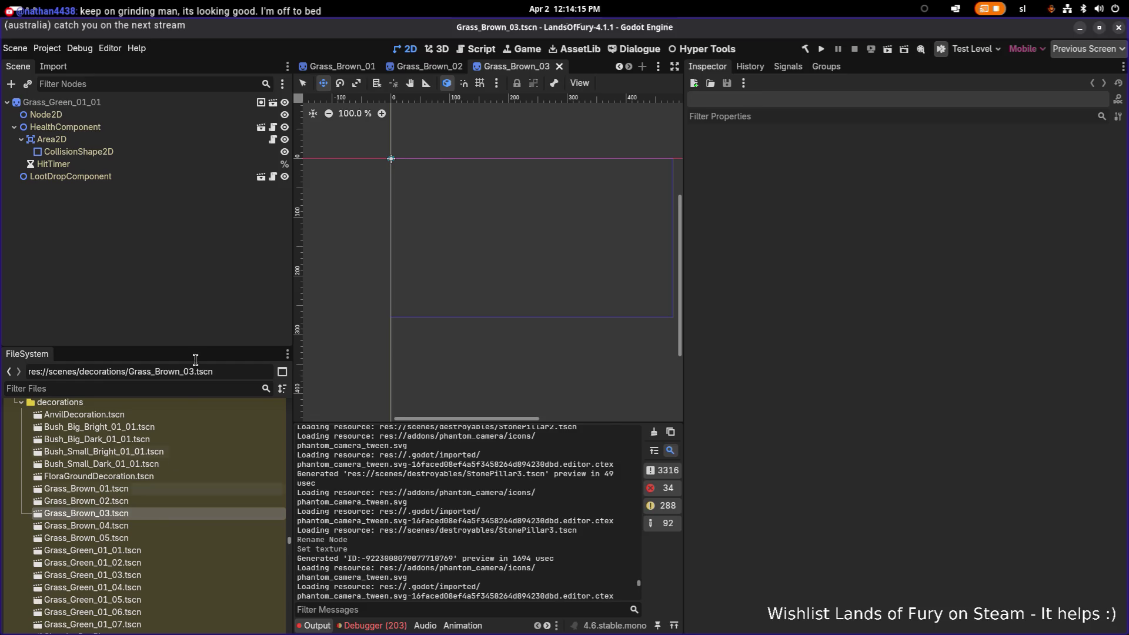
key(F2)
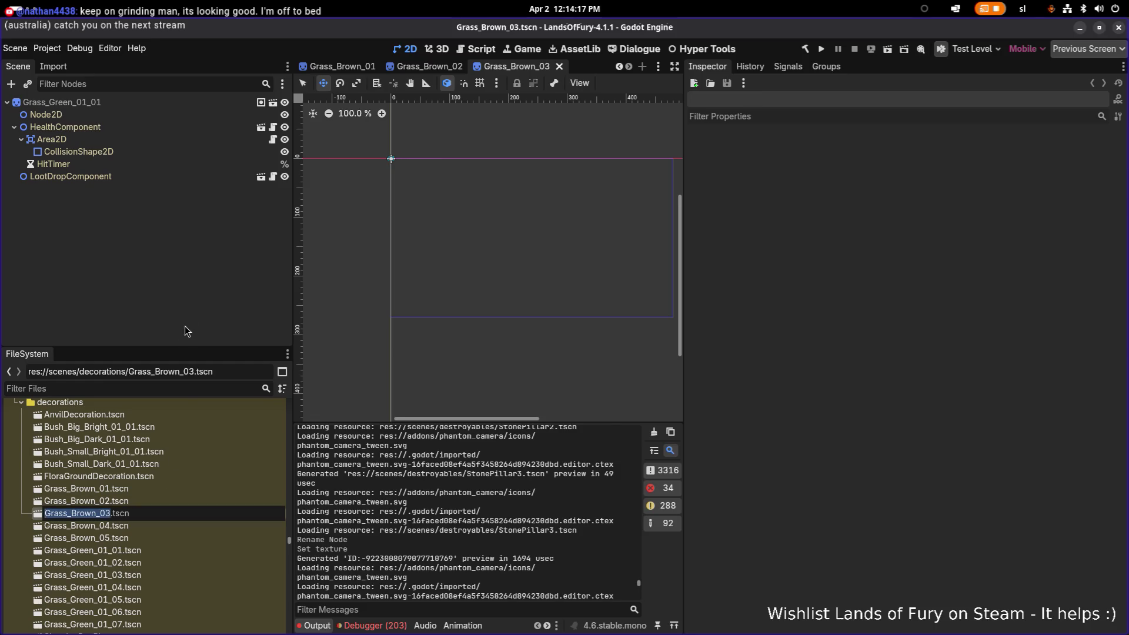
key(ctrl+c)
key(Escape)
click(151, 104)
key(F2)
key(ctrl+v)
key(Return)
key(ctrl+s)
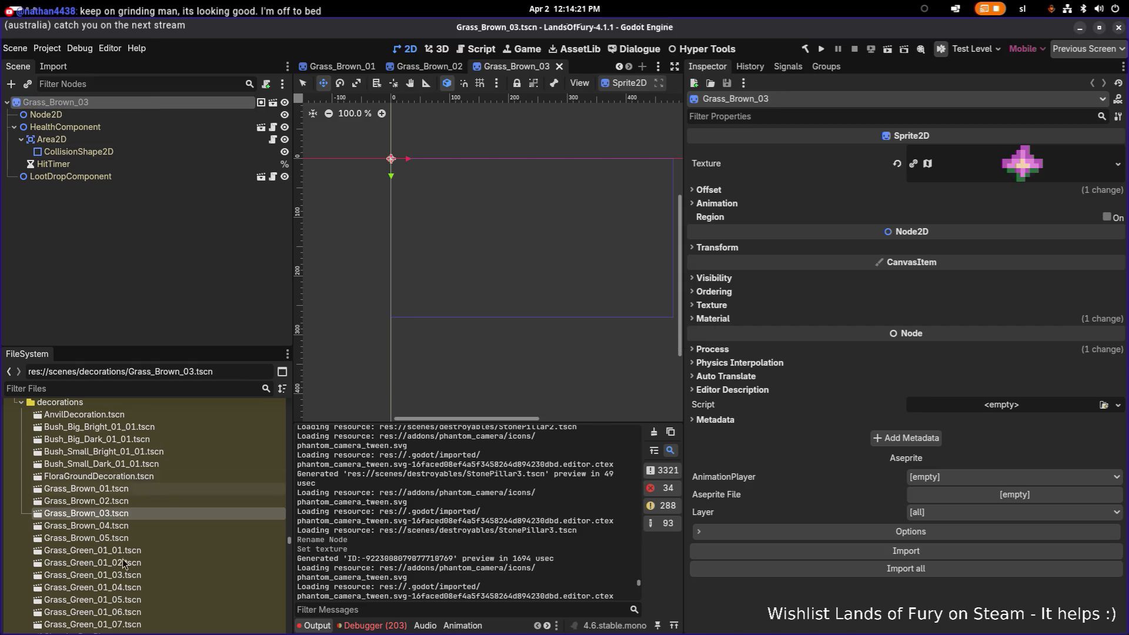
Open Grass_Brown_04, rename its root node to Grass_Brown_04, and save
click(120, 531)
key(F2)
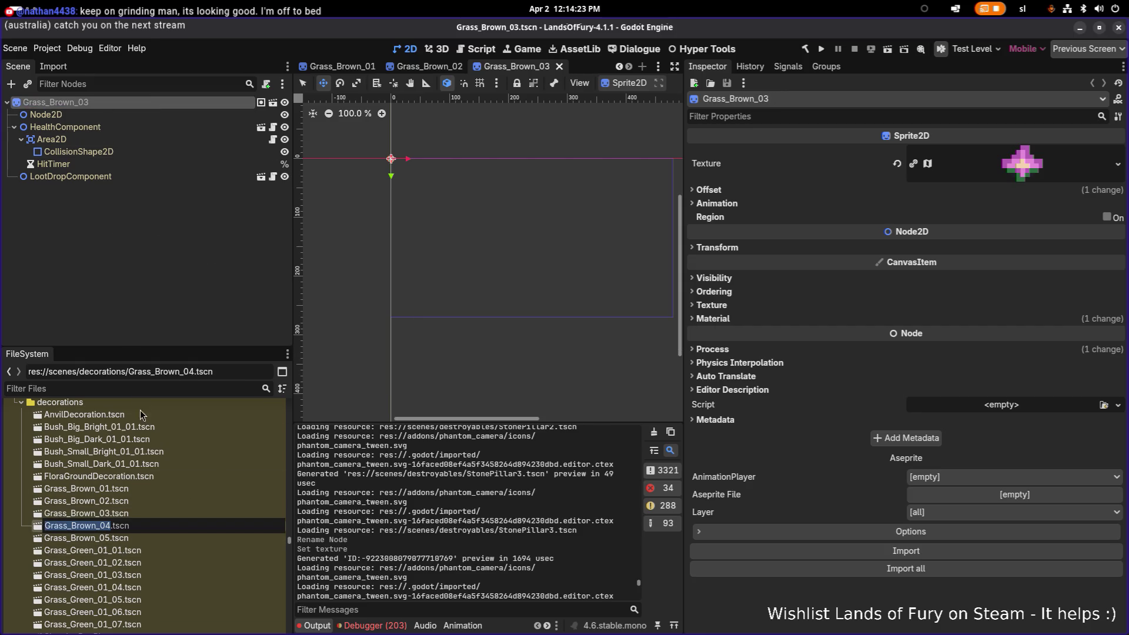
key(Escape)
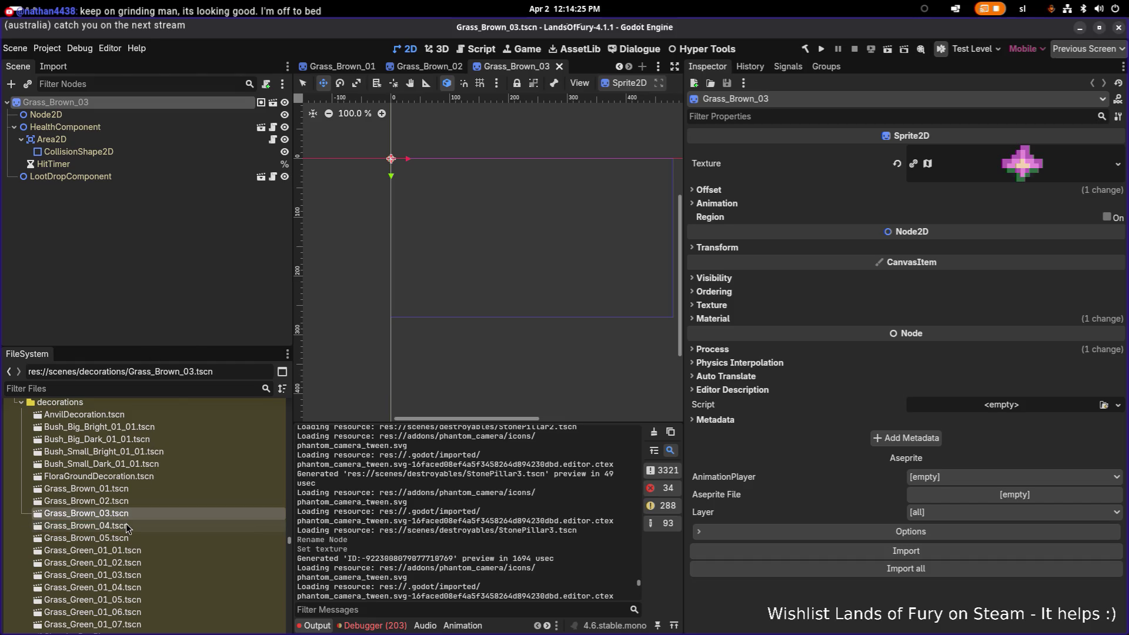
key(Return)
click(133, 105)
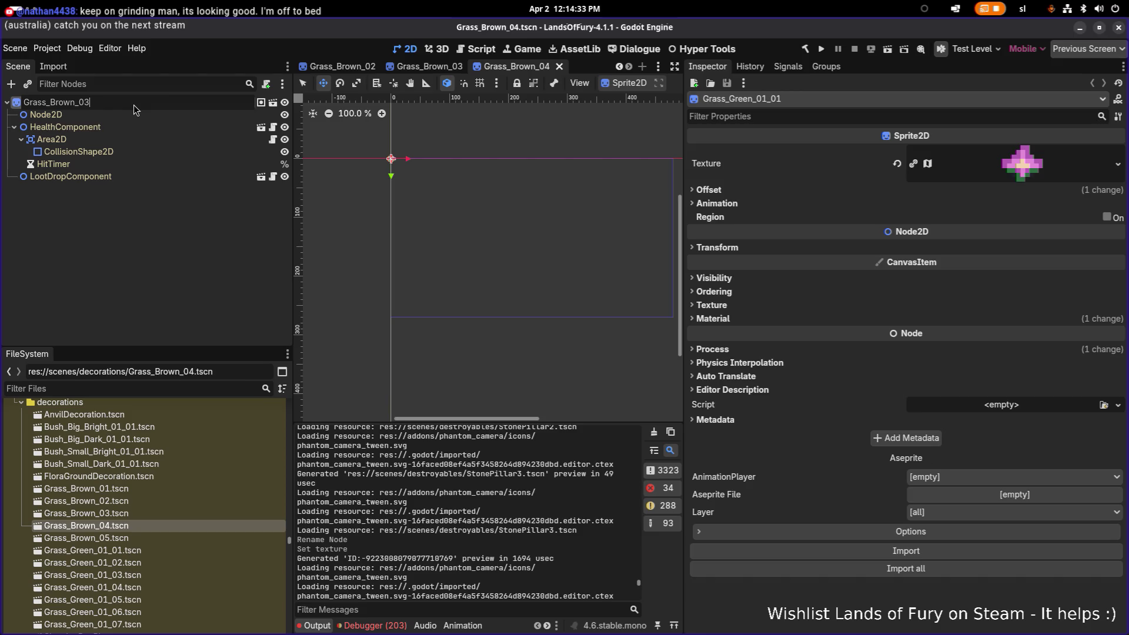
key(BackSpace)
text(4)
key(Return)
key(ctrl+s)
Open Grass_Brown_05, rename its root node to Grass_Brown_05, and save
double_click(110, 535)
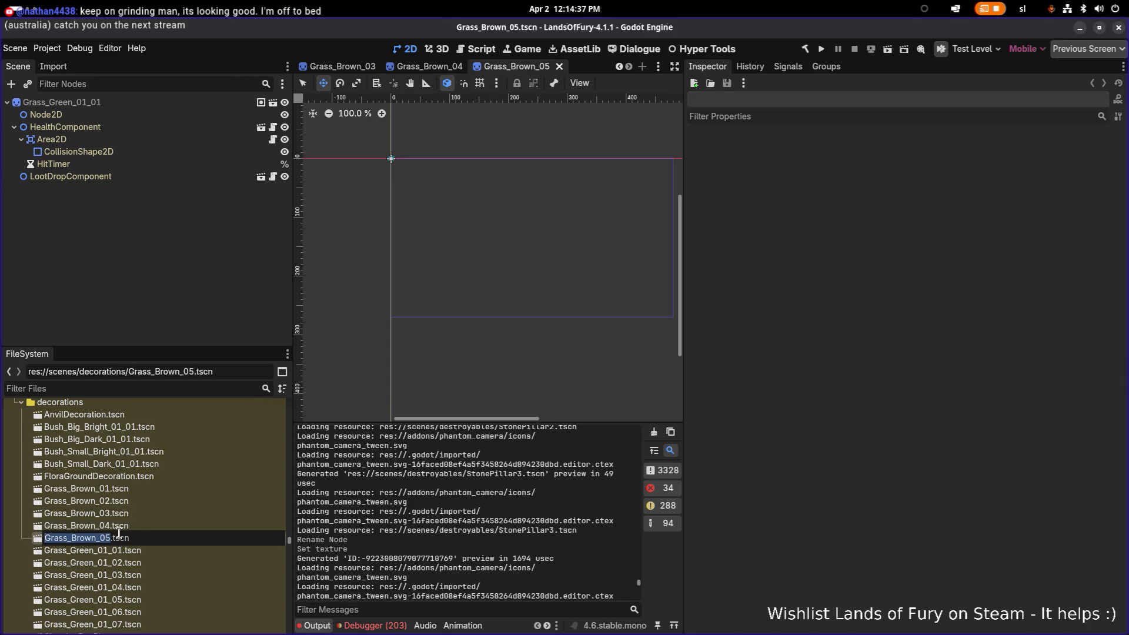
key(Escape)
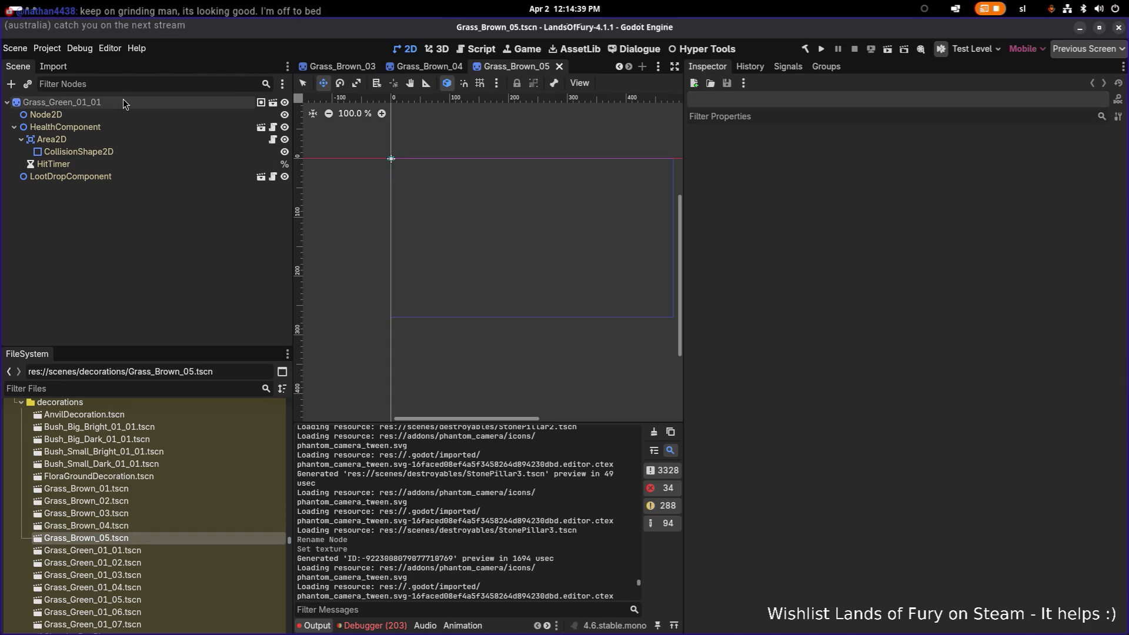
double_click(122, 99)
key(ctrl+v)
key(Return)
key(ctrl+s)
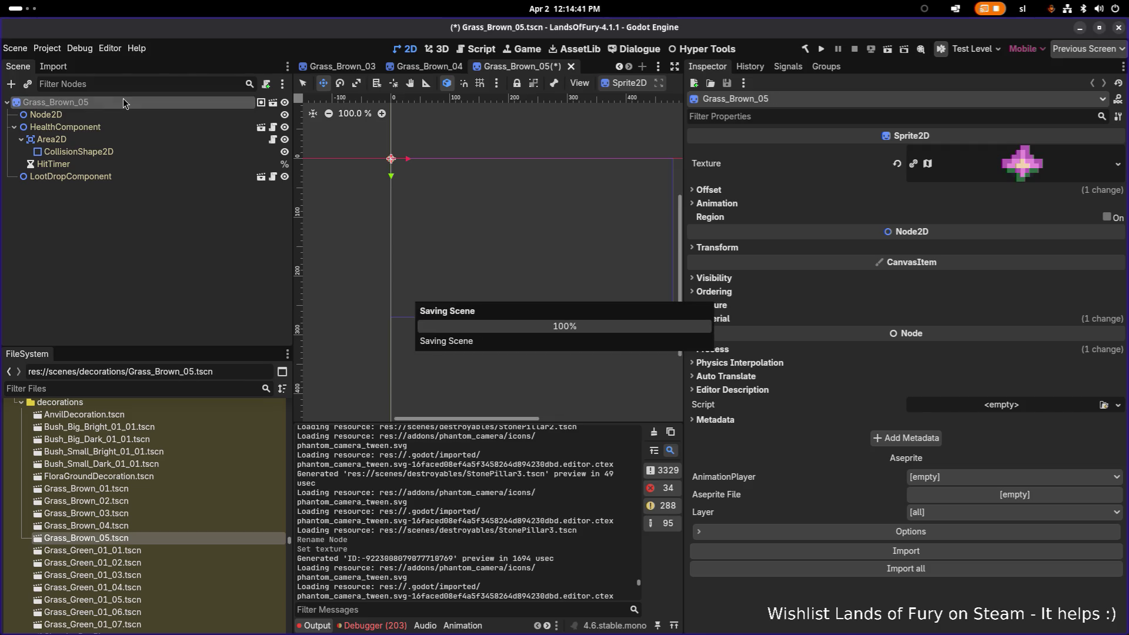
Open Grass_Brown_02 through 05 as tabs, then switch to the sprite editor
double_click(135, 500)
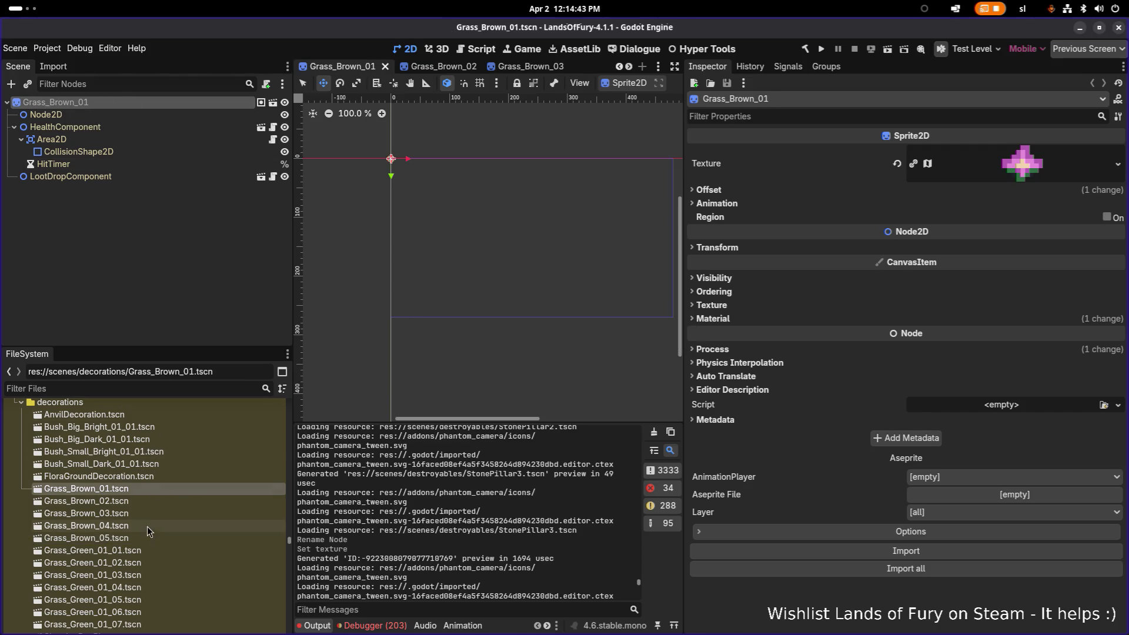
double_click(140, 513)
double_click(137, 528)
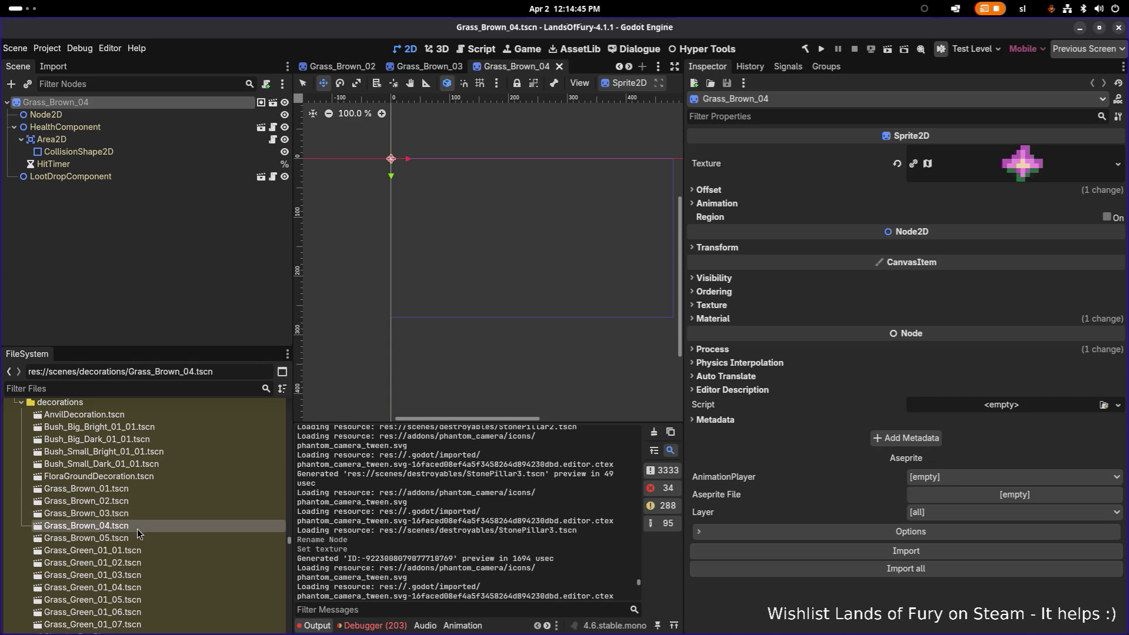
double_click(136, 537)
key(alt+Tab)
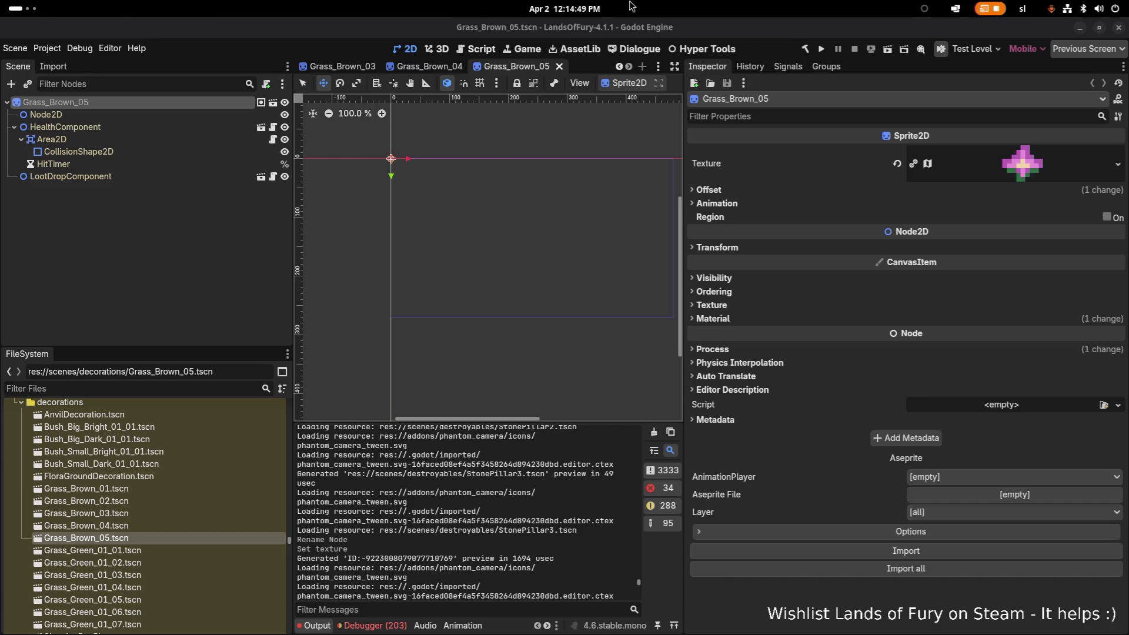
key(alt+Tab)
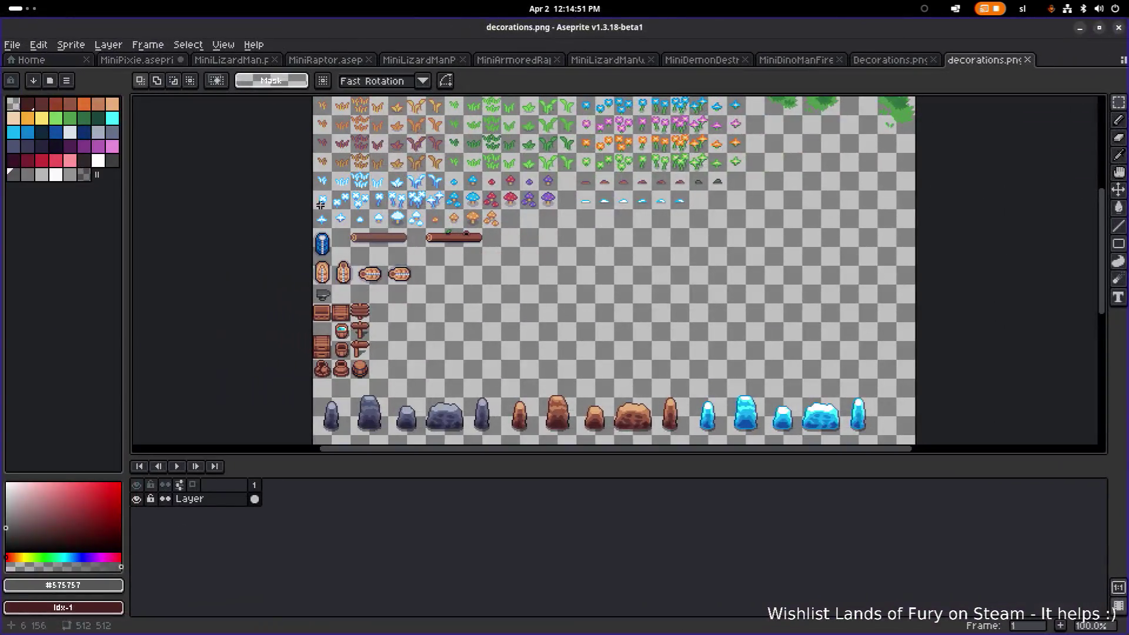
scroll(483, 187, down, 1)
scroll(391, 310, down, 3)
scroll(304, 270, up, 4)
scroll(304, 269, left, 3)
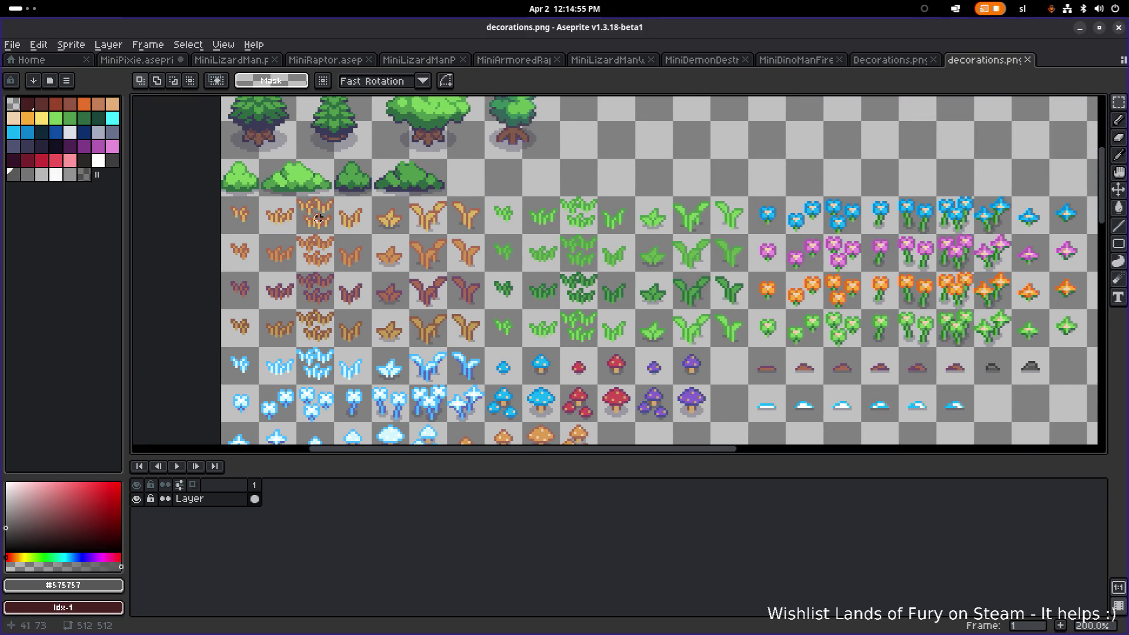
scroll(555, 297, down, 1)
scroll(625, 327, right, 3)
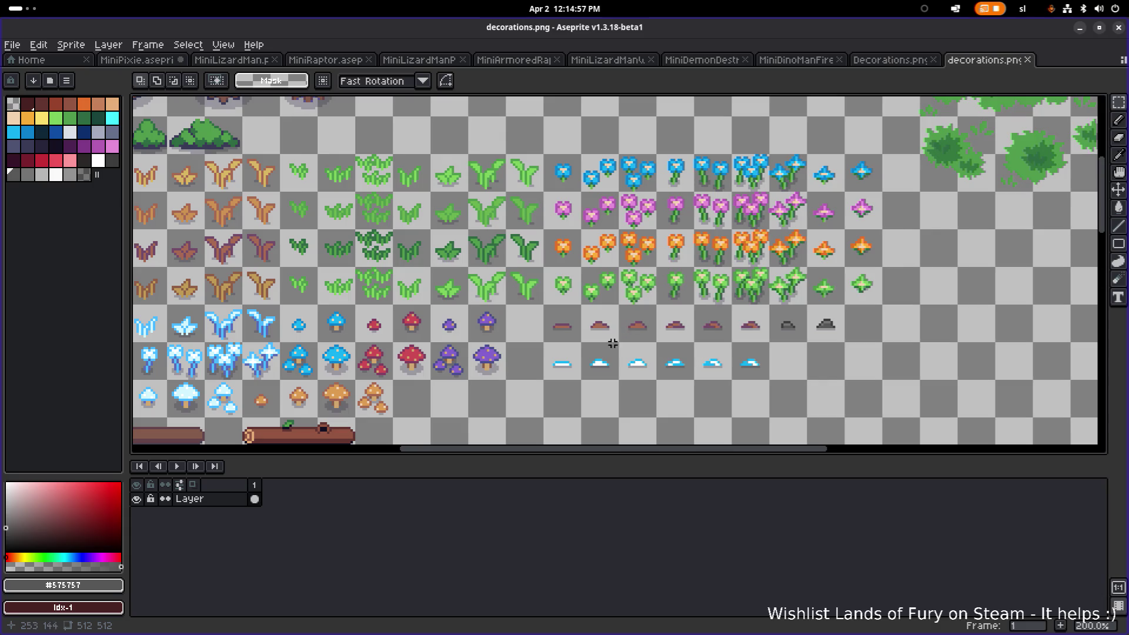
click(1079, 28)
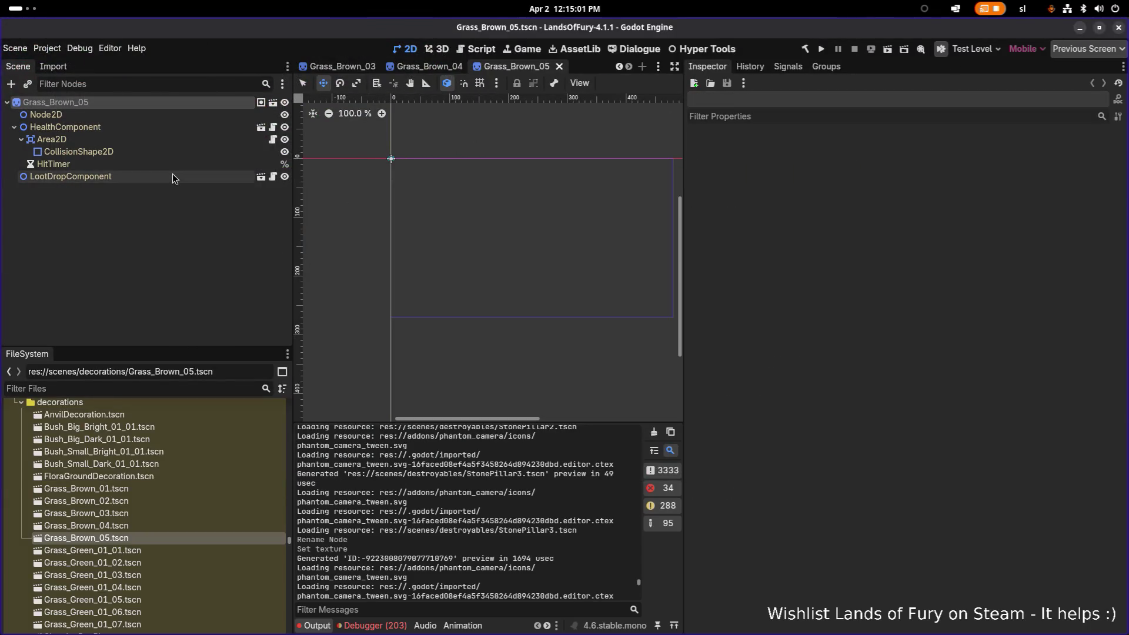
Look over Grass_Brown_05's nodes, then open the Grass_Brown_01 scene
click(172, 176)
click(168, 116)
click(154, 104)
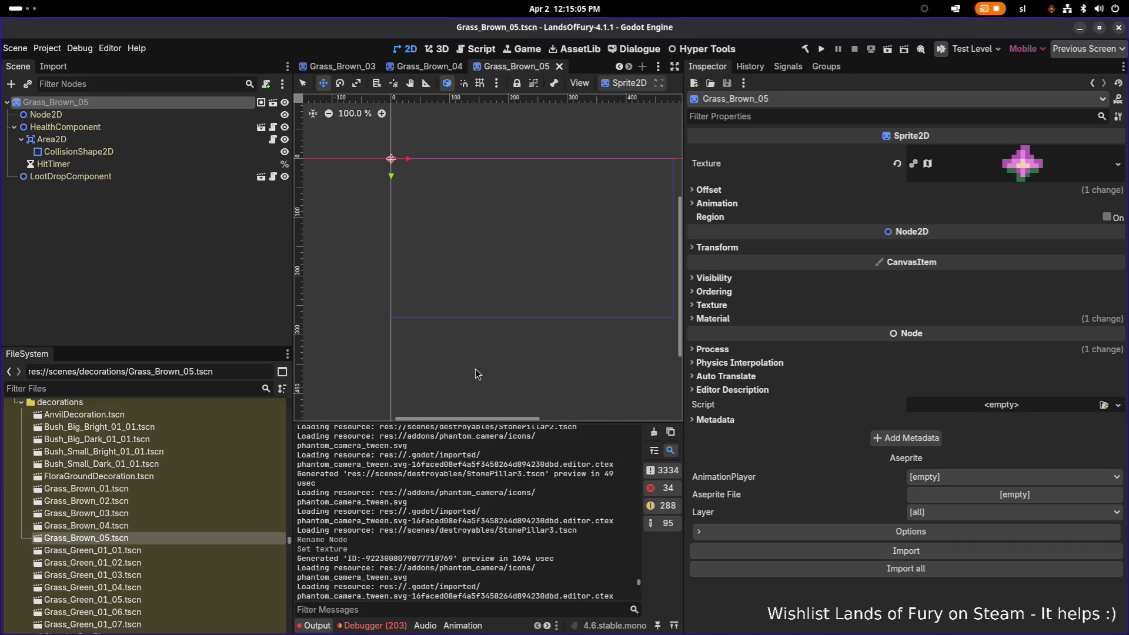
double_click(146, 490)
Make the sprite's ShaderMaterial unique (recursive) and show the wind-sway shader parameters
click(728, 317)
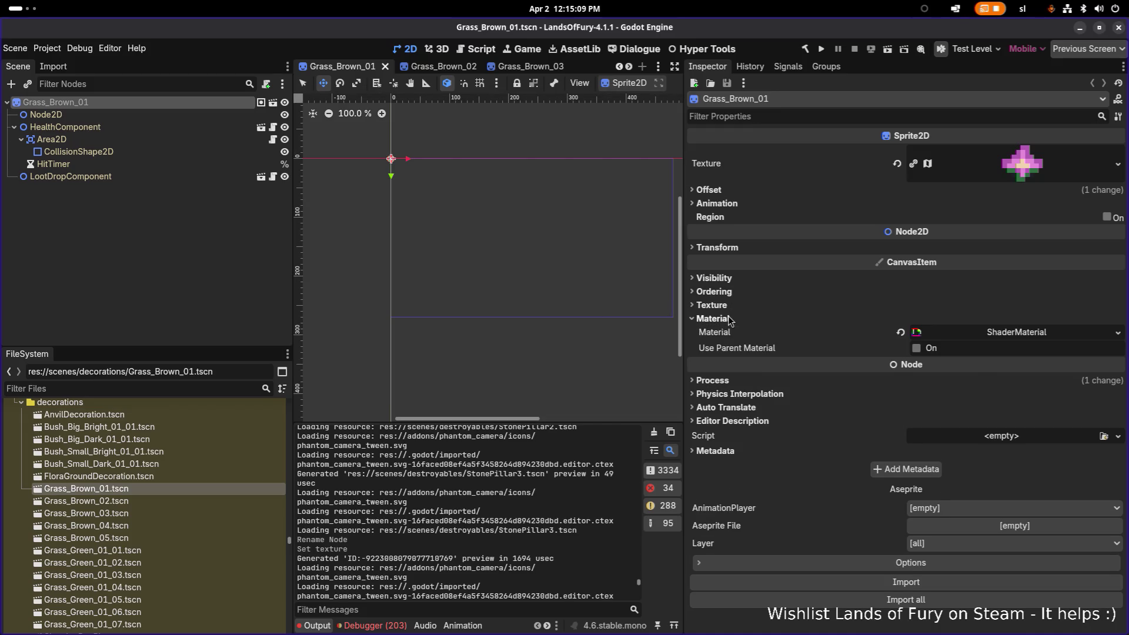
click(975, 333)
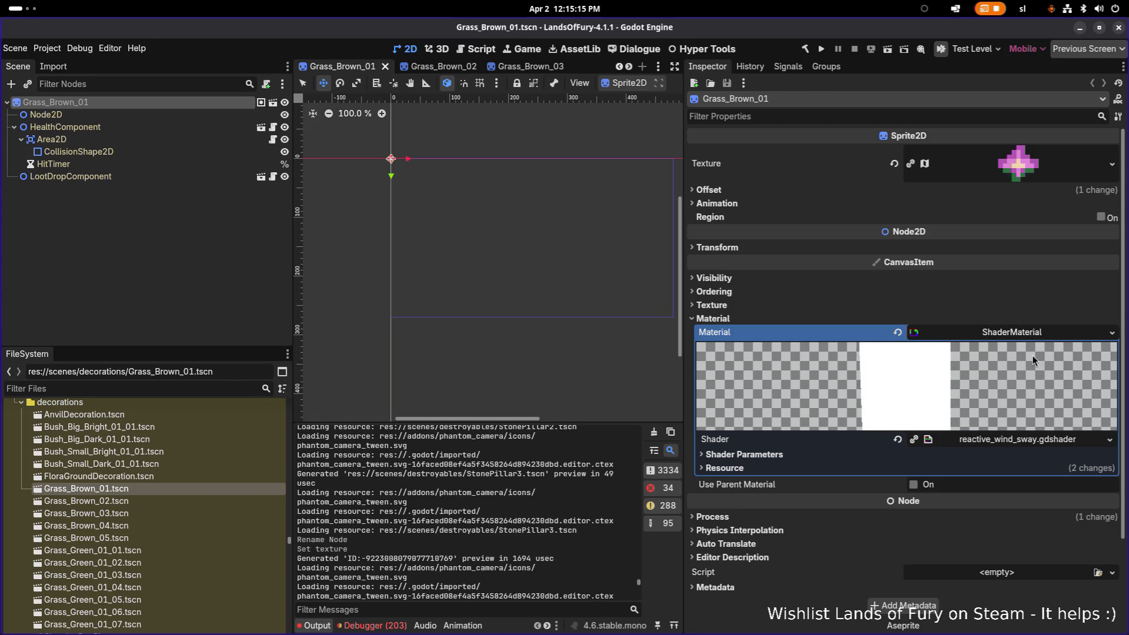
right_click(985, 334)
click(1054, 439)
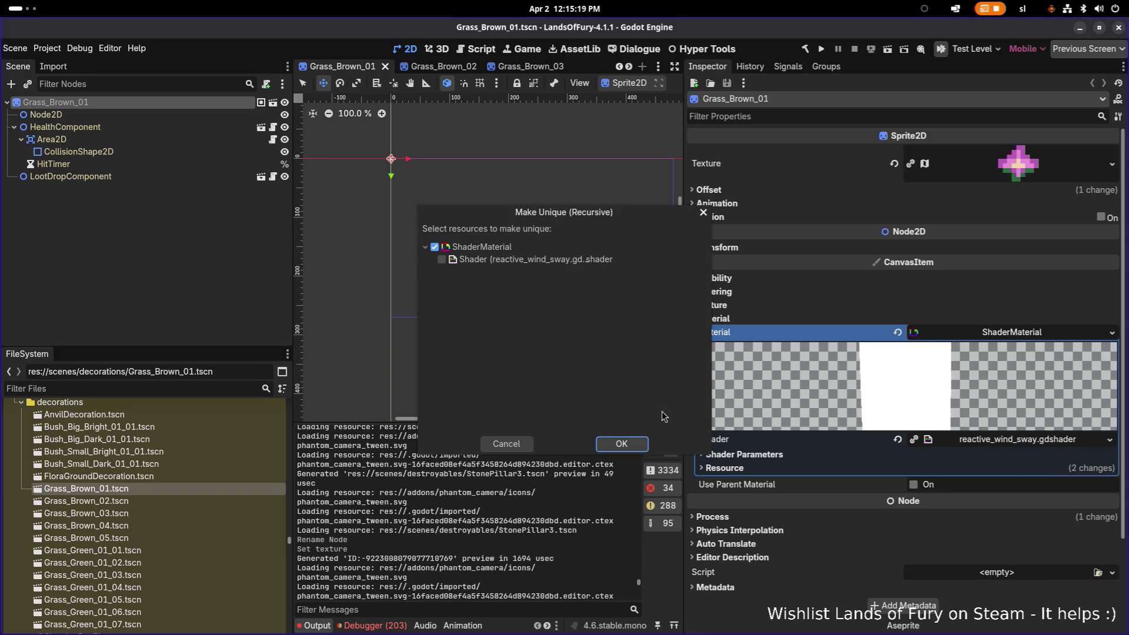
click(621, 443)
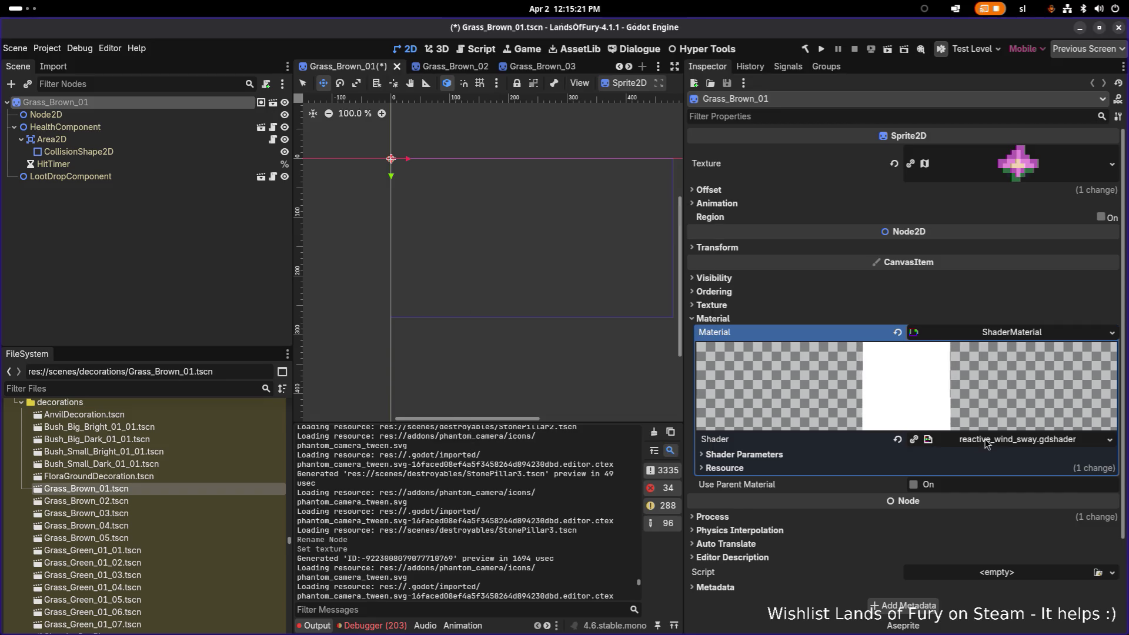
click(1017, 439)
click(725, 346)
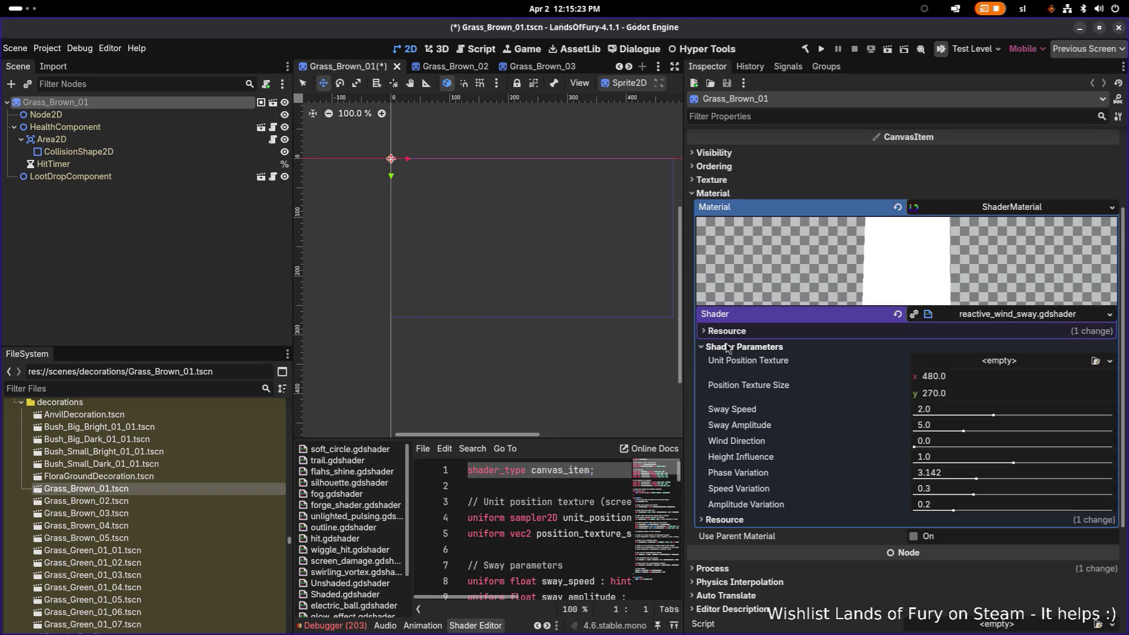
Set Sway Amplitude to 2.0 and Amplitude Variation to 0.075, save, and frame the sprite
drag(963, 431, 933, 434)
click(942, 427)
text(2.0)
key(Return)
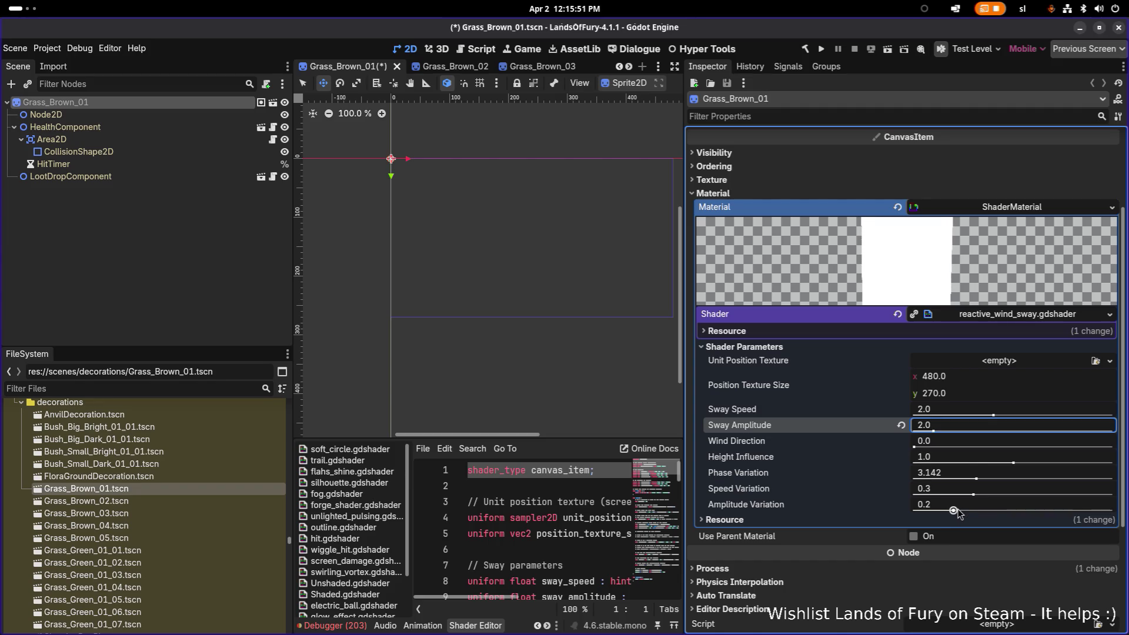
drag(953, 511, 943, 511)
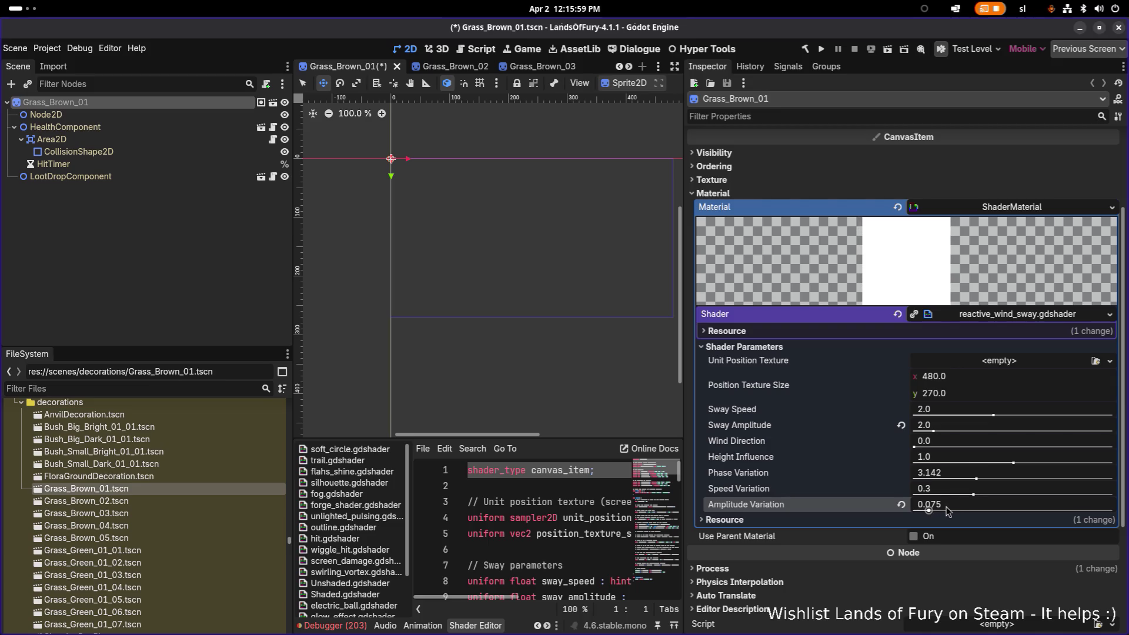
key(ctrl+s)
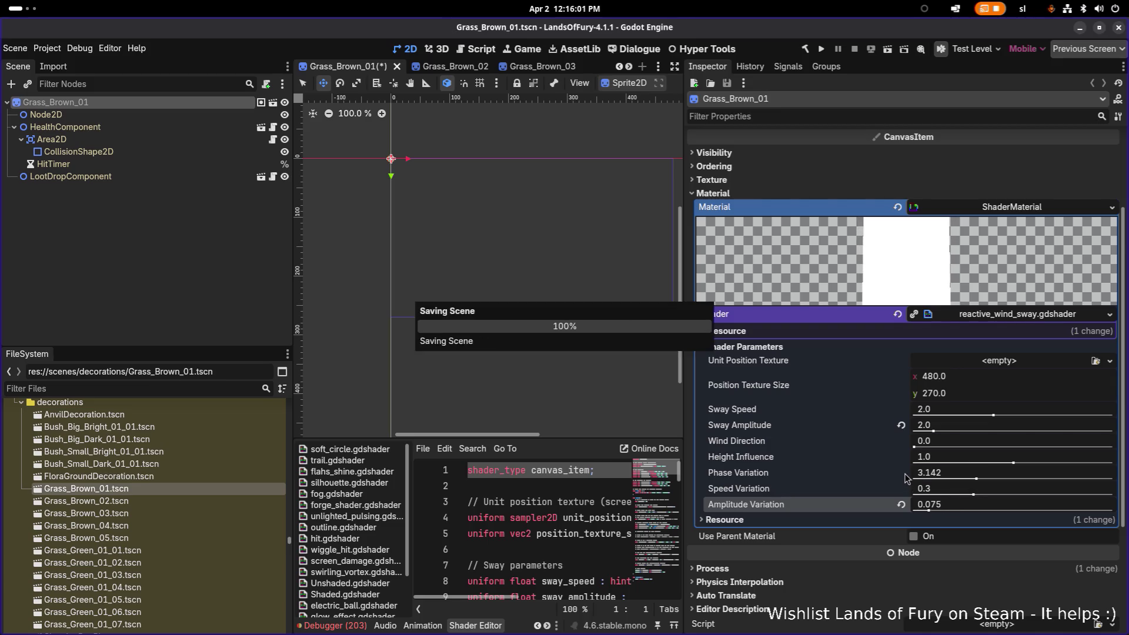
key(shift+f)
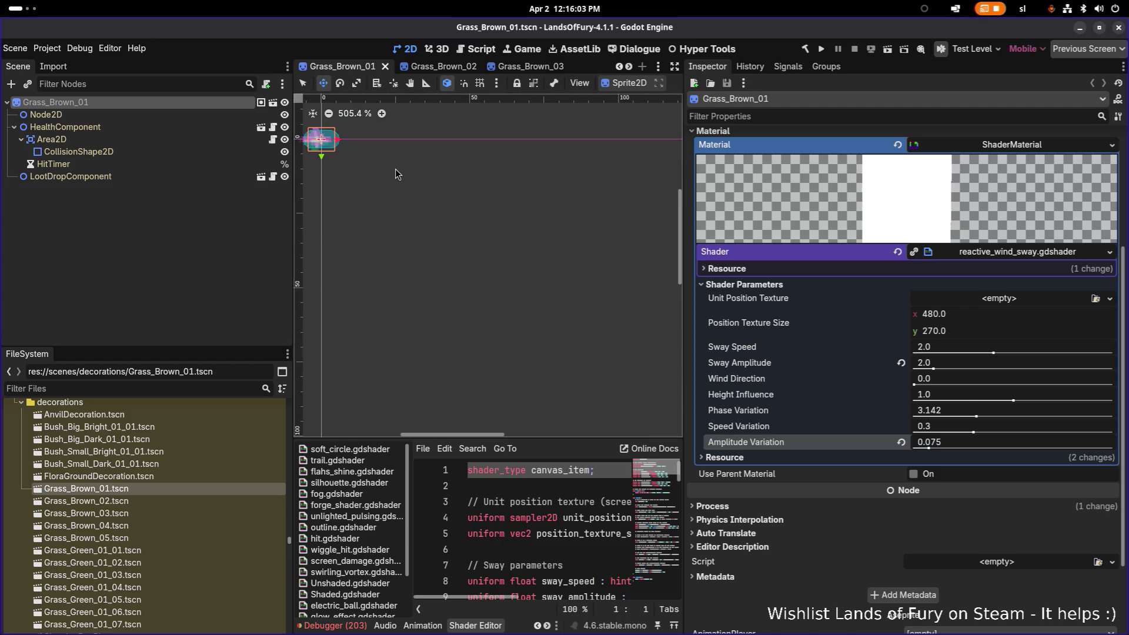
Load grass_brown_01_01.tres as the sprite texture via Quick Load
scroll(492, 239, up, 5)
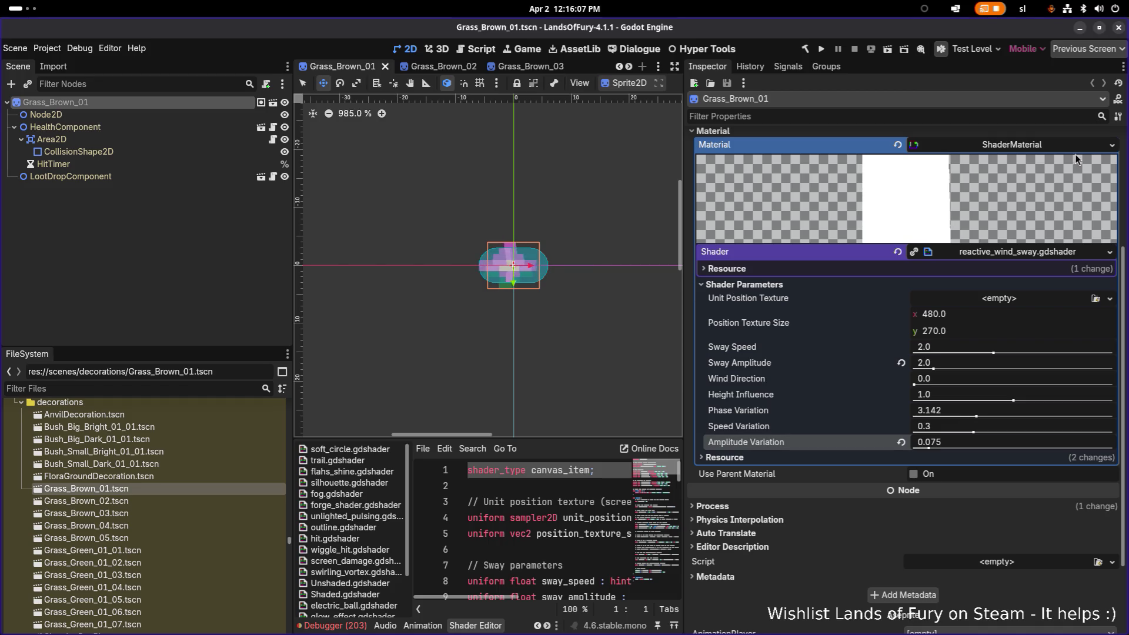
scroll(985, 245, up, 3)
click(1112, 164)
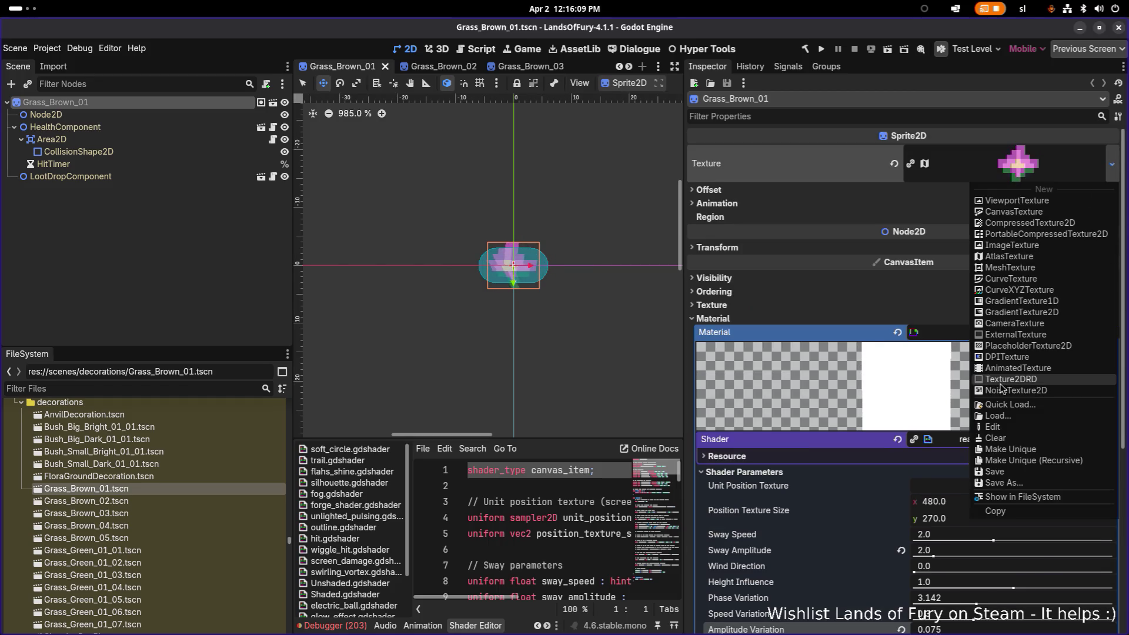
click(1000, 404)
text(grassbro1)
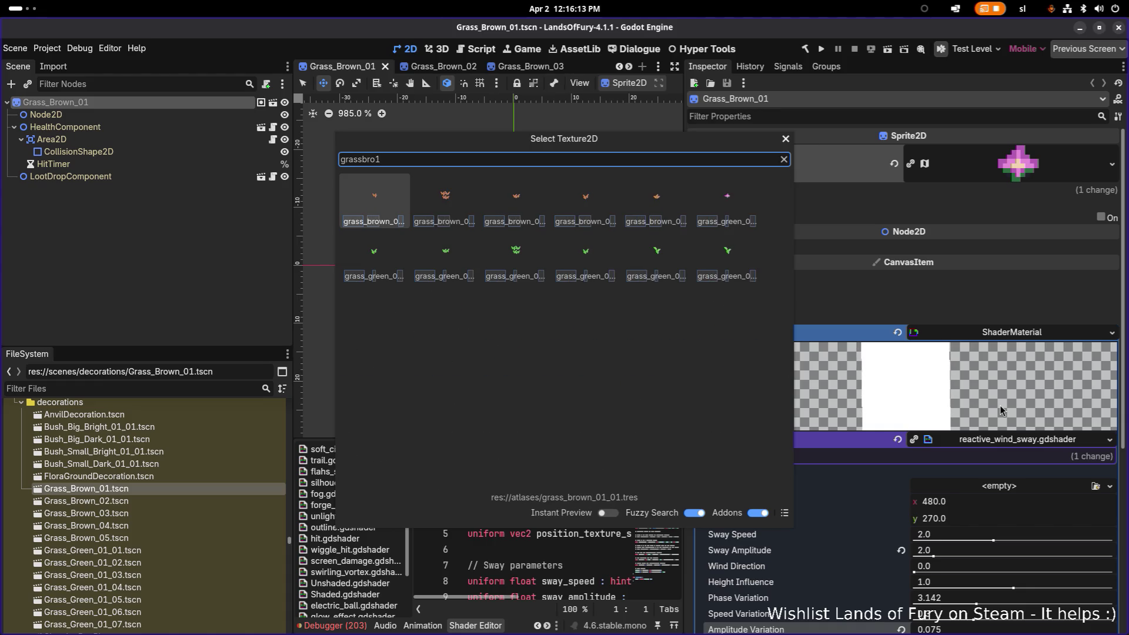
key(Return)
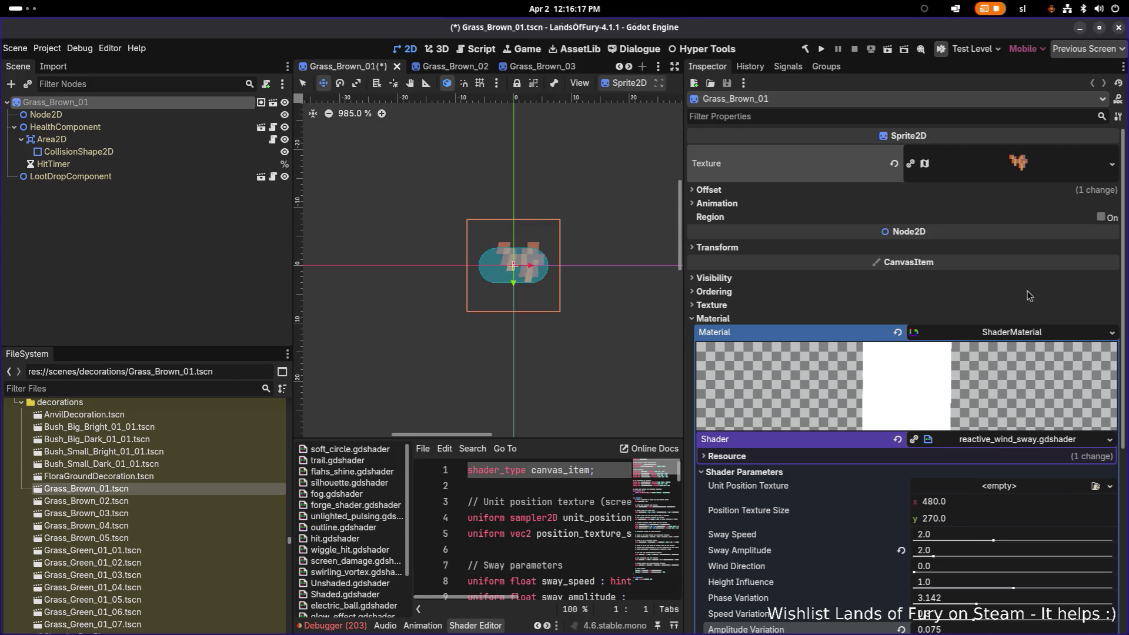
click(1111, 164)
click(1018, 404)
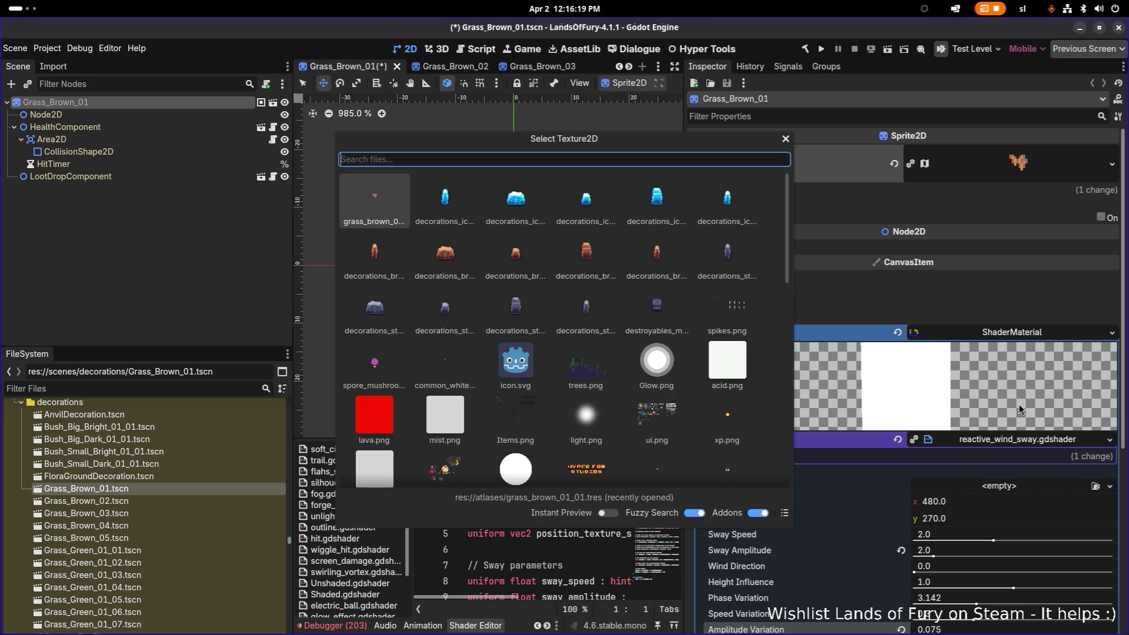
text(grassbronw1)
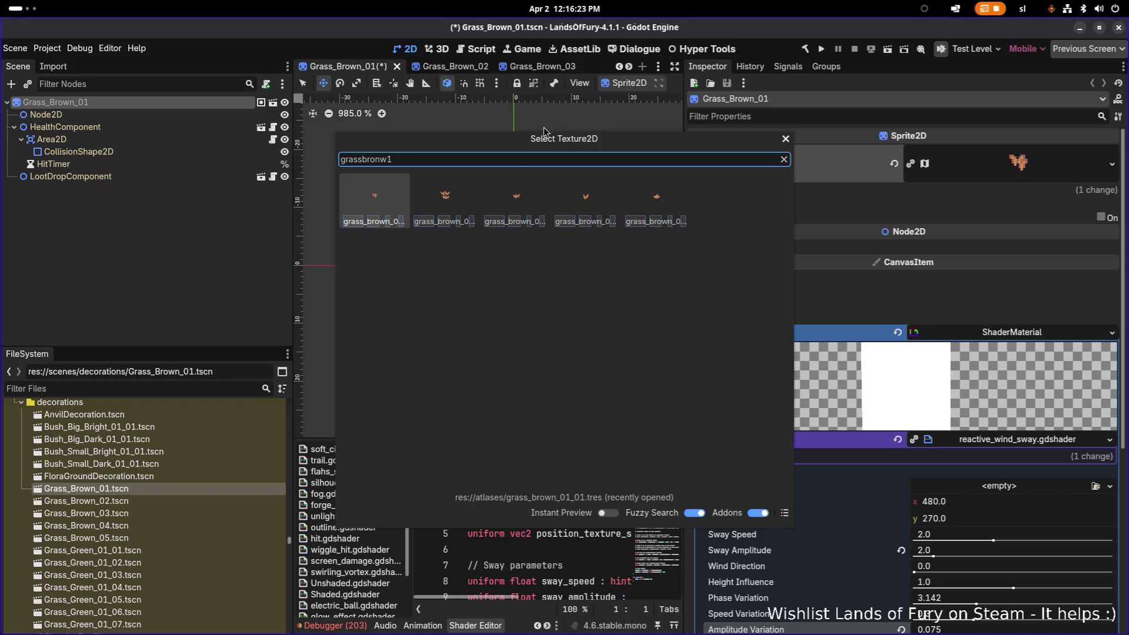
click(383, 206)
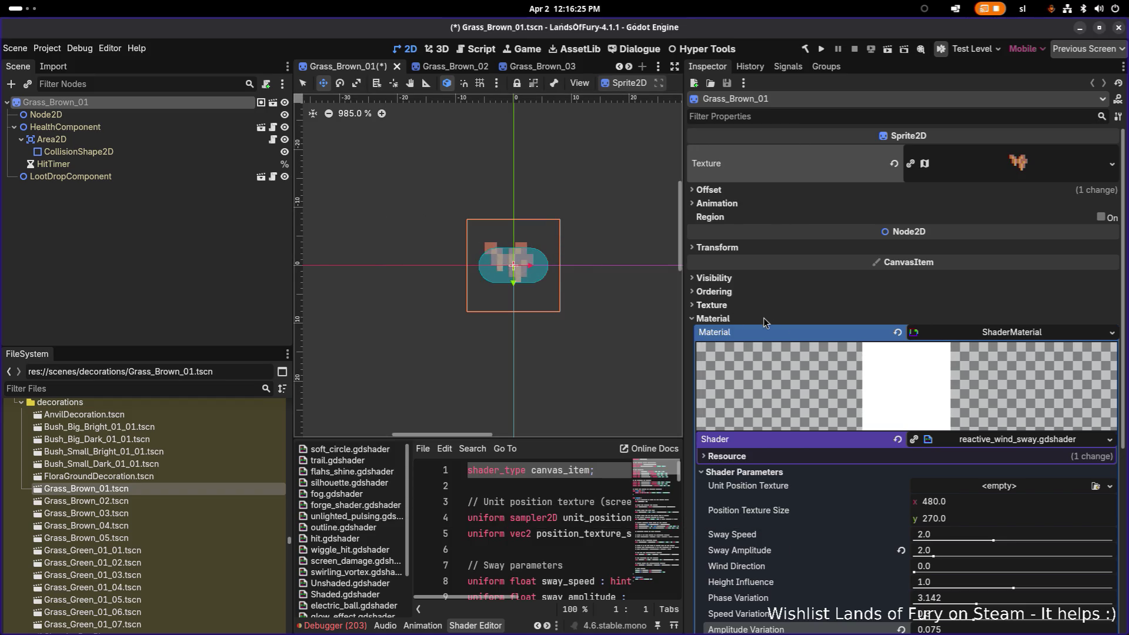
scroll(764, 473, down, 2)
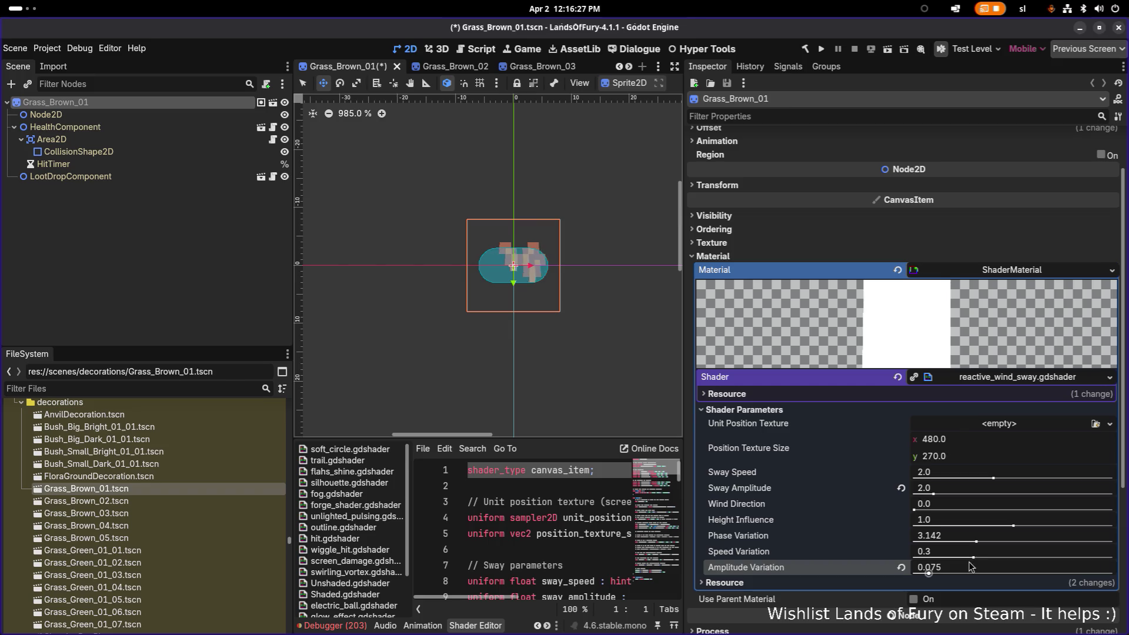
Lower Speed Variation to ~0.166, Sway Amplitude to 0.496 and Sway Speed to 0.381, then save
drag(973, 557, 947, 560)
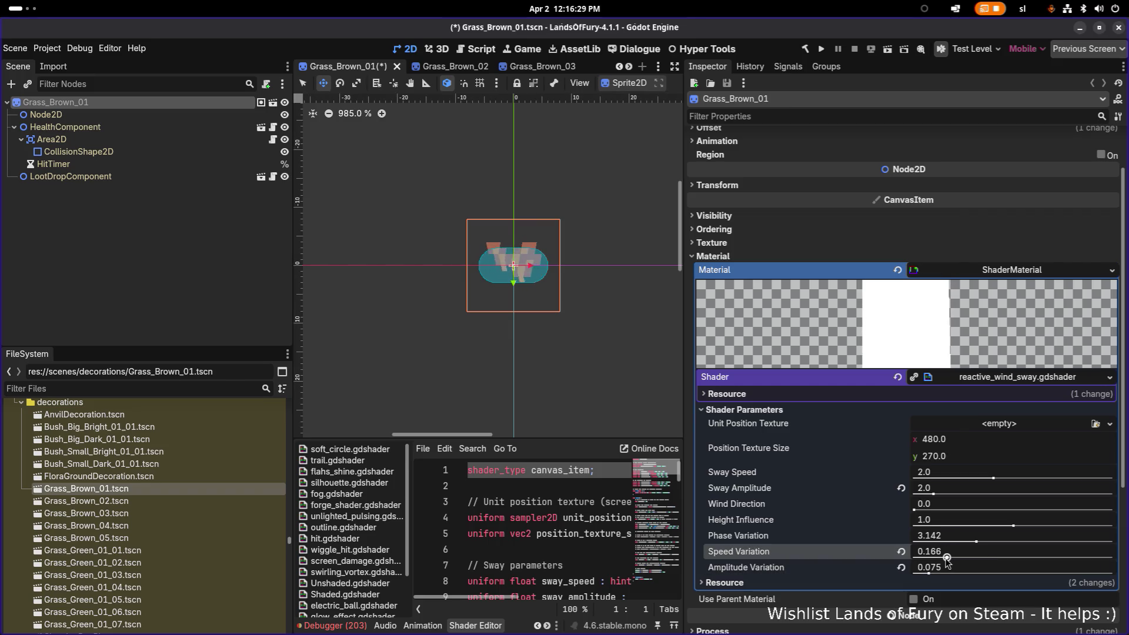
drag(934, 494, 918, 494)
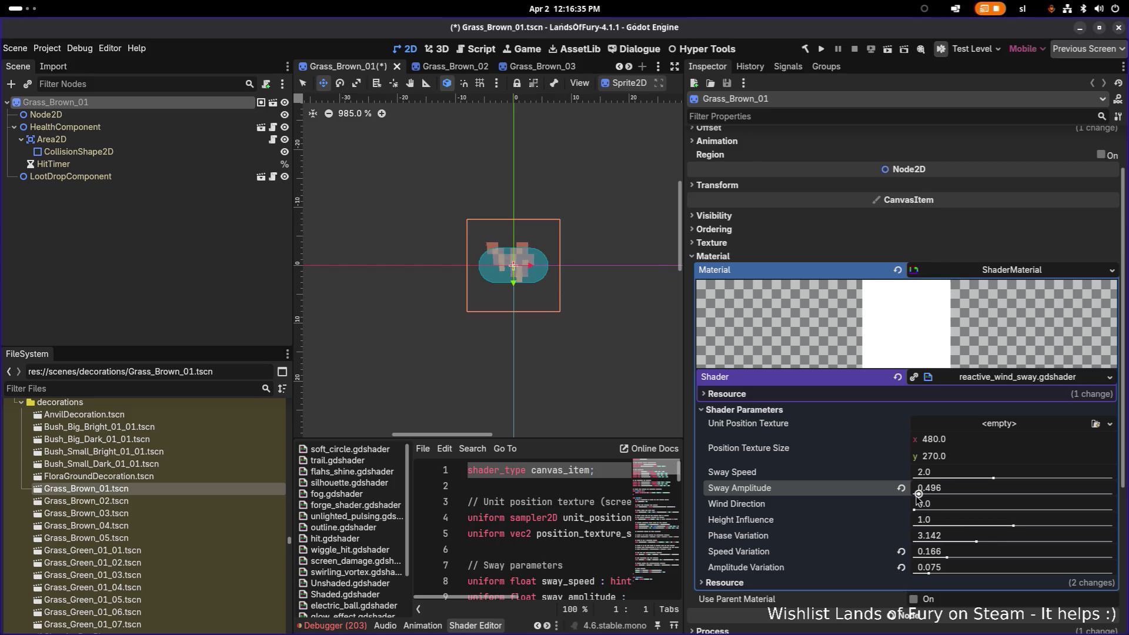
drag(987, 475, 941, 483)
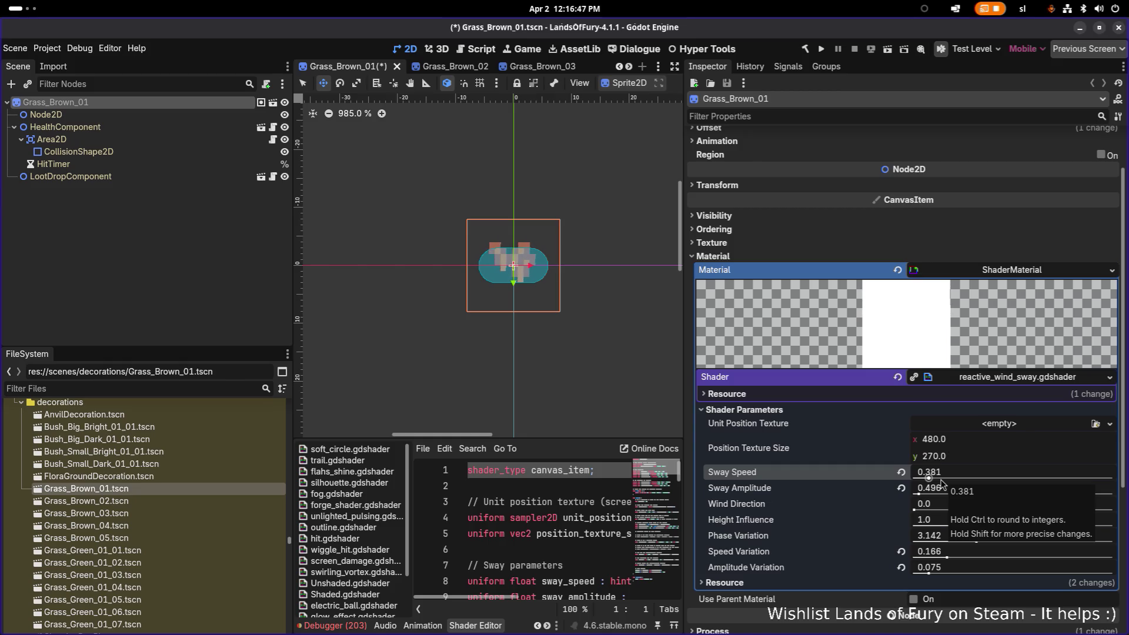
click(935, 480)
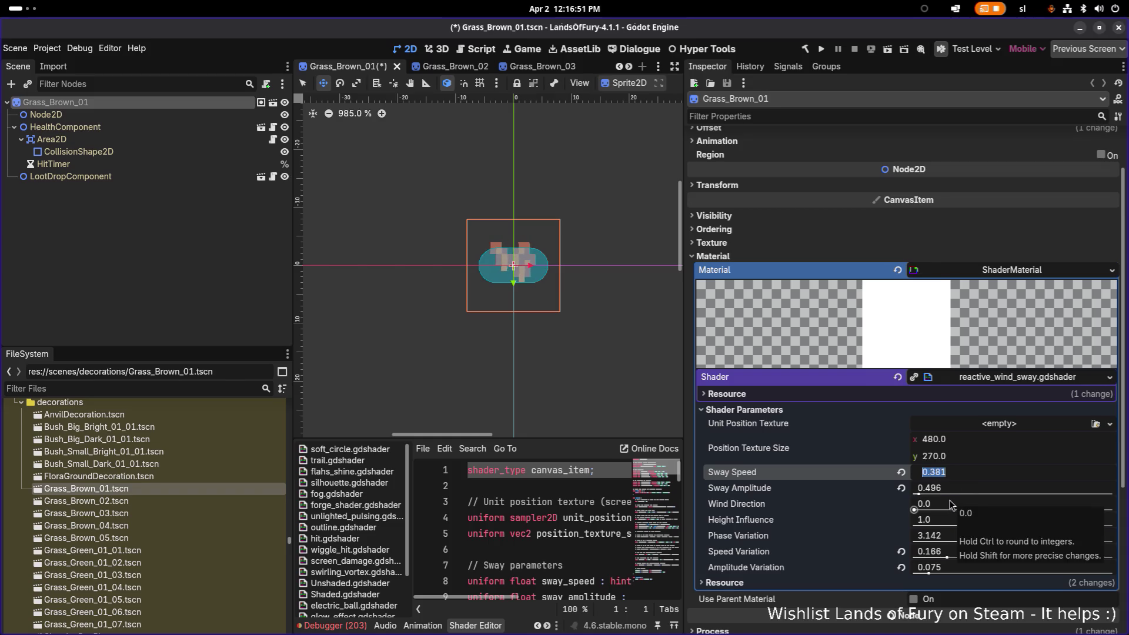
key(ctrl+s)
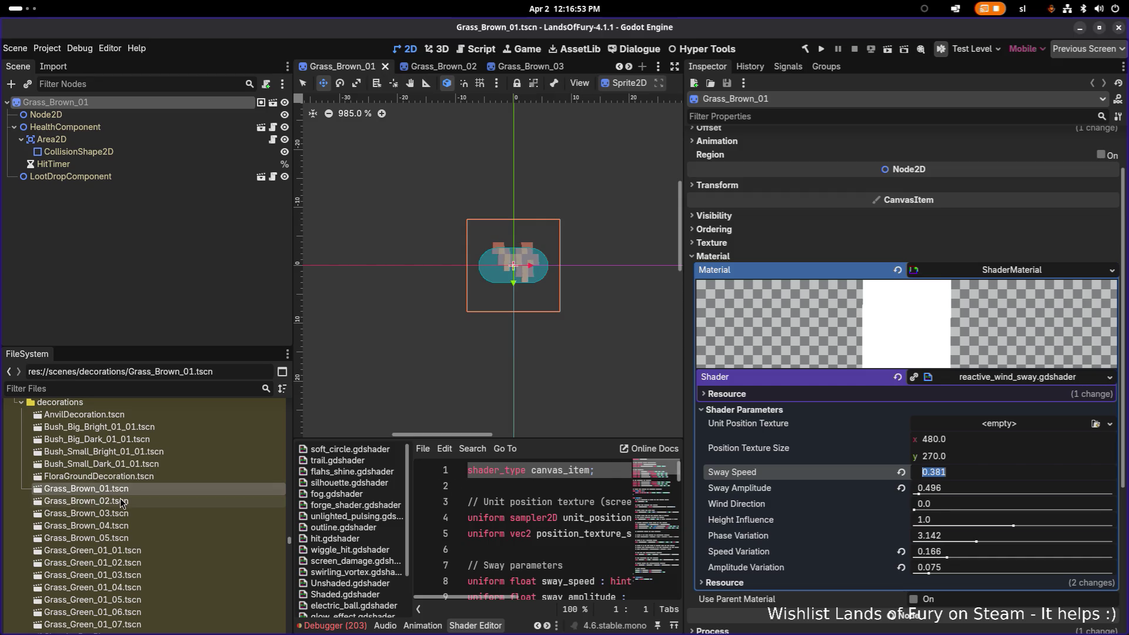
double_click(118, 500)
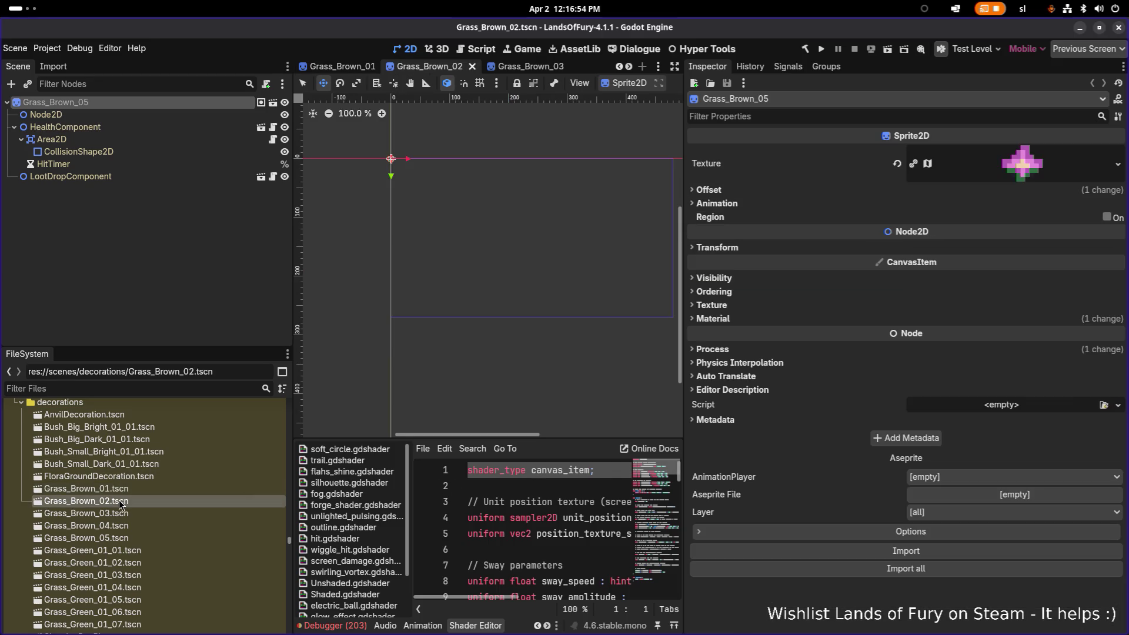
Replace the pink flower on Grass_Brown_02's sprite with the grass_brown_01_02 texture via Quick Load
click(1117, 164)
click(1022, 405)
text(grass)
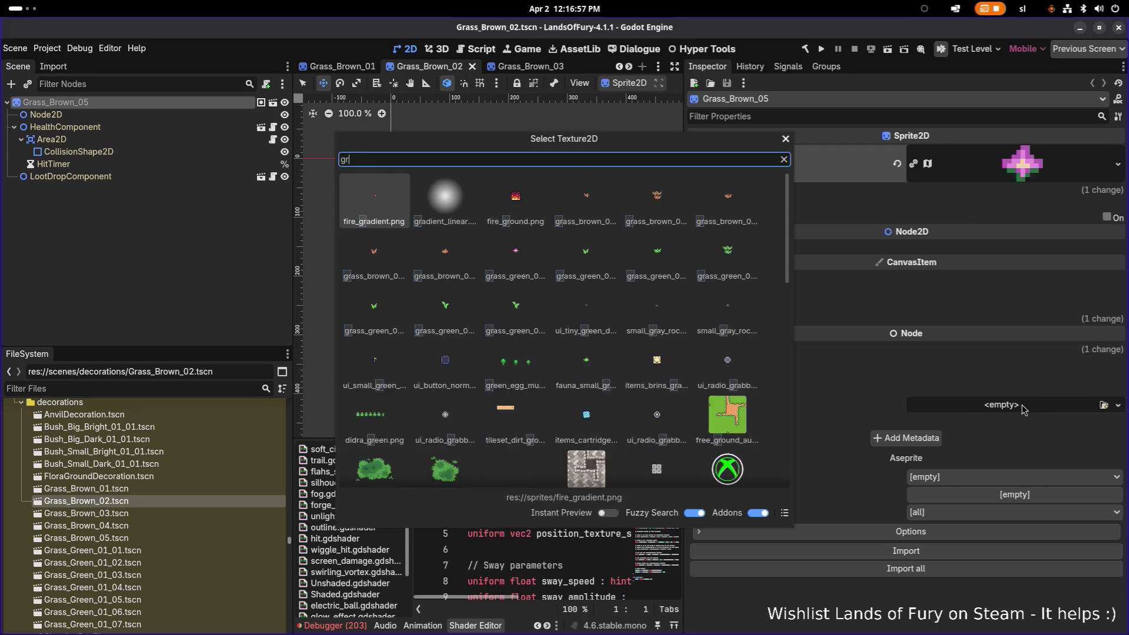
text(bero)
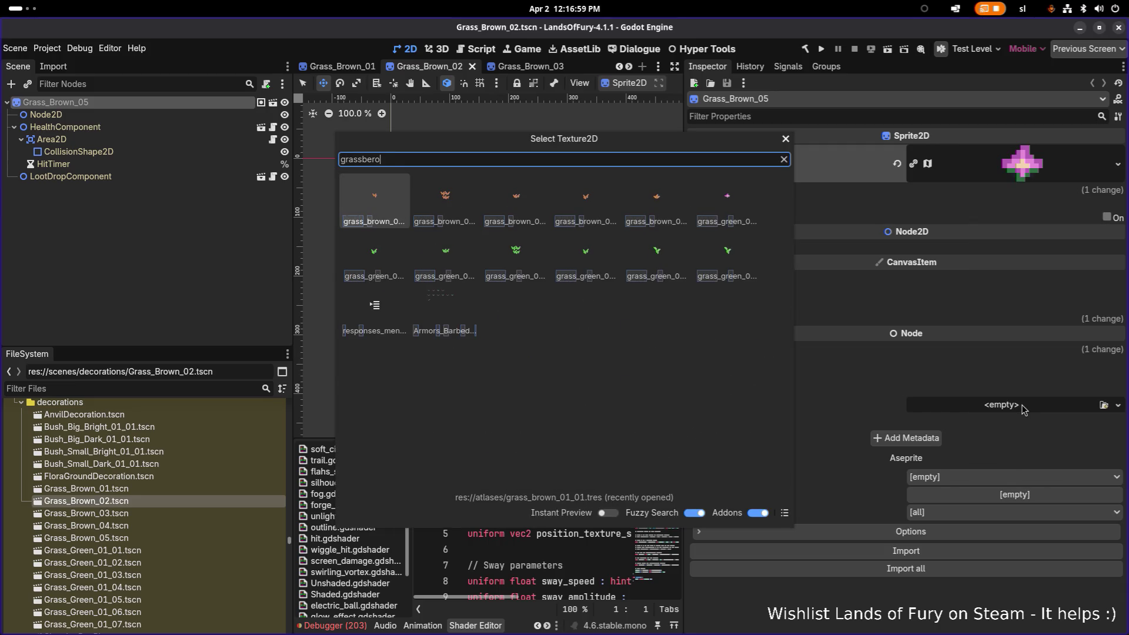
text(2)
key(BackSpace)
key(BackSpace)
key(BackSpace)
text(r)
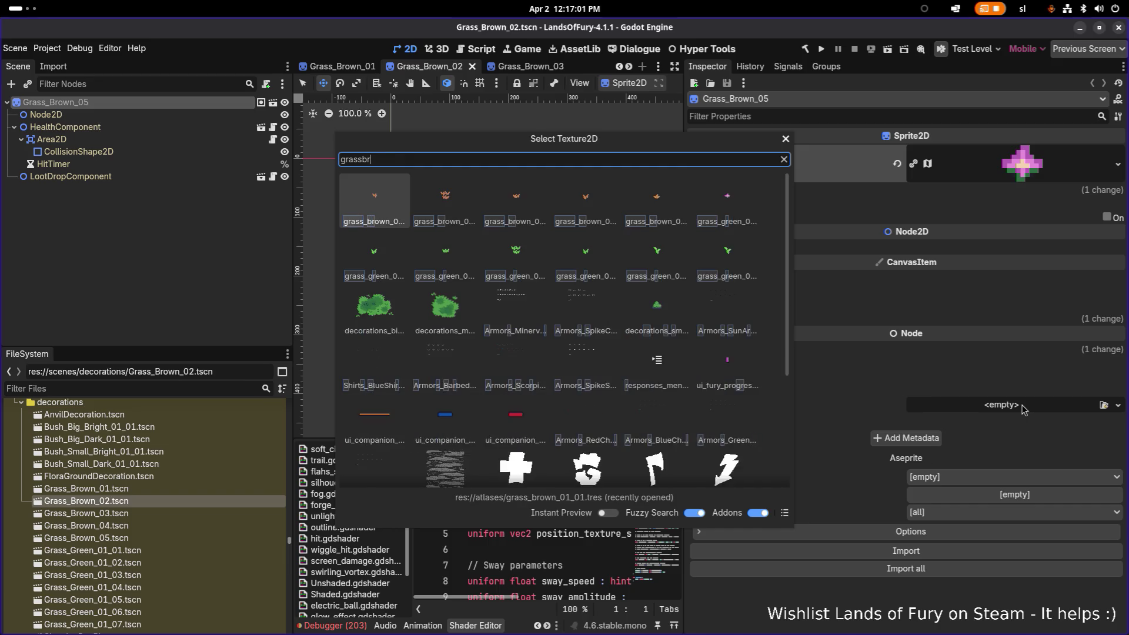
text(own2)
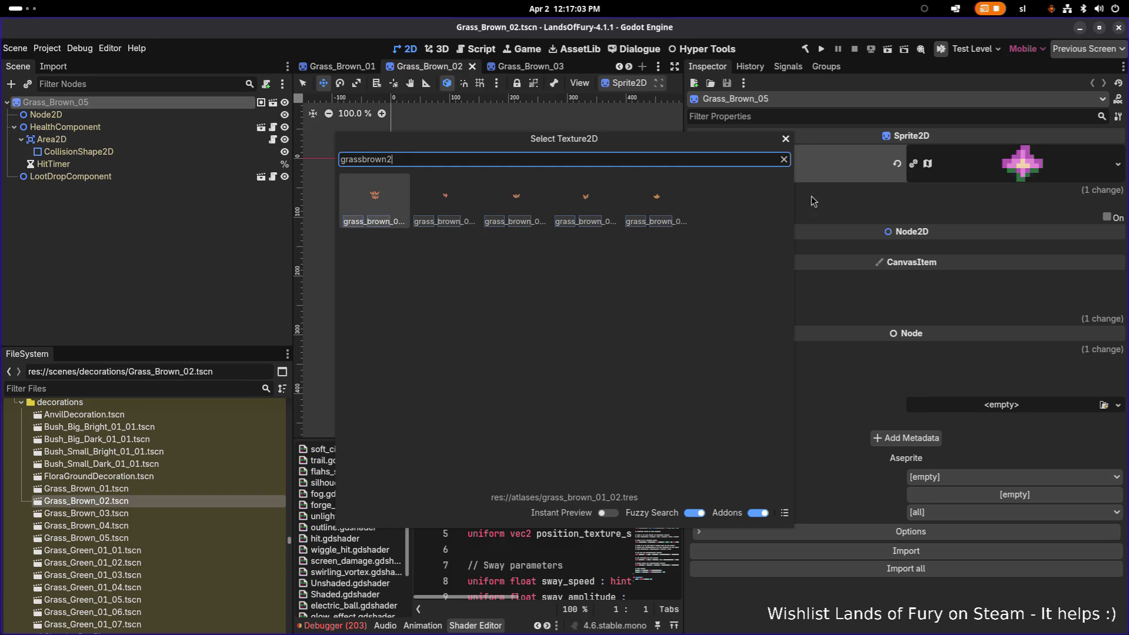
double_click(375, 206)
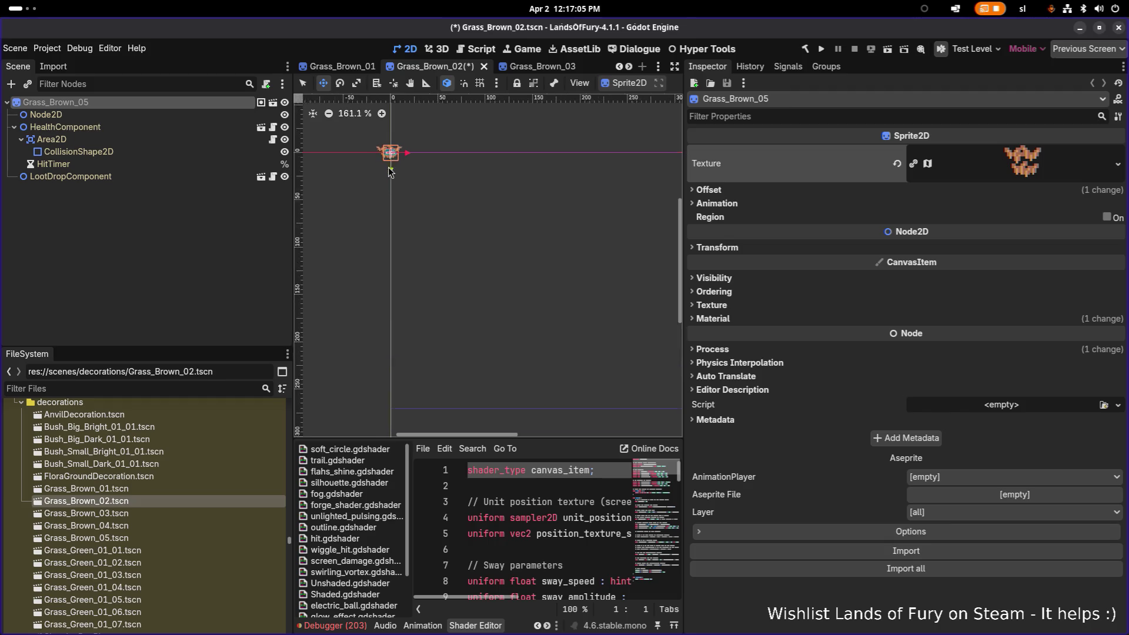
click(190, 126)
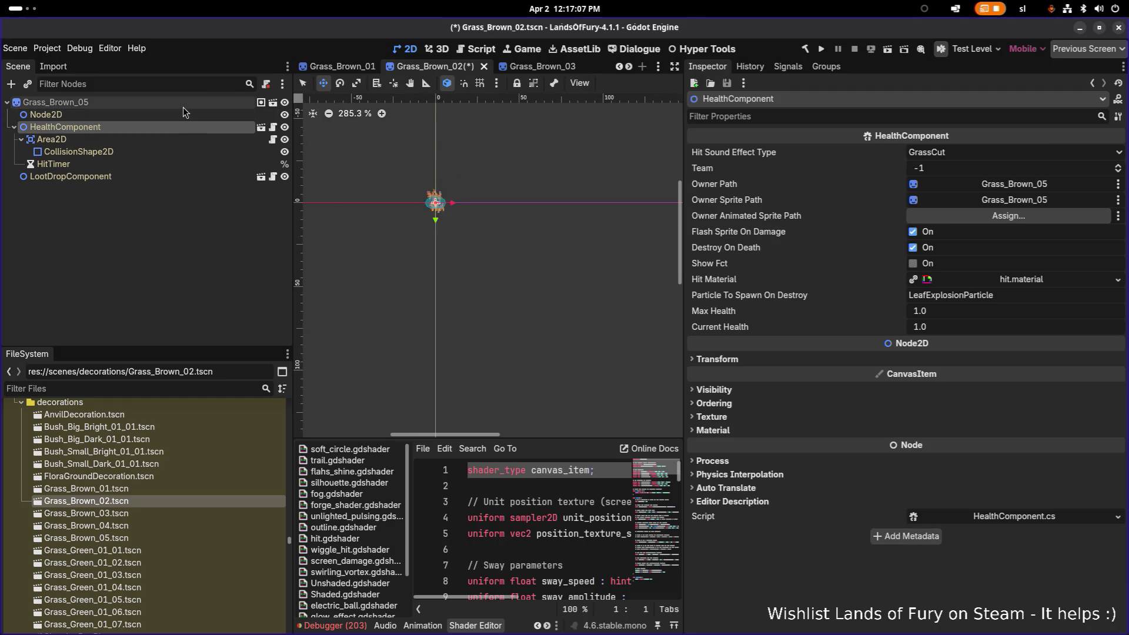
Make Grass_Brown_02's root sprite shader material unique to the scene
click(182, 107)
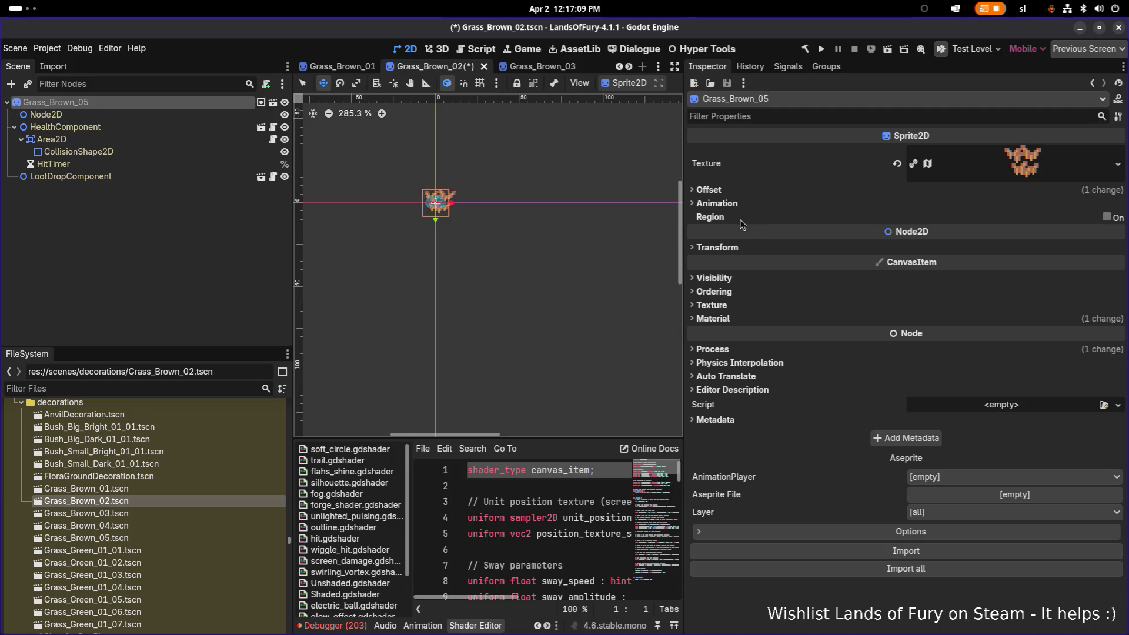
click(758, 318)
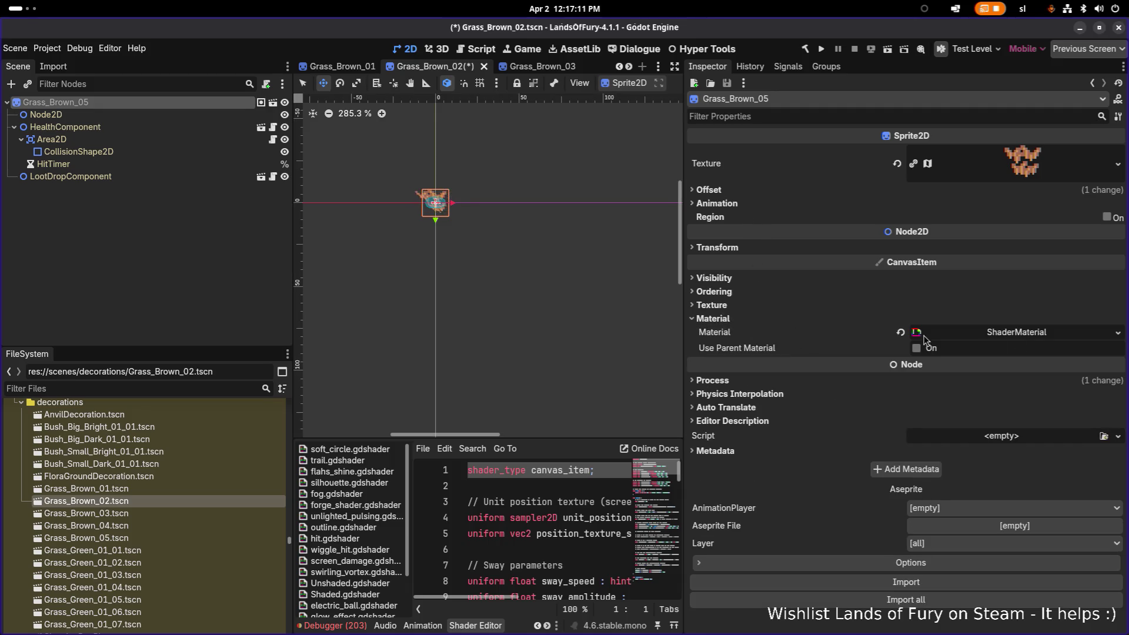
click(1117, 333)
click(1065, 425)
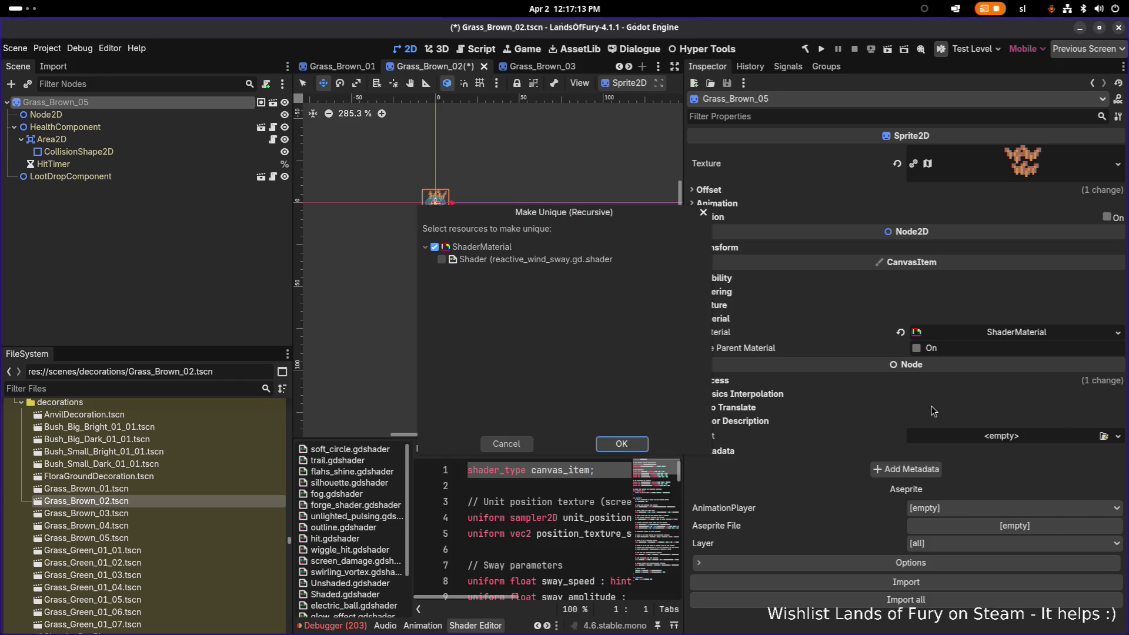
click(622, 444)
click(1003, 332)
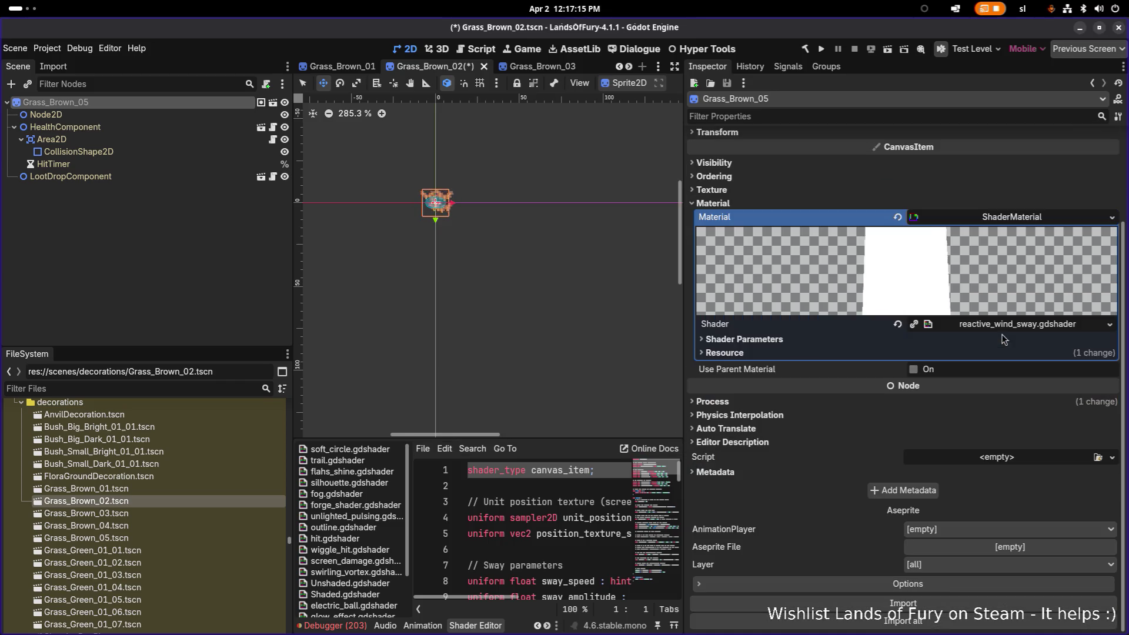
Open Grass_Brown_01 to inspect its material options, then return to Grass_Brown_02
click(145, 480)
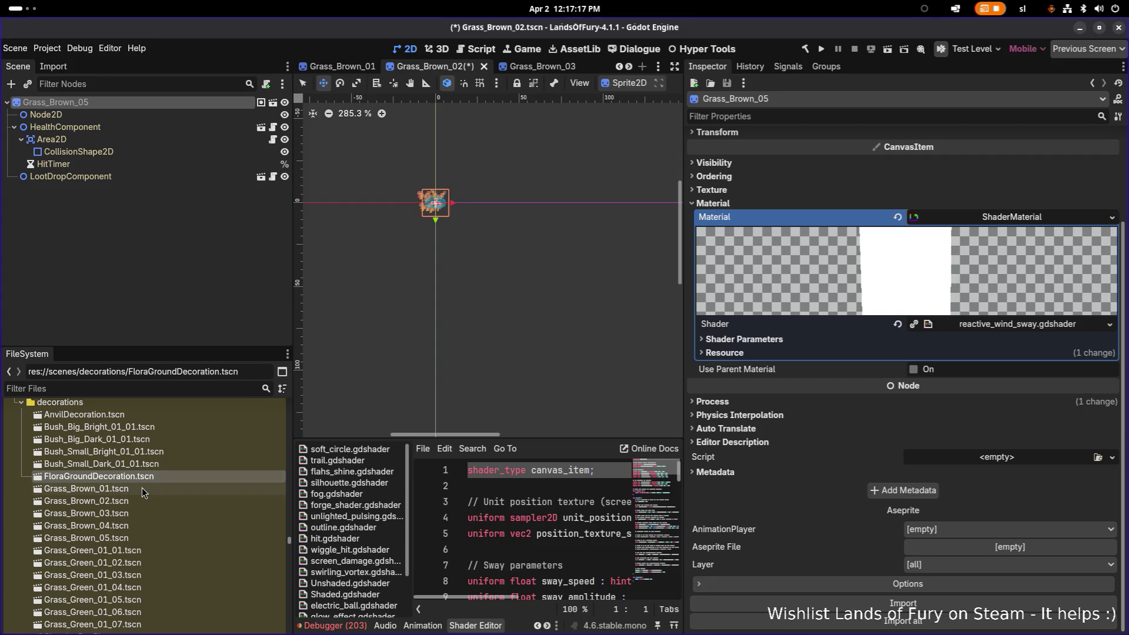
double_click(143, 488)
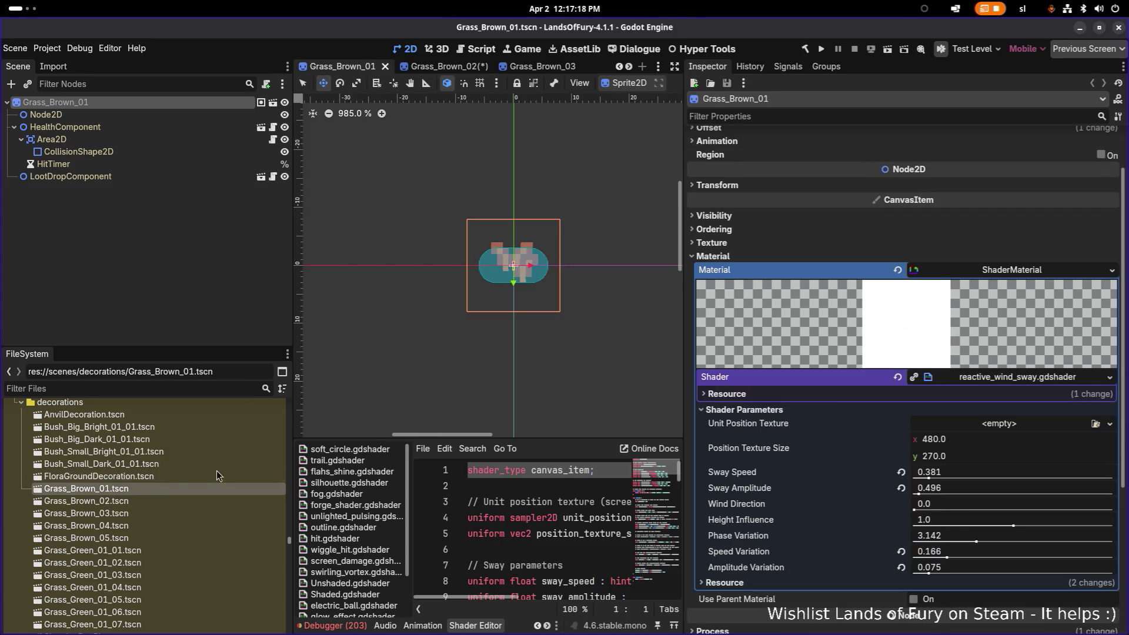
right_click(810, 288)
key(Escape)
click(75, 502)
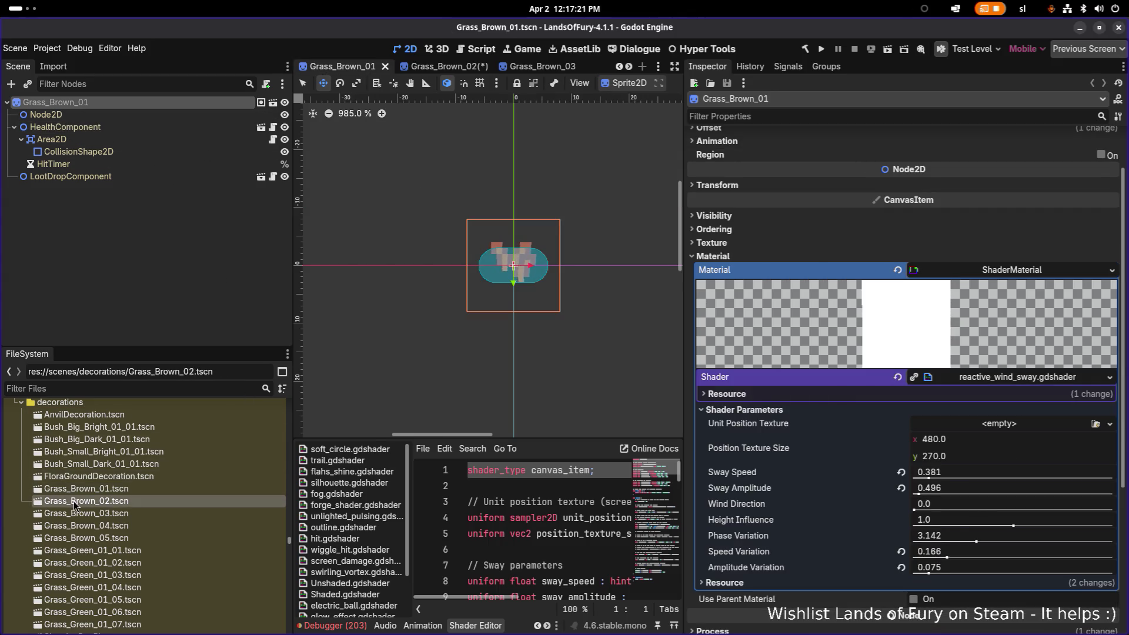
double_click(75, 502)
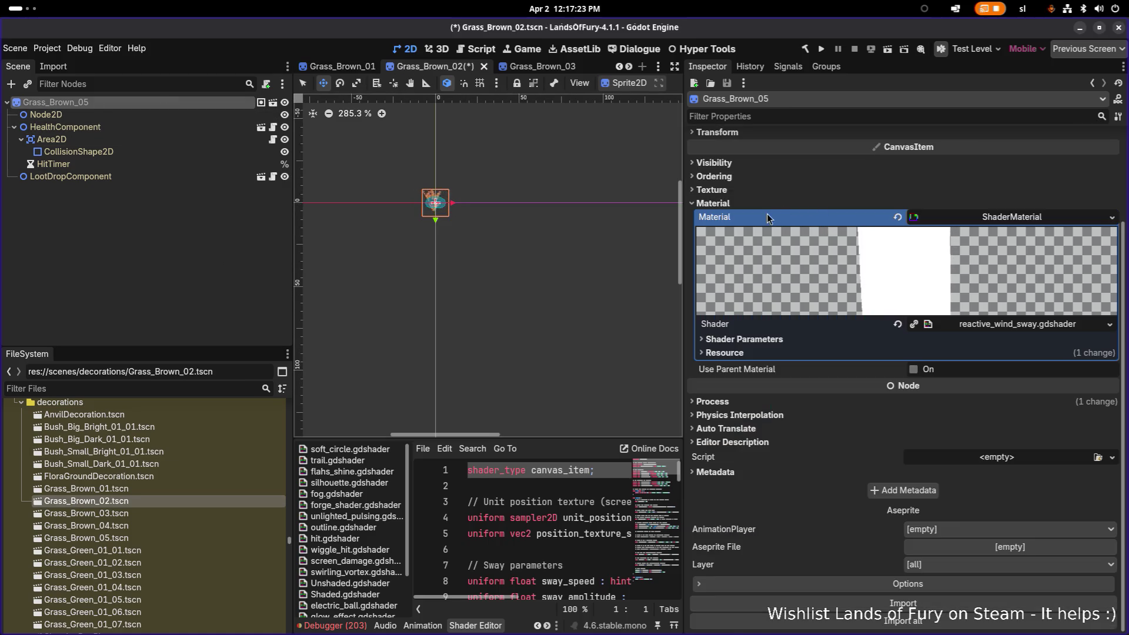
Copy the tuned wind-sway material from Grass_Brown_01's root sprite
right_click(988, 219)
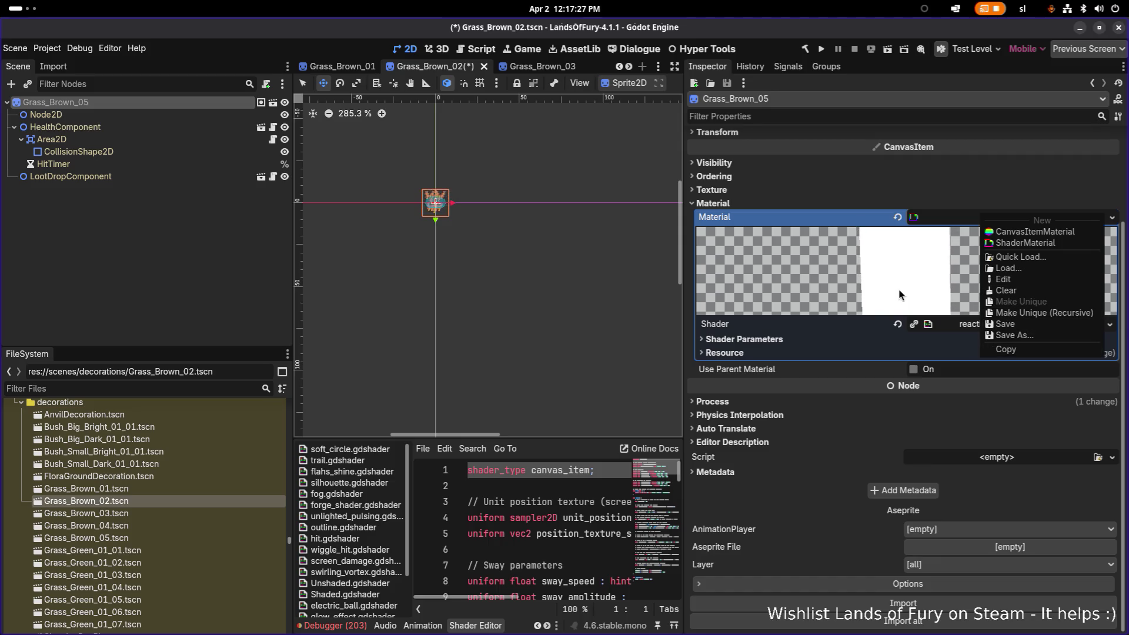
click(882, 218)
right_click(917, 217)
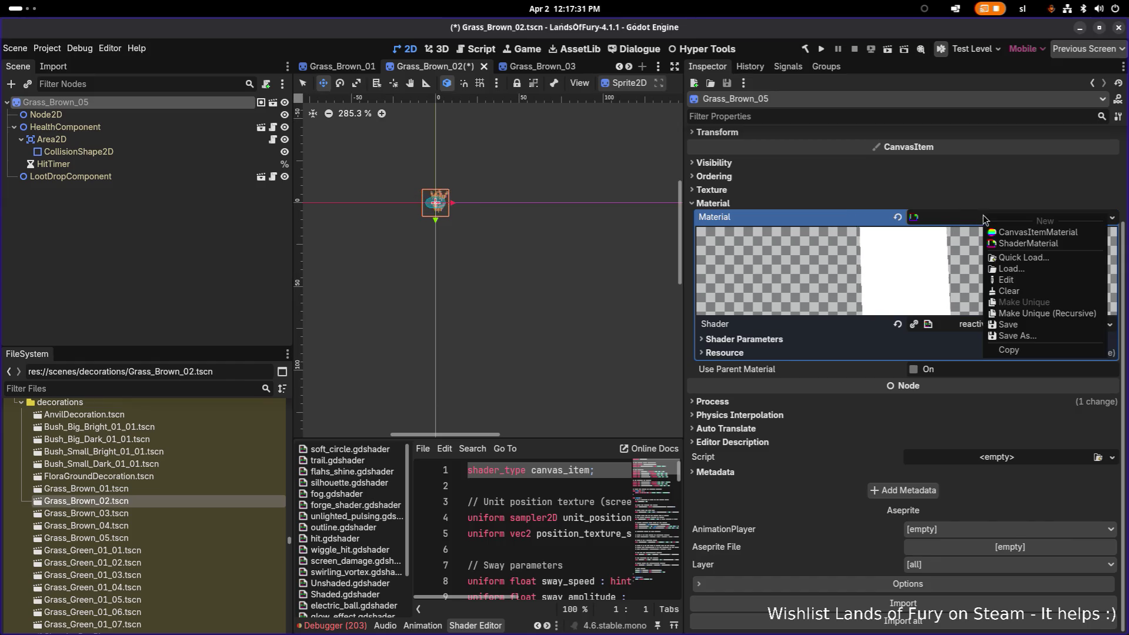
click(874, 218)
double_click(93, 492)
click(152, 140)
click(56, 102)
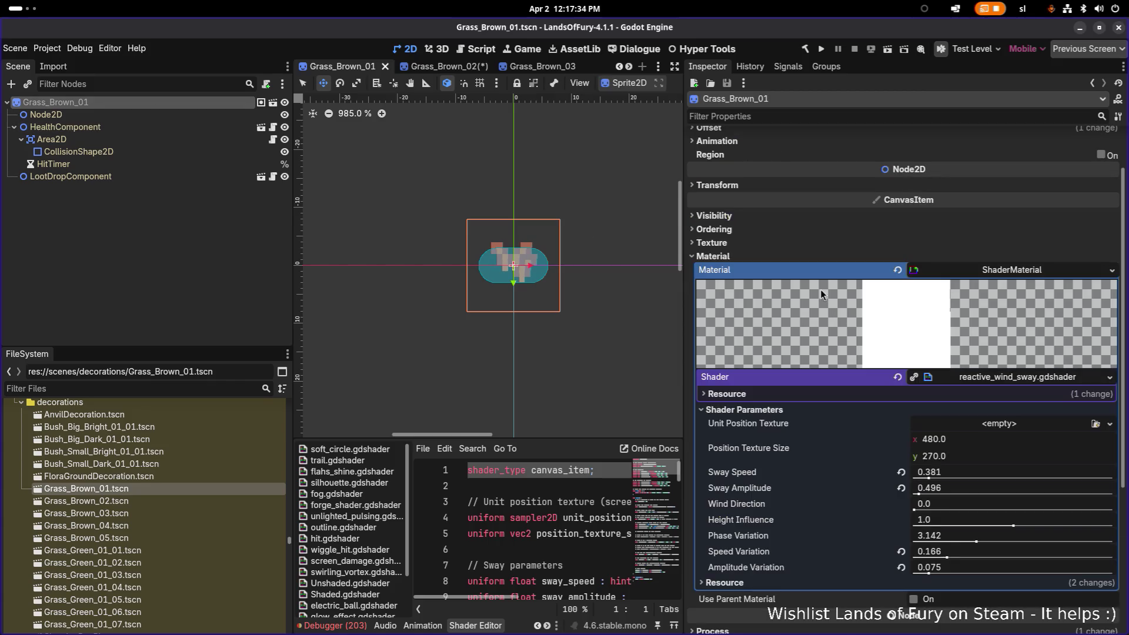
click(1001, 274)
key(Escape)
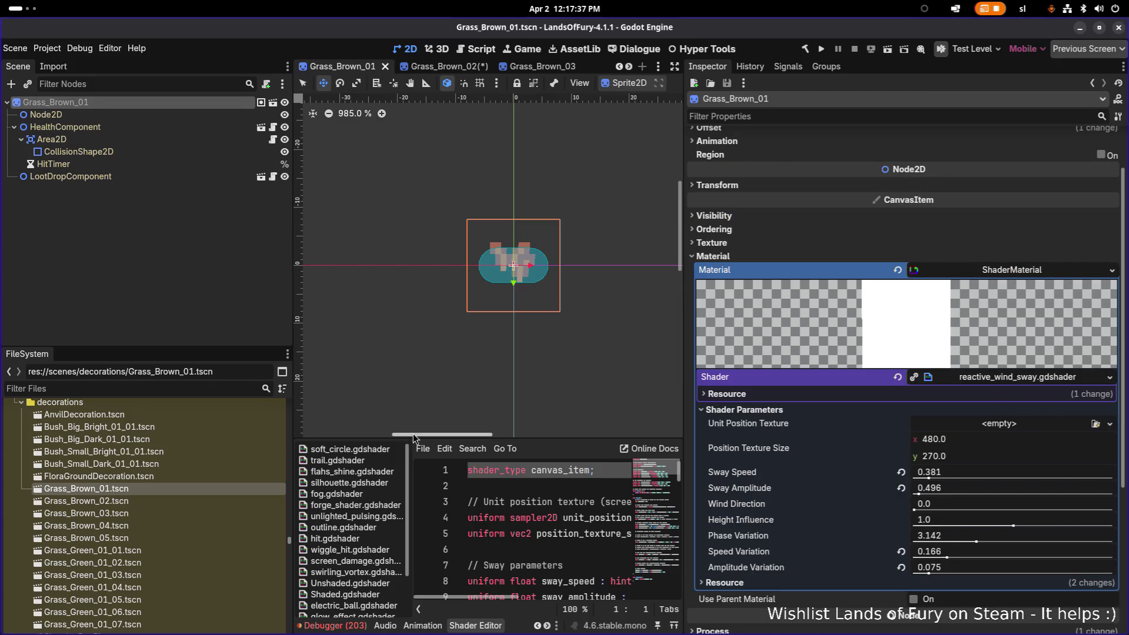
Rename Grass_Brown_02's root node to Grass_Brown_02 and save the scene
double_click(87, 501)
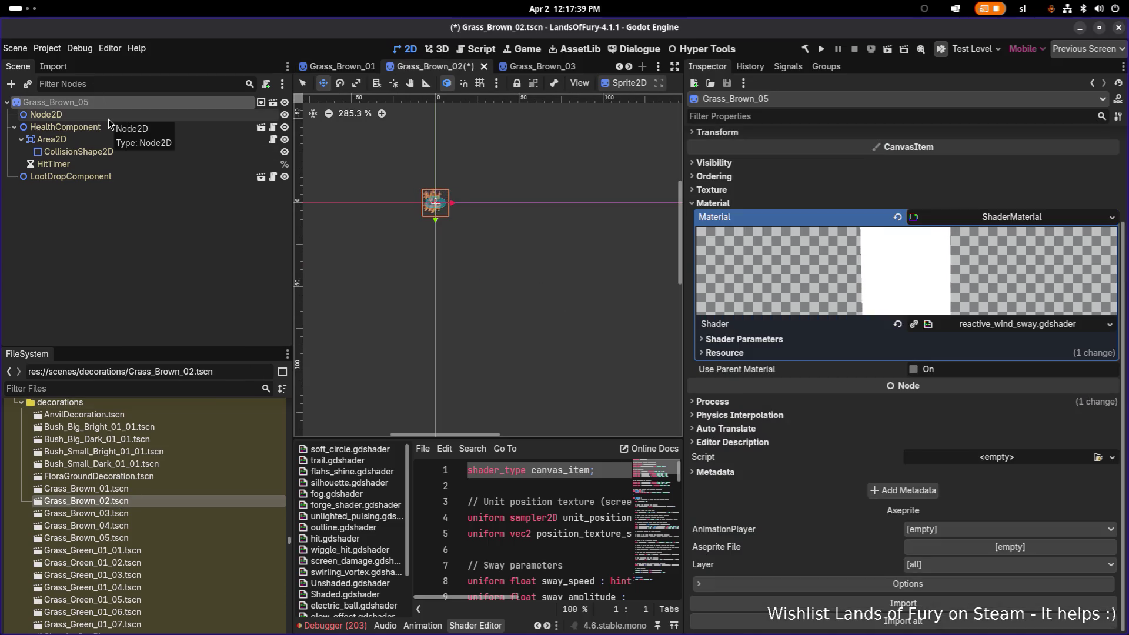
double_click(118, 103)
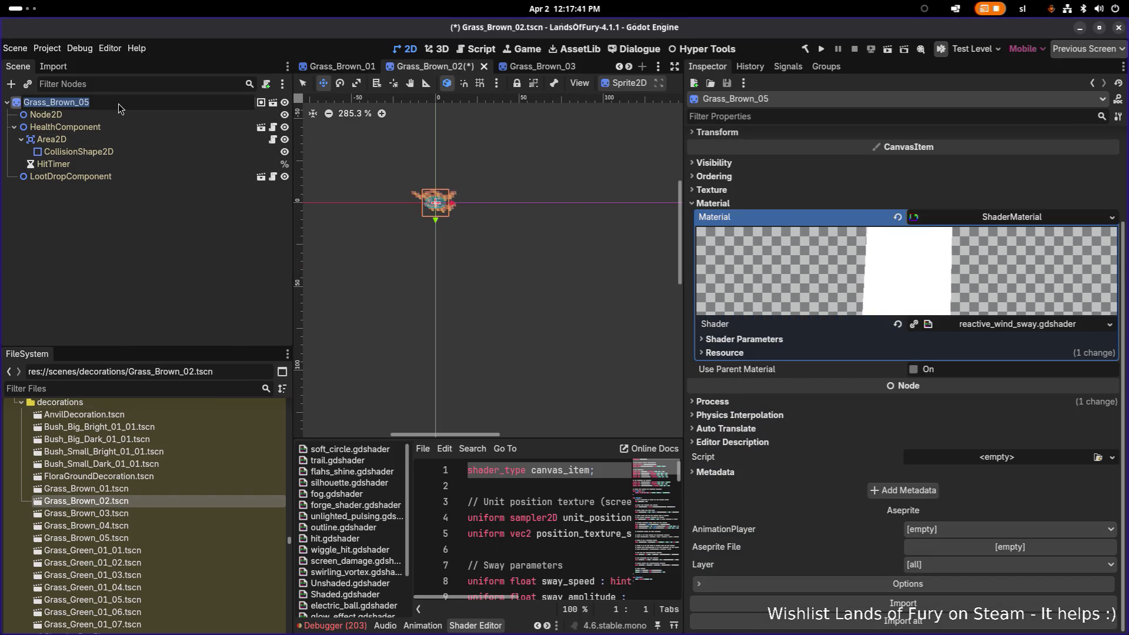
text(Grass_Brown_02)
key(Return)
key(ctrl+s)
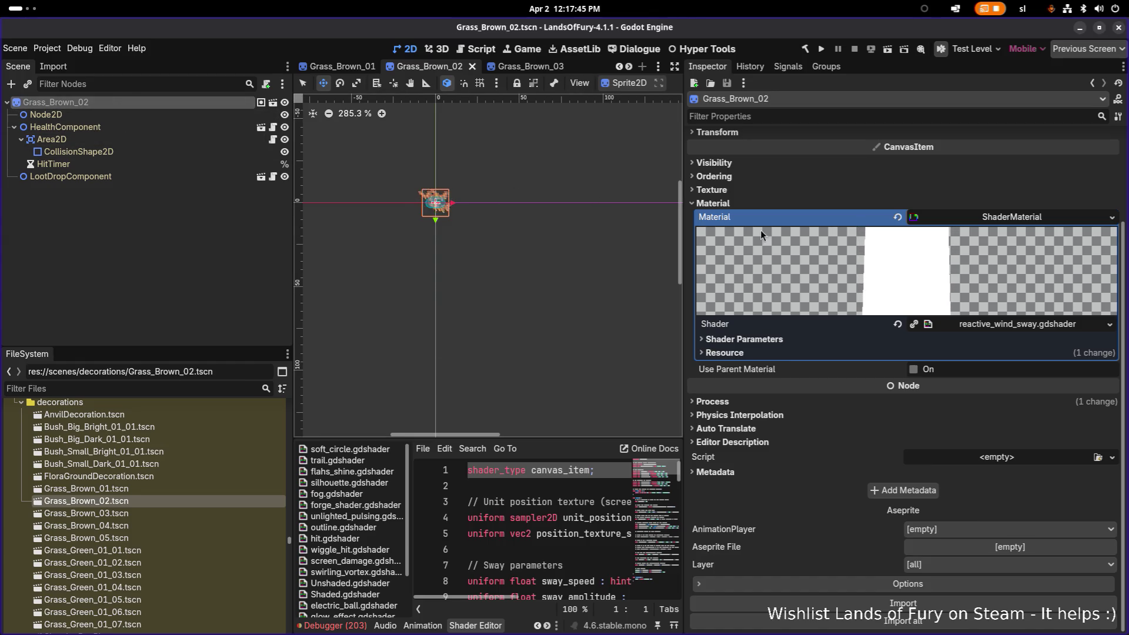
Paste Grass_Brown_01's material onto Grass_Brown_02, make it unique, and save
click(1111, 217)
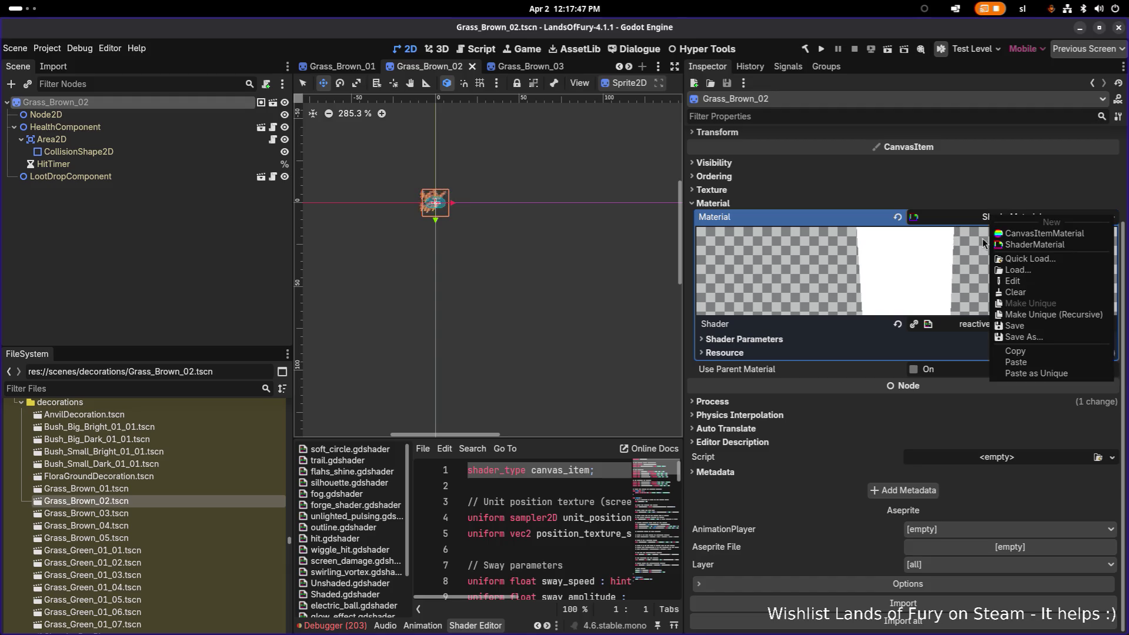
click(1017, 362)
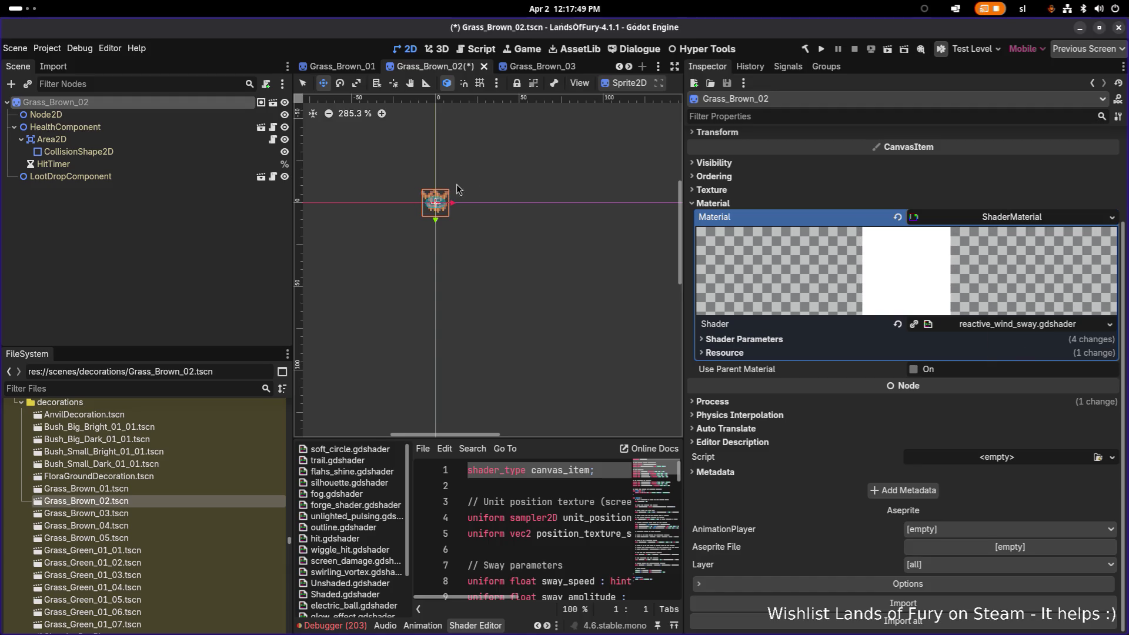
scroll(458, 194, up, 5)
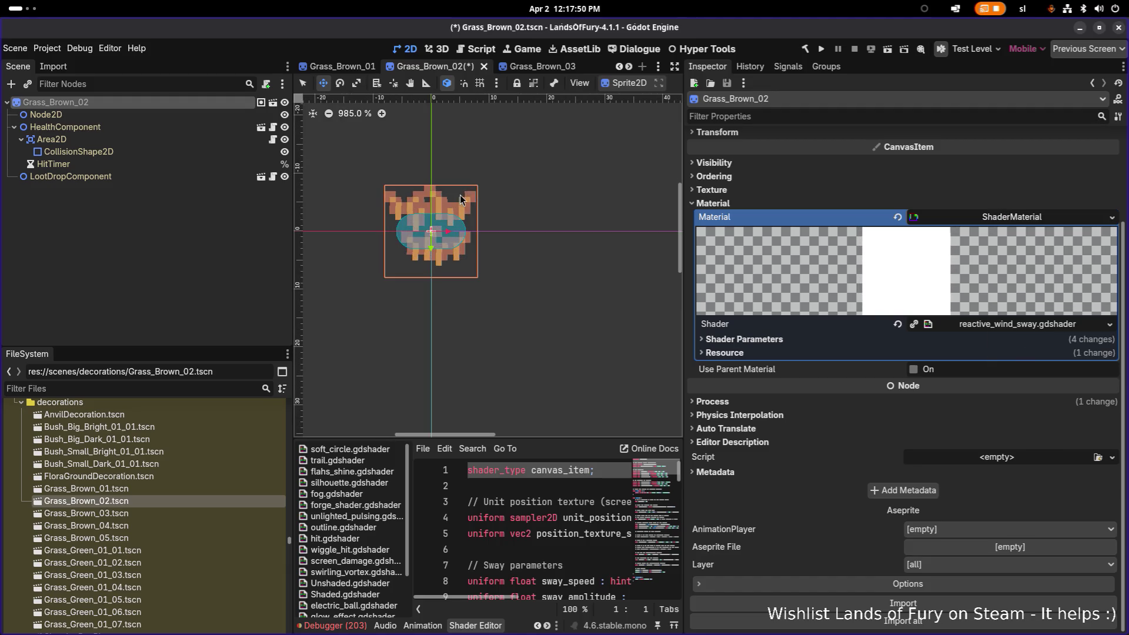
right_click(1010, 220)
click(1065, 317)
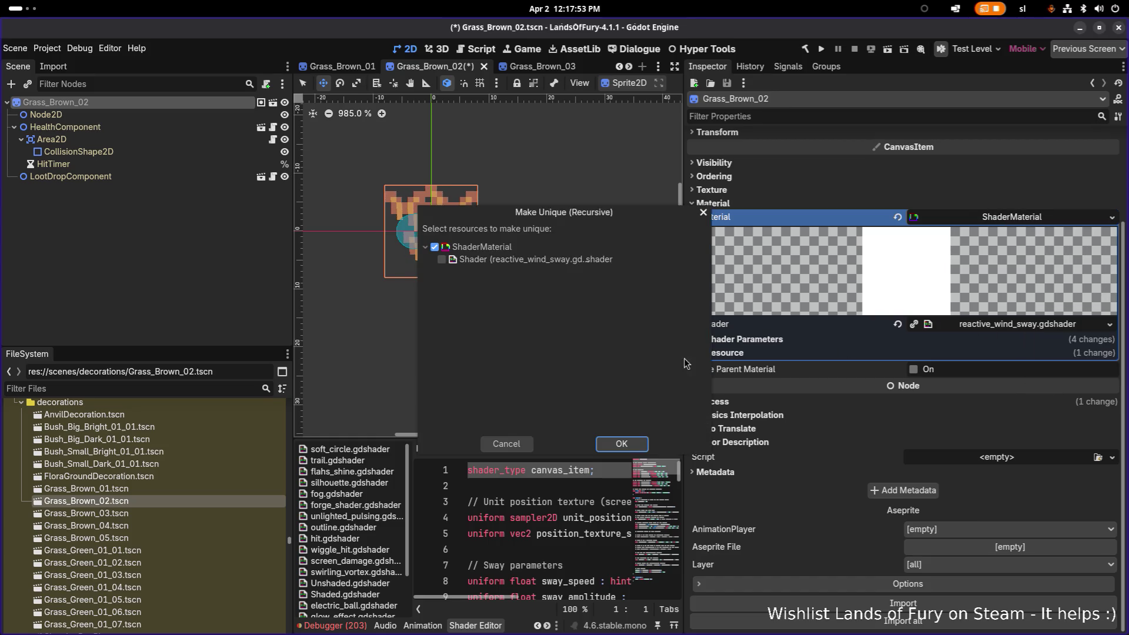
click(622, 445)
key(ctrl+s)
Open Grass_Brown_03.tscn and select its root sprite node
click(143, 514)
double_click(143, 514)
click(149, 127)
click(150, 103)
Assign the grass_brown_01_03 texture to Grass_Brown_03's sprite via Quick Load
scroll(387, 160, up, 7)
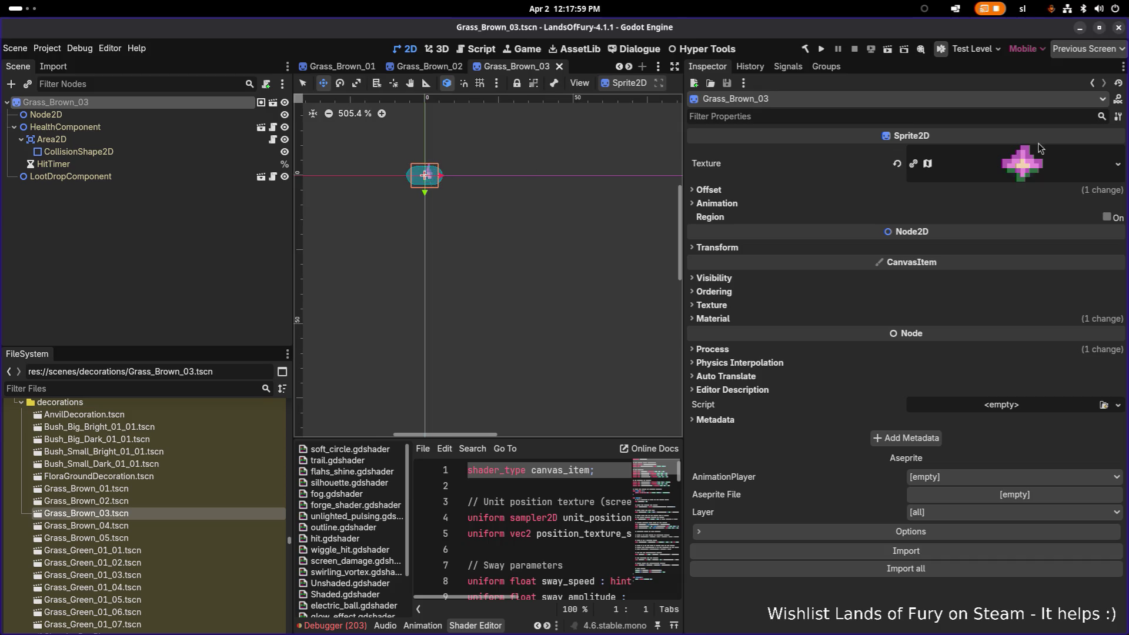
click(1118, 164)
click(1015, 405)
text(grassbrown3)
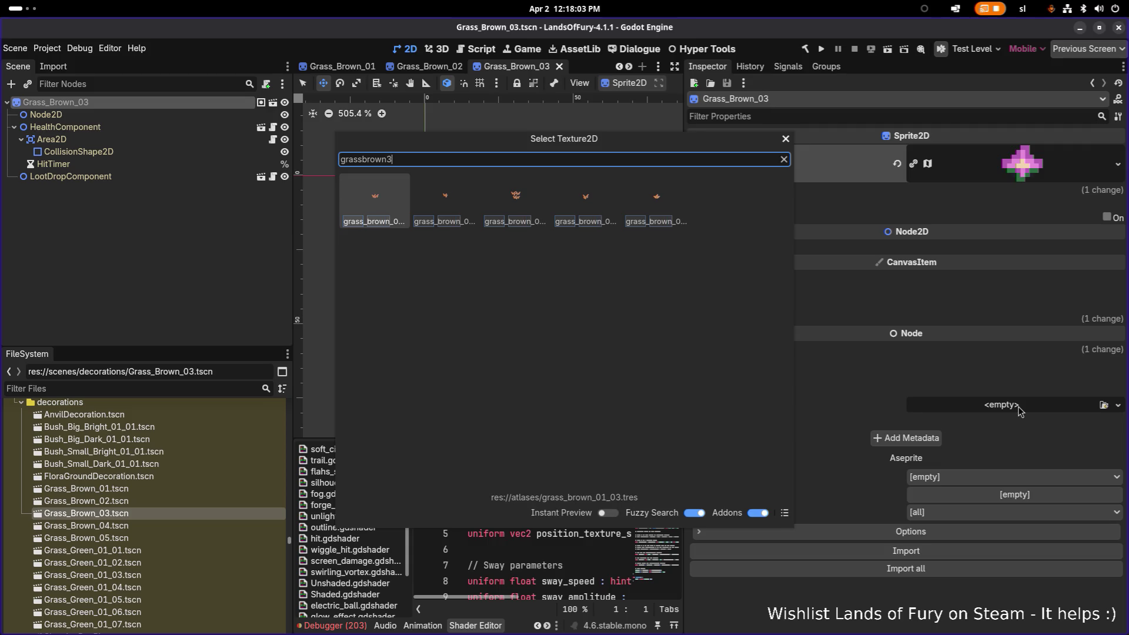
double_click(377, 210)
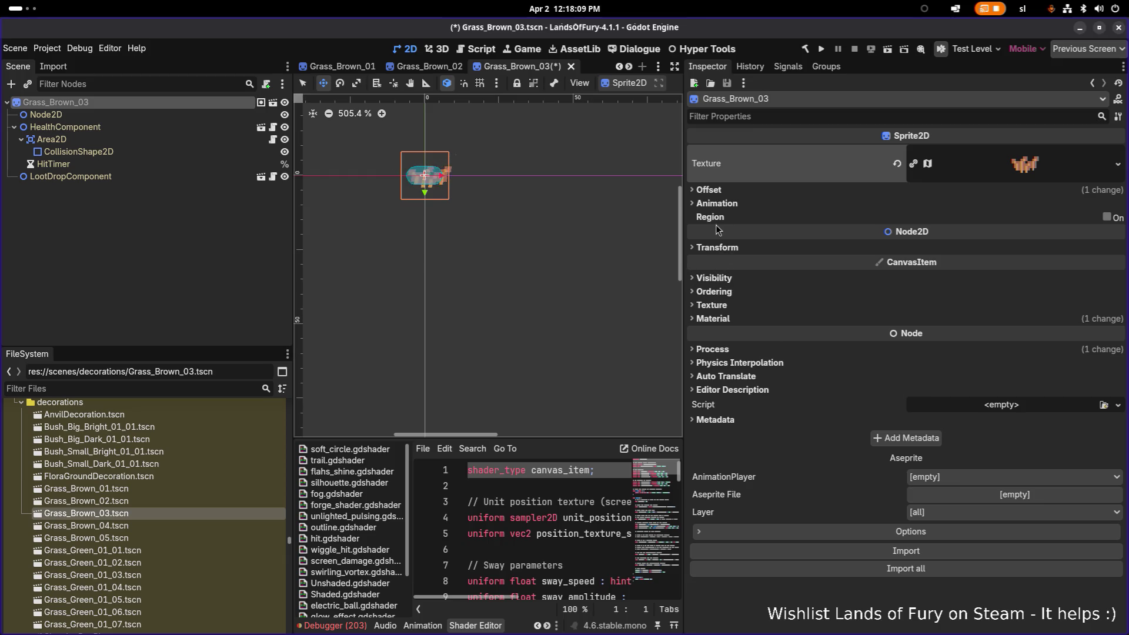
Make the shader material unique (Recursive), save Grass_Brown_03, and open Grass_Brown_04.tscn
click(719, 319)
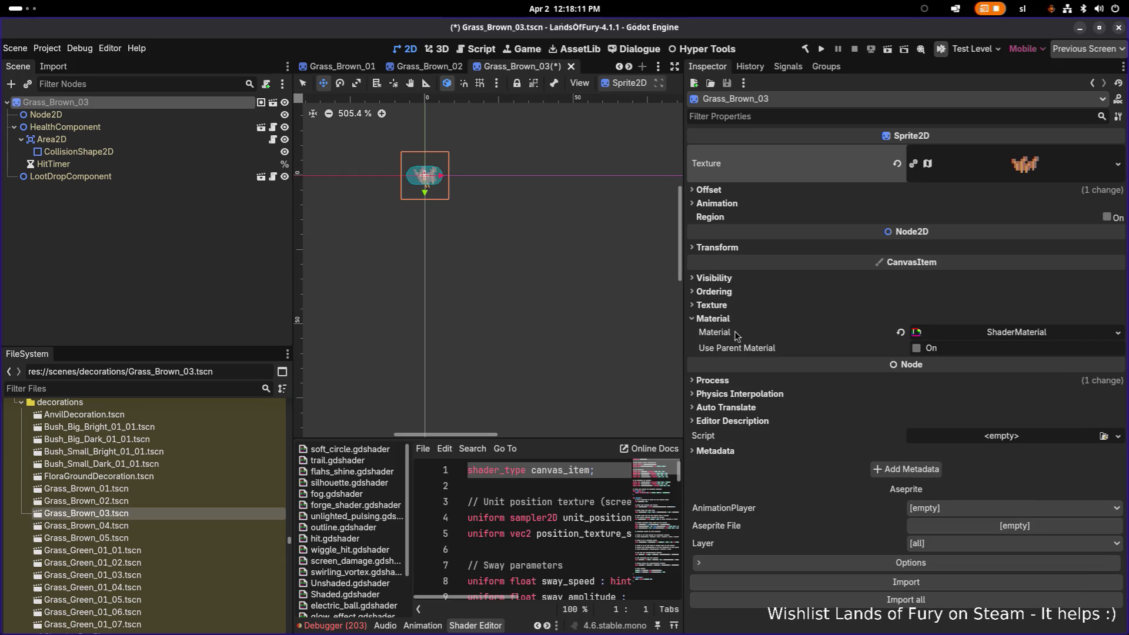
click(1117, 332)
click(1050, 489)
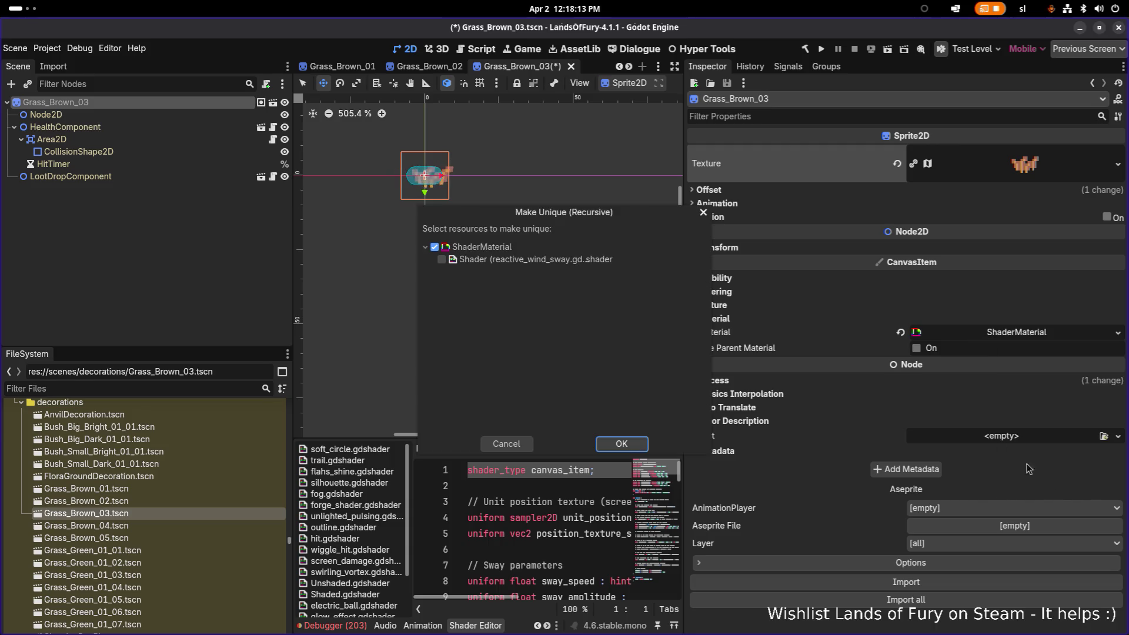
click(632, 440)
key(ctrl+s)
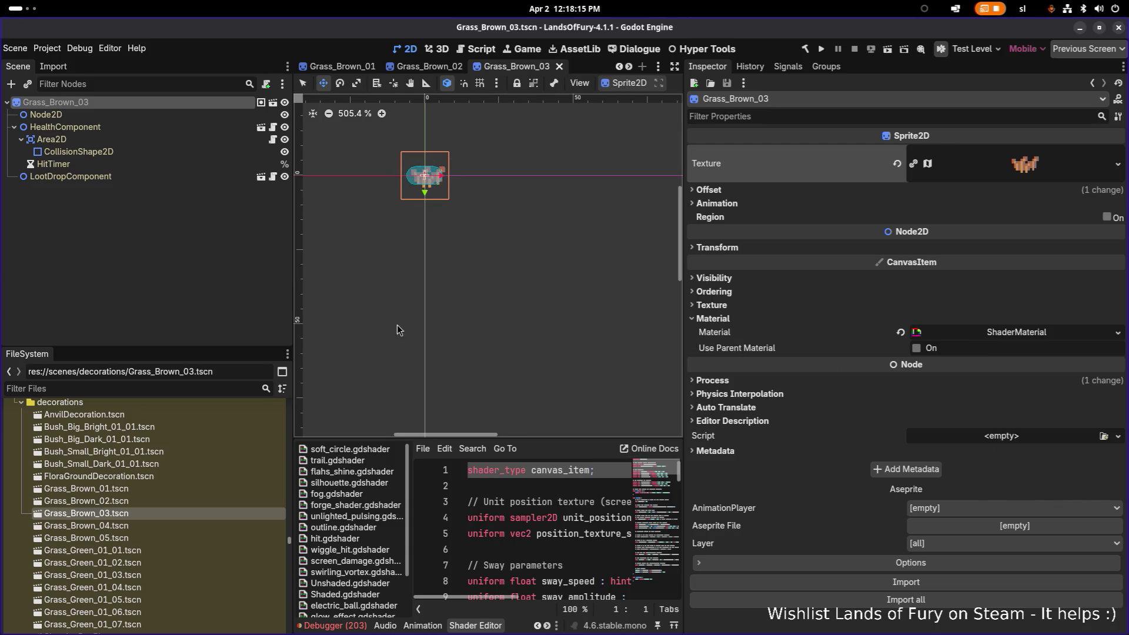
double_click(130, 523)
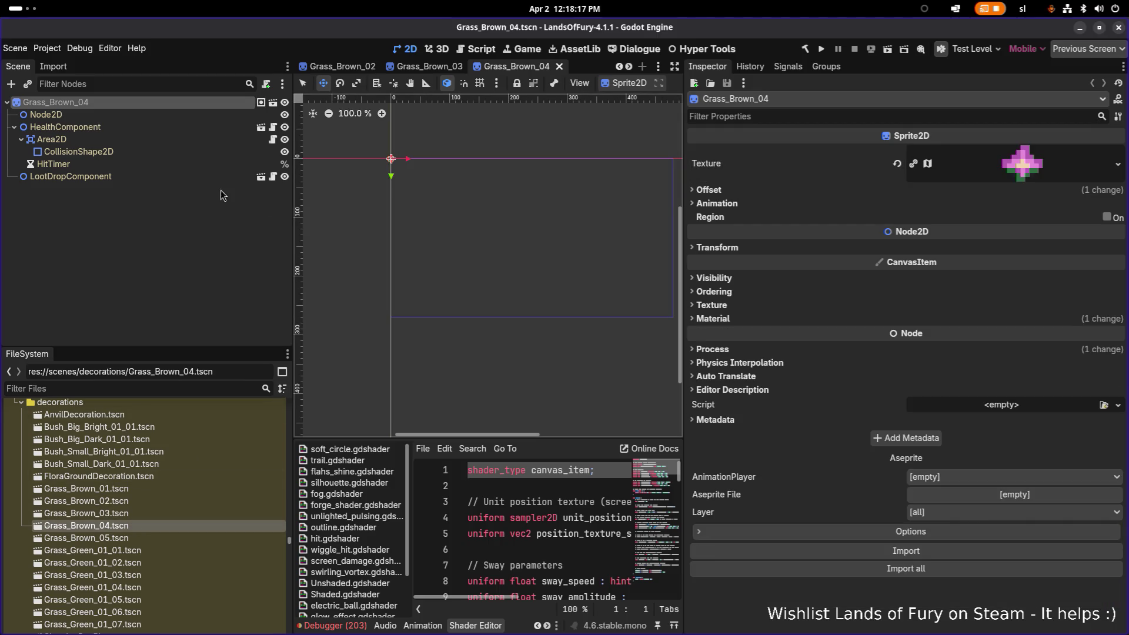
Give Grass_Brown_04's root sprite the brown grass texture found by searching 'sbrown4'
click(97, 132)
click(101, 105)
click(1117, 171)
click(1038, 406)
text(gra)
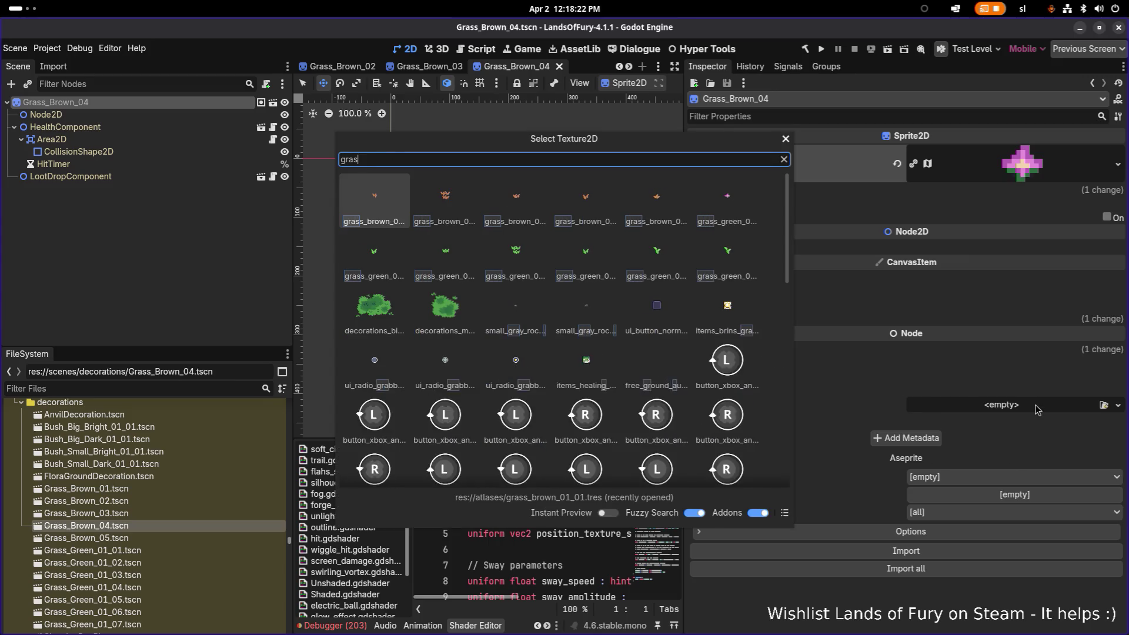
text(sbrown4)
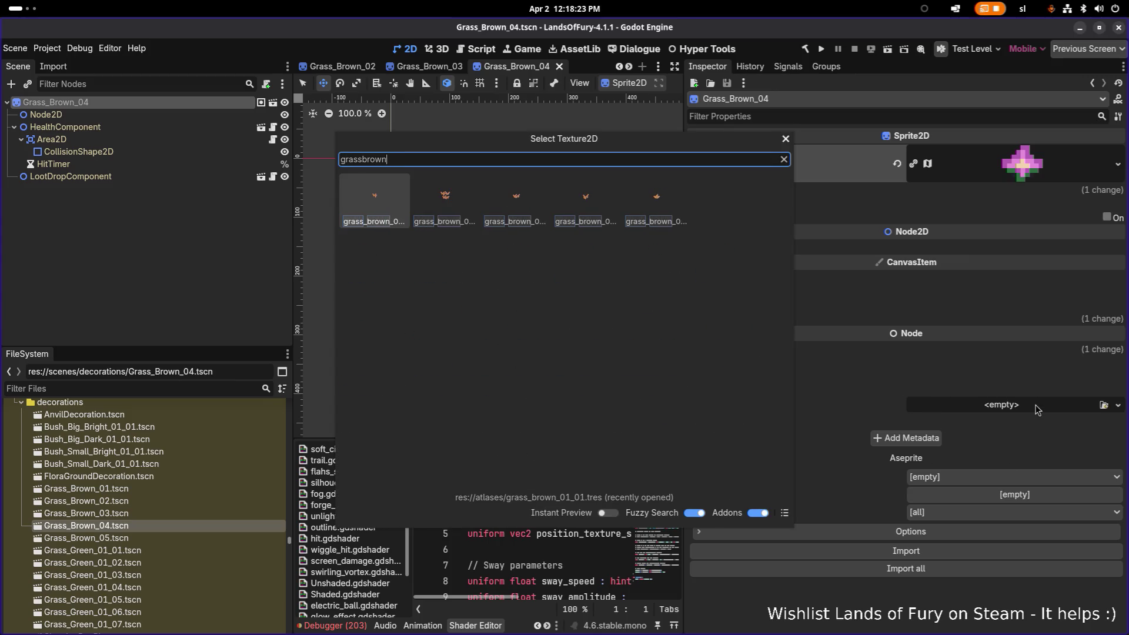
key(Return)
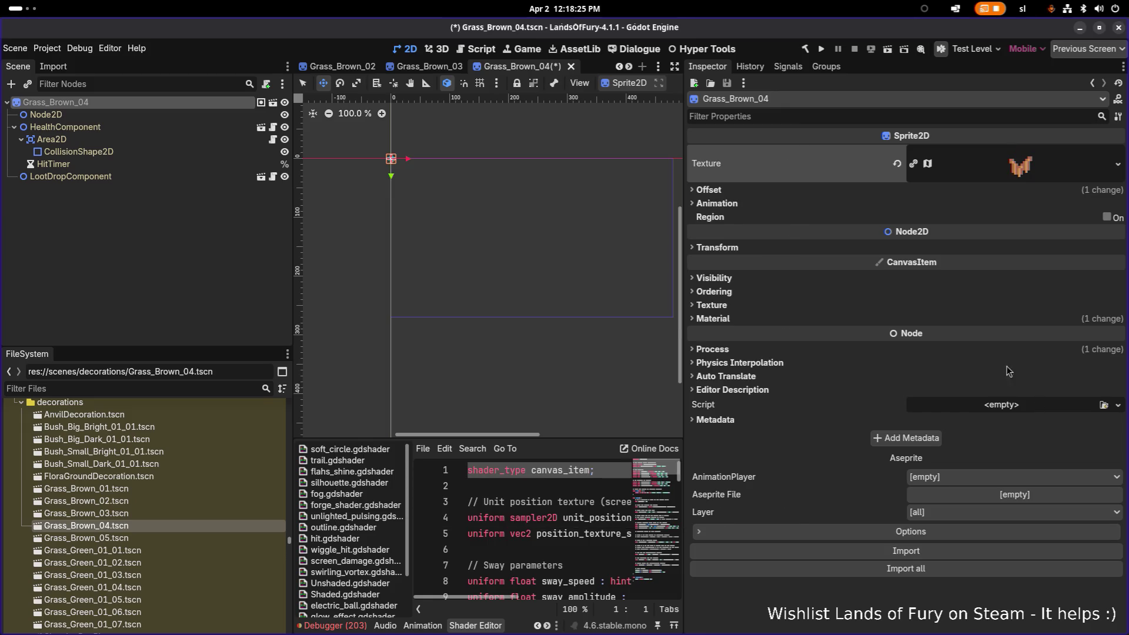
Make Grass_Brown_04's shader material unique (Recursive) and save the scene
click(718, 320)
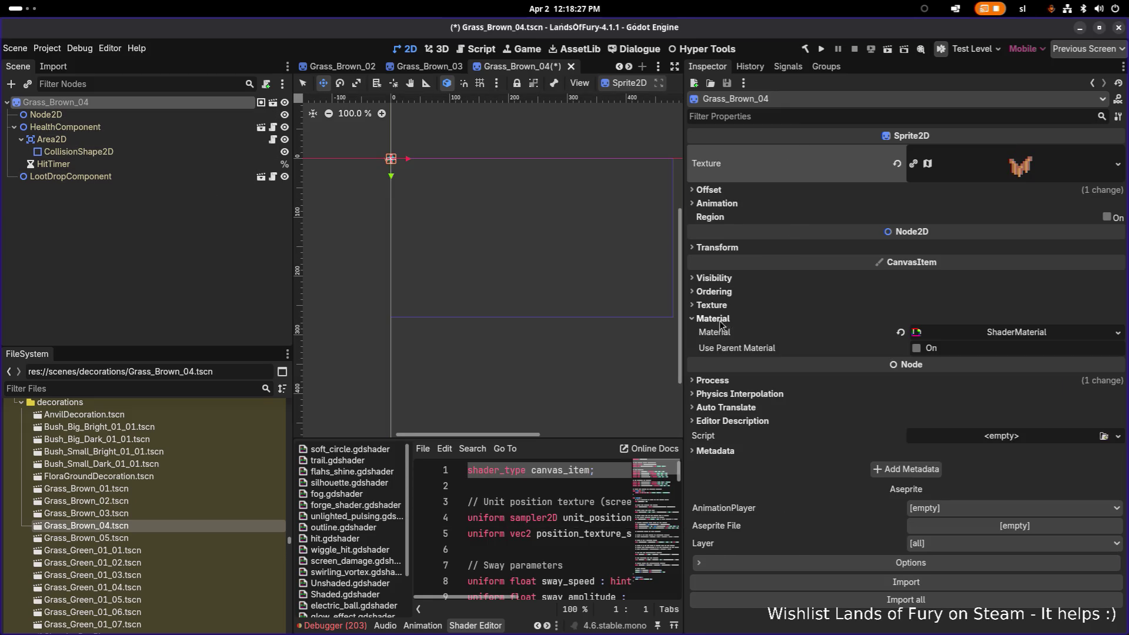
right_click(735, 331)
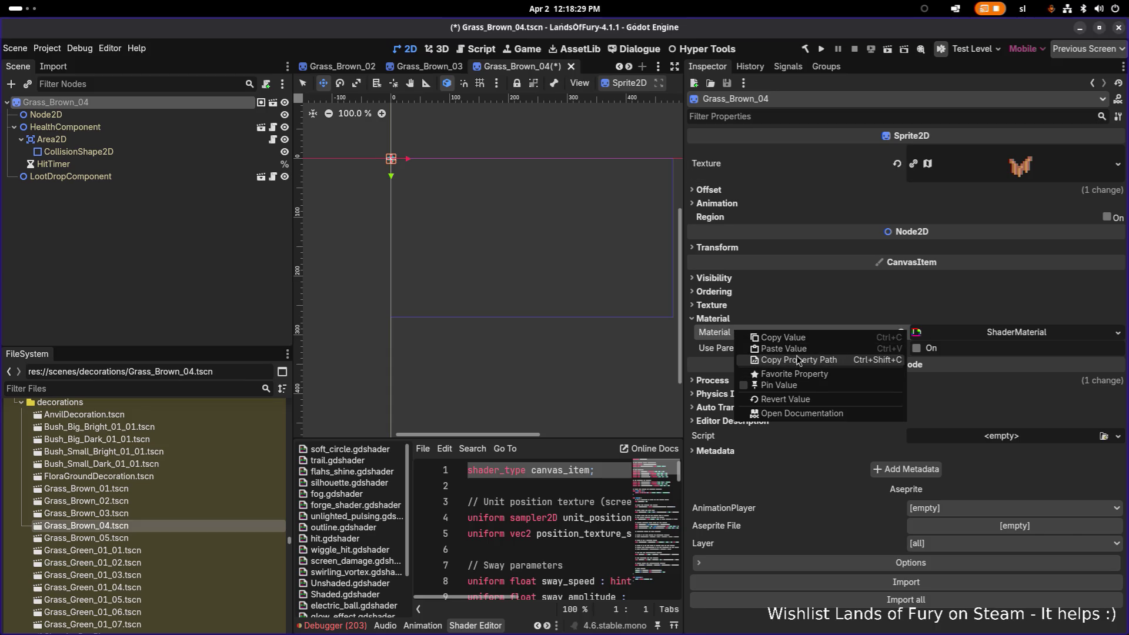
click(1049, 332)
click(1048, 332)
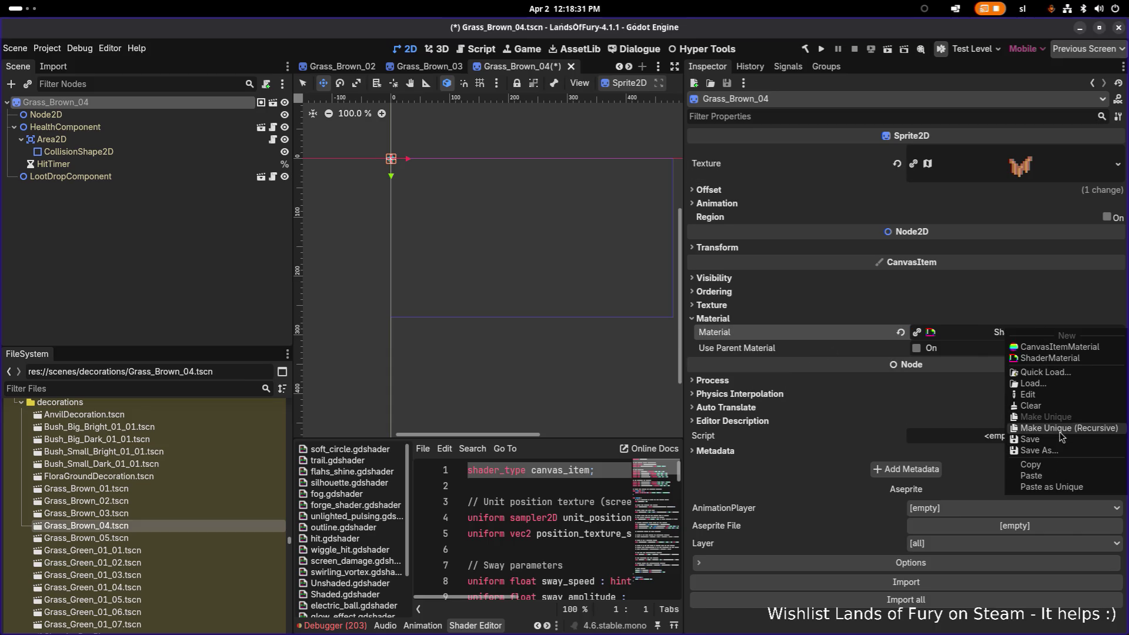
click(1062, 430)
click(621, 444)
key(ctrl+s)
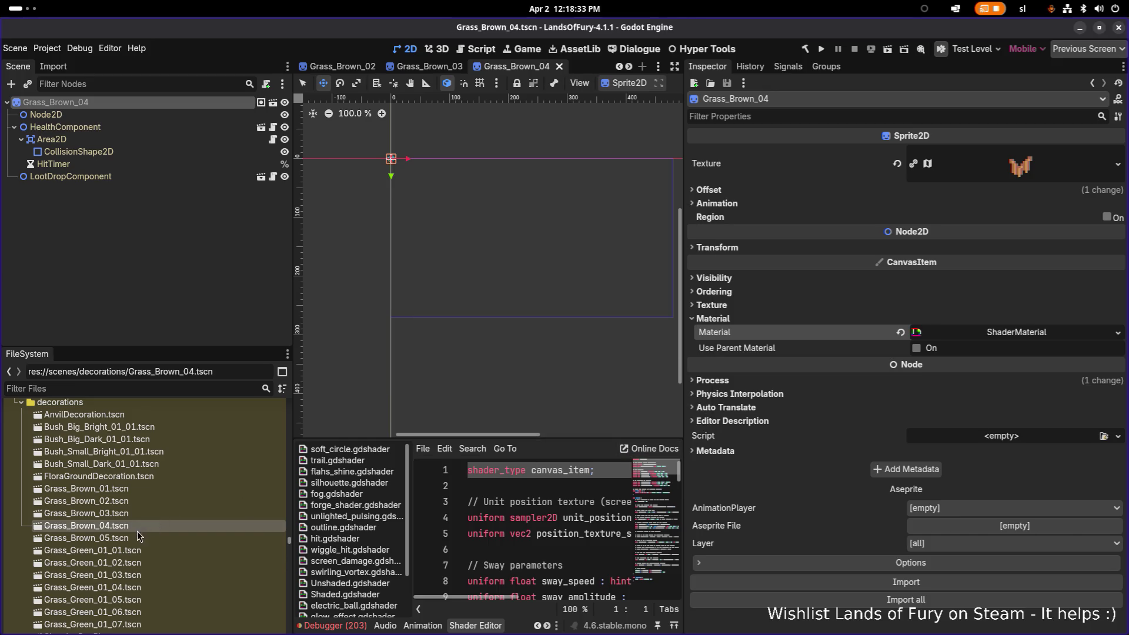
Open Grass_Brown_05.tscn and select its root node
double_click(126, 539)
click(122, 114)
click(125, 102)
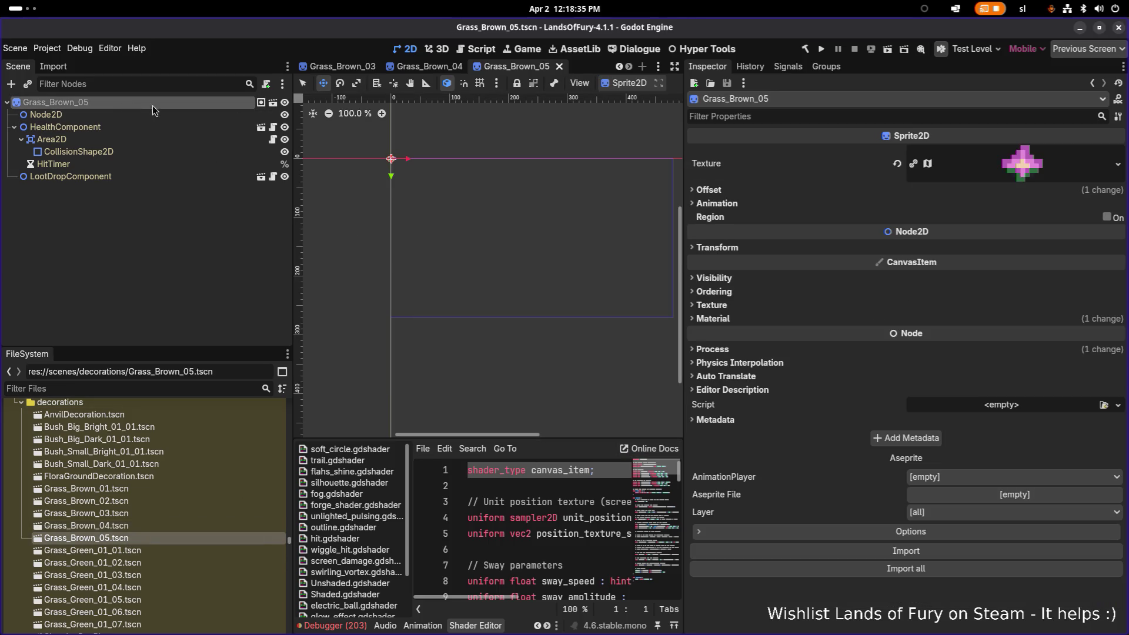
Assign the grass_brown_01_05 texture to Grass_Brown_05's sprite via Quick Load
click(1118, 164)
click(1022, 405)
text(grassbrown5)
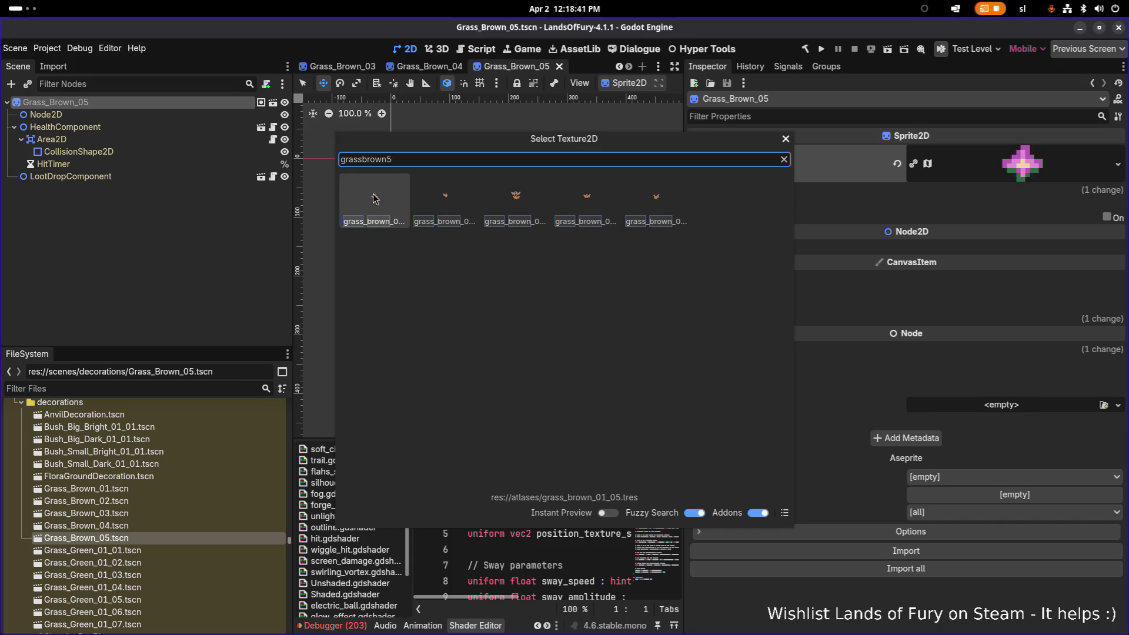
double_click(373, 198)
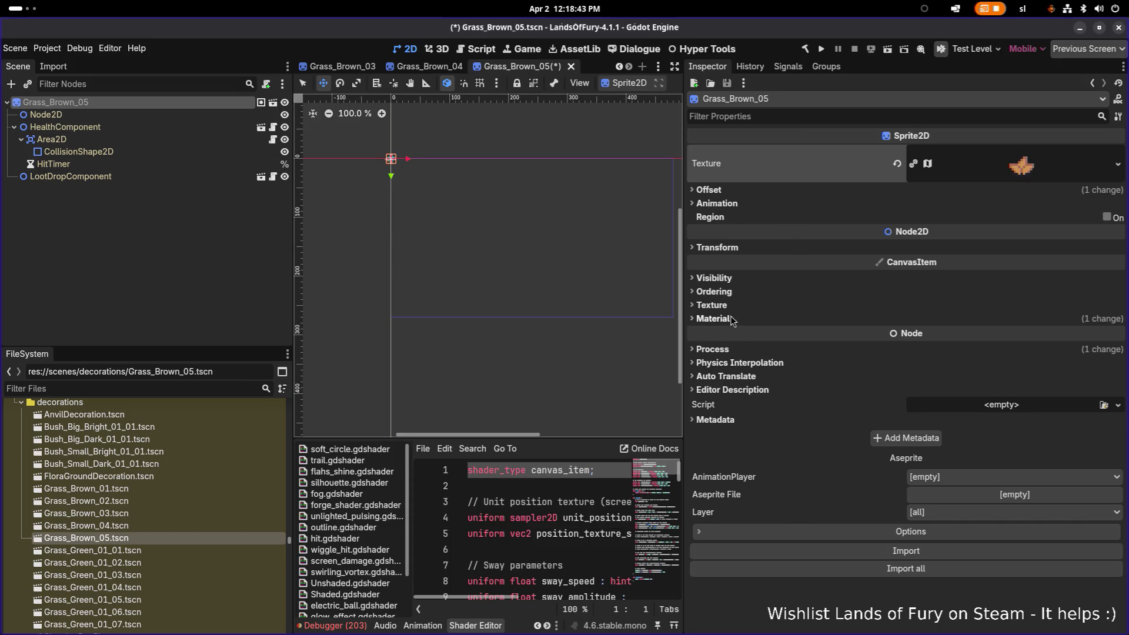
Make Grass_Brown_05's shader material unique (Recursive) and save the scene
click(728, 318)
right_click(820, 328)
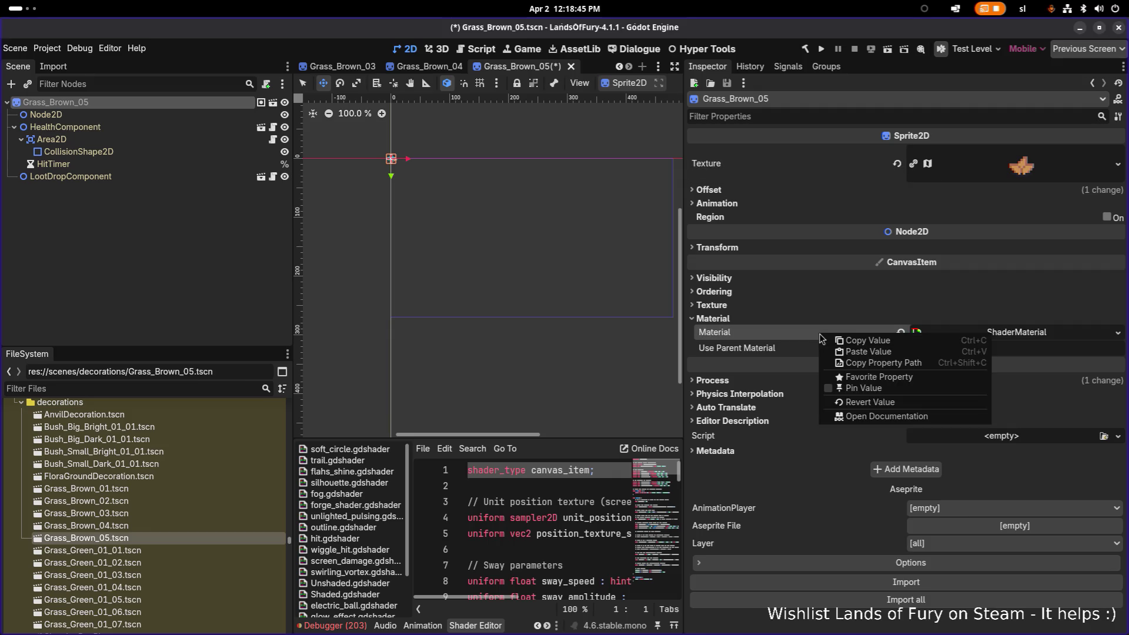
click(1019, 344)
right_click(1048, 333)
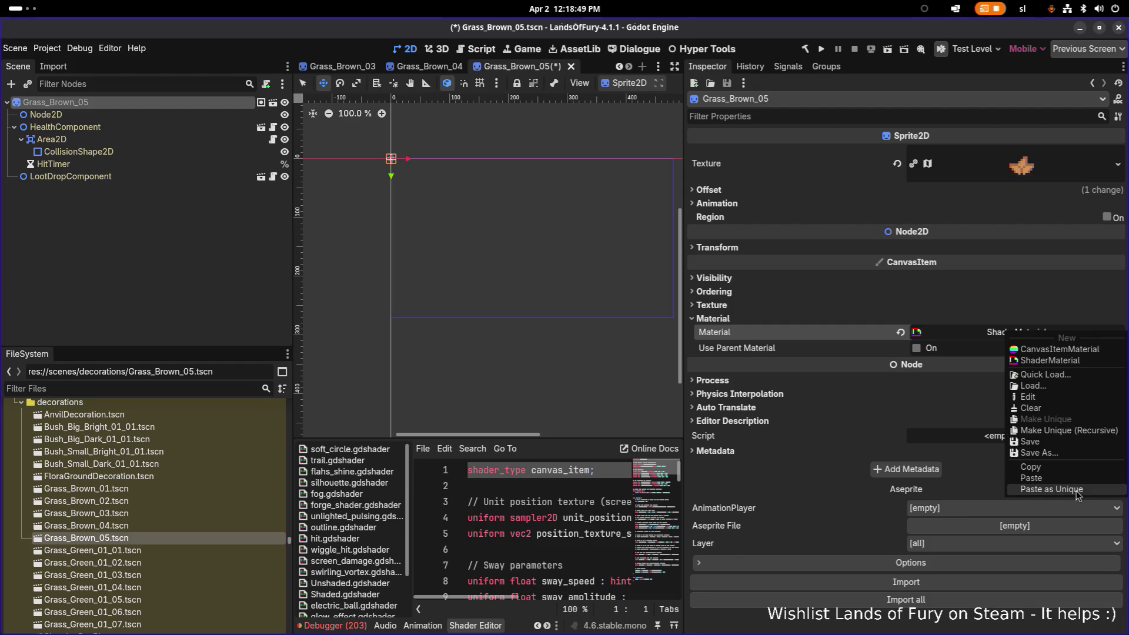
click(1065, 430)
click(621, 443)
key(ctrl+s)
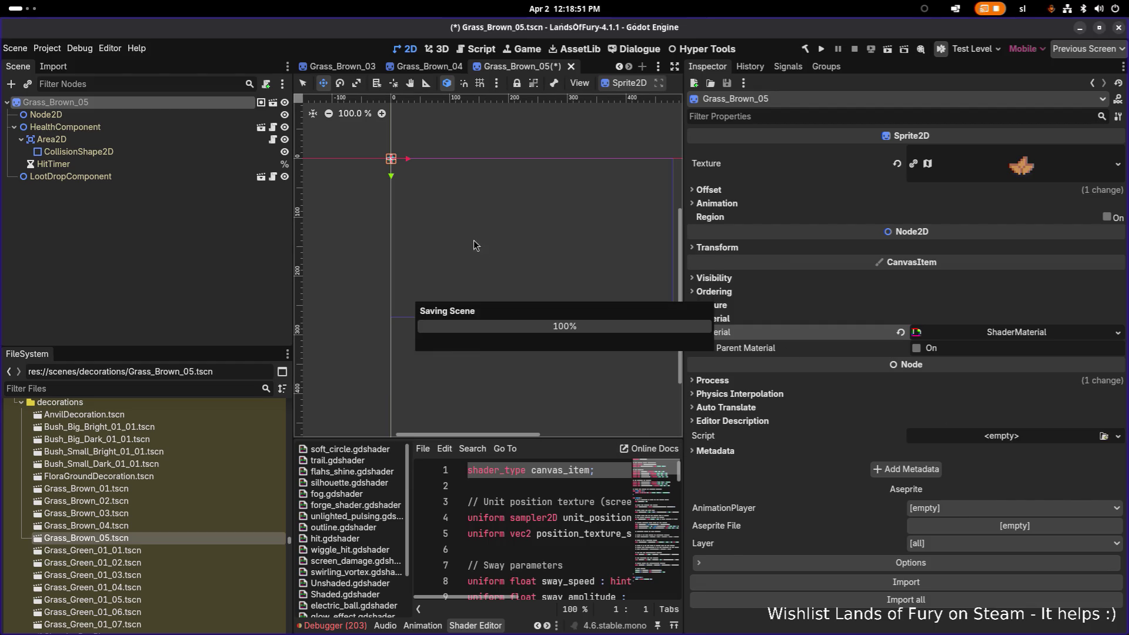
scroll(459, 150, up, 5)
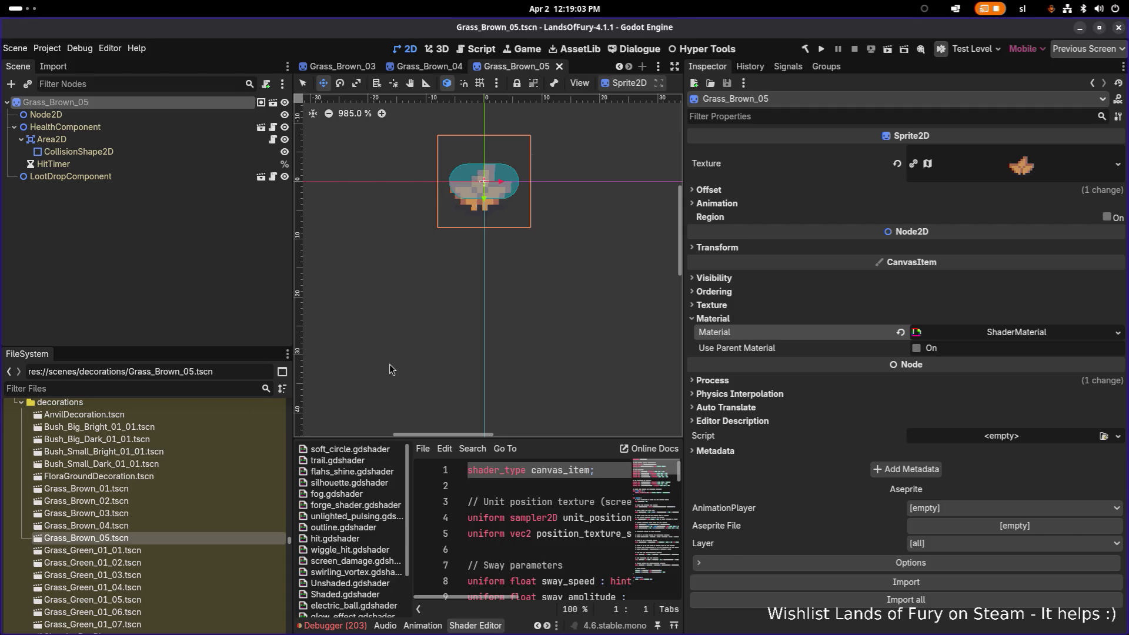
click(163, 479)
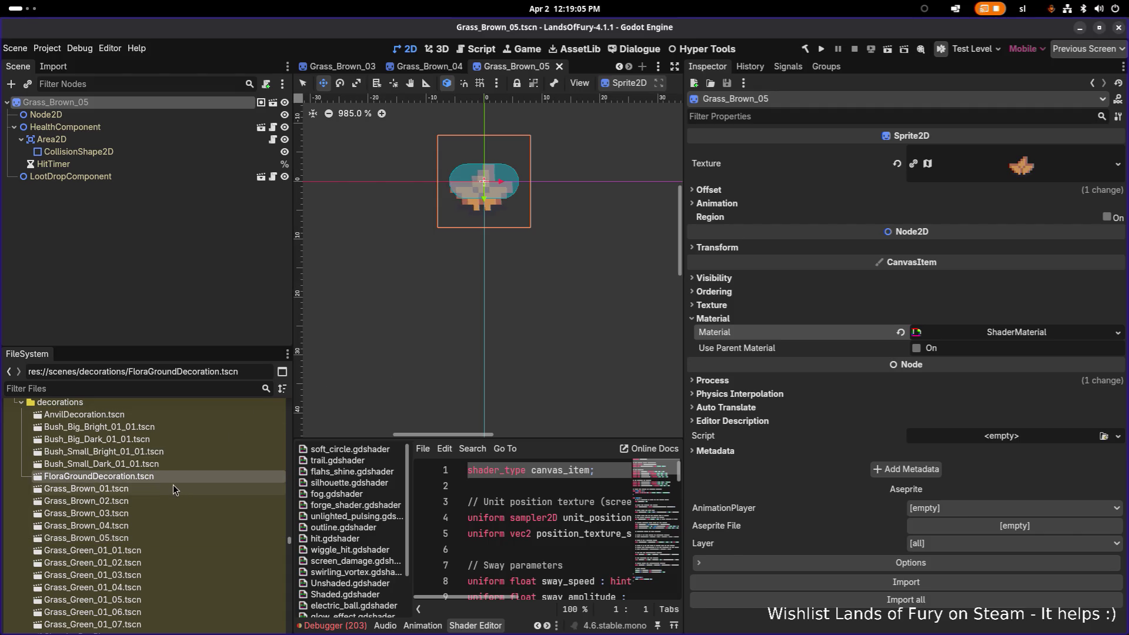
key(alt+Tab)
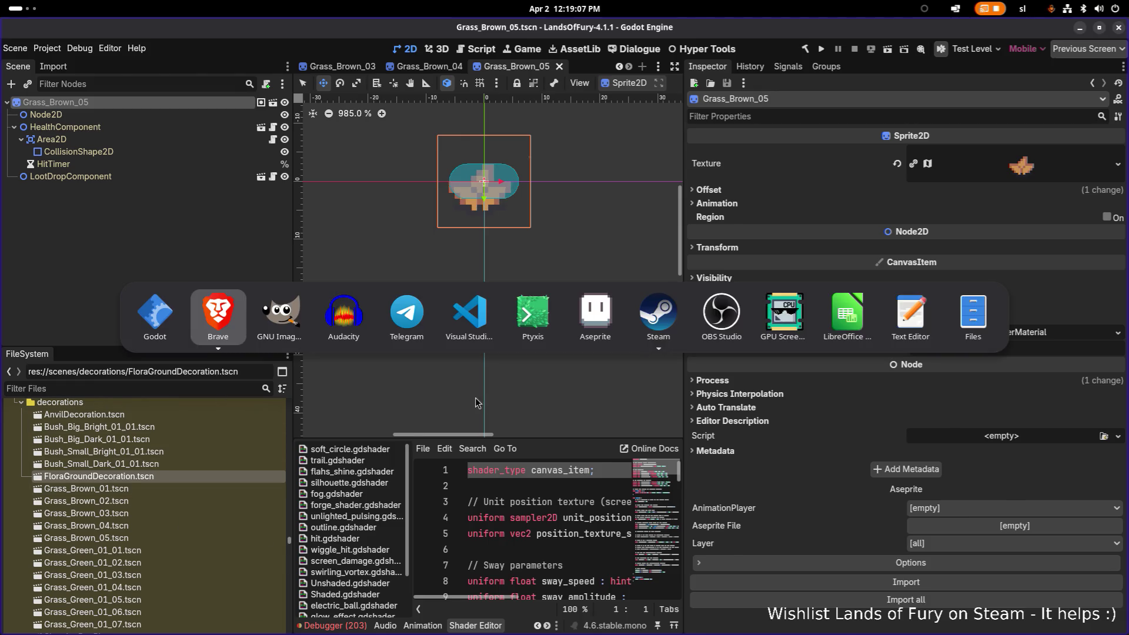
key(Escape)
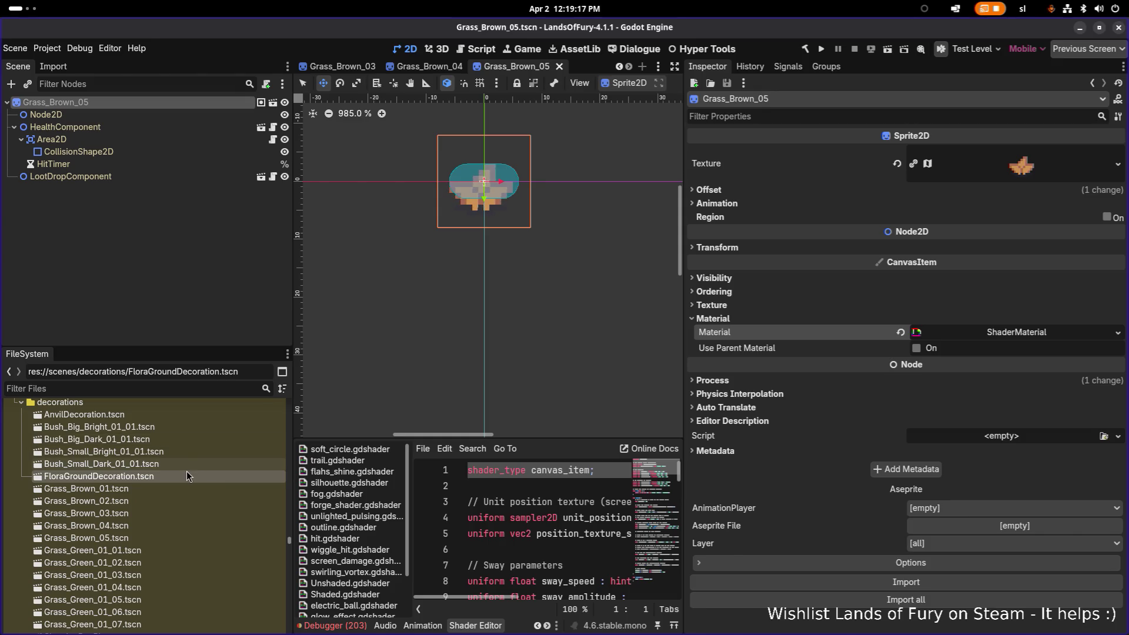
scroll(187, 481, down, 3)
scroll(187, 481, up, 10)
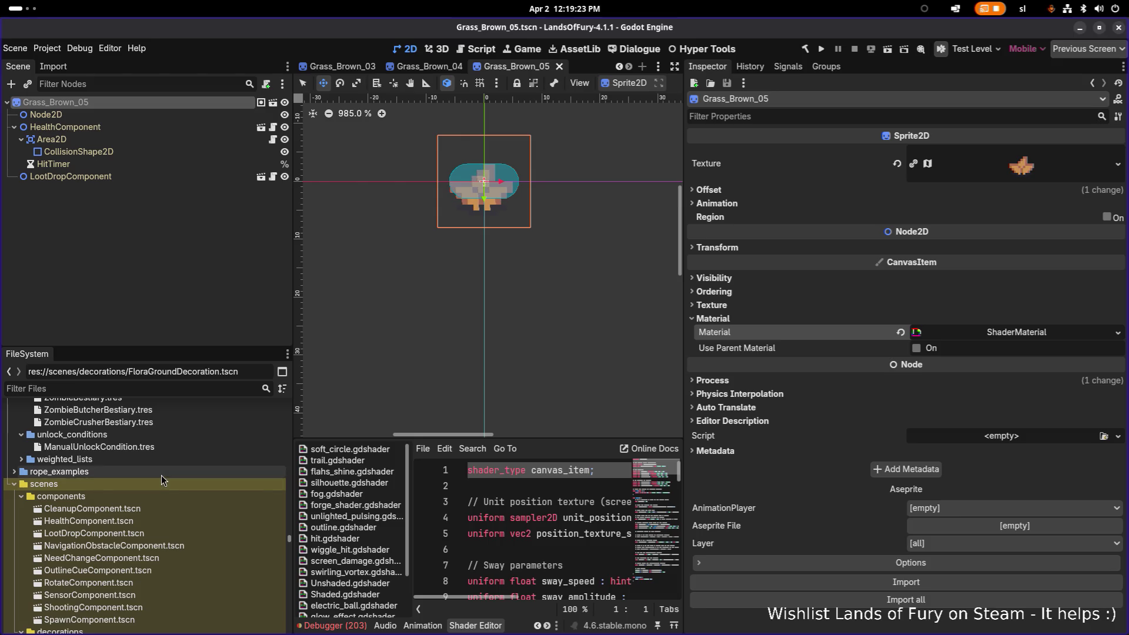
scroll(161, 476, up, 3)
scroll(147, 475, up, 5)
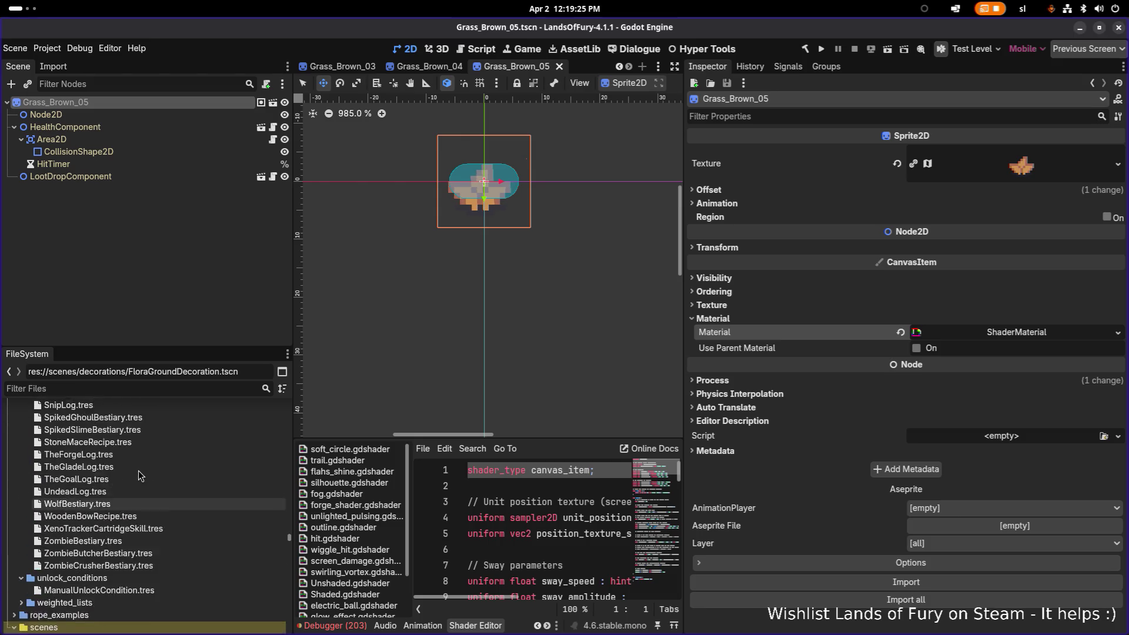
scroll(135, 471, up, 8)
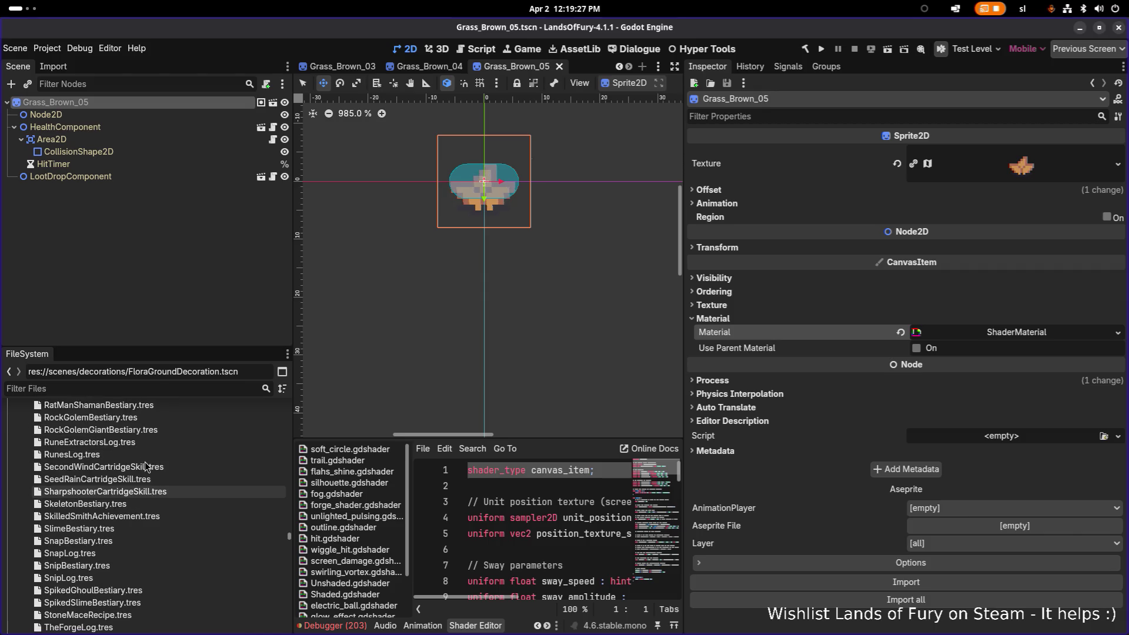
mouse_move(288, 535)
mouse_down()
mouse_move(284, 578)
mouse_move(219, 507)
mouse_move(179, 488)
mouse_up()
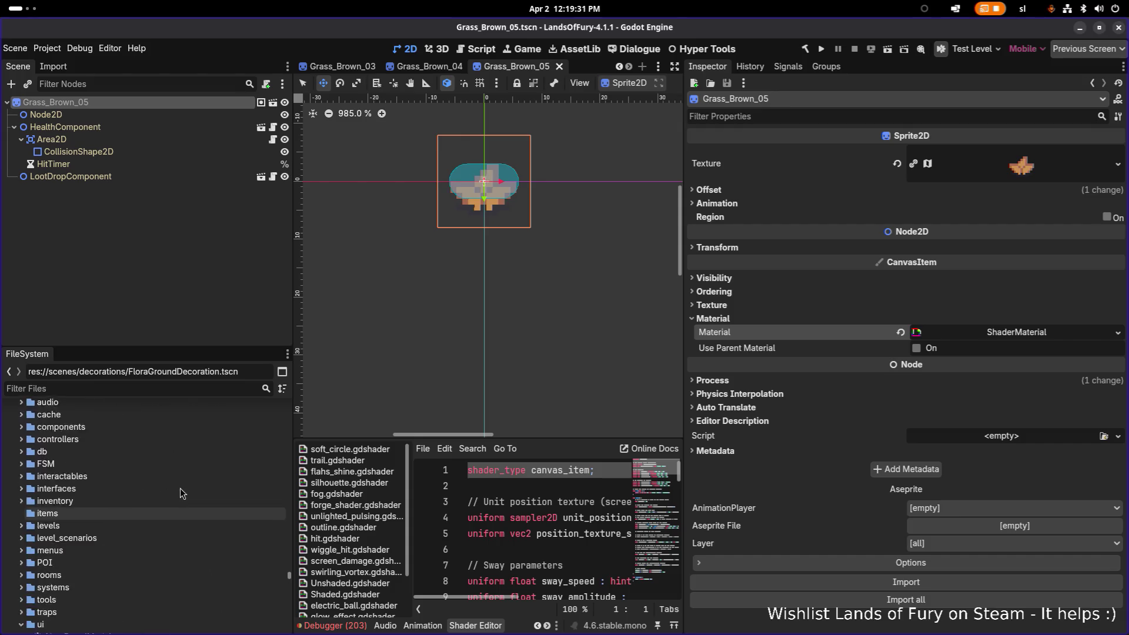
scroll(179, 488, down, 10)
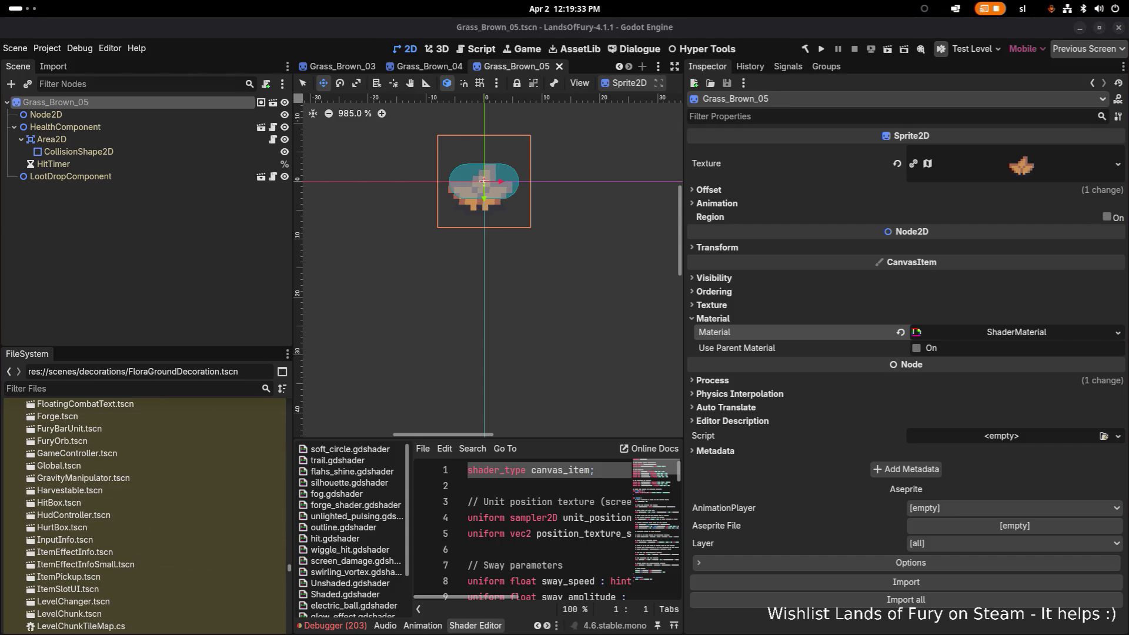
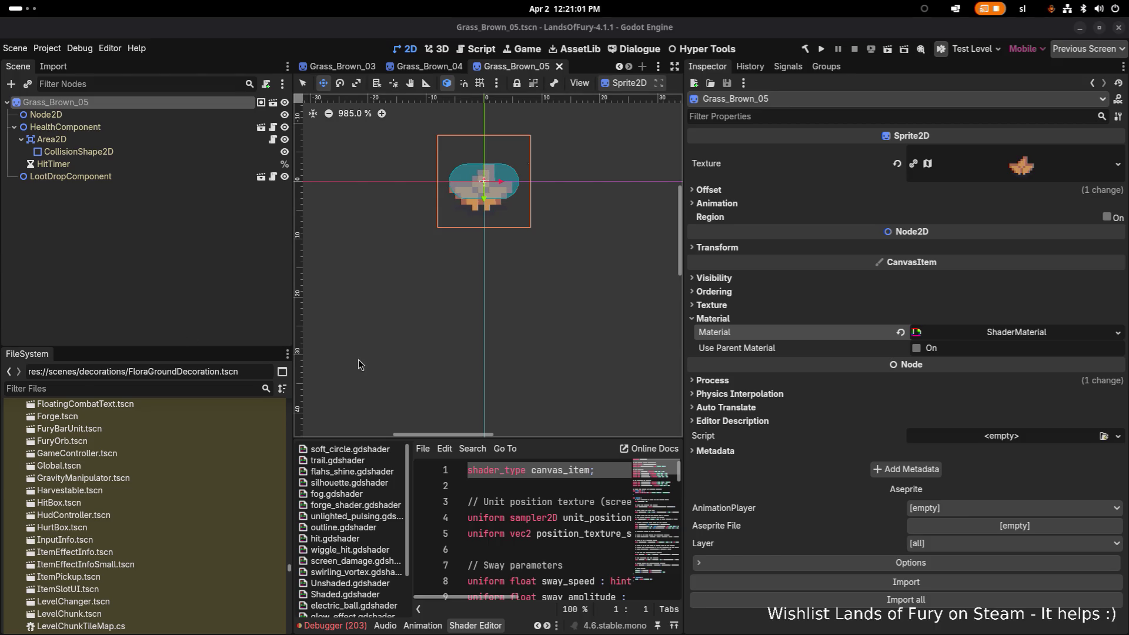
Search the FileSystem filter for 'stone' and then 'rock'
scroll(183, 504, down, 2)
scroll(183, 482, up, 5)
click(186, 390)
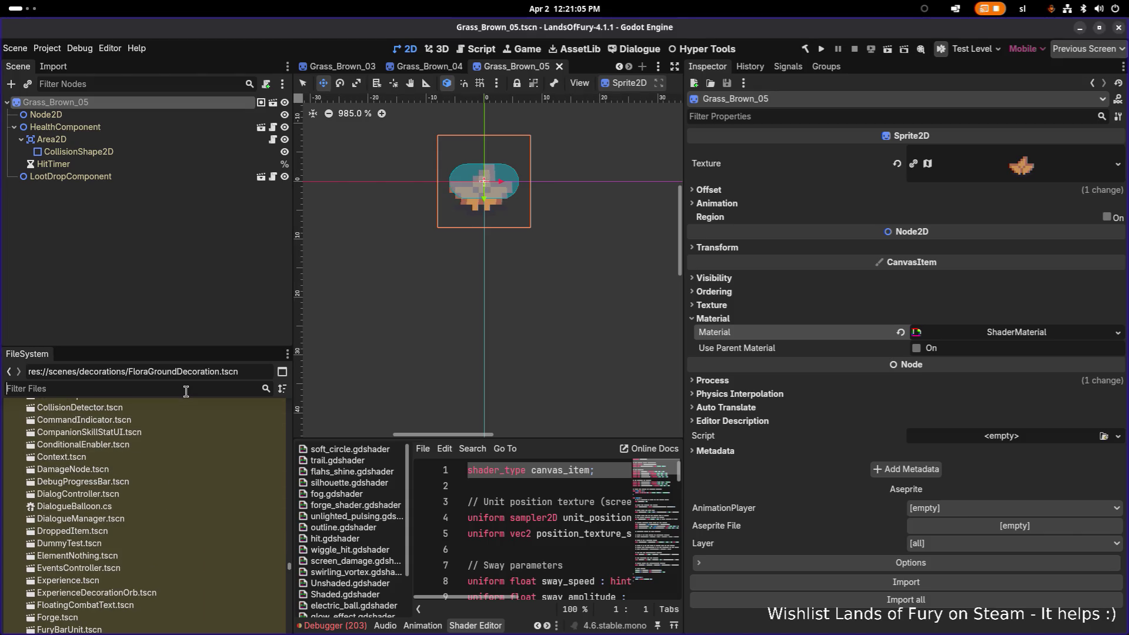
text(stone)
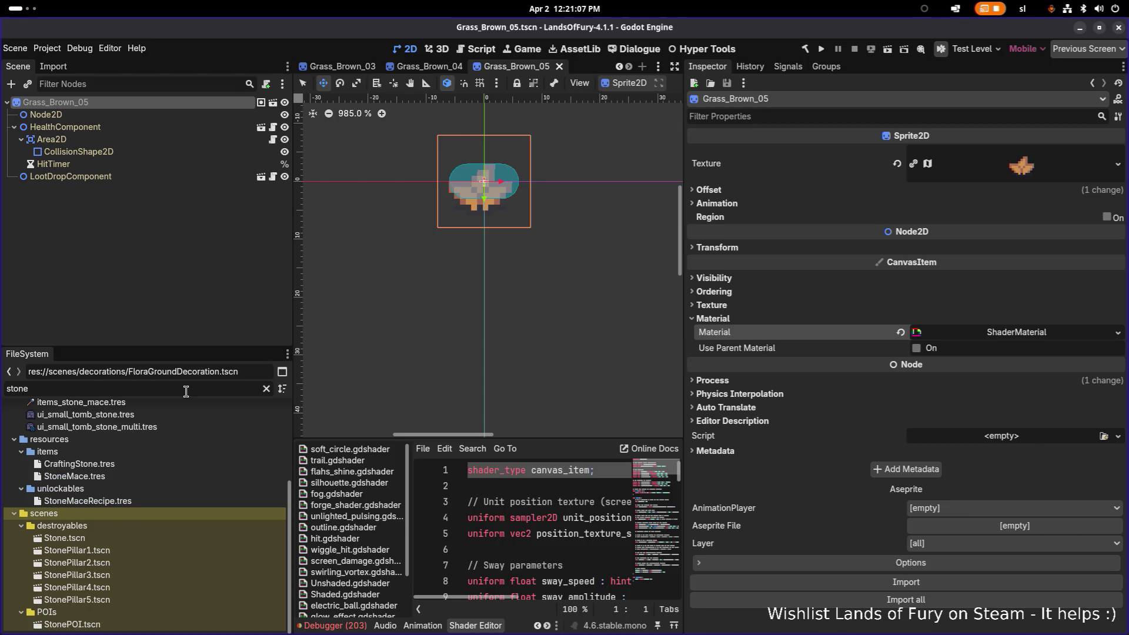
key(ctrl+a)
text(rock)
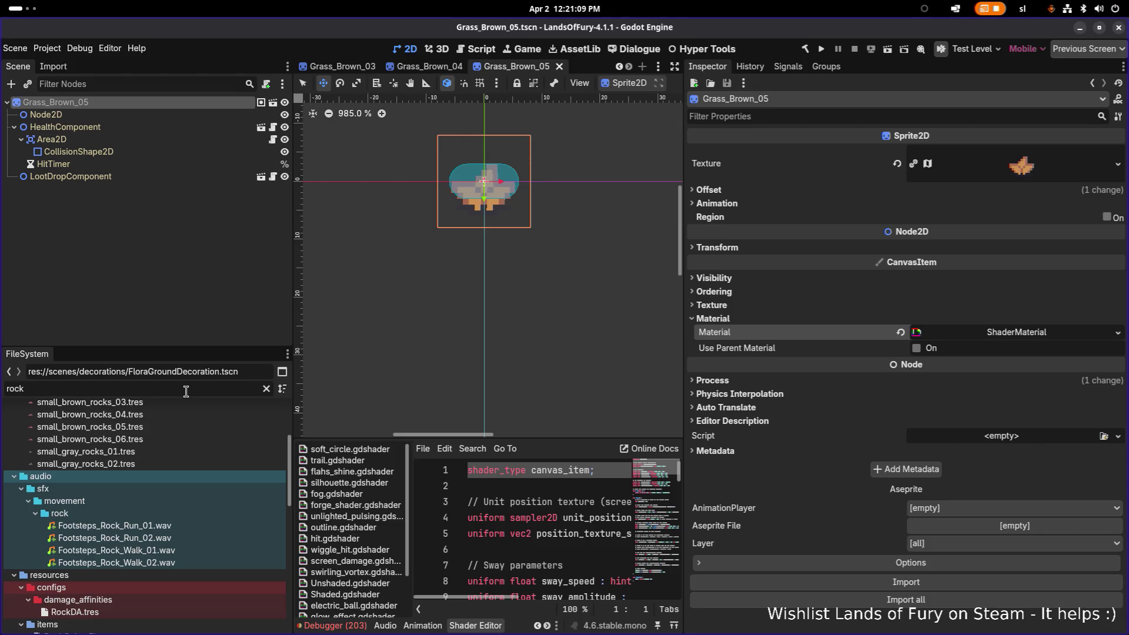
scroll(149, 451, up, 3)
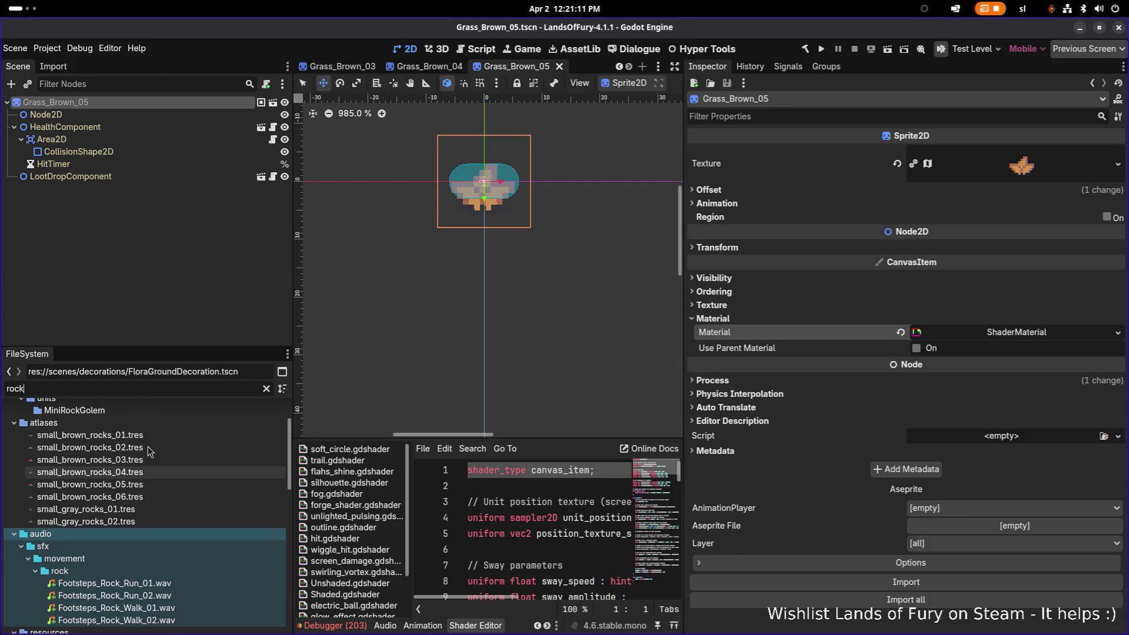
mouse_move(150, 479)
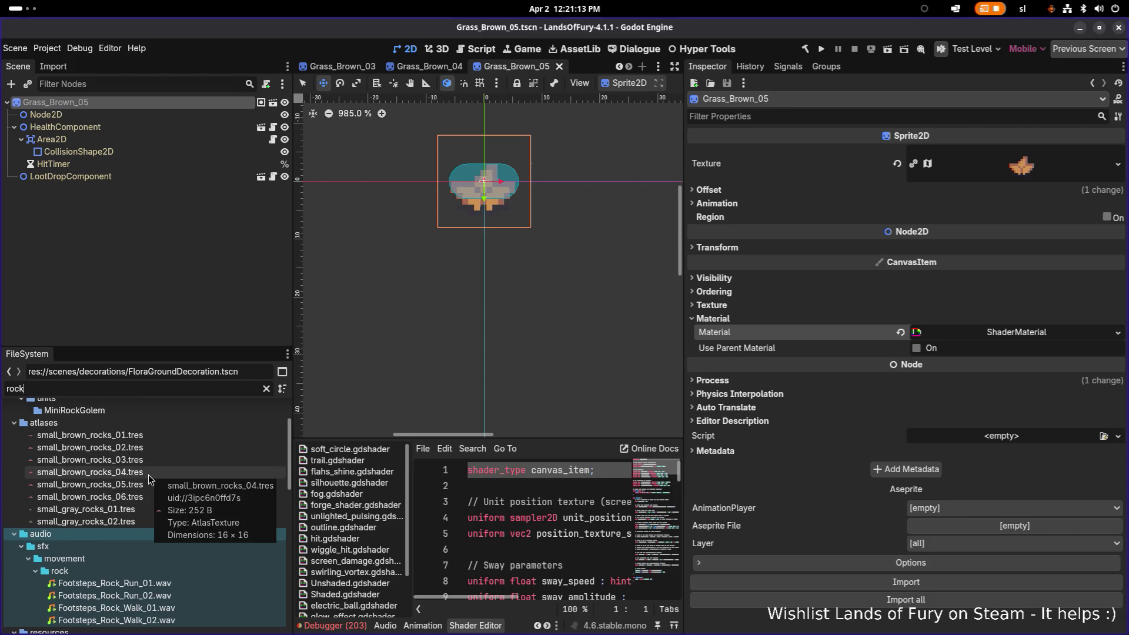
scroll(150, 479, down, 10)
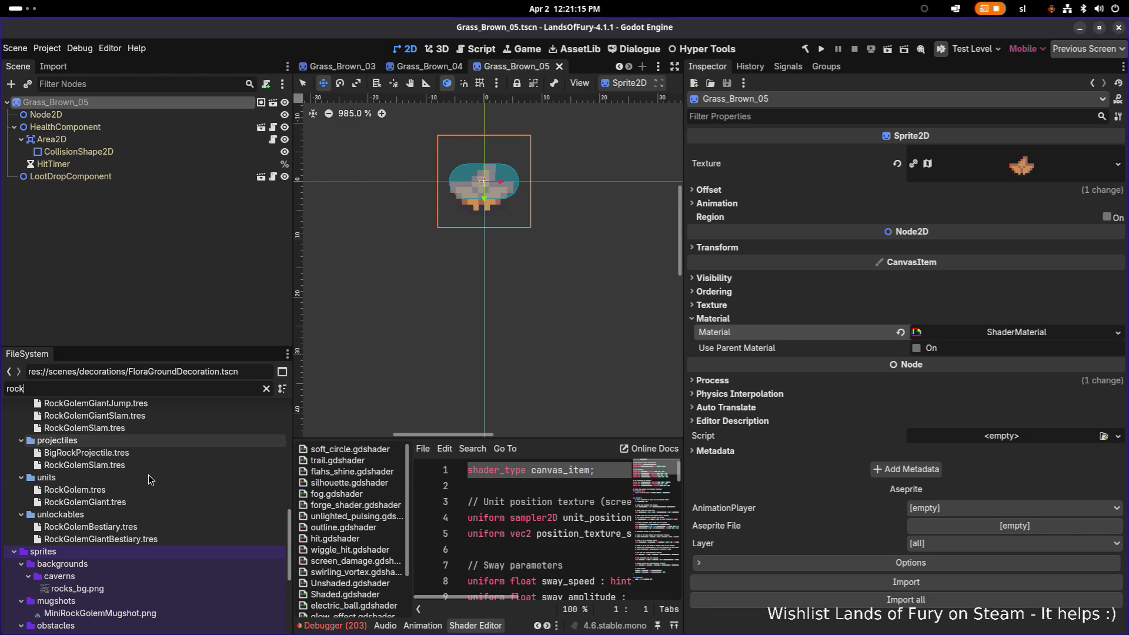
Filter project files by 'grass' and select Grass_Brown_01.tscn
double_click(148, 388)
text(gr)
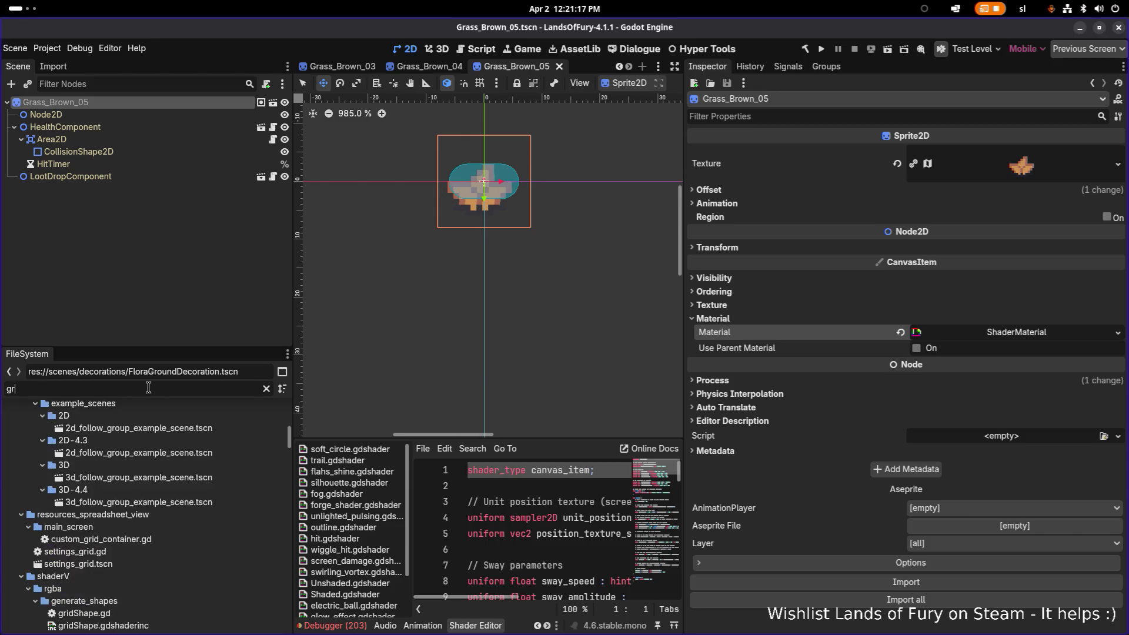
text(ass)
scroll(151, 500, down, 5)
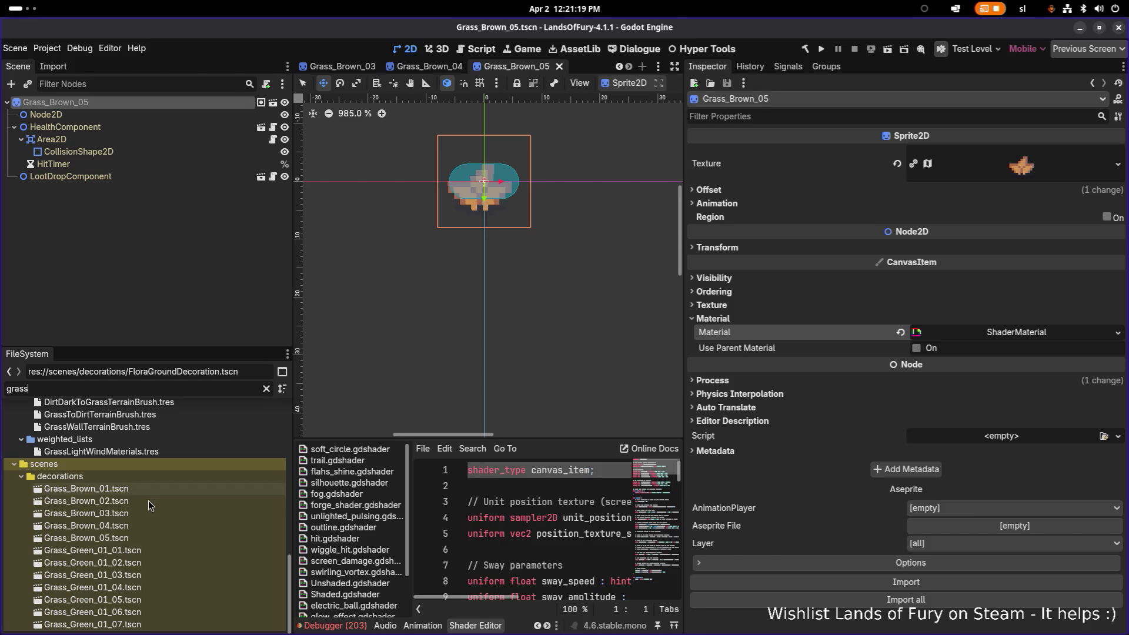
click(154, 488)
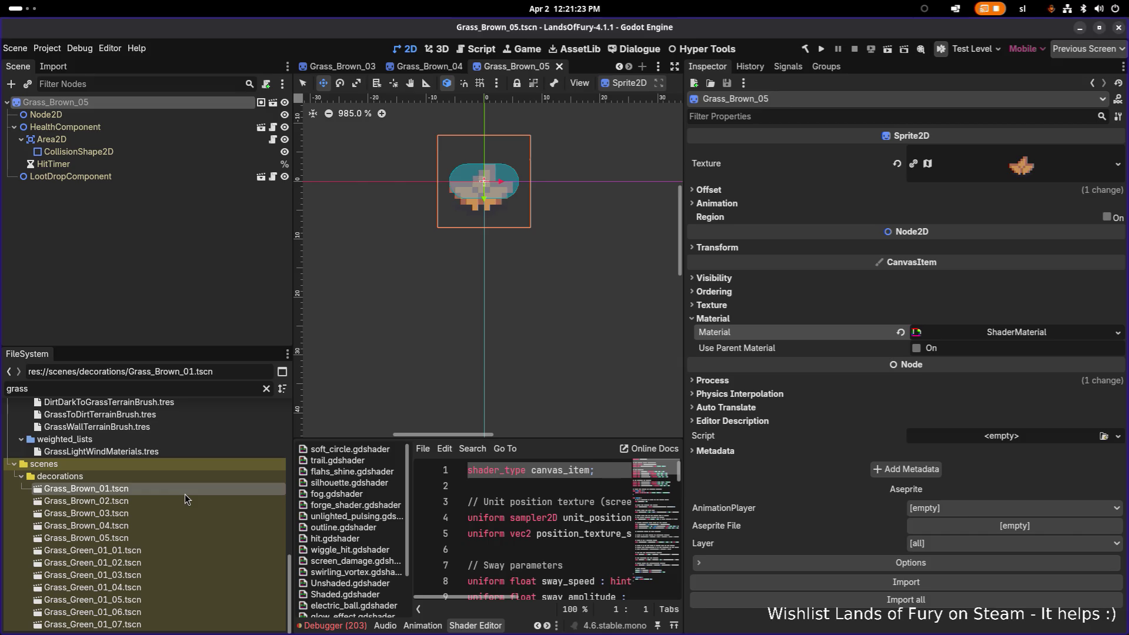
Duplicate Grass_Brown_01.tscn as Small_Brown_Rock_1.tscn
key(ctrl+d)
key(Right)
key(shift+Home)
text(Small_Brown_Rock_1)
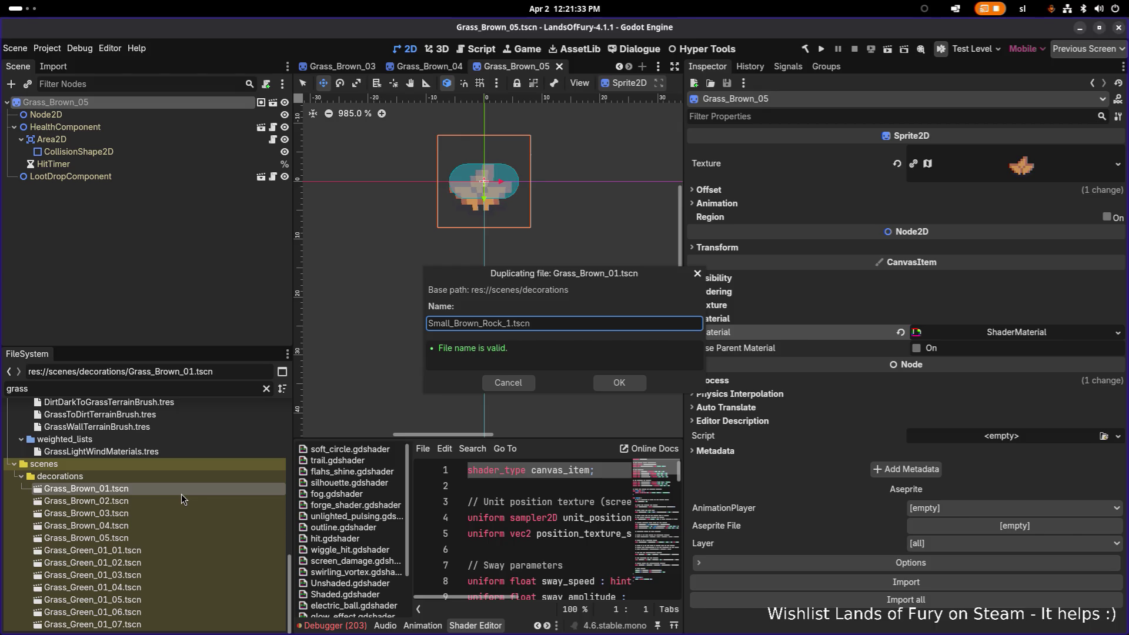
key(Return)
Filter the files by 'rock_' and open the Small_Brown_Rock_1 scene
double_click(157, 388)
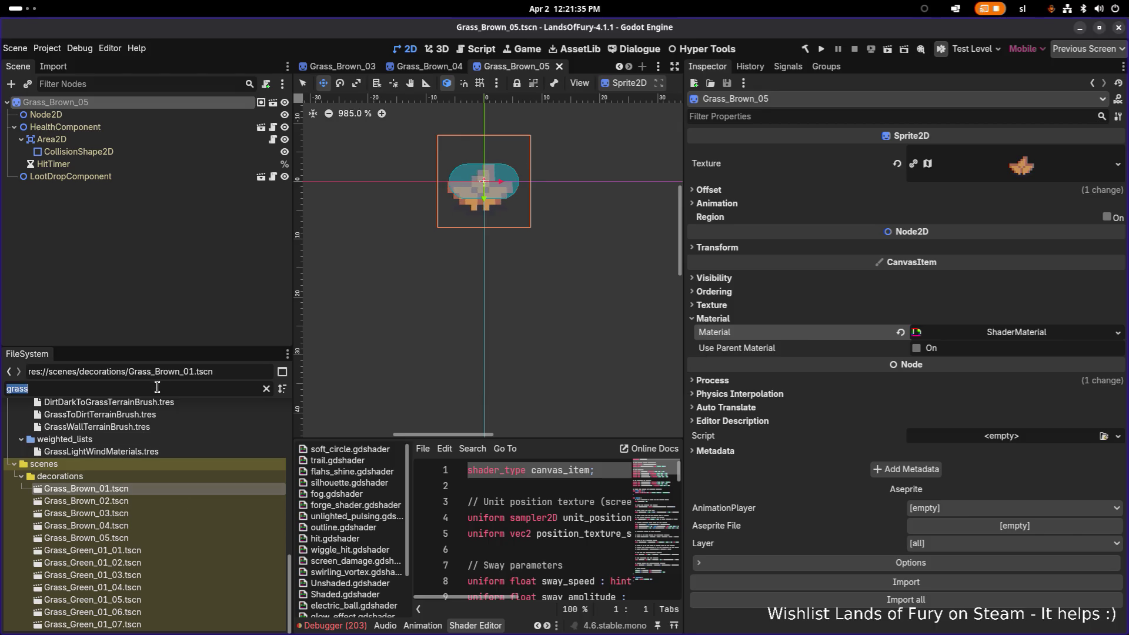
text(smallbr)
key(BackSpace)
key(BackSpace)
key(BackSpace)
text(rock_)
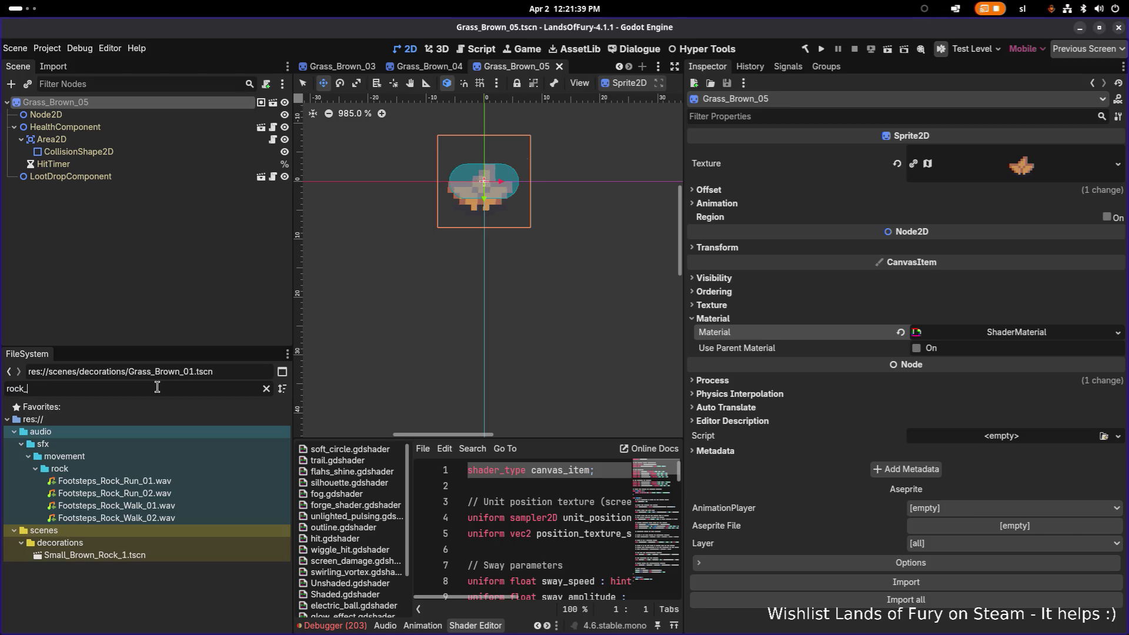
double_click(160, 555)
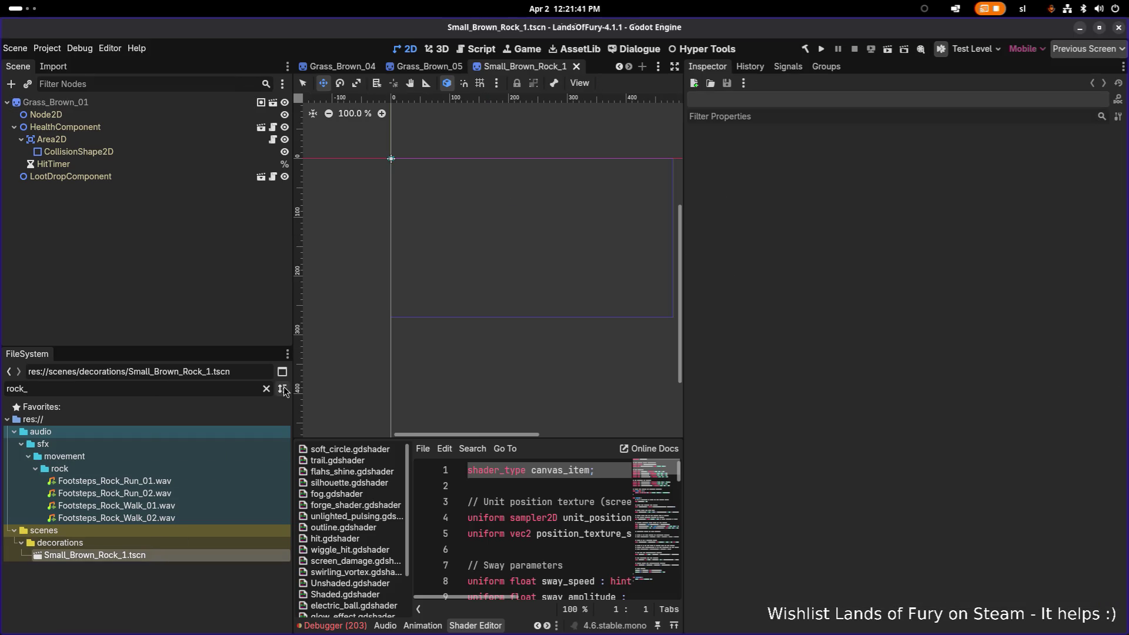
Clear the file filter and rename the root node to Small_Brown_Rock_1
click(266, 389)
scroll(160, 561, down, 1)
click(160, 560)
click(159, 564)
click(116, 102)
text(Small_Brown_Rock_1)
key(Return)
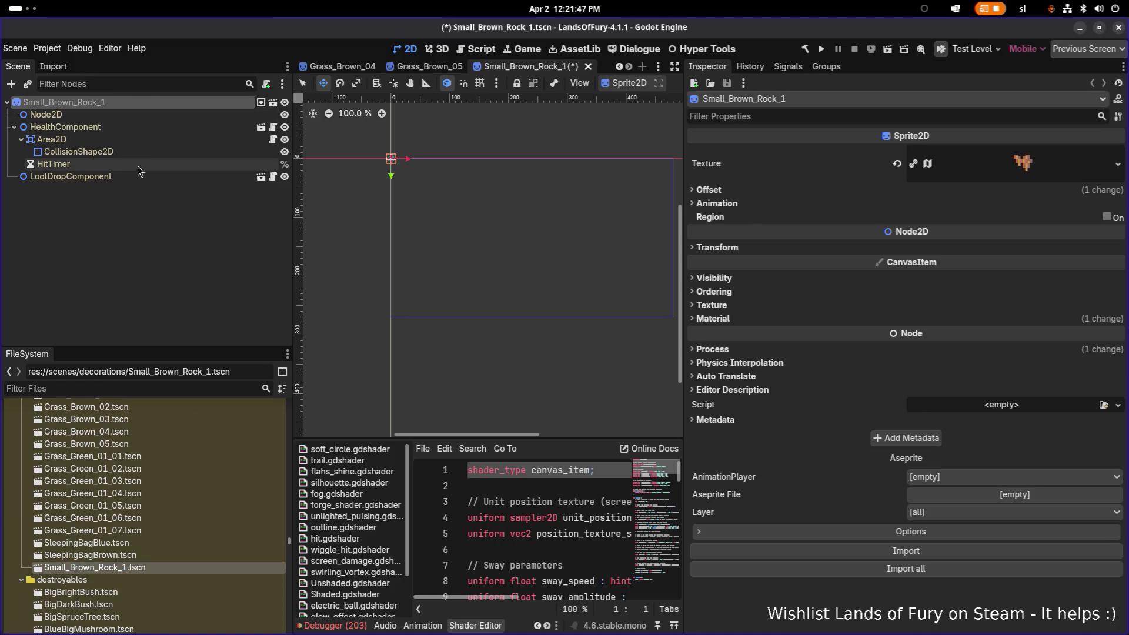
Clear the sprite's ShaderMaterial and save the scene
key(shift+f)
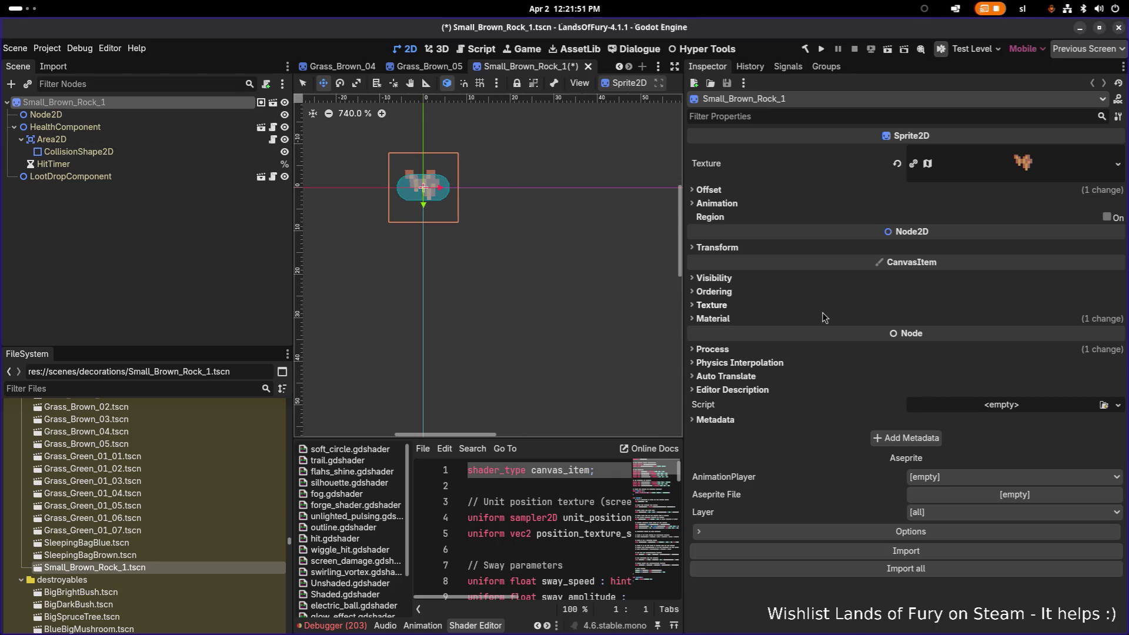
click(759, 320)
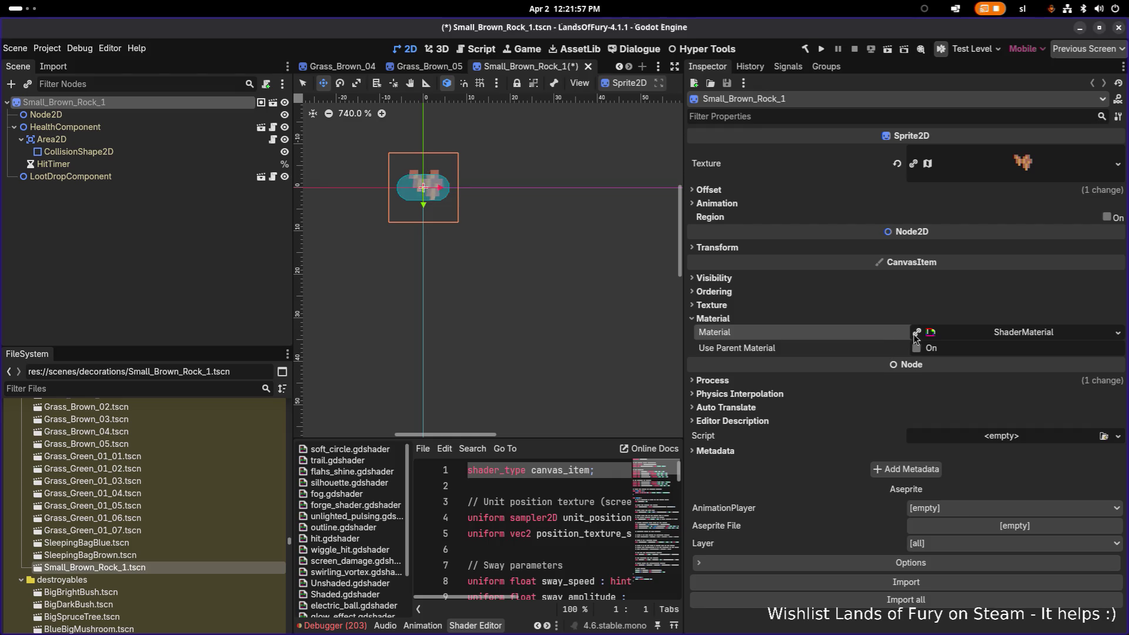
click(1117, 332)
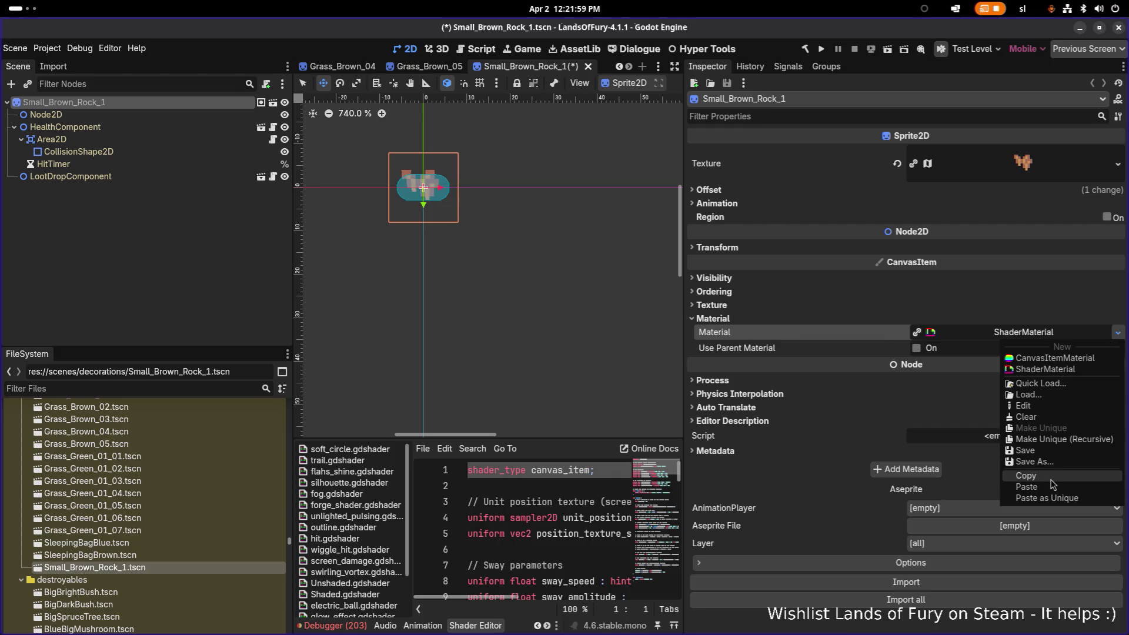
click(1053, 417)
key(ctrl+s)
Check Grass_Green_01_01, then return to Small_Brown_Rock_1's sprite texture options
double_click(123, 457)
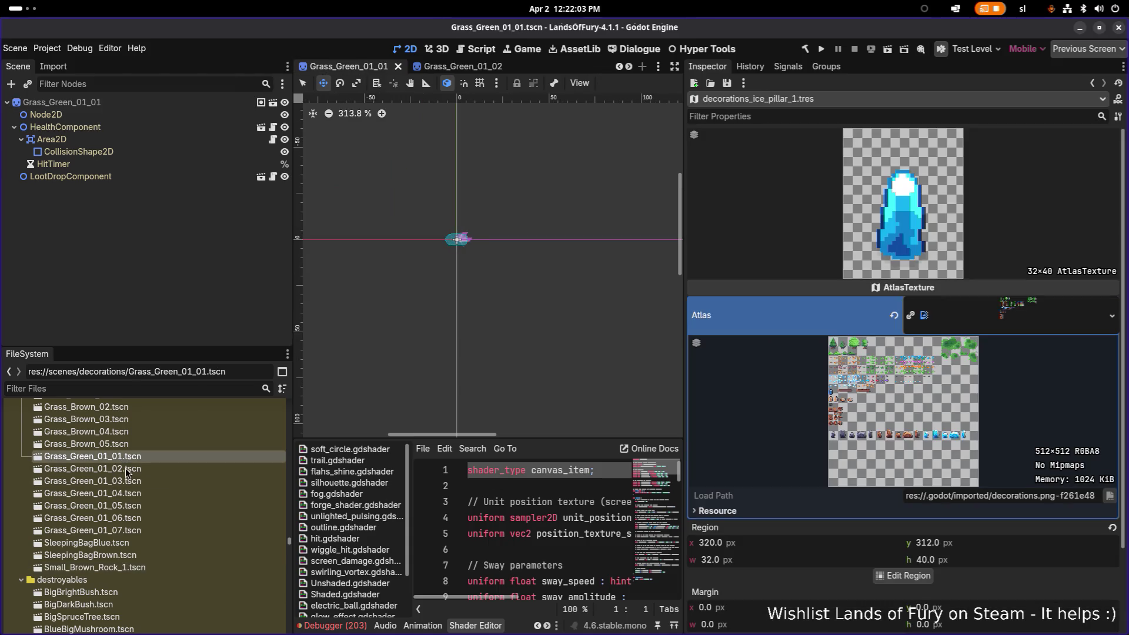
double_click(129, 567)
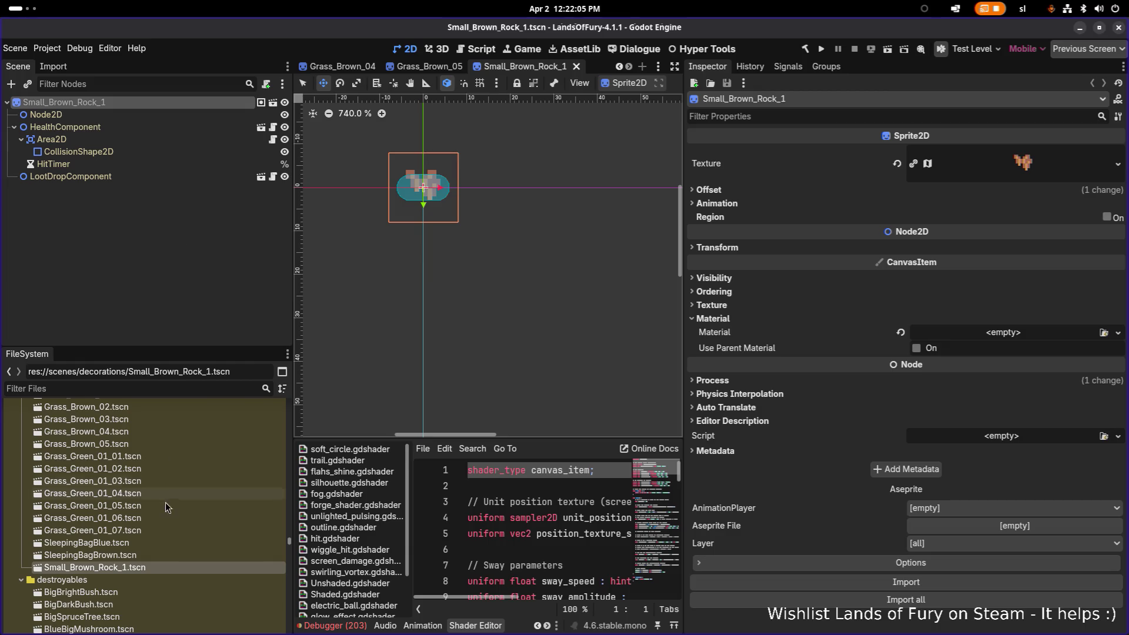
click(145, 555)
click(147, 568)
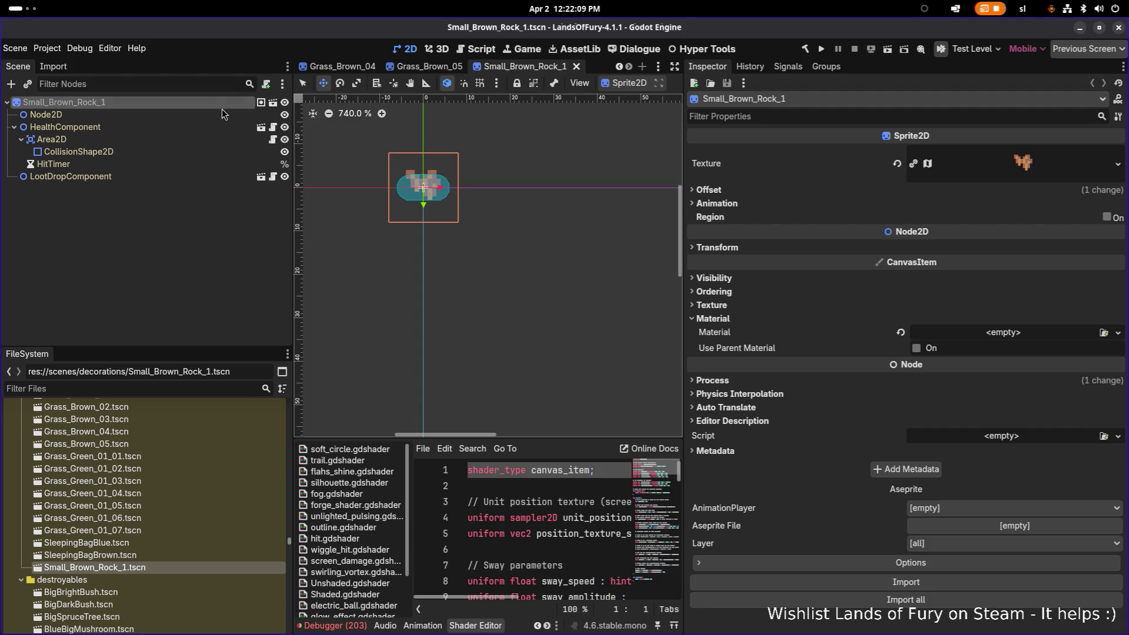
click(1117, 165)
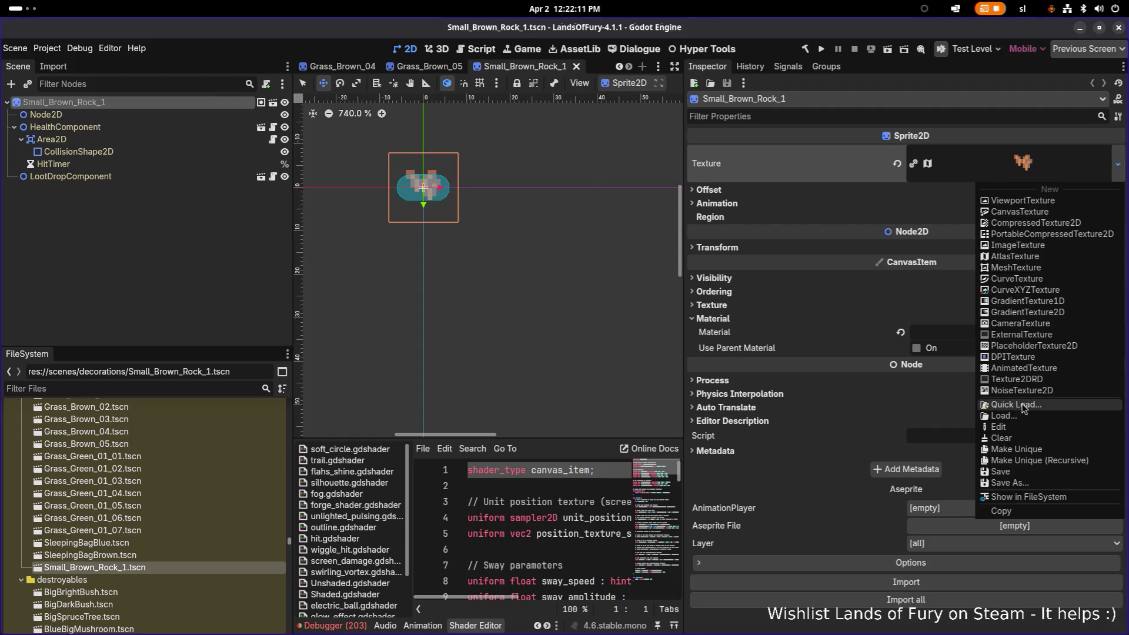
Quick-load the small_brown_rocks_01 texture via a 'brownrock' search, then switch to Aseprite
click(1021, 406)
text(brown)
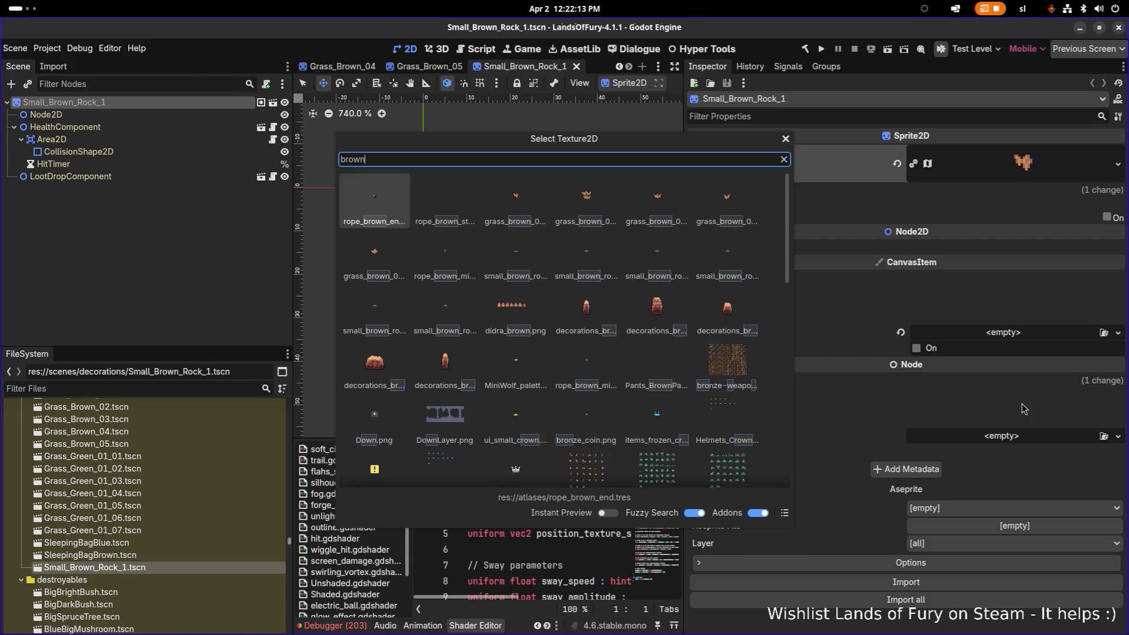
text(rock)
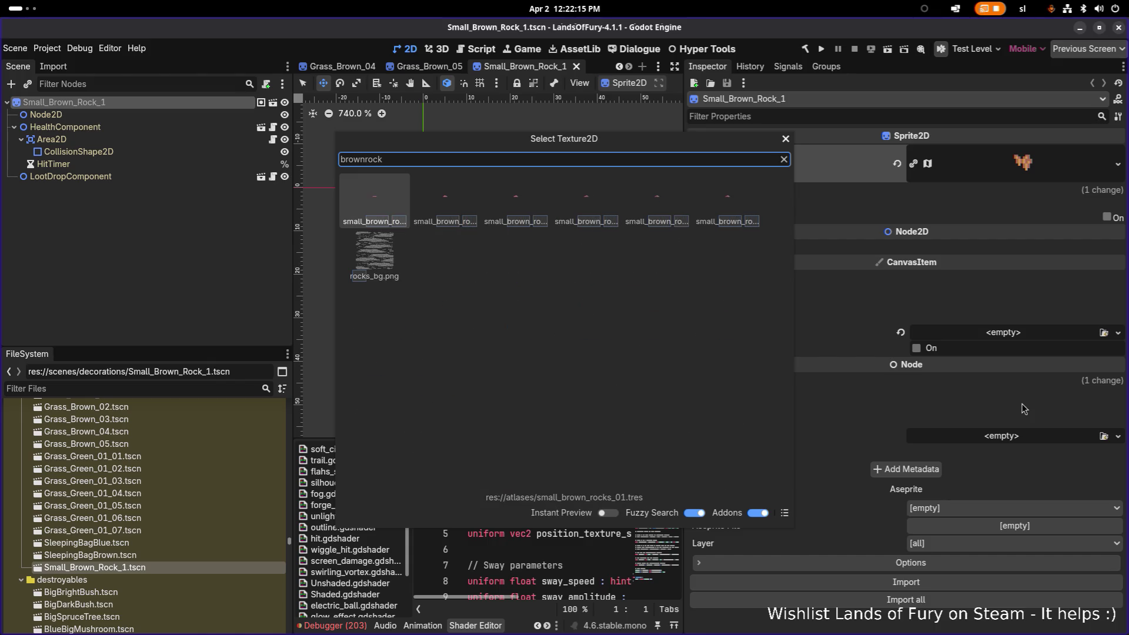
key(Return)
scroll(426, 202, up, 3)
scroll(438, 235, down, 5)
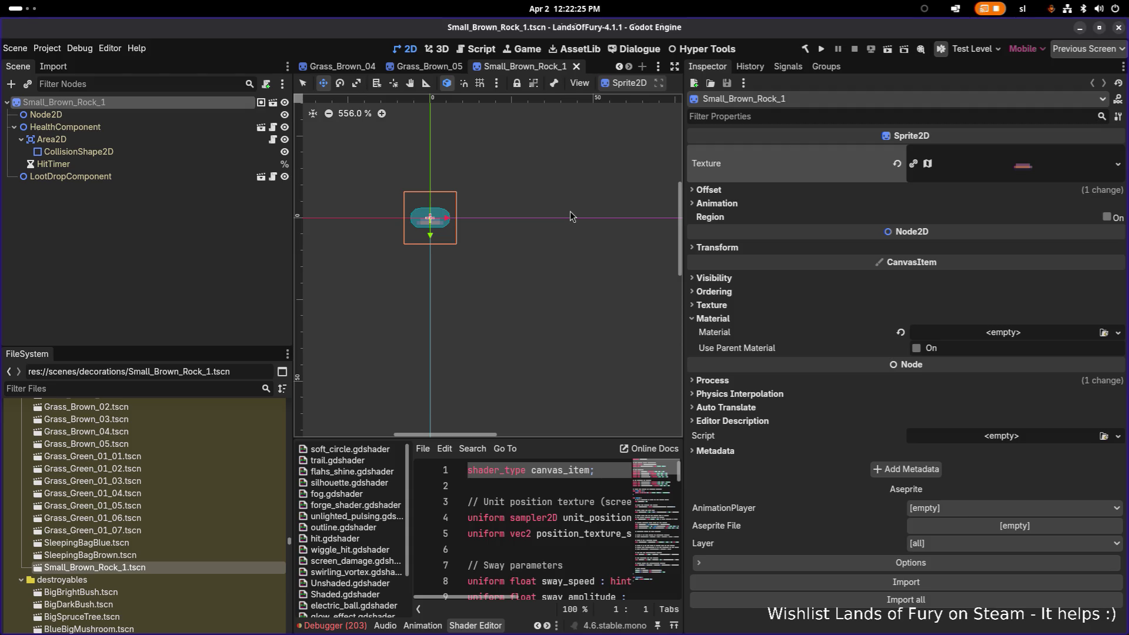
key(alt+Tab)
key(Tab)
key(Tab)
key(Tab)
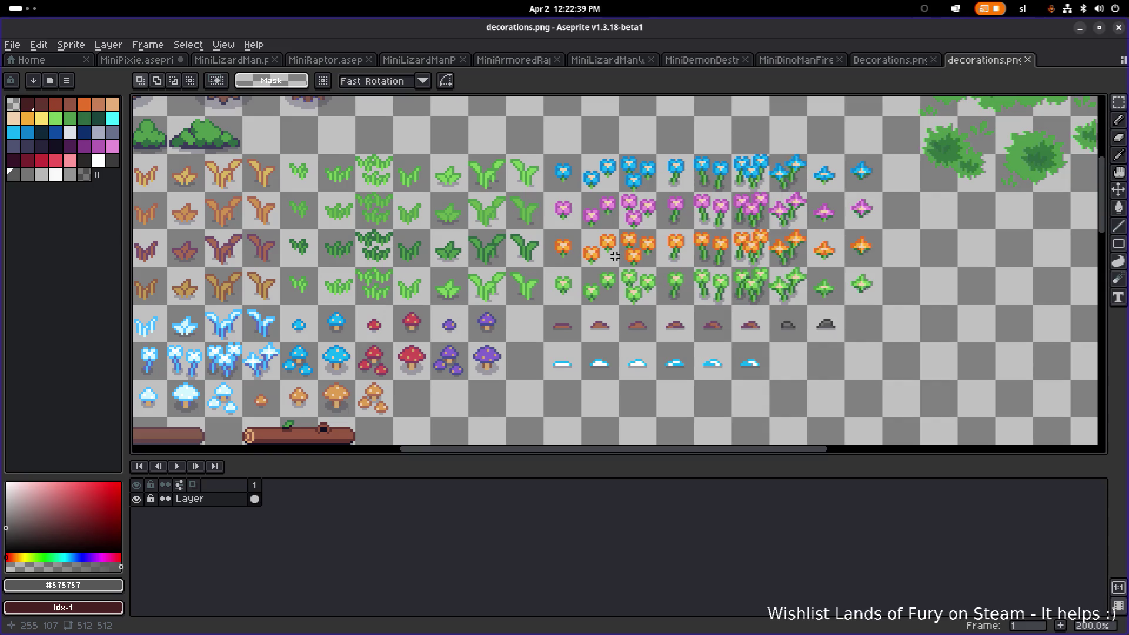
Select the rock mound row in decorations.png, then bring up the Open dialog
scroll(544, 254, up, 1)
scroll(665, 273, down, 2)
scroll(664, 276, up, 1)
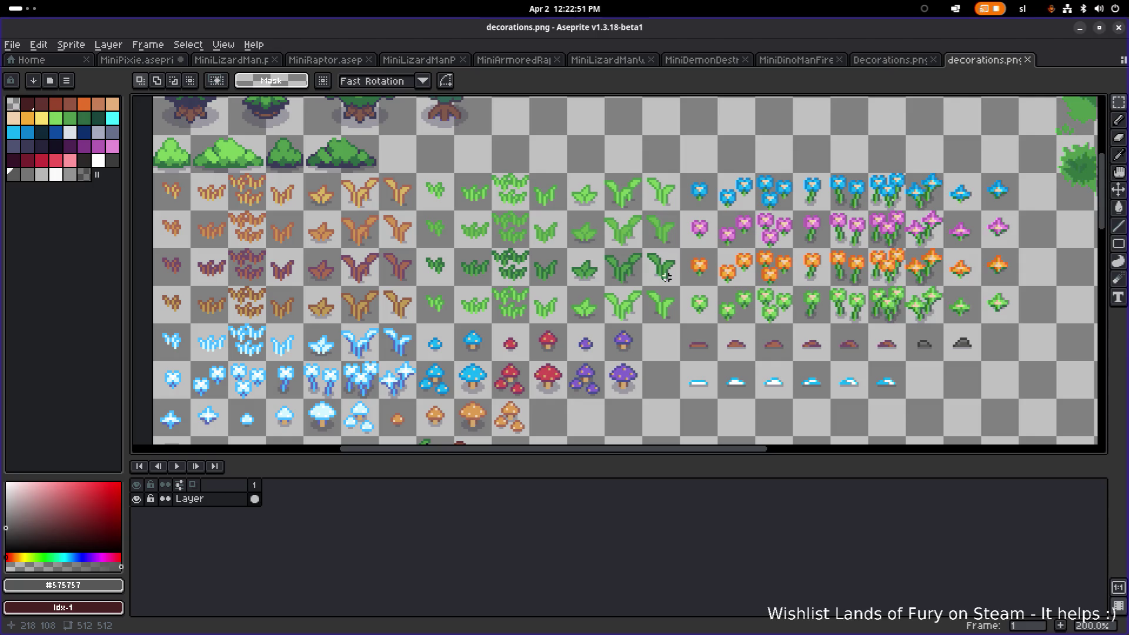
scroll(664, 286, right, 2)
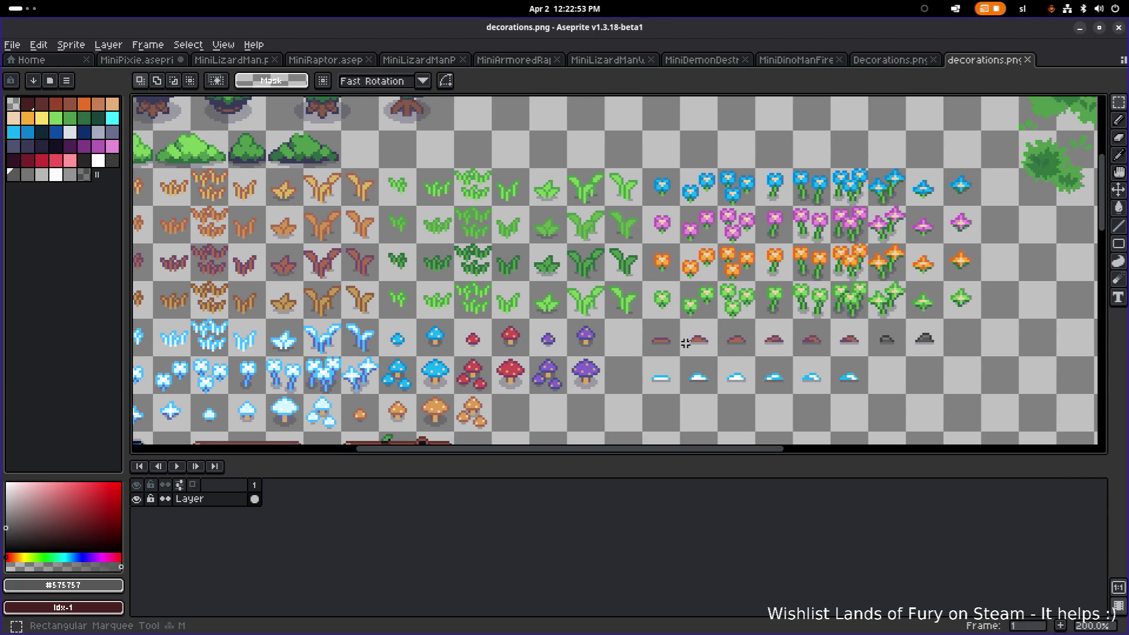
scroll(686, 344, up, 3)
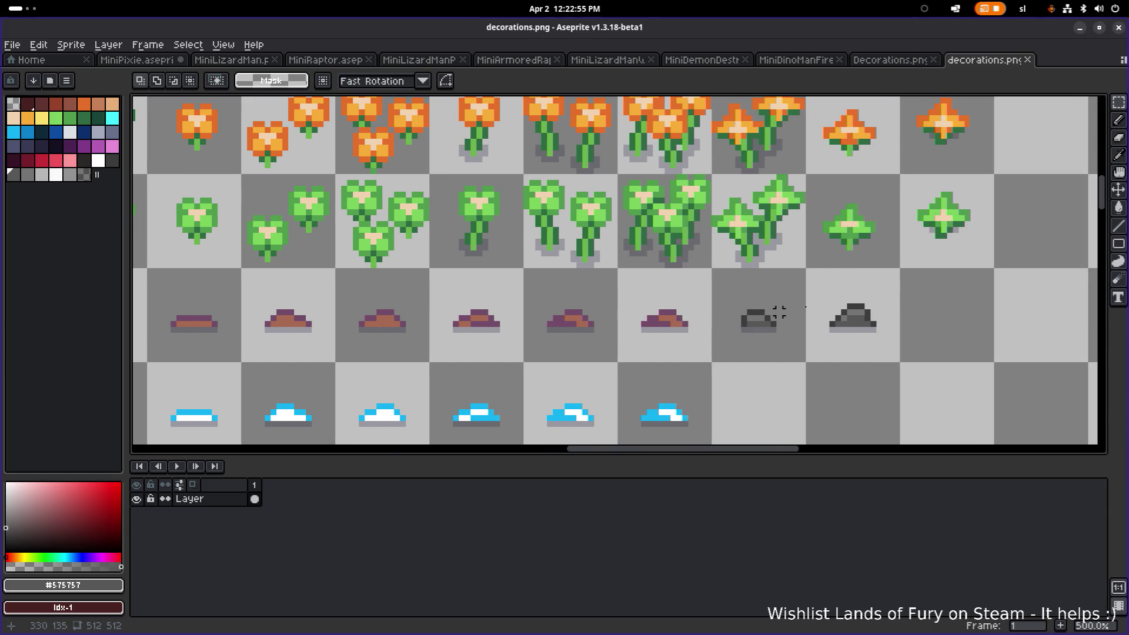
drag(899, 270, 146, 366)
scroll(349, 340, down, 1)
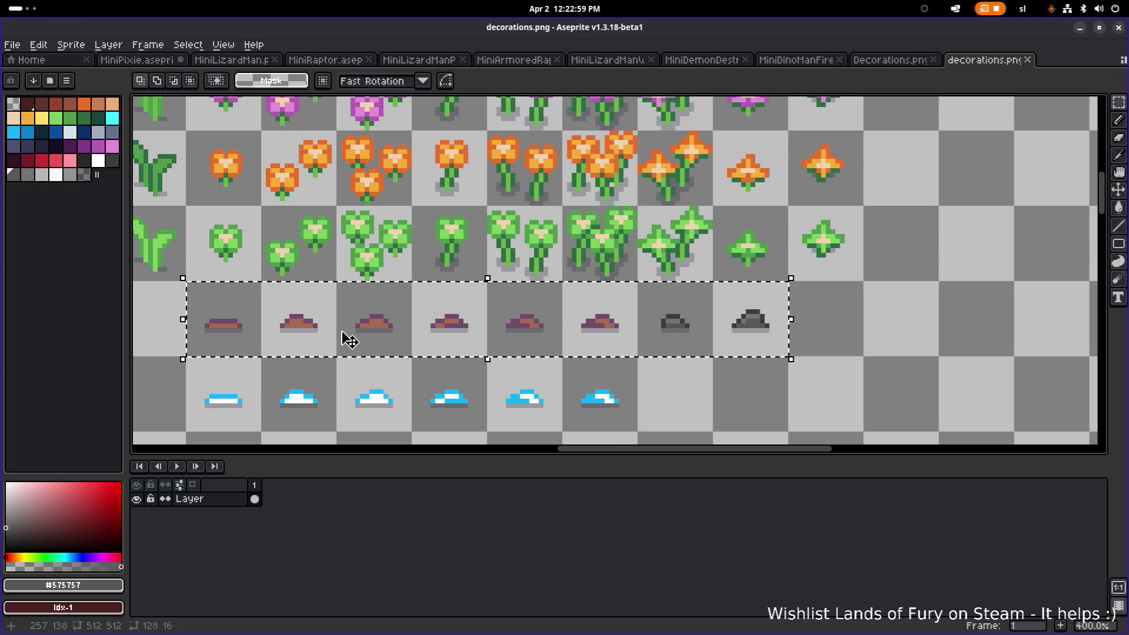
click(12, 44)
click(24, 71)
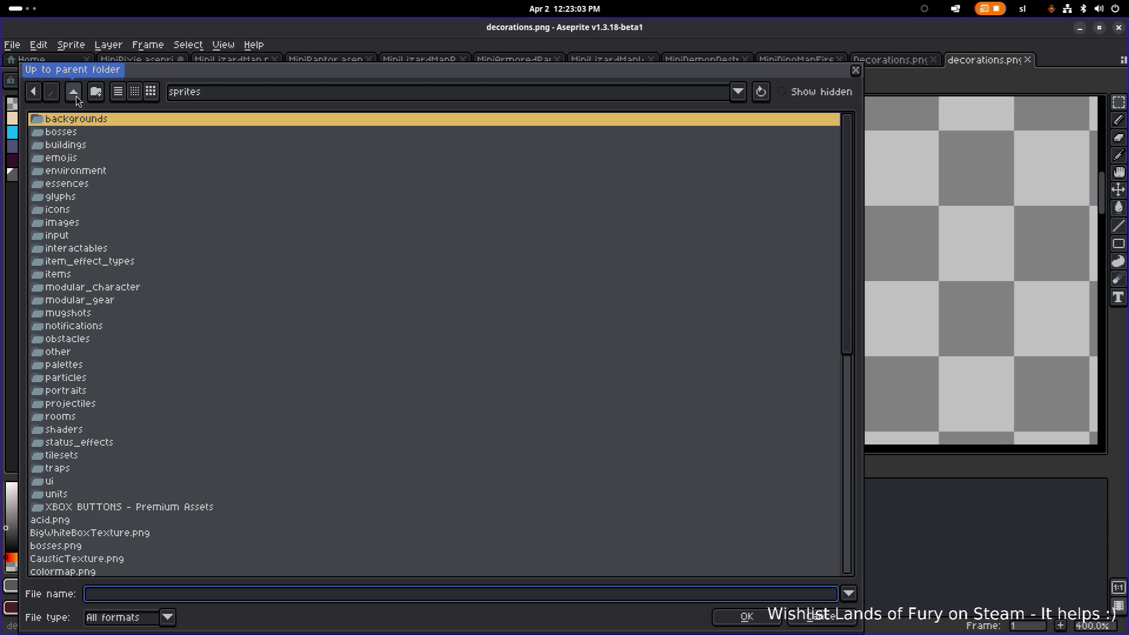
Open tilesets/AllTiles.png and view its lower-left area
double_click(61, 456)
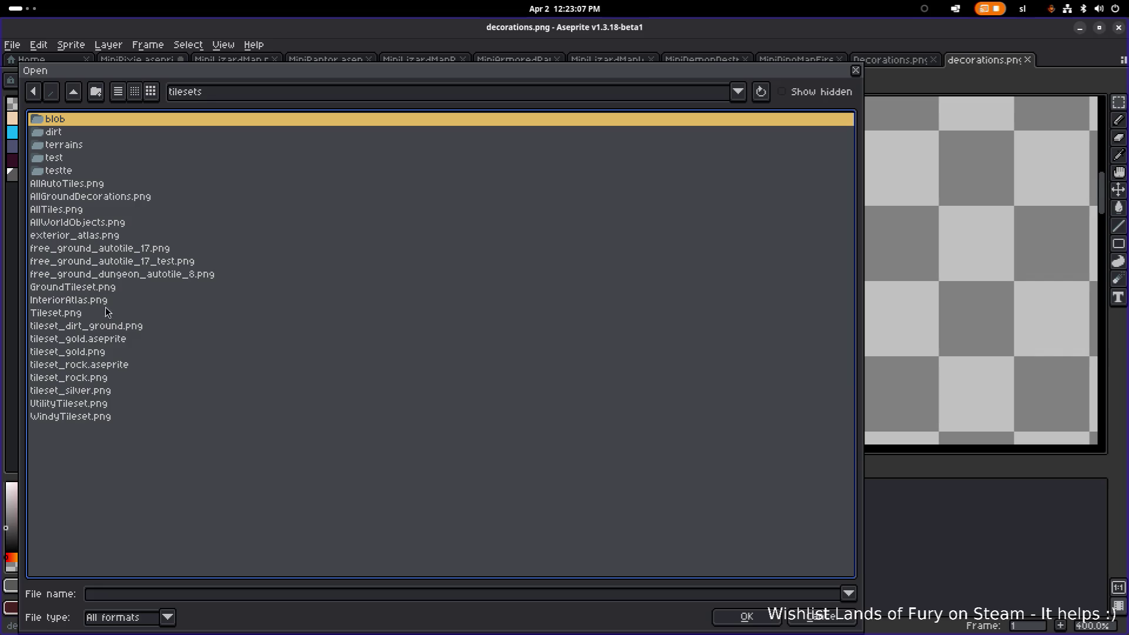
double_click(94, 211)
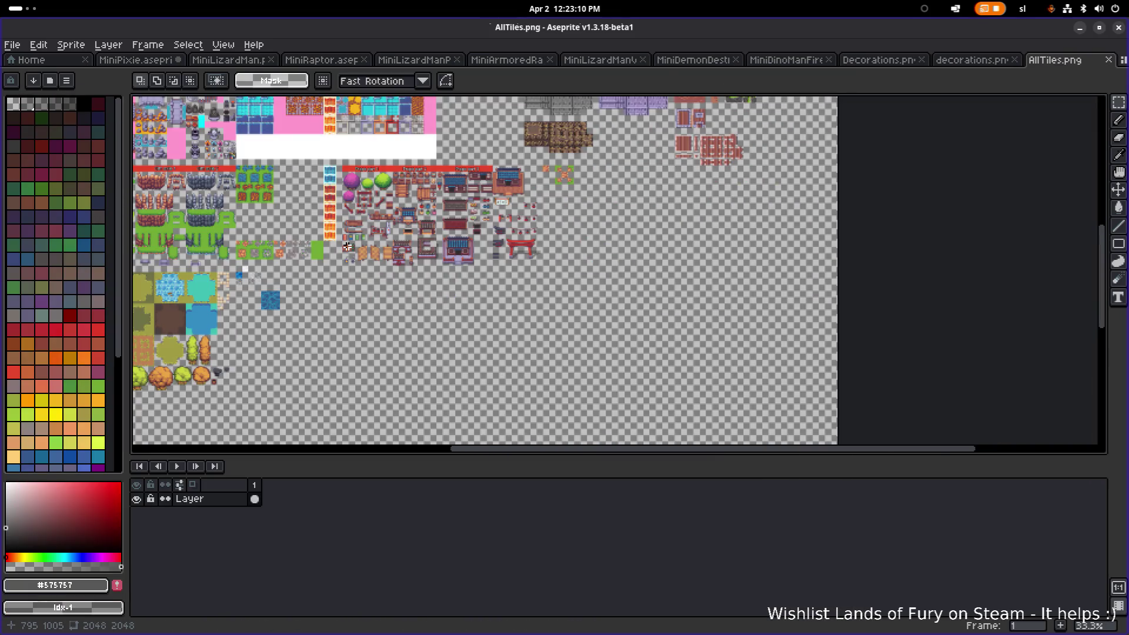
scroll(347, 247, down, 1)
scroll(460, 282, down, 2)
scroll(460, 282, up, 2)
drag(460, 281, 536, 131)
Open AllAutoTiles.png and look over it for empty space
click(12, 45)
click(28, 74)
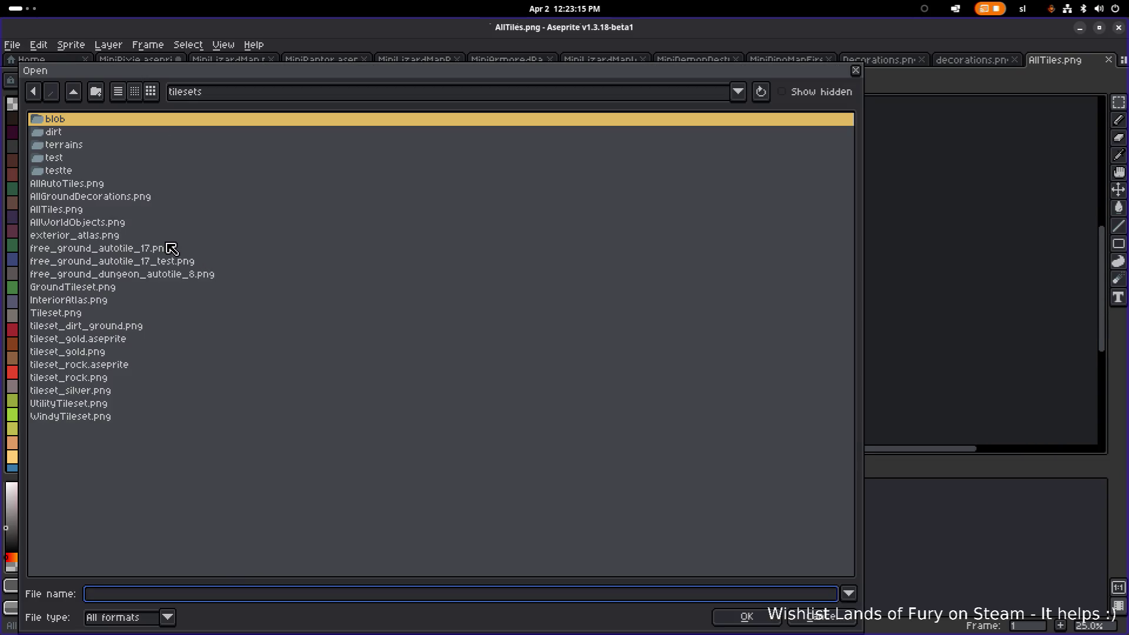
double_click(97, 183)
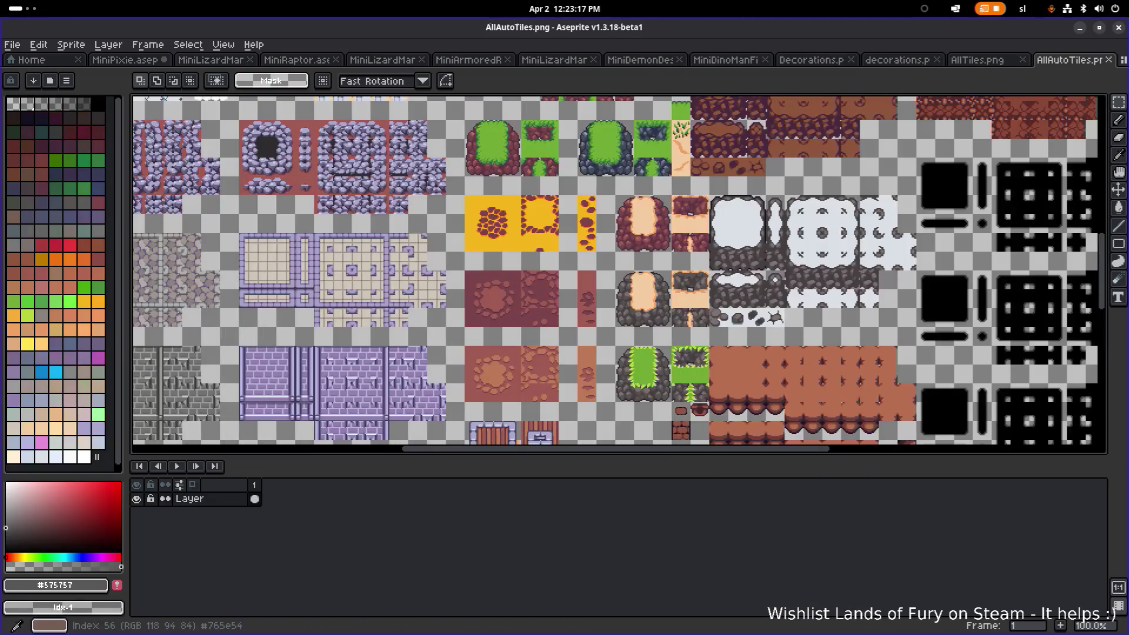
scroll(409, 248, up, 2)
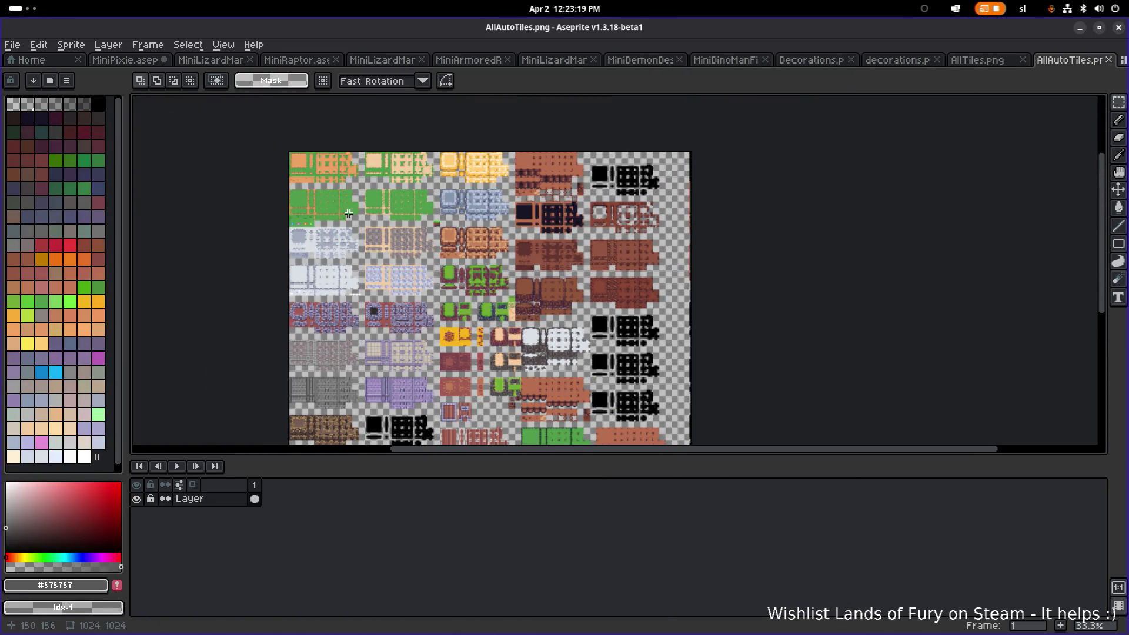
drag(369, 212, 424, 275)
scroll(363, 251, down, 2)
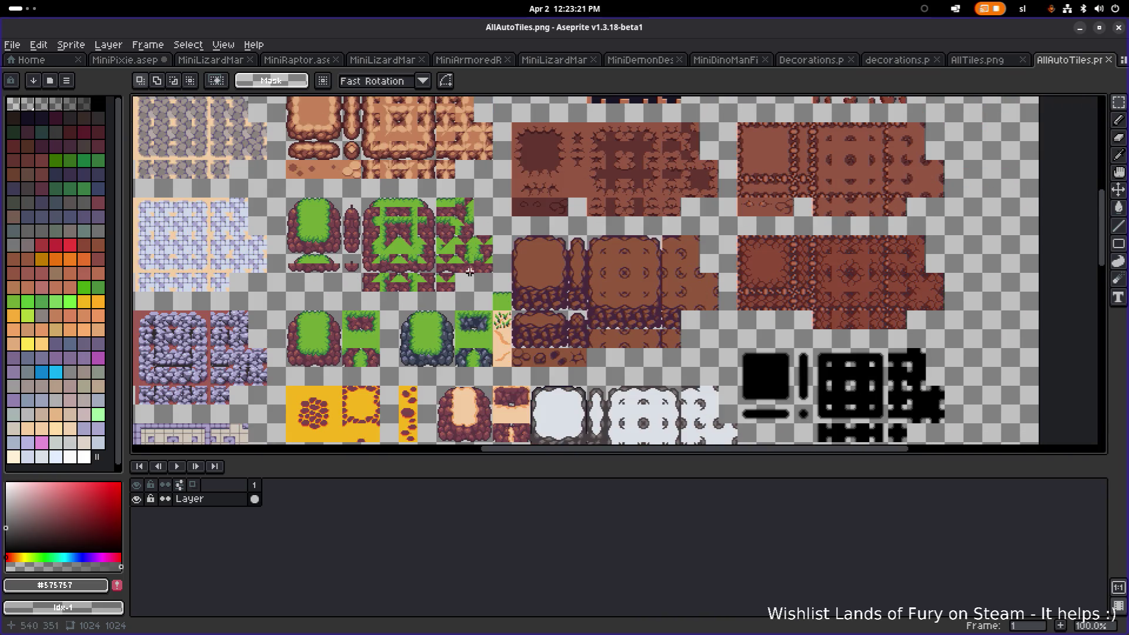
drag(514, 208, 506, 237)
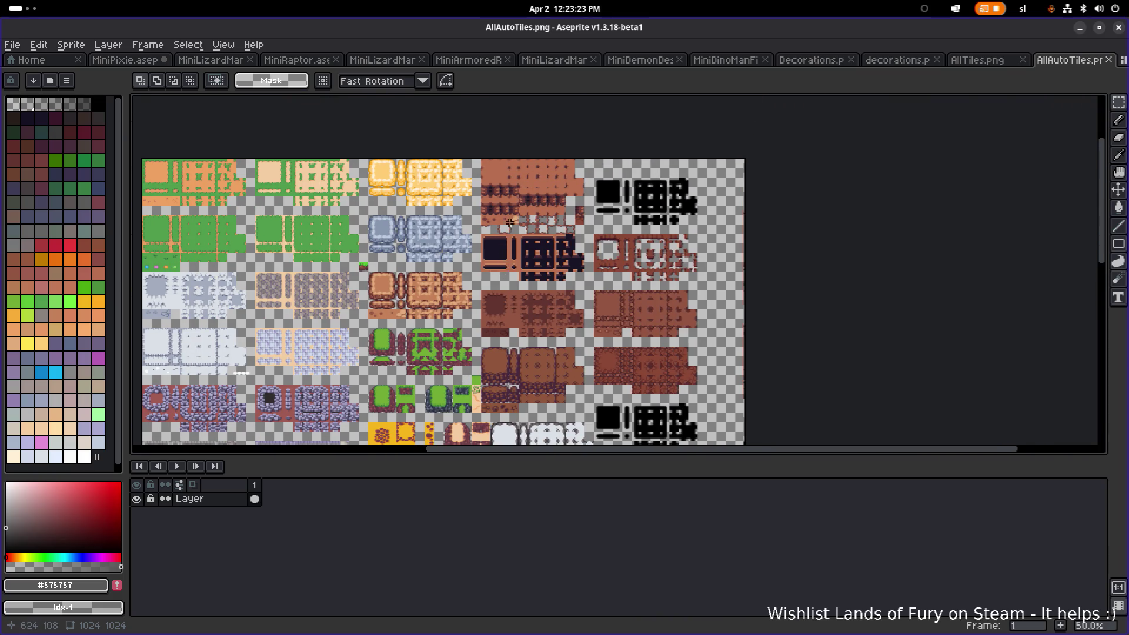
scroll(510, 247, up, 2)
scroll(514, 258, down, 1)
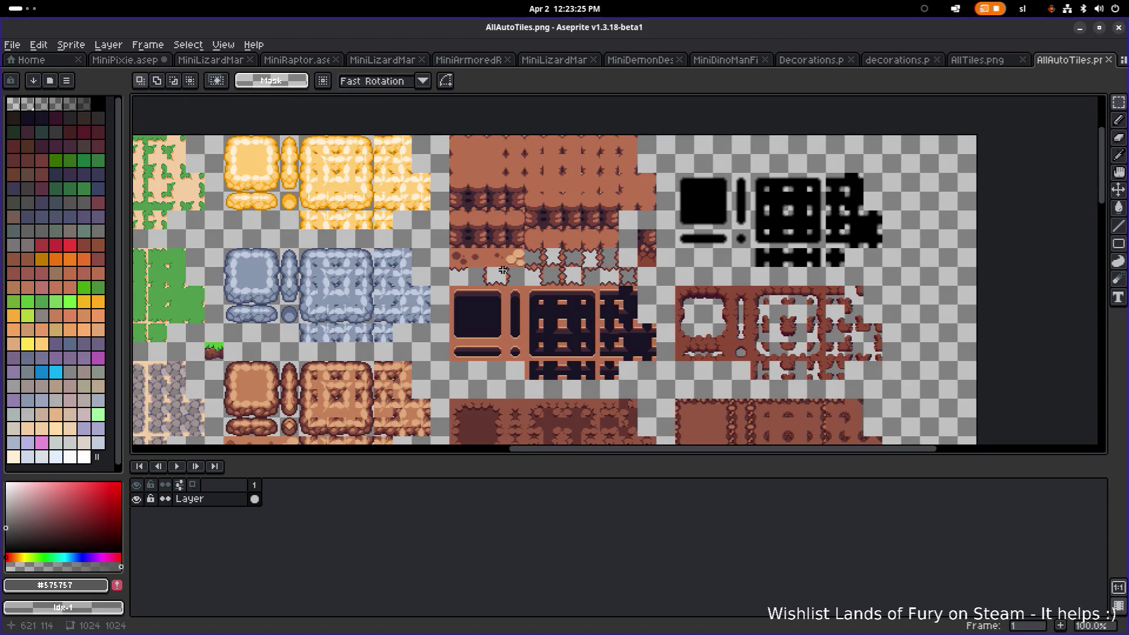
scroll(505, 264, up, 2)
scroll(473, 250, down, 2)
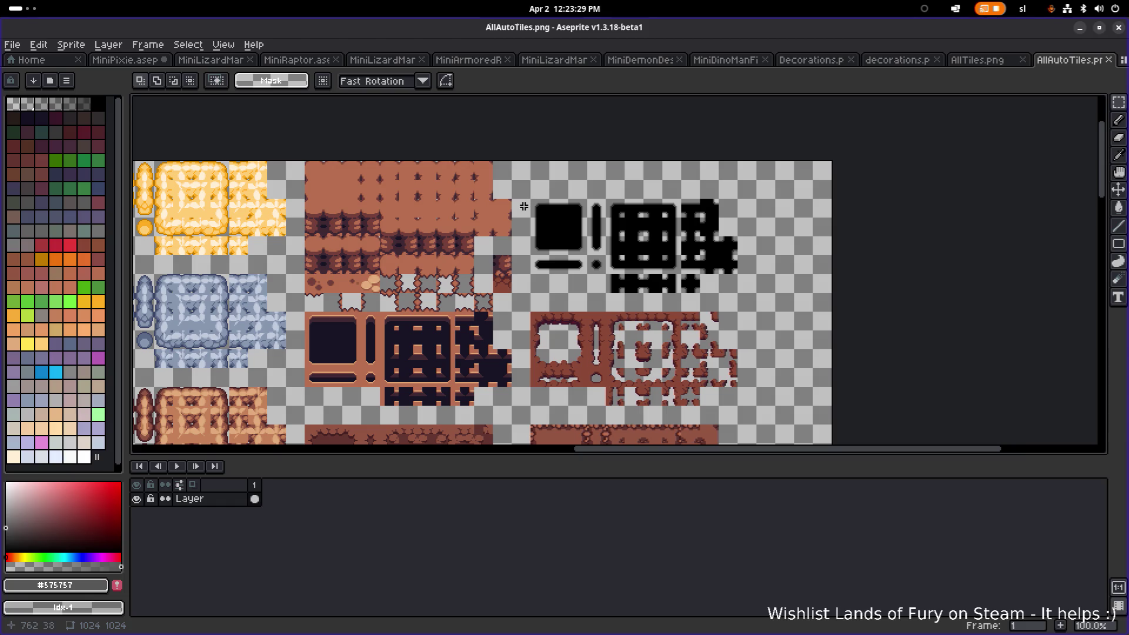
drag(391, 312, 546, 170)
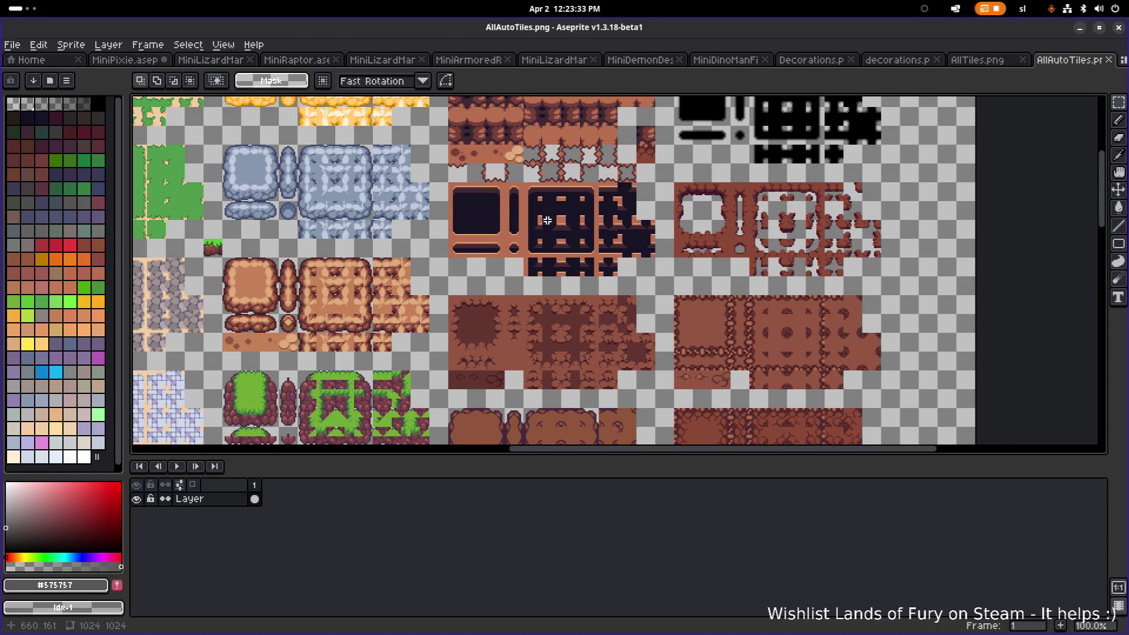
scroll(547, 220, down, 4)
scroll(538, 292, up, 2)
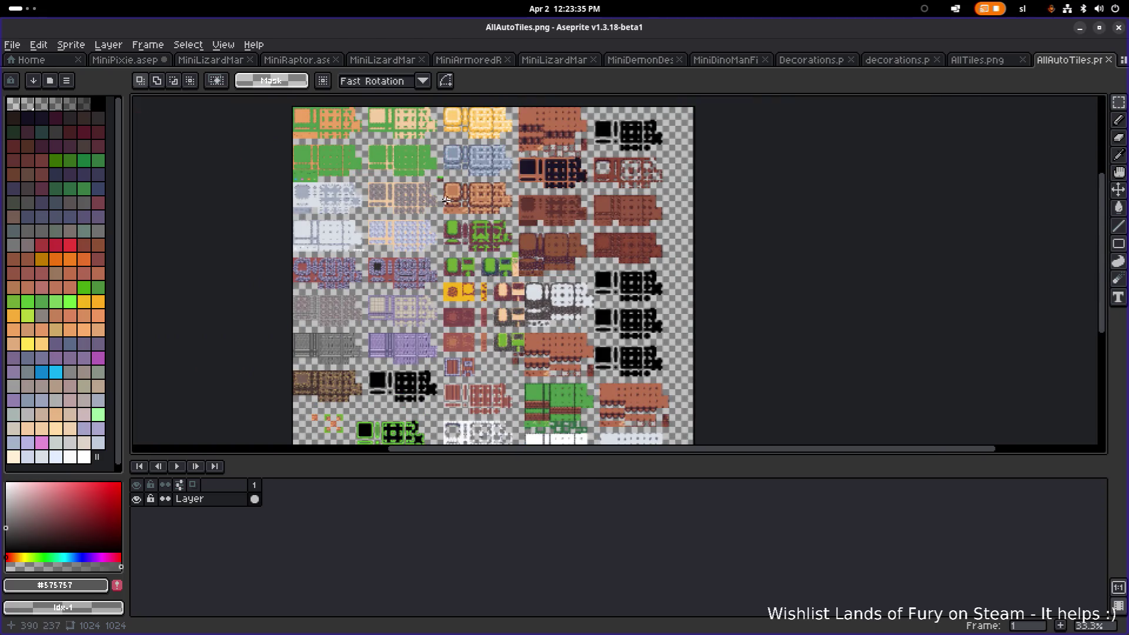
scroll(474, 306, up, 1)
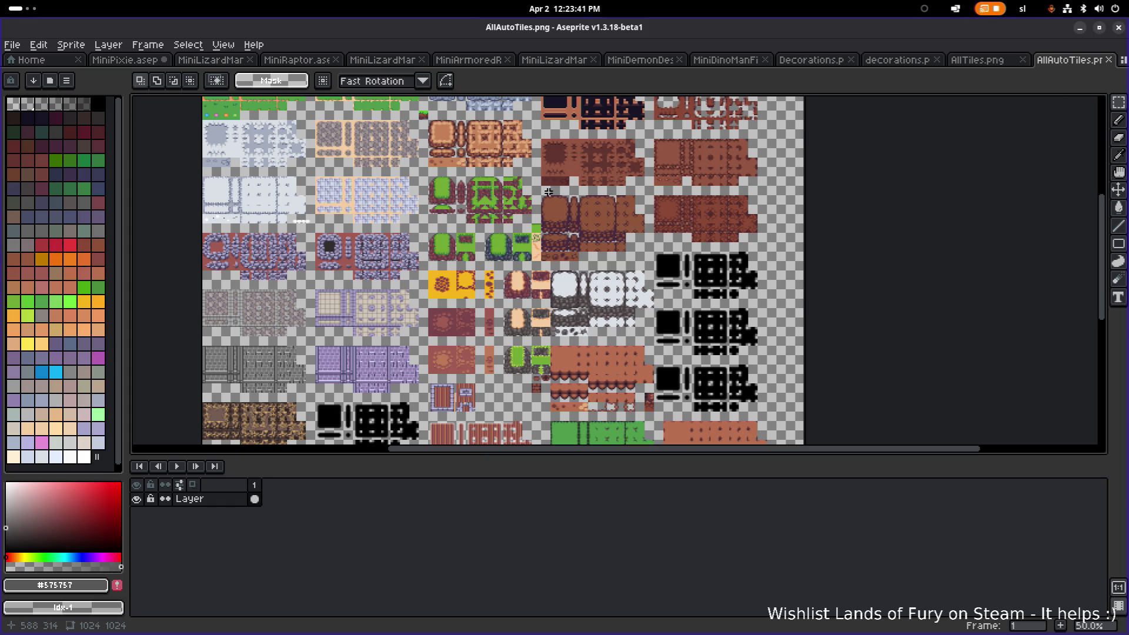
scroll(548, 192, up, 2)
scroll(540, 218, up, 1)
scroll(534, 246, down, 2)
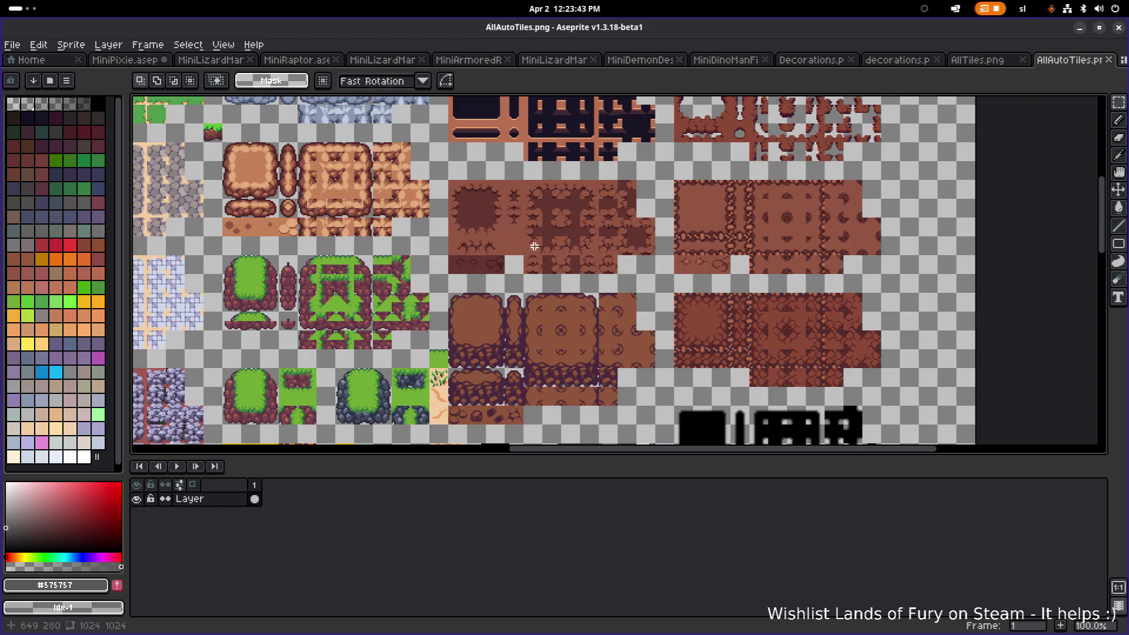
scroll(730, 217, down, 2)
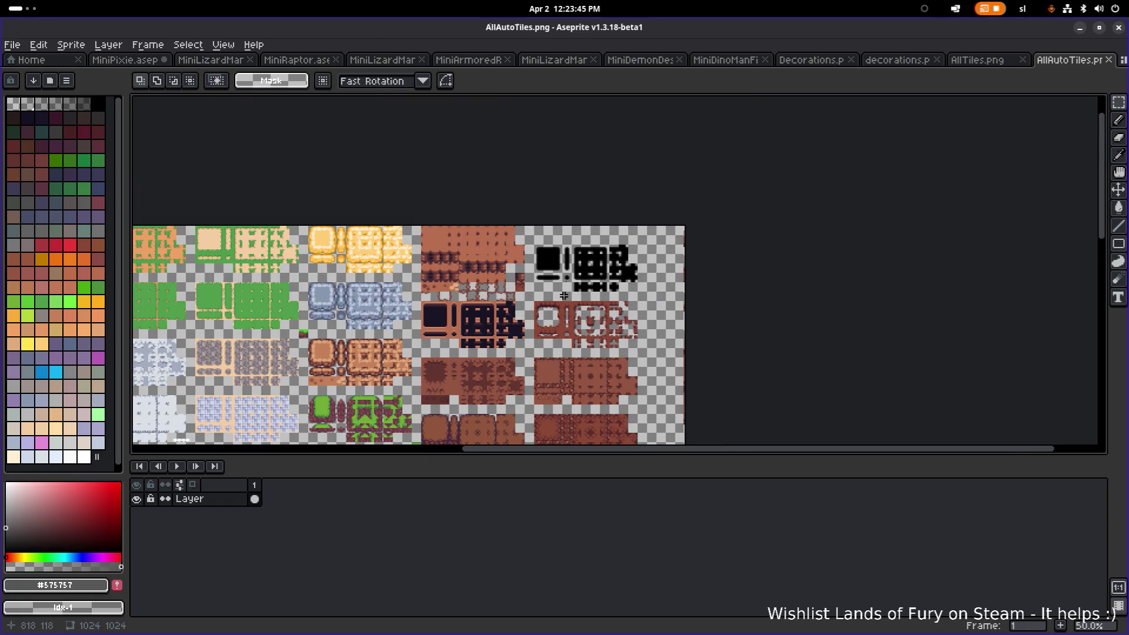
scroll(564, 295, down, 1)
scroll(564, 295, left, 1)
scroll(583, 273, down, 3)
scroll(583, 273, left, 3)
scroll(584, 274, up, 4)
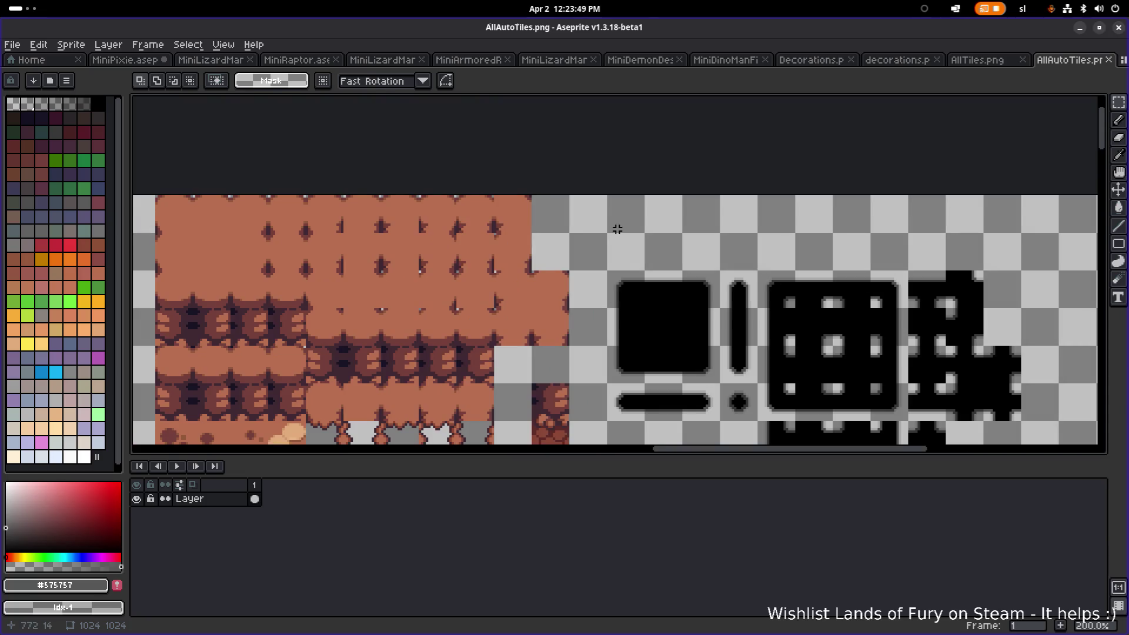
Paste the rock mound row at position 752, 0 on AllAutoTiles' top edge and save
key(ctrl+v)
mouse_move(593, 272)
mouse_down()
mouse_move(331, 252)
mouse_move(298, 378)
mouse_move(403, 290)
mouse_move(460, 196)
mouse_up()
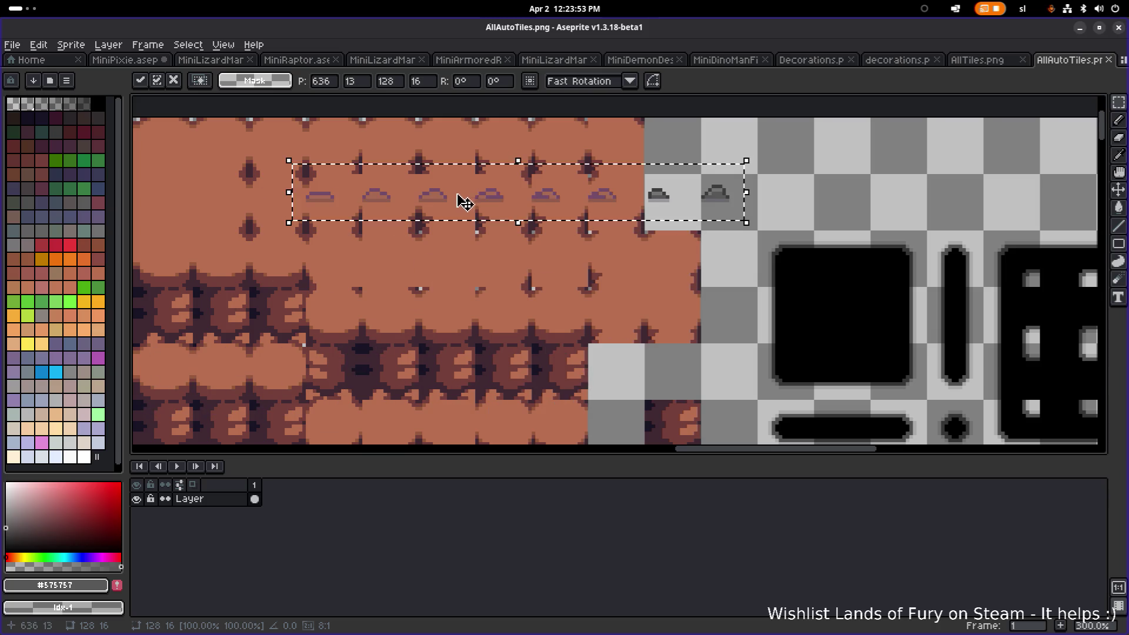
scroll(447, 213, down, 2)
scroll(447, 213, up, 2)
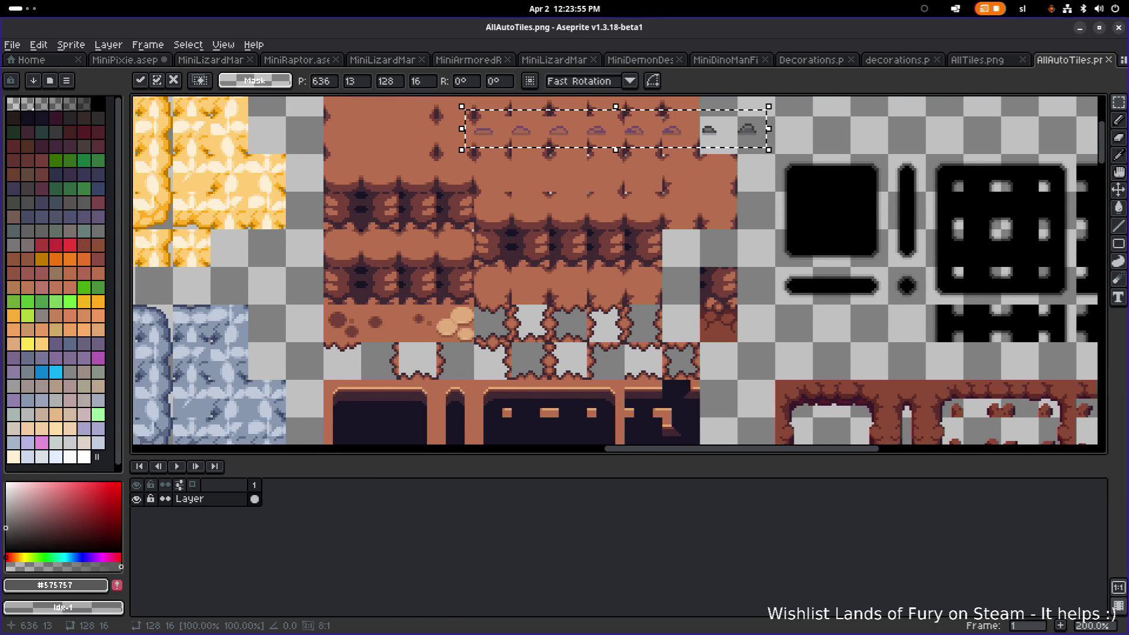
mouse_move(586, 141)
mouse_down()
mouse_move(477, 300)
mouse_move(438, 328)
mouse_move(473, 331)
mouse_move(469, 245)
mouse_move(611, 200)
mouse_move(506, 282)
mouse_move(499, 320)
mouse_move(670, 216)
mouse_move(738, 211)
mouse_up()
scroll(575, 262, up, 3)
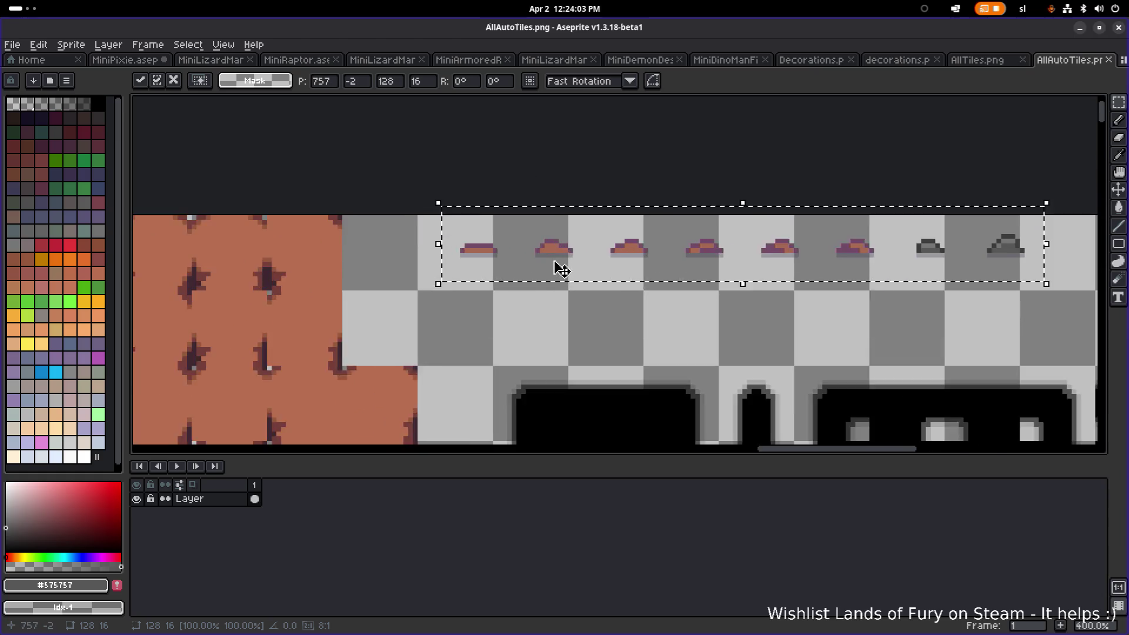
drag(575, 256, 539, 262)
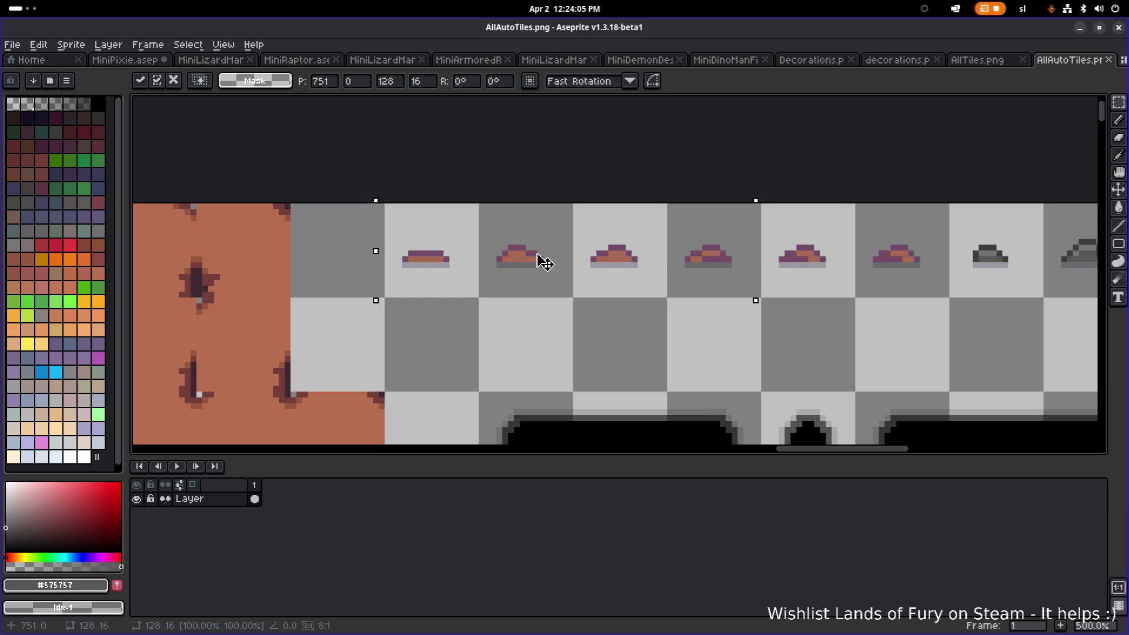
scroll(587, 257, down, 1)
scroll(590, 257, down, 1)
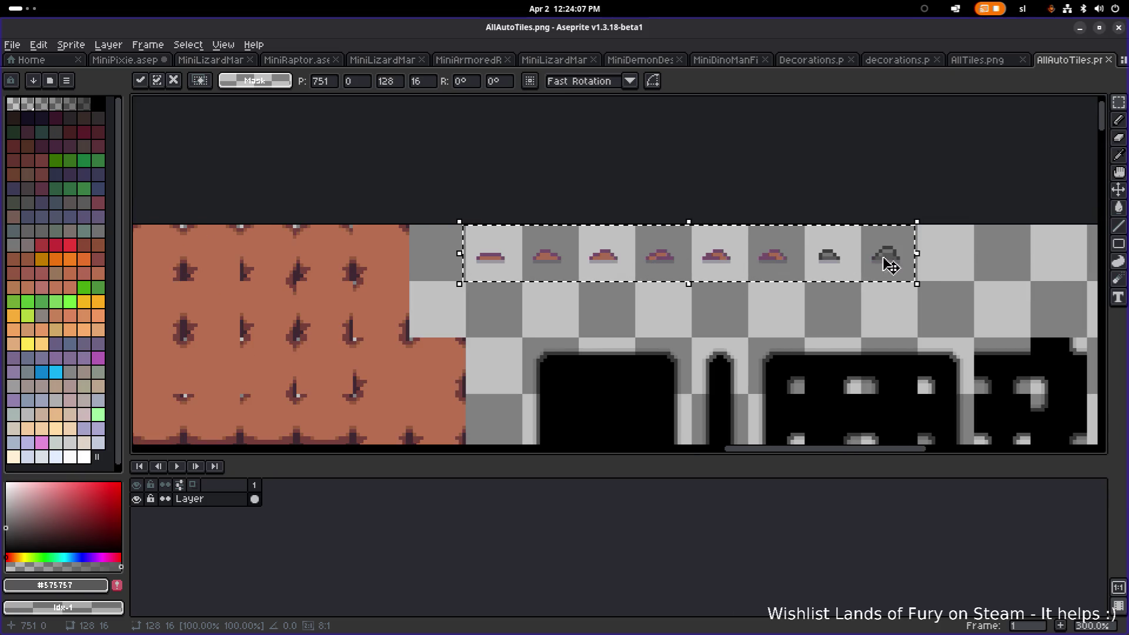
drag(504, 257, 508, 259)
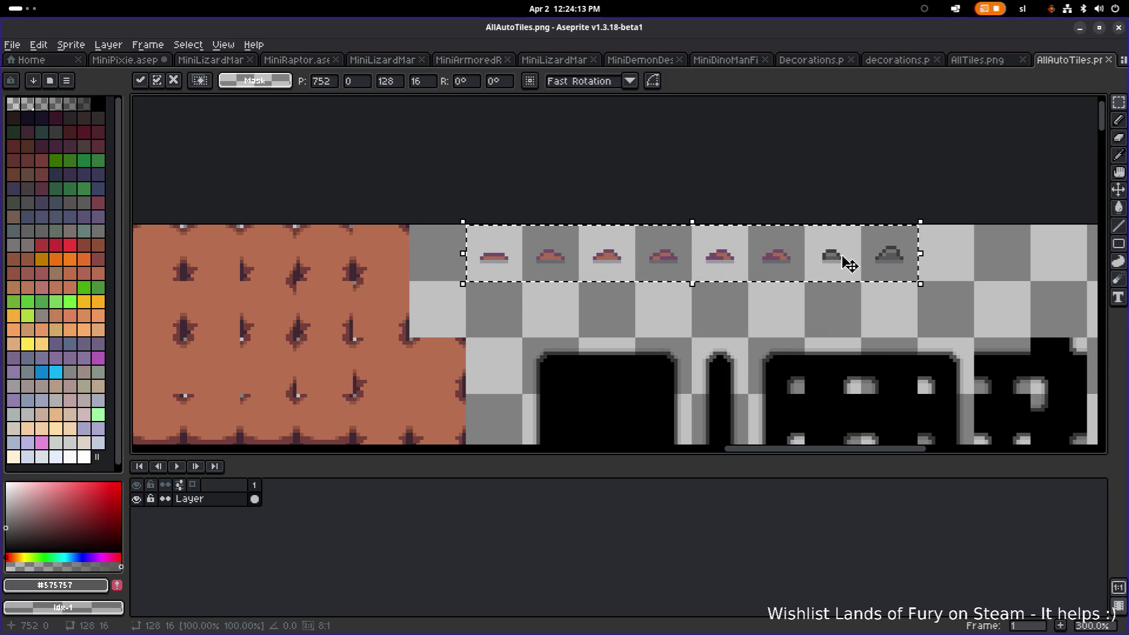
scroll(603, 320, down, 1)
scroll(603, 320, down, 1)
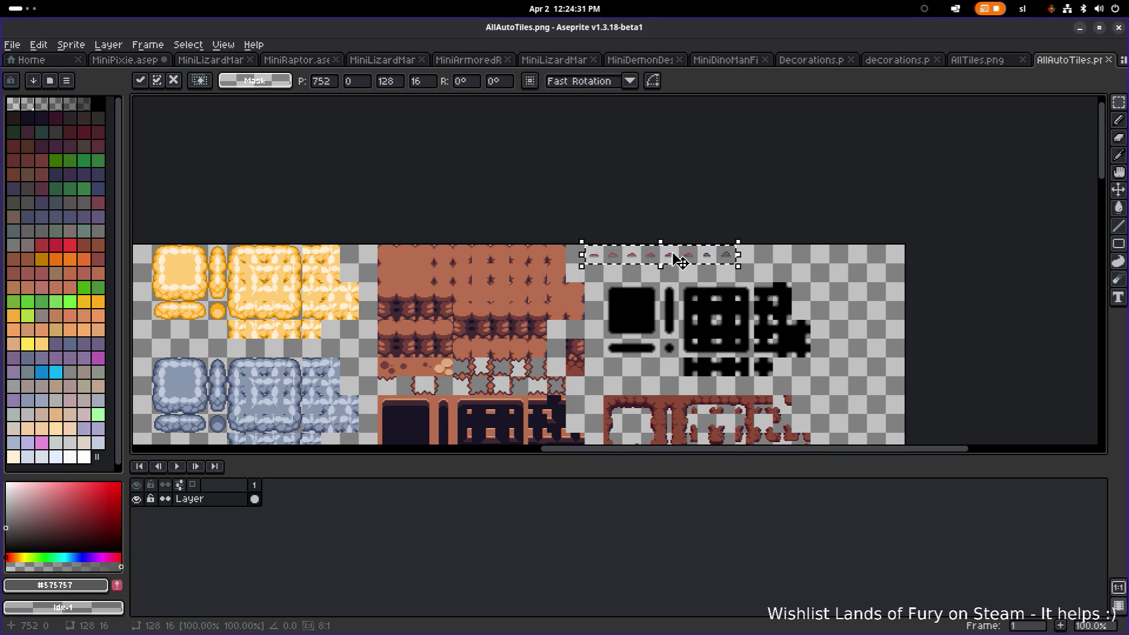
key(ctrl+s)
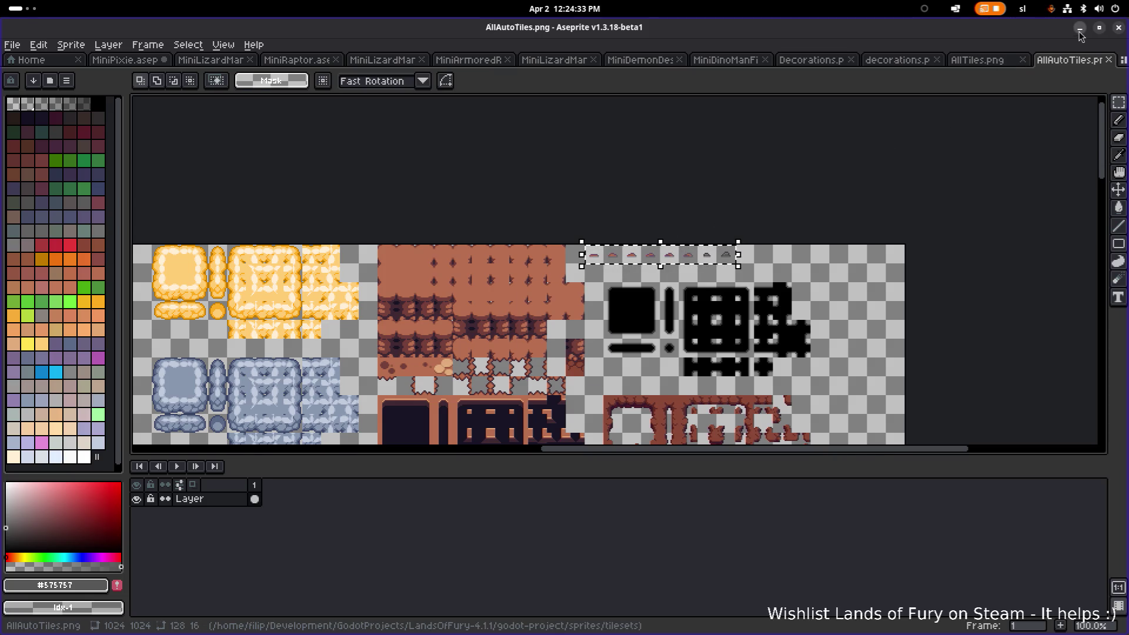
click(1080, 27)
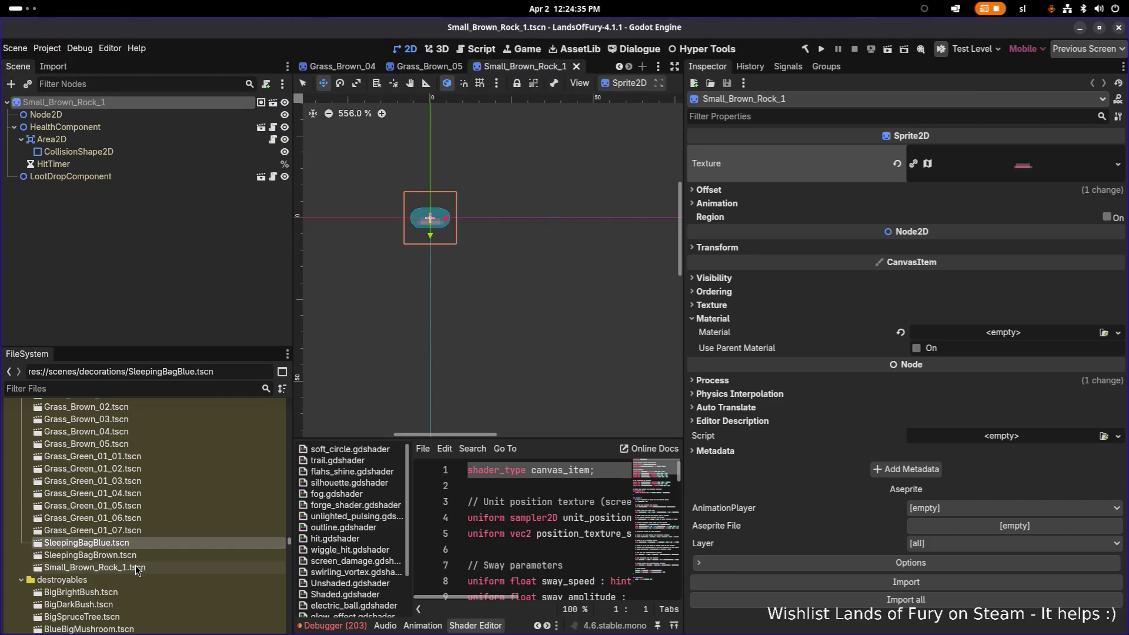
Check Grass_Green_01_02, then reopen the Small_Brown_Rock_1 scene
scroll(433, 236, up, 8)
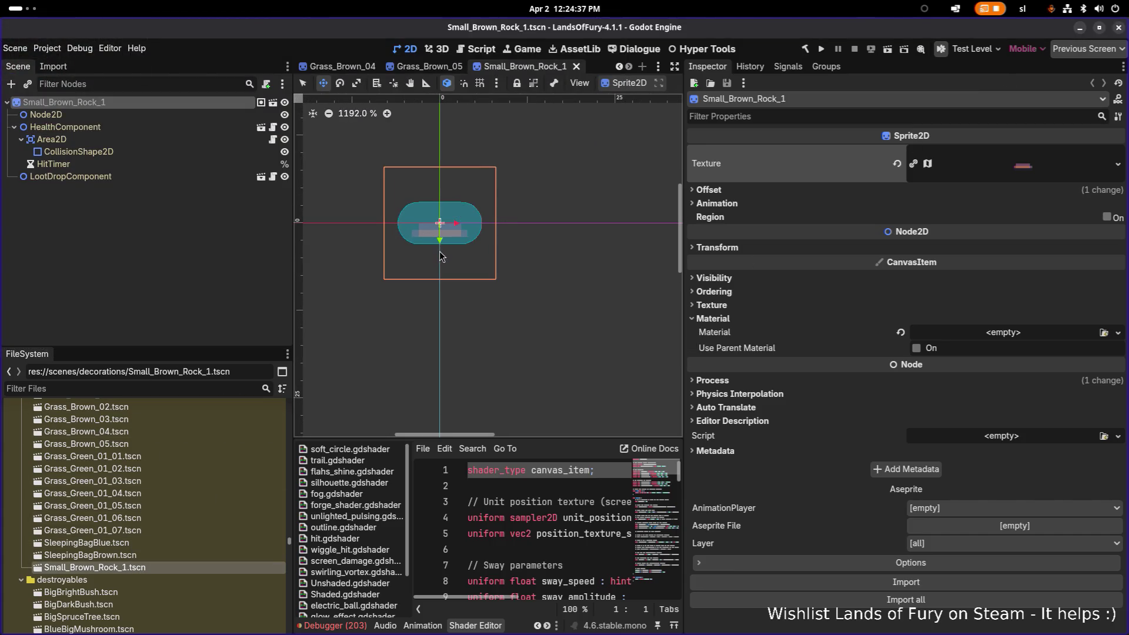
scroll(441, 260, down, 4)
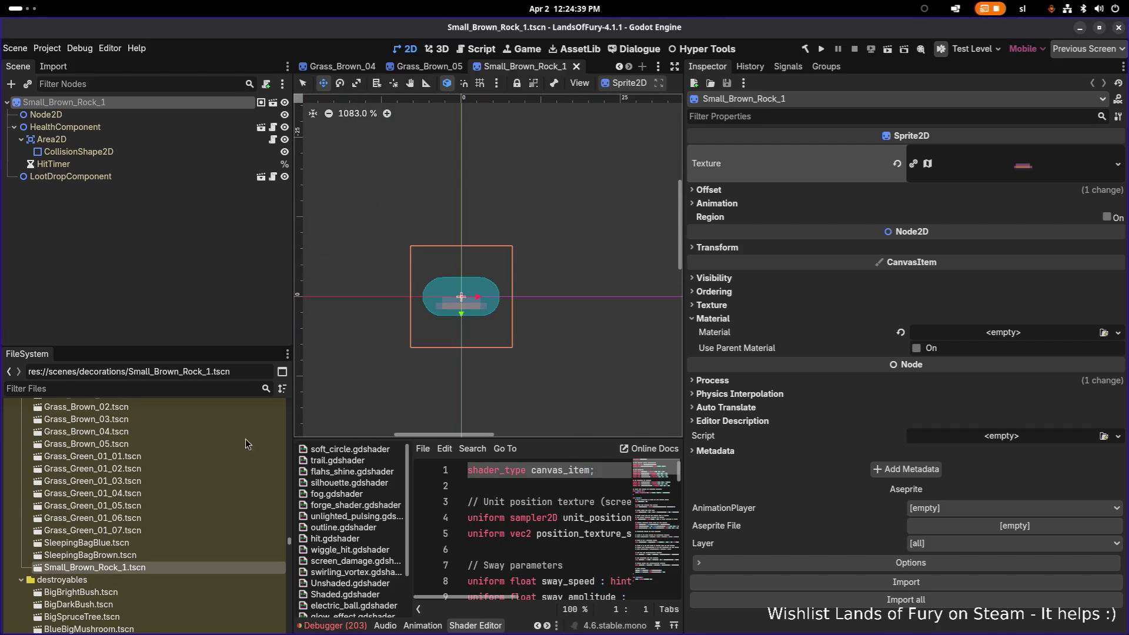
double_click(174, 468)
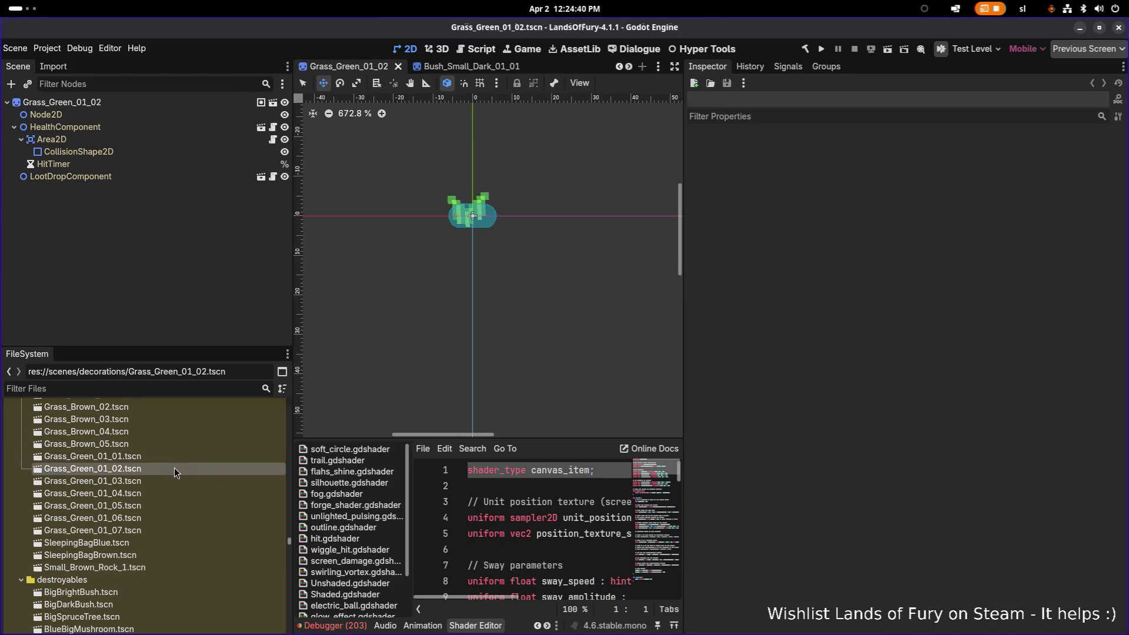
double_click(149, 566)
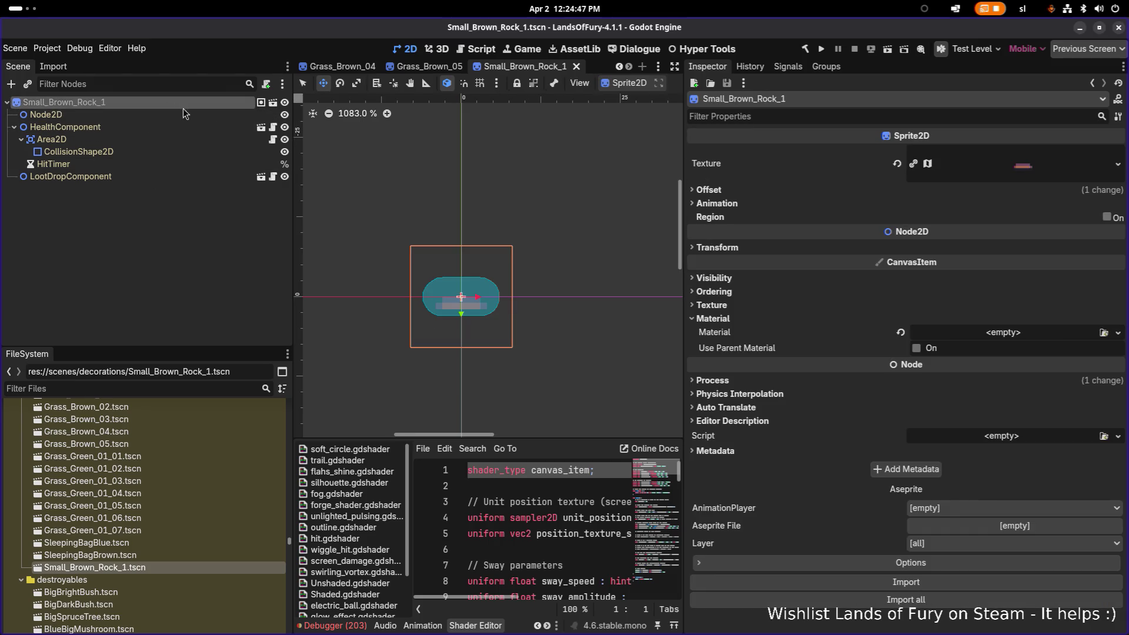
Set the sprite's vertical offset to -2 px, save, and duplicate the scene file
click(763, 189)
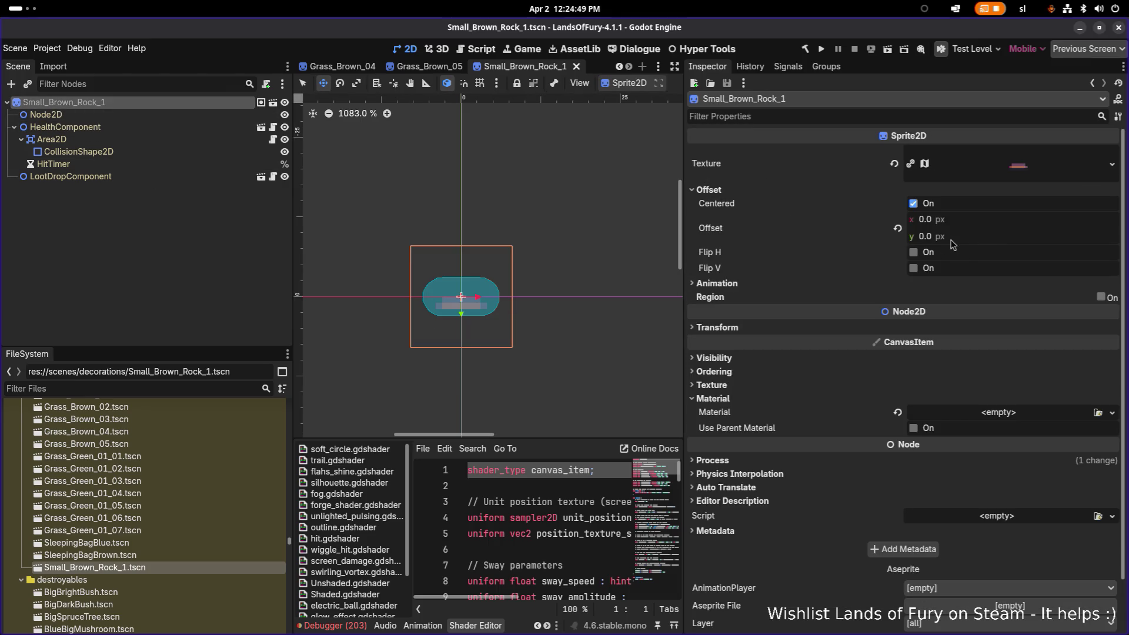
click(988, 236)
text(-2)
key(Return)
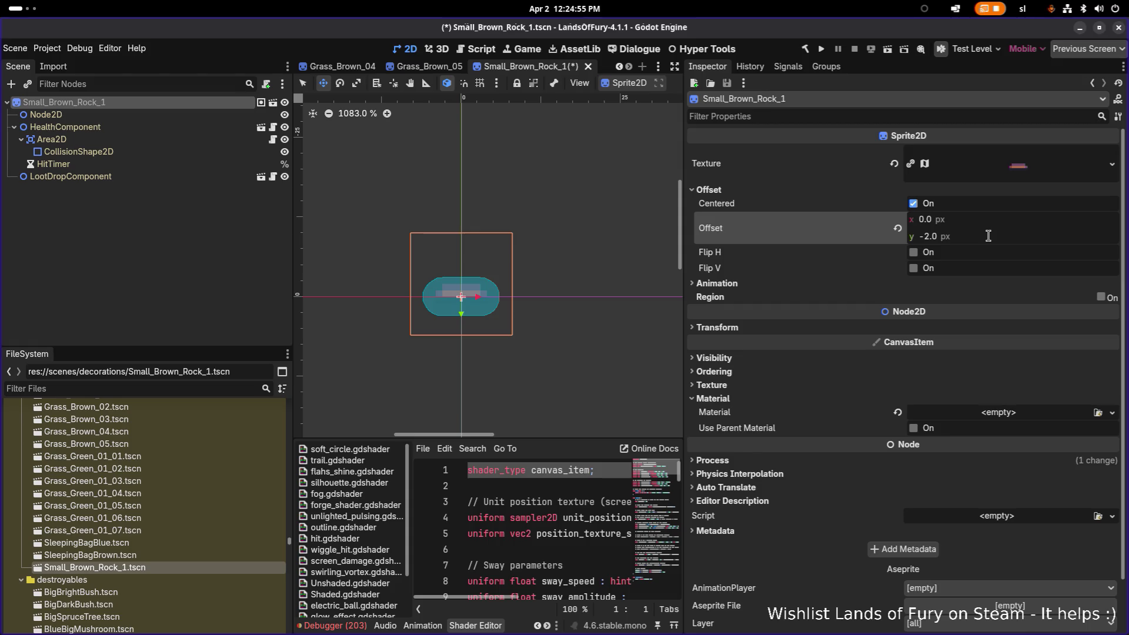
click(988, 236)
text(0)
key(Return)
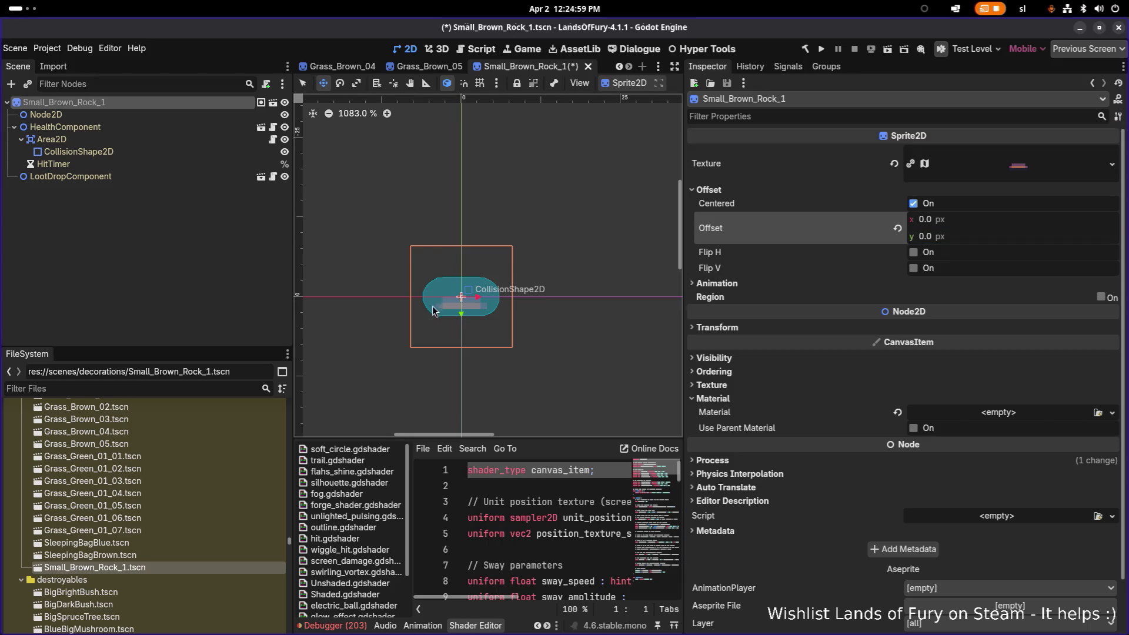
click(980, 235)
text(-2)
key(Return)
key(ctrl+s)
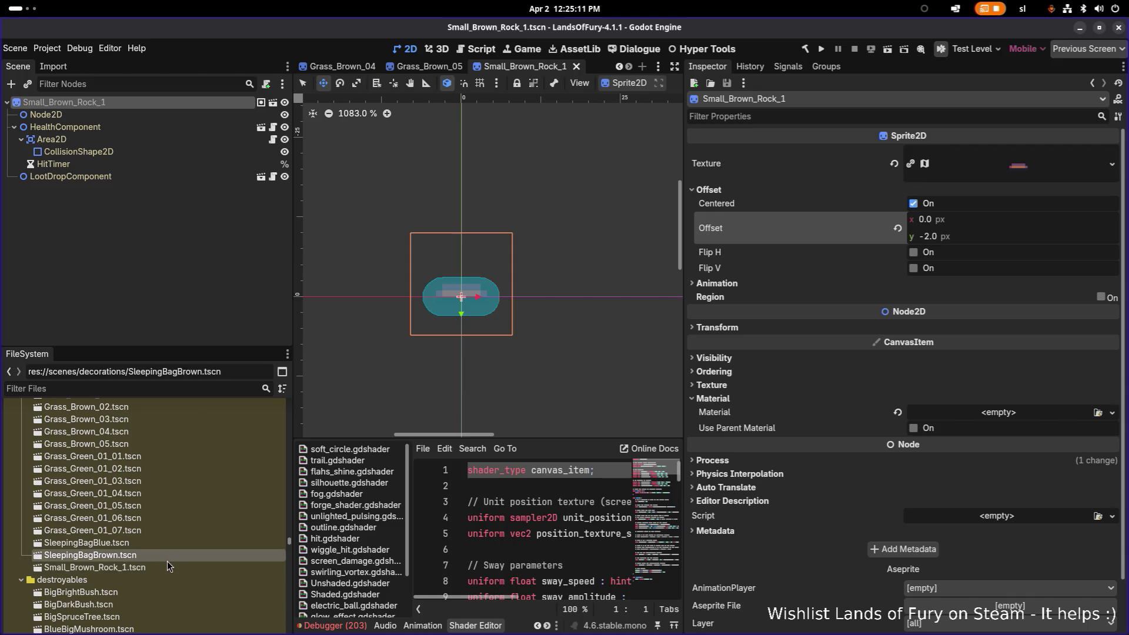
key(ctrl+d)
Name the first duplicate Small_Brown_Rock_2.tscn
key(Right)
key(BackSpace)
text(2)
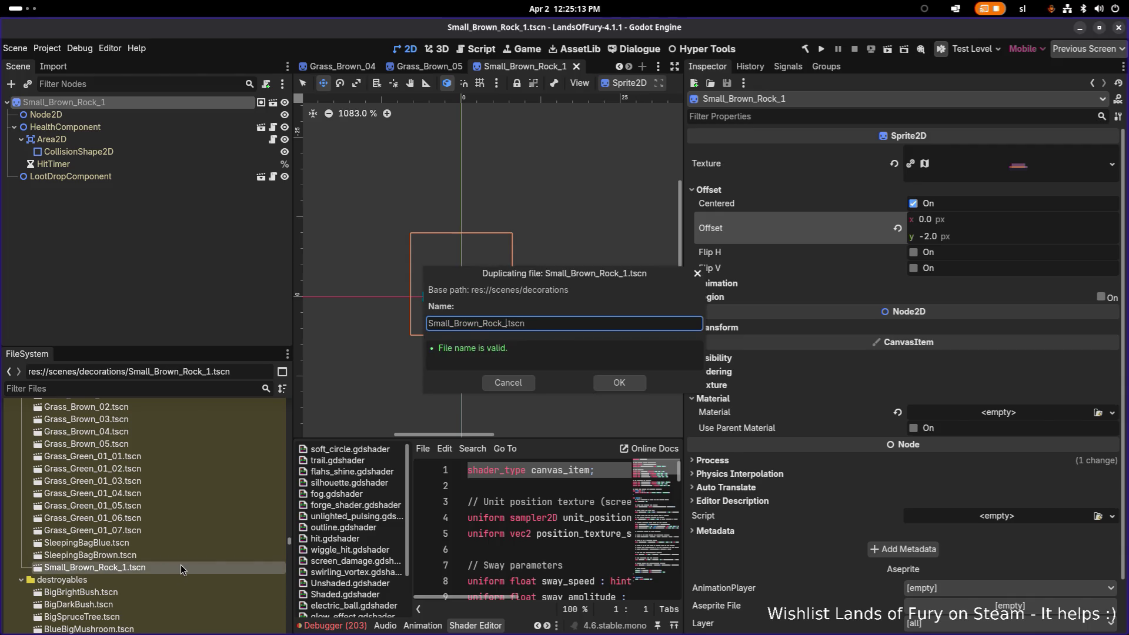
key(Return)
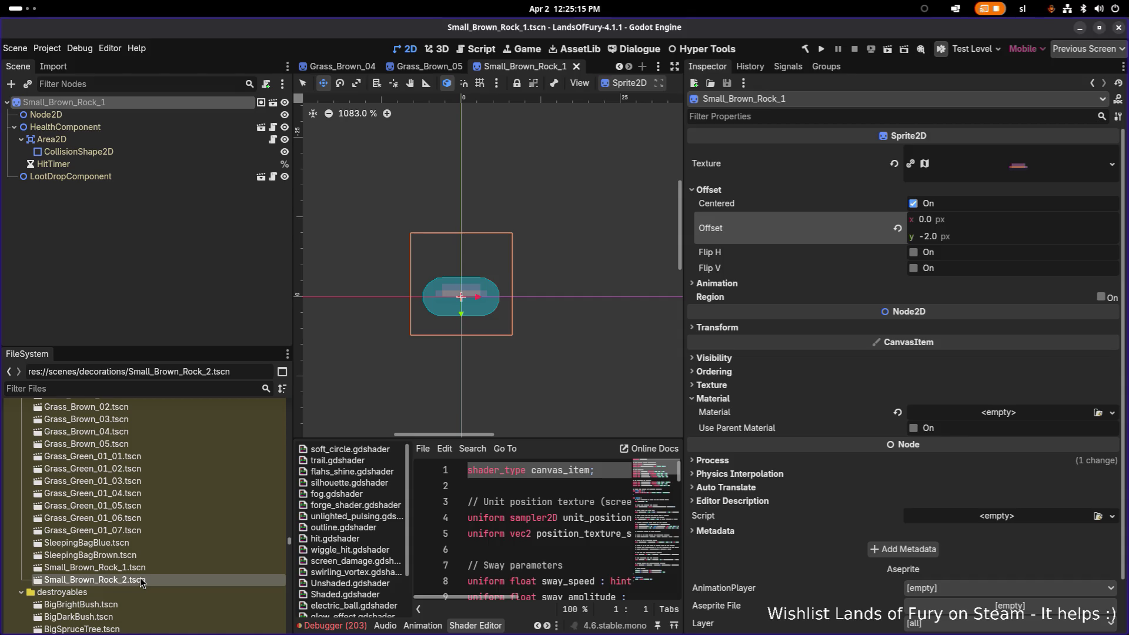
Duplicate Small_Brown_Rock_2 into Small_Brown_Rock_3.tscn and dismiss the load errors message
key(ctrl+d)
key(End)
key(BackSpace)
text(3)
key(Return)
key(Return)
key(ctrl+d)
key(Right)
key(Delete)
text(3)
key(Return)
Duplicate the rock scenes further to create Small_Brown_Rock_4.tscn and Small_Brown_Rock_5.tscn
click(140, 593)
key(ctrl+d)
key(Right)
key(BackSpace)
text(4)
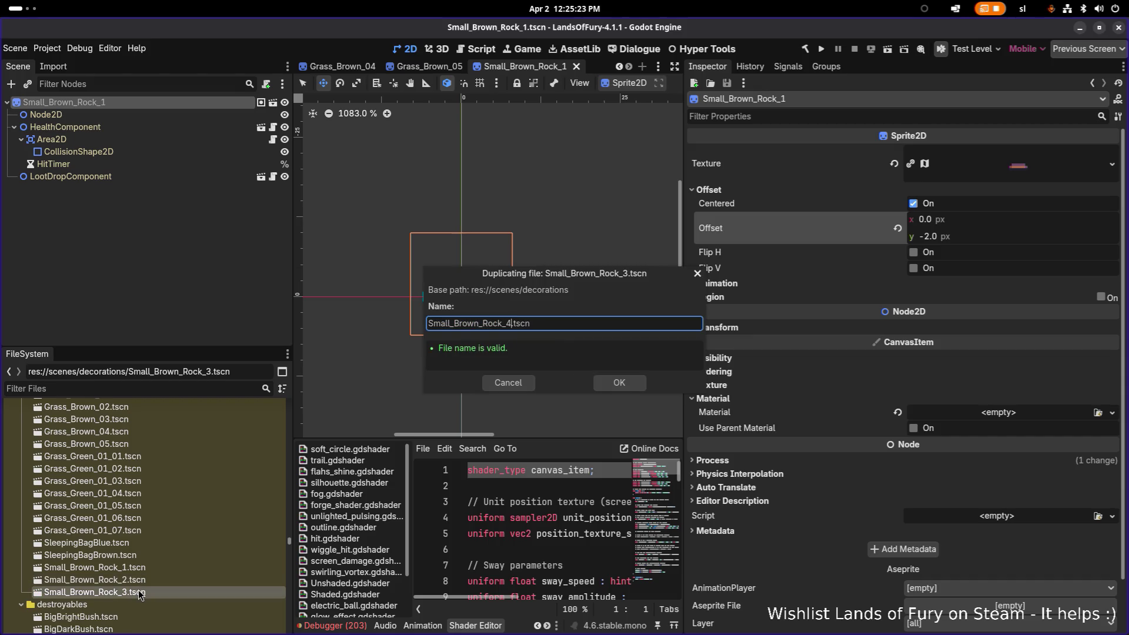
key(Return)
click(134, 605)
key(ctrl+d)
key(Right)
key(BackSpace)
key(Return)
Open Small_Brown_Rock_2.tscn and rename its root node to Small_Brown_Rock_2
double_click(138, 580)
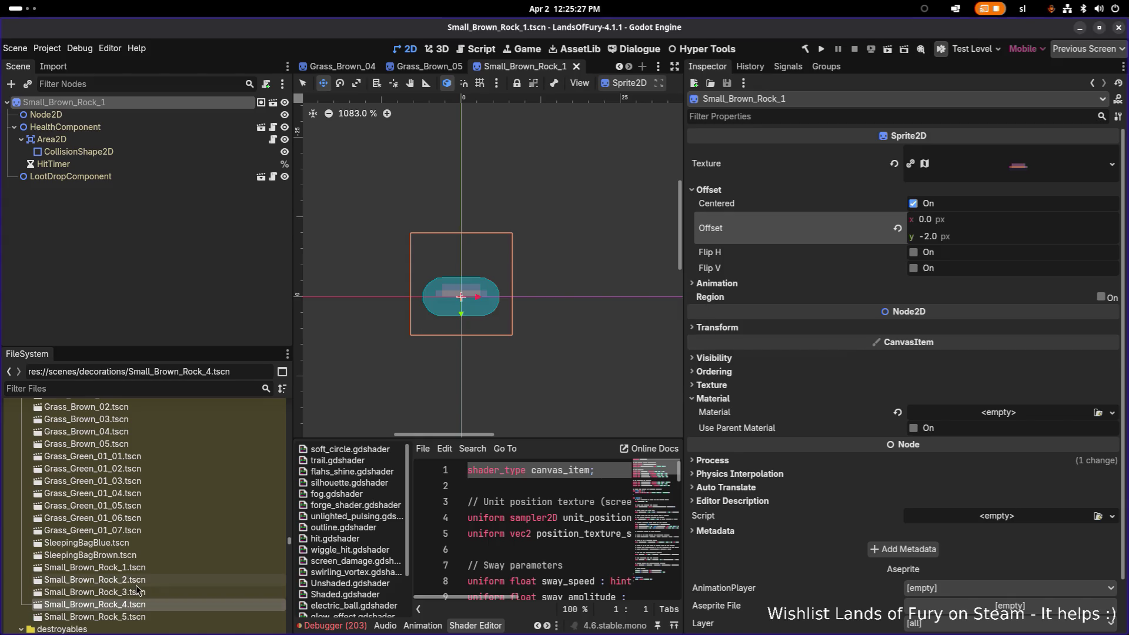
double_click(157, 105)
key(Right)
key(BackSpace)
text(2)
key(Return)
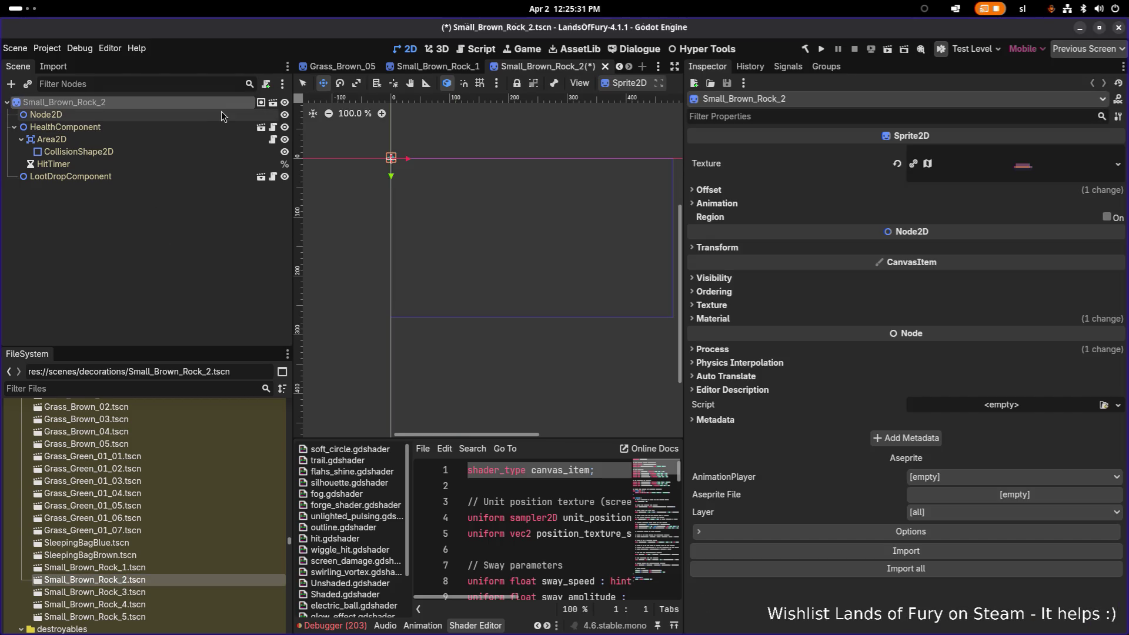
Quick Load the 'rock2' texture onto Small_Brown_Rock_2's sprite and save the scene
key(ctrl+s)
scroll(416, 171, up, 20)
scroll(435, 223, up, 5)
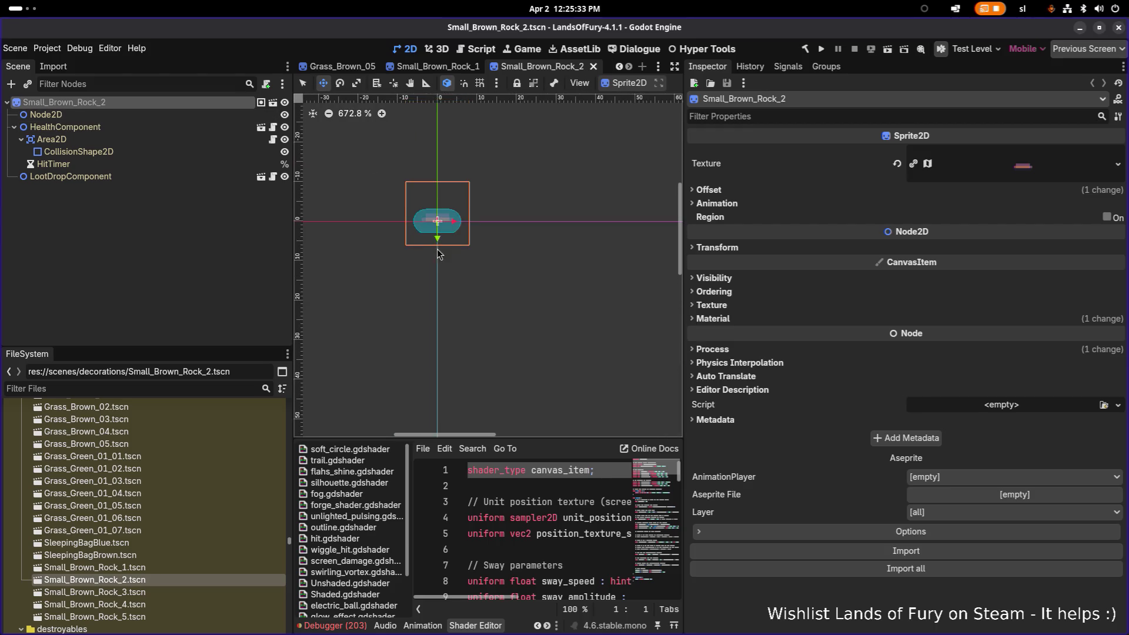
click(1113, 163)
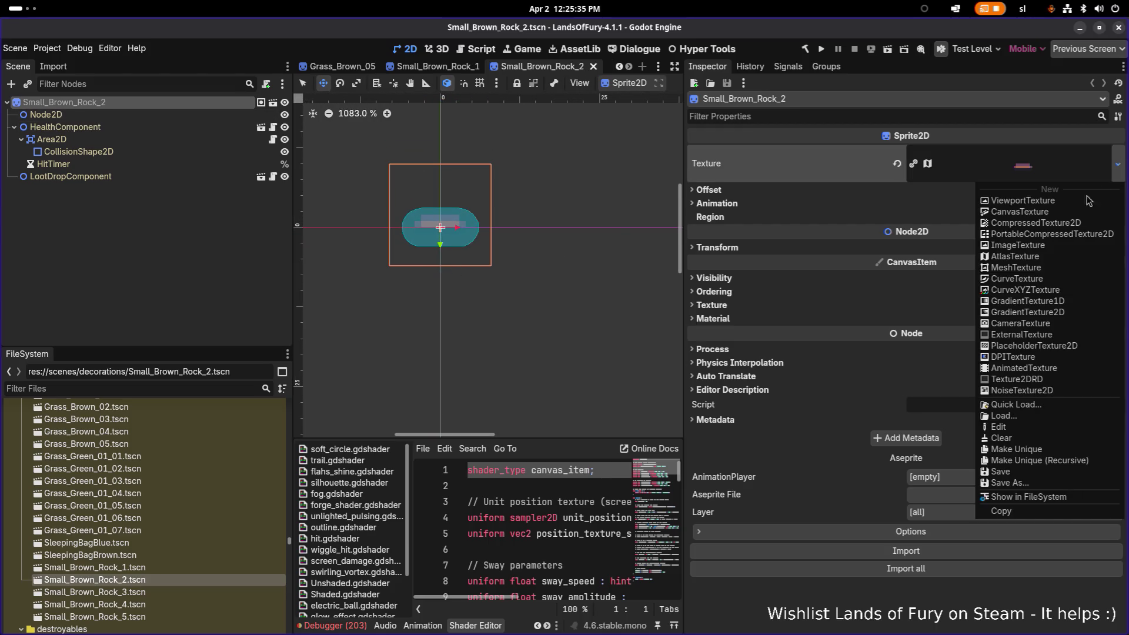
click(1041, 407)
text(brownsroc)
key(ctrl+BackSpace)
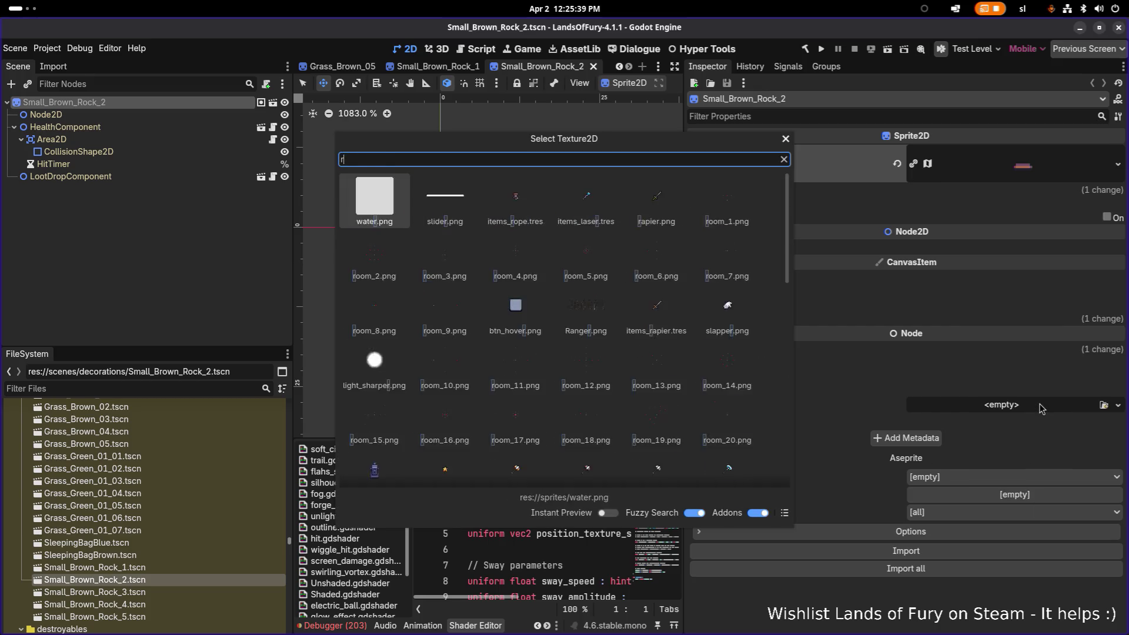
text(rock)
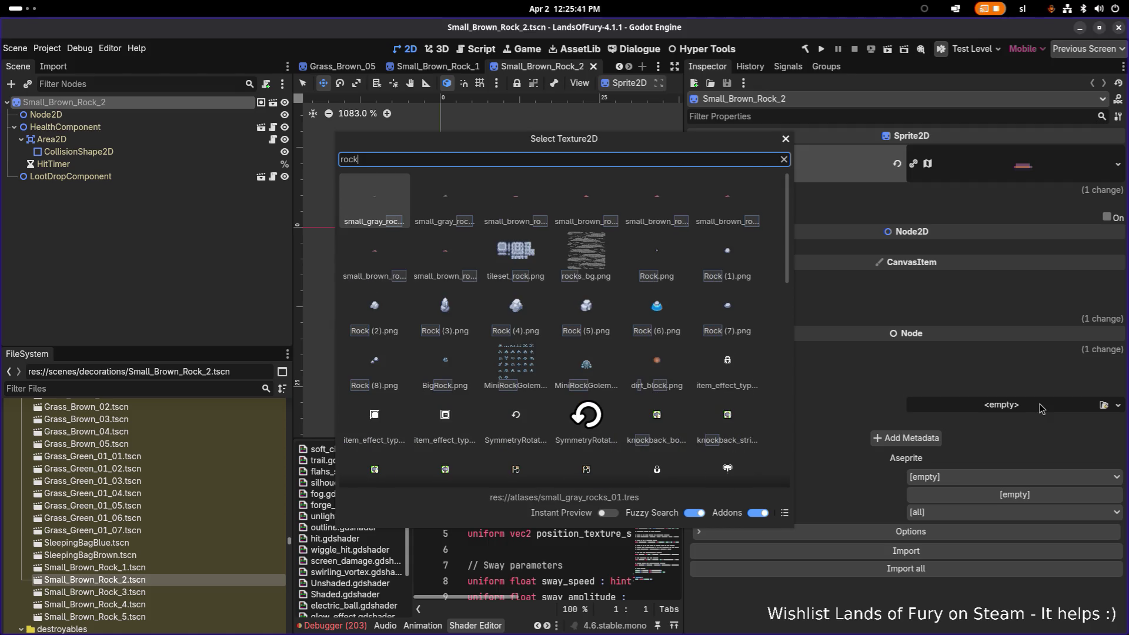
text(2)
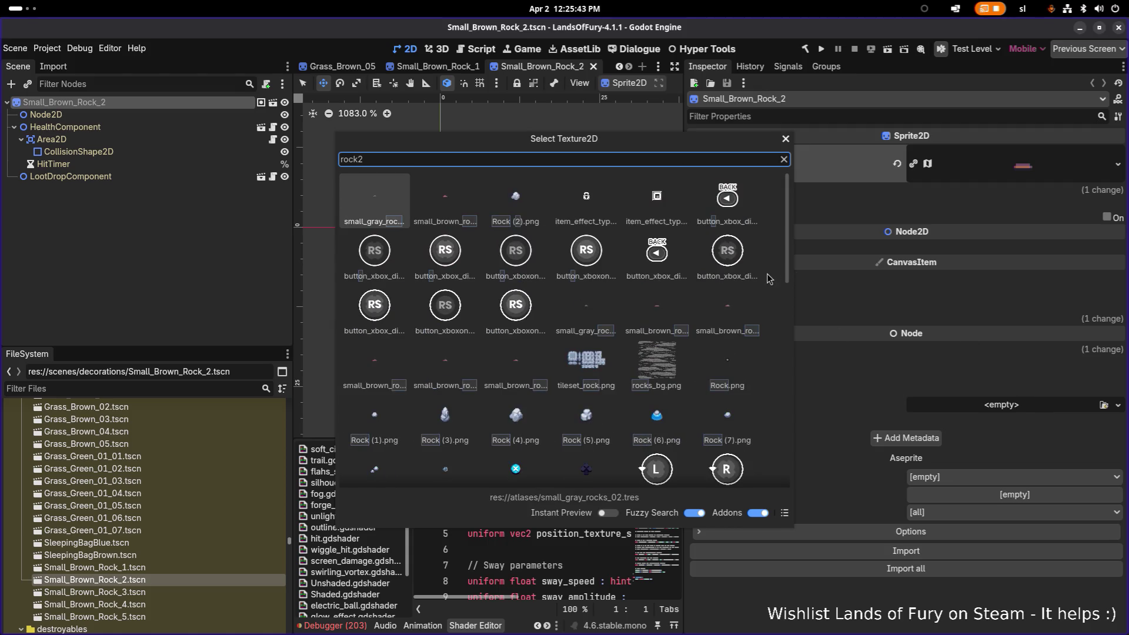
double_click(515, 197)
key(ctrl+s)
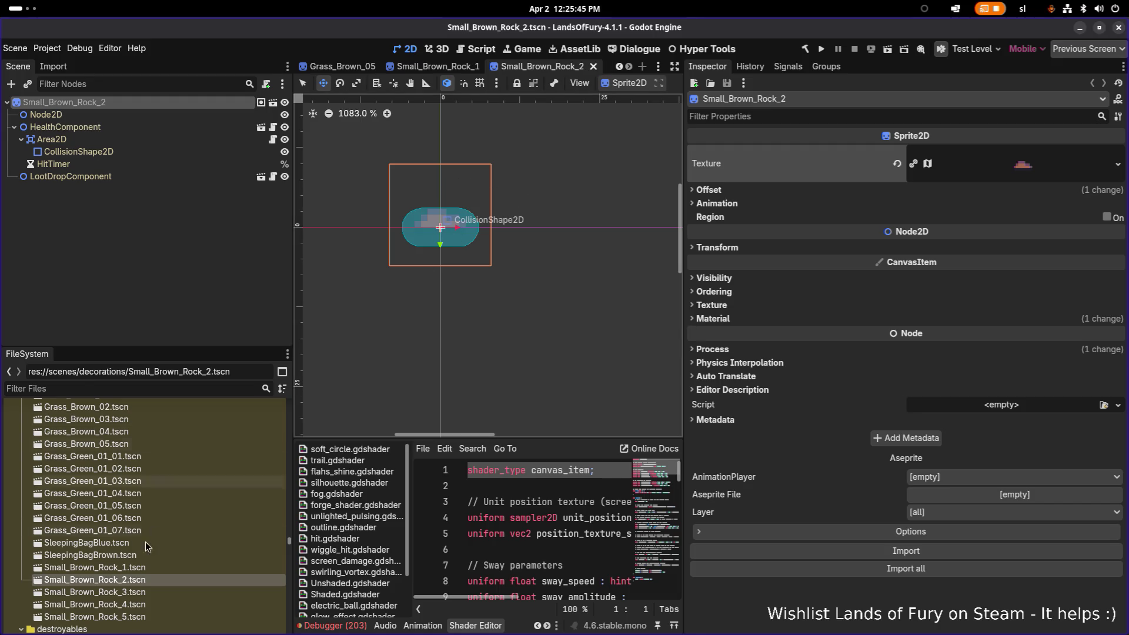
Open Small_Brown_Rock_3 and rename its root node to Small_Brown_Rock_3
double_click(117, 592)
click(153, 113)
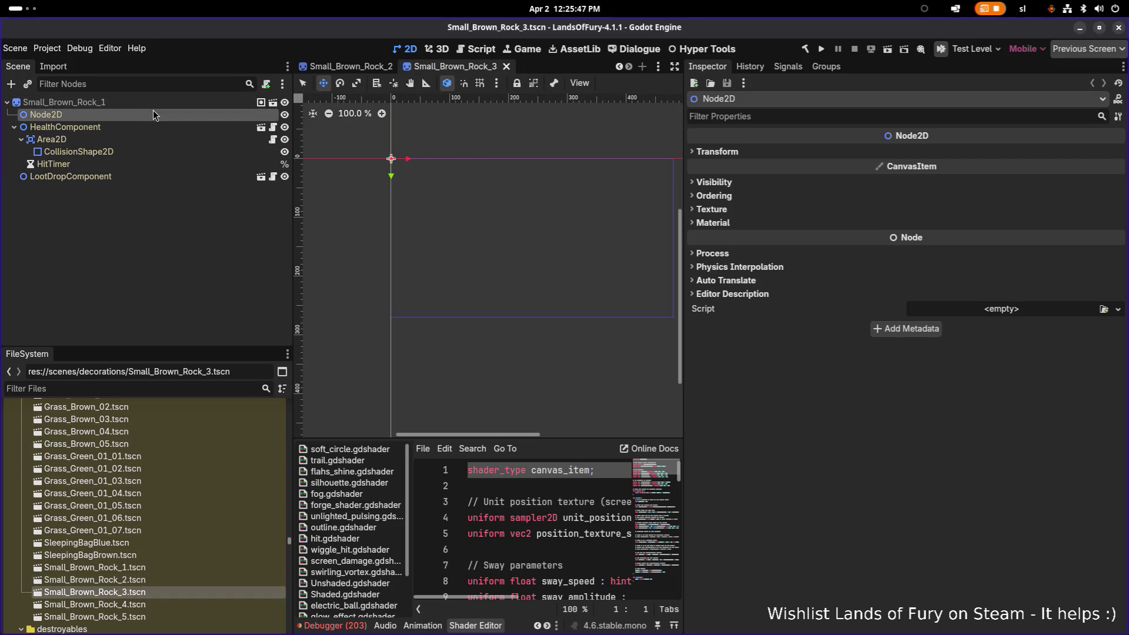
double_click(156, 105)
key(End)
key(BackSpace)
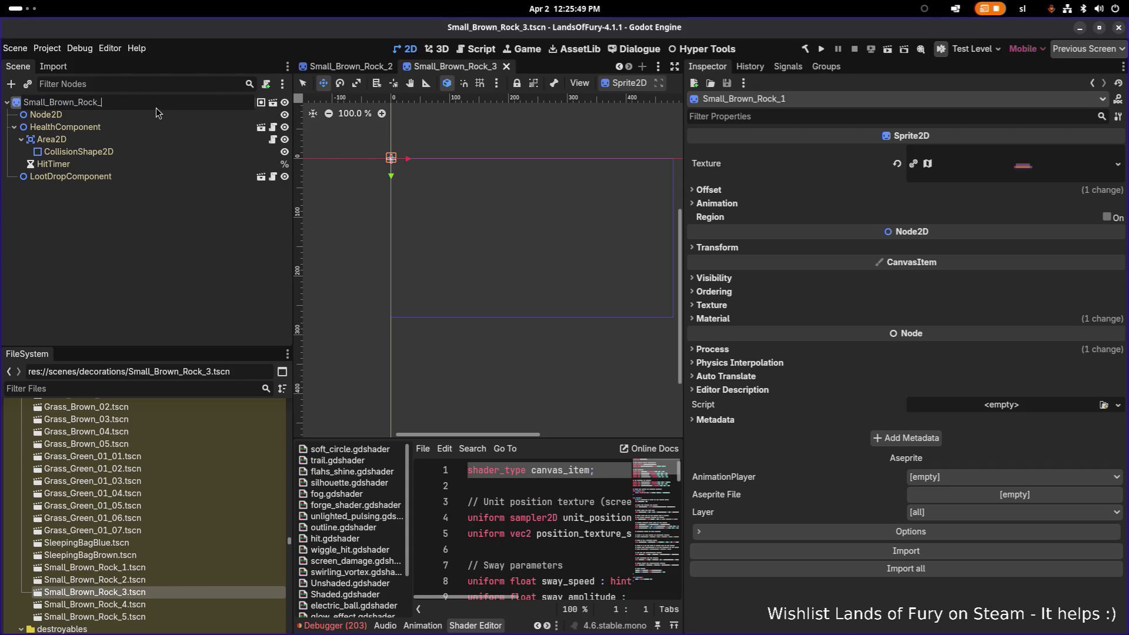
text(3)
key(Return)
Assign small_brown_rocks_03 to Small_Brown_Rock_3's sprite, save, and open Small_Brown_Rock_4
click(157, 152)
click(157, 107)
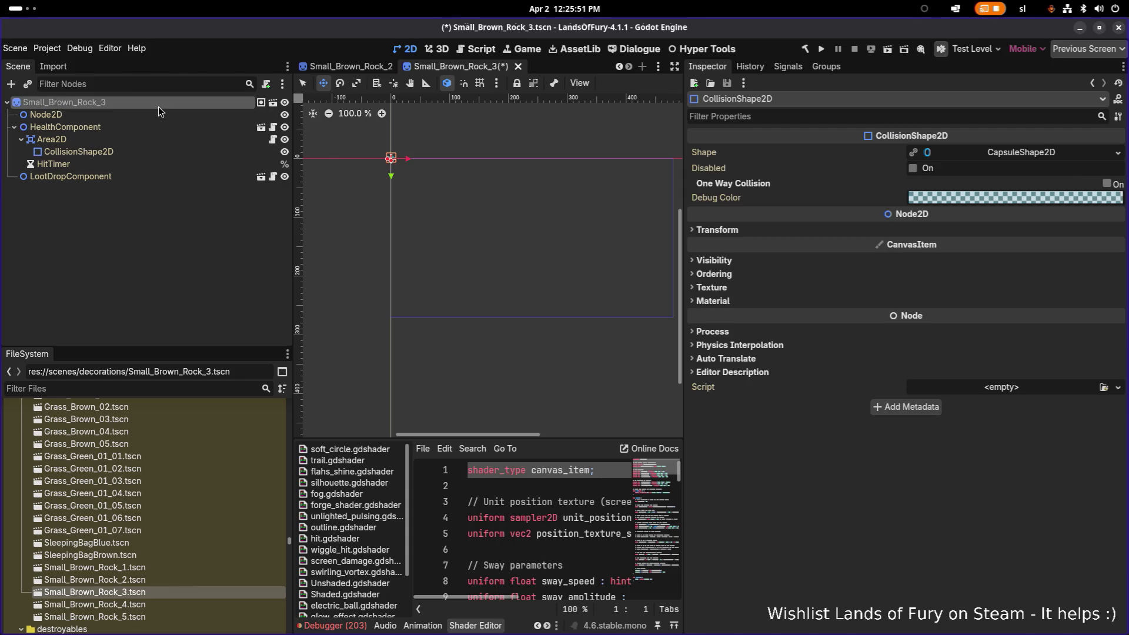
click(1118, 164)
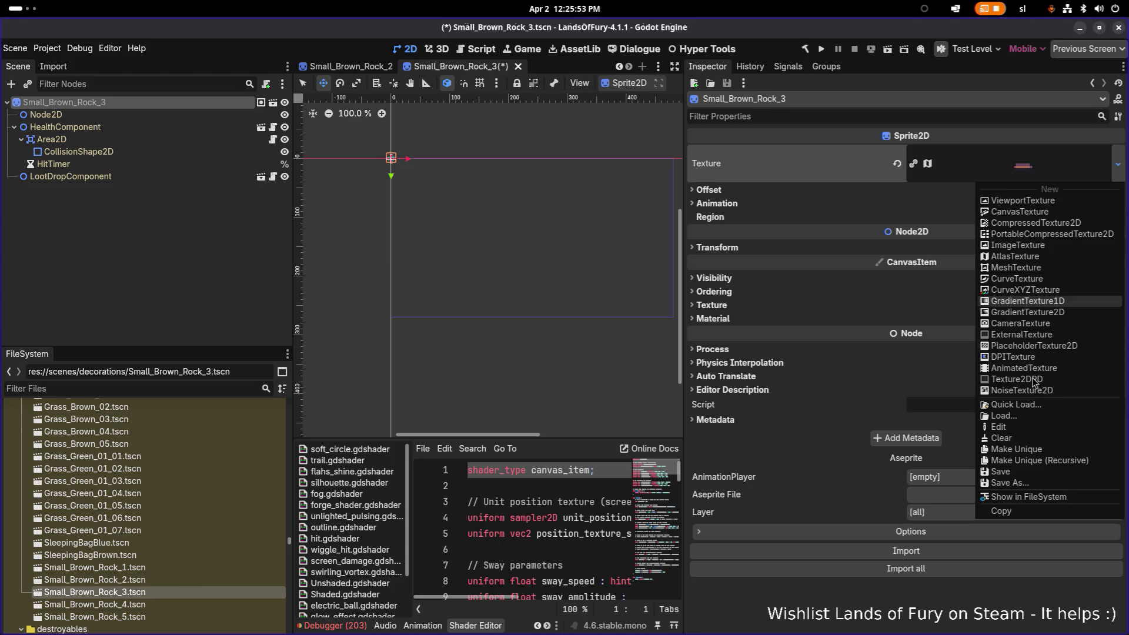
click(1030, 406)
text(rock3)
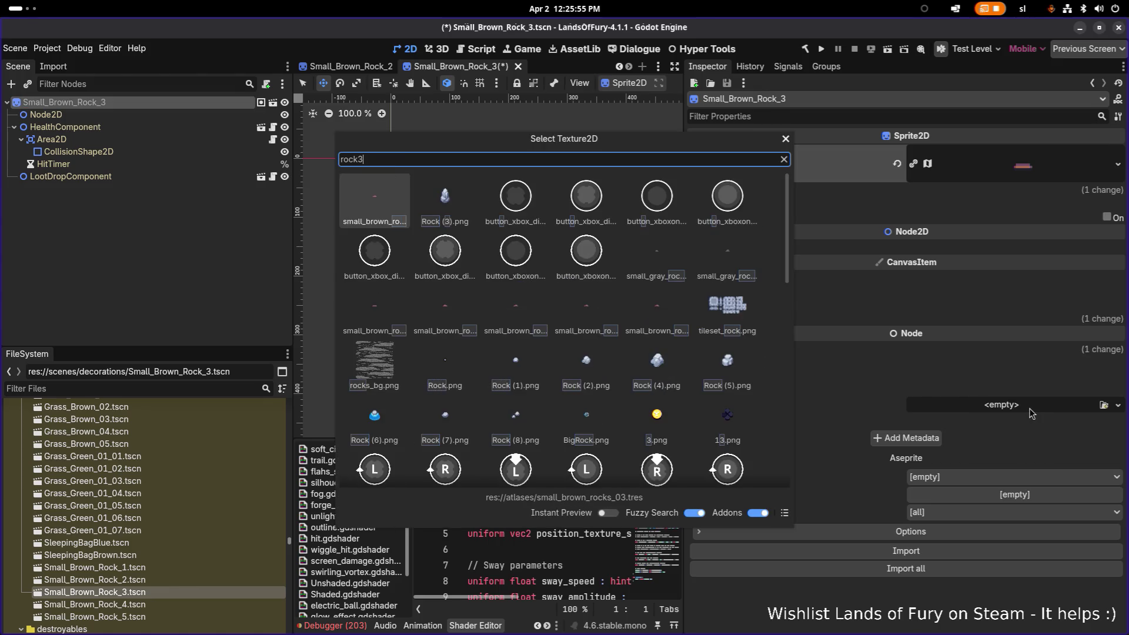
key(Return)
key(ctrl+s)
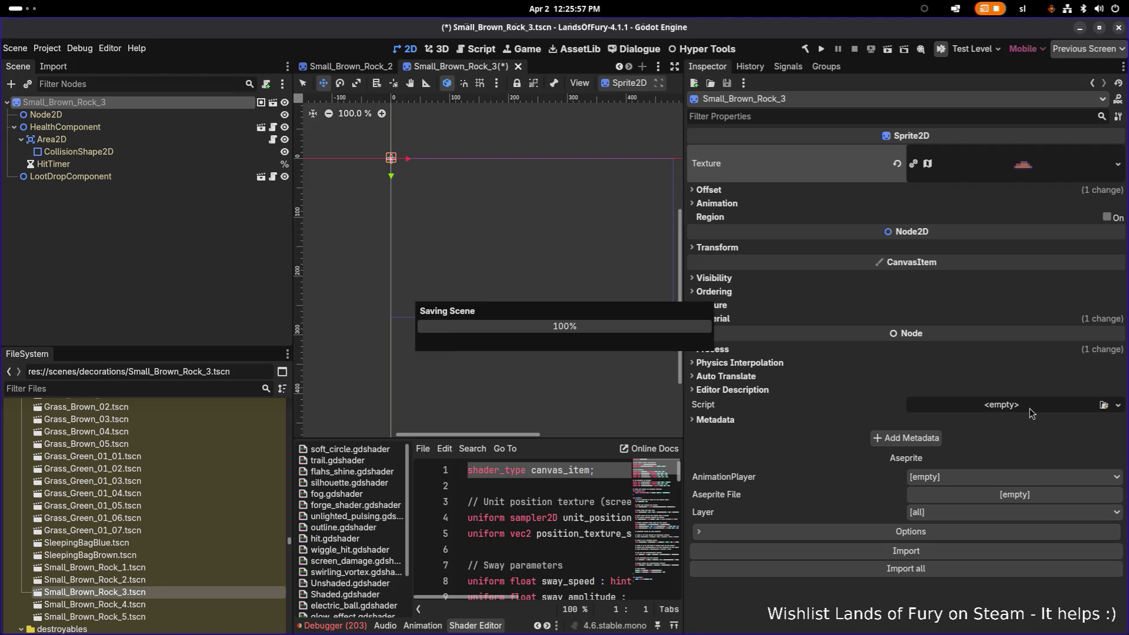
scroll(386, 167, up, 10)
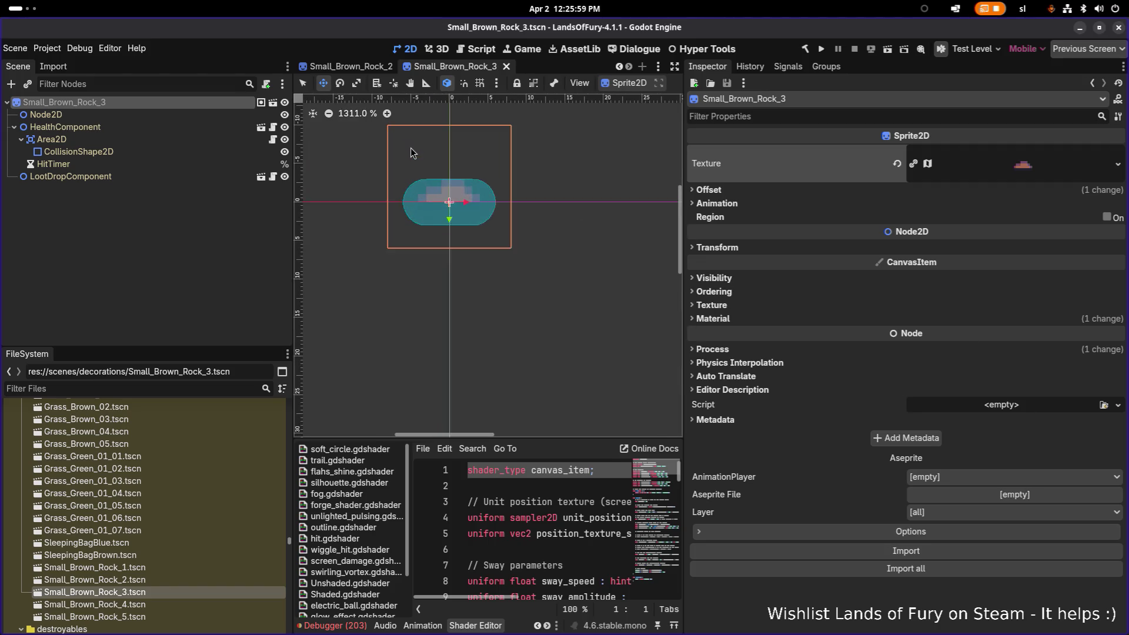
double_click(95, 604)
double_click(140, 103)
Rename Small_Brown_Rock_4's root node to Small_Brown_Rock_4
key(End)
key(BackSpace)
text(4)
key(Return)
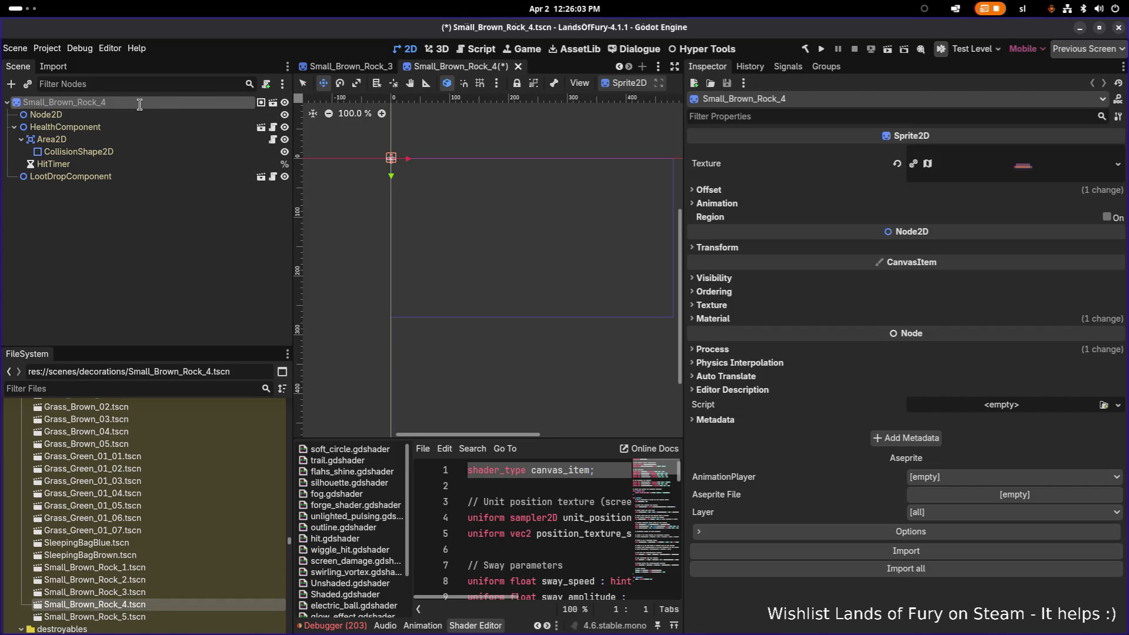
double_click(142, 105)
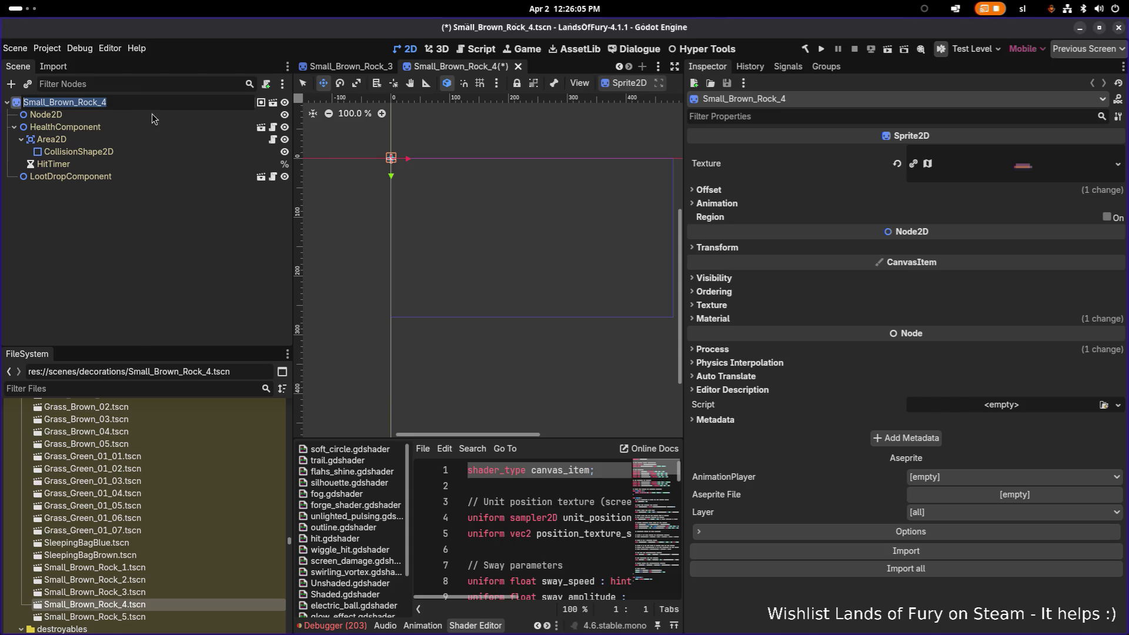
click(210, 270)
click(204, 104)
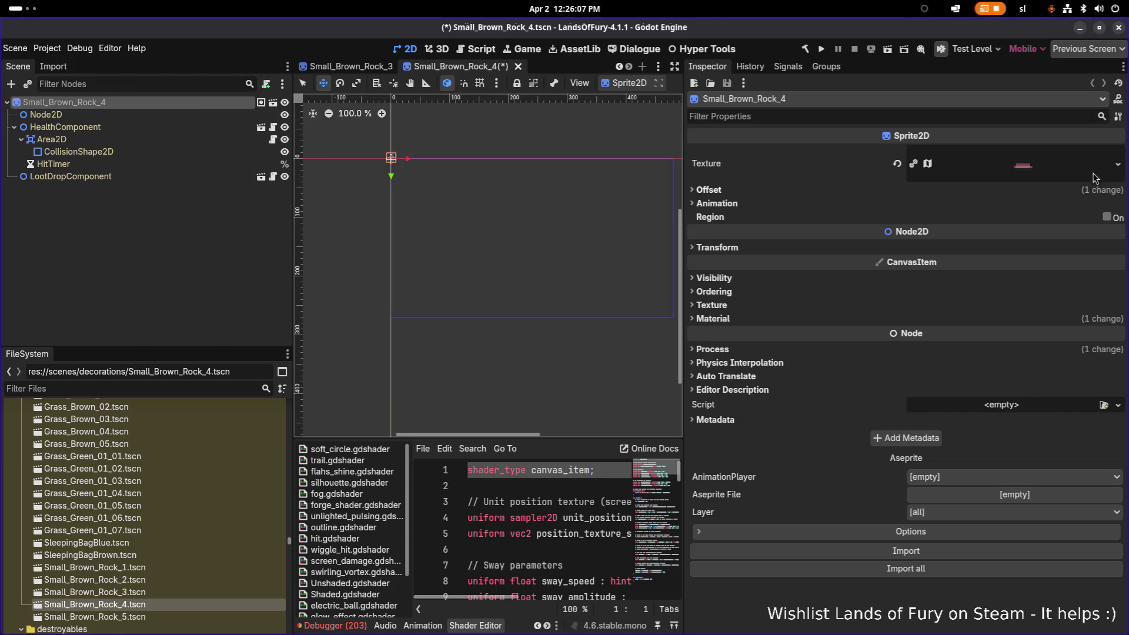
Quick Load the 'rock4' small brown rock texture onto the sprite and save
click(1117, 164)
click(1045, 411)
text(rock4)
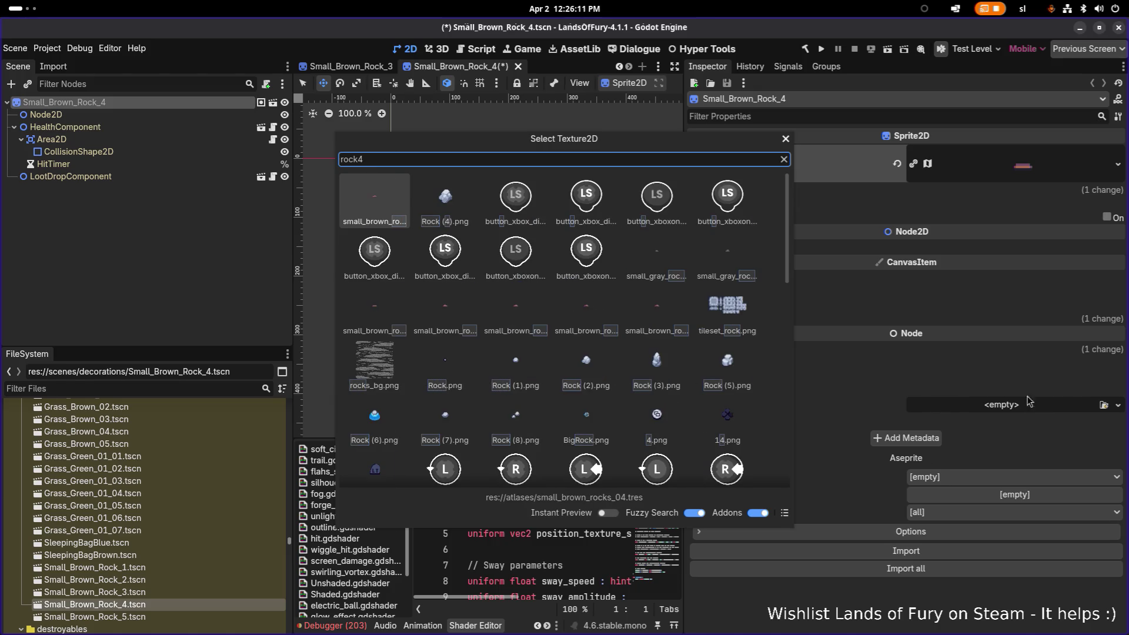
double_click(377, 196)
key(ctrl+s)
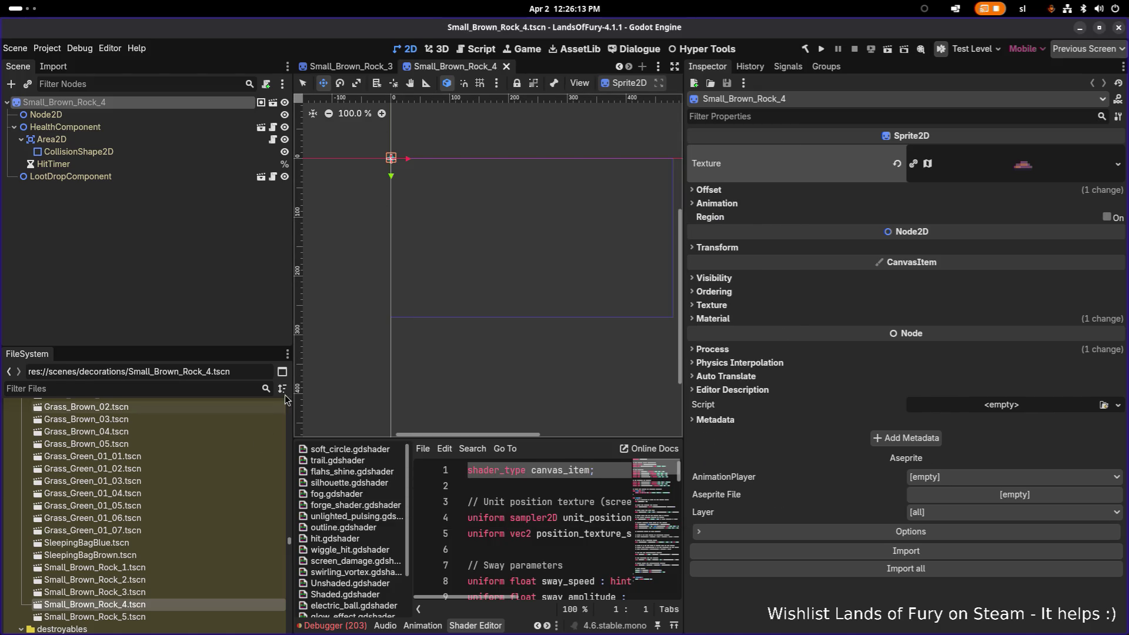
Open Small_Brown_Rock_5 and rename its root node to Small_Brown_Rock_5
scroll(393, 149, up, 15)
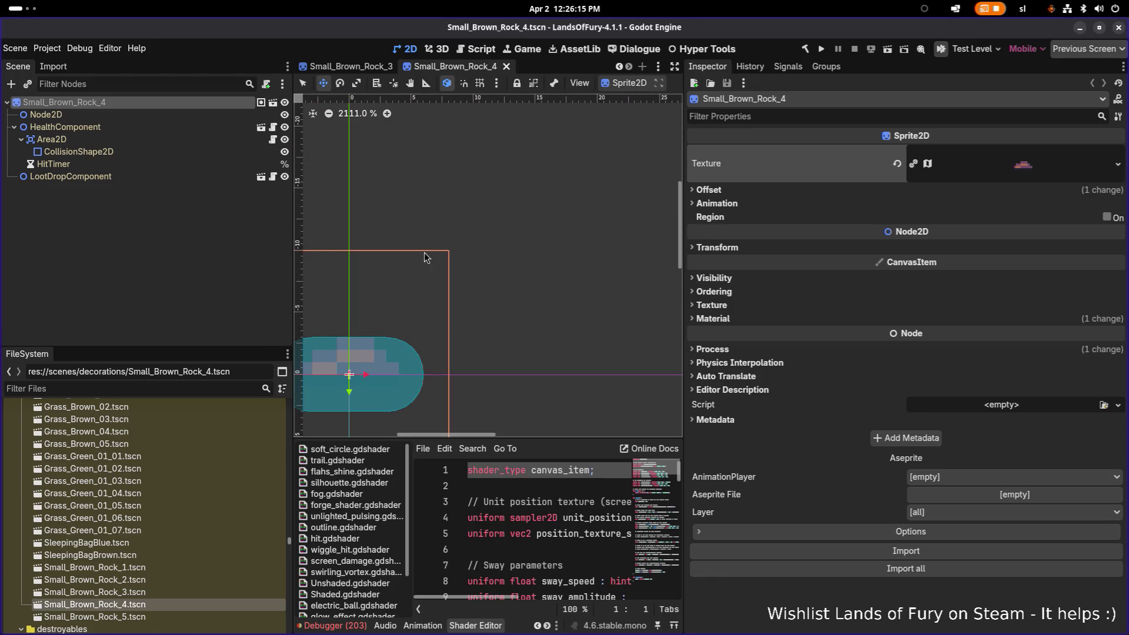
scroll(426, 257, down, 15)
double_click(94, 617)
click(175, 104)
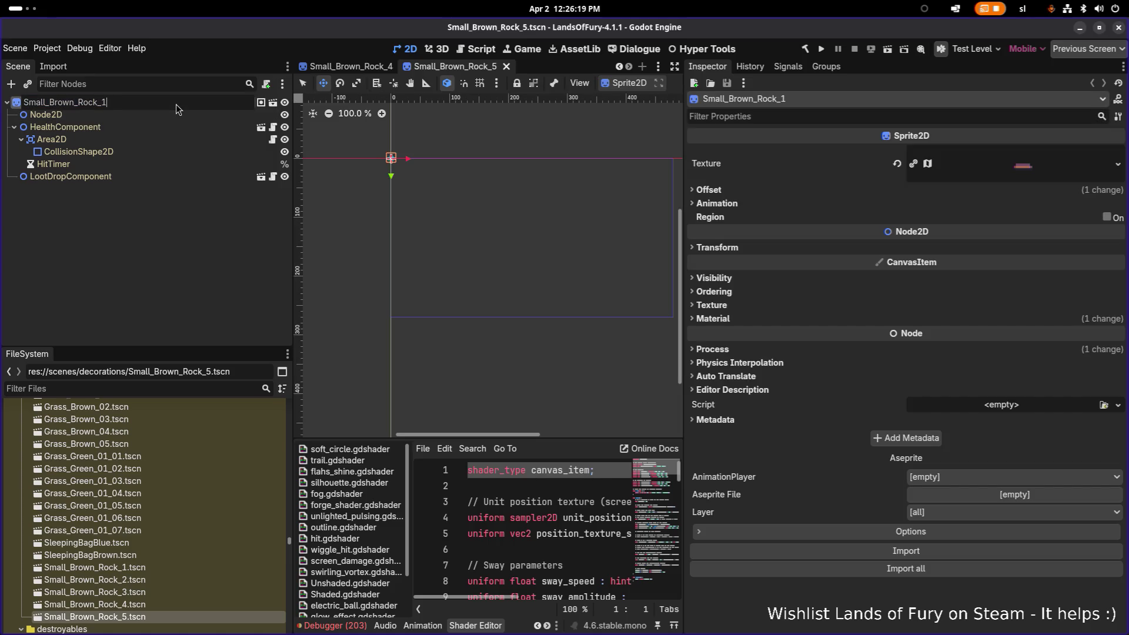
key(BackSpace)
text(5)
key(Return)
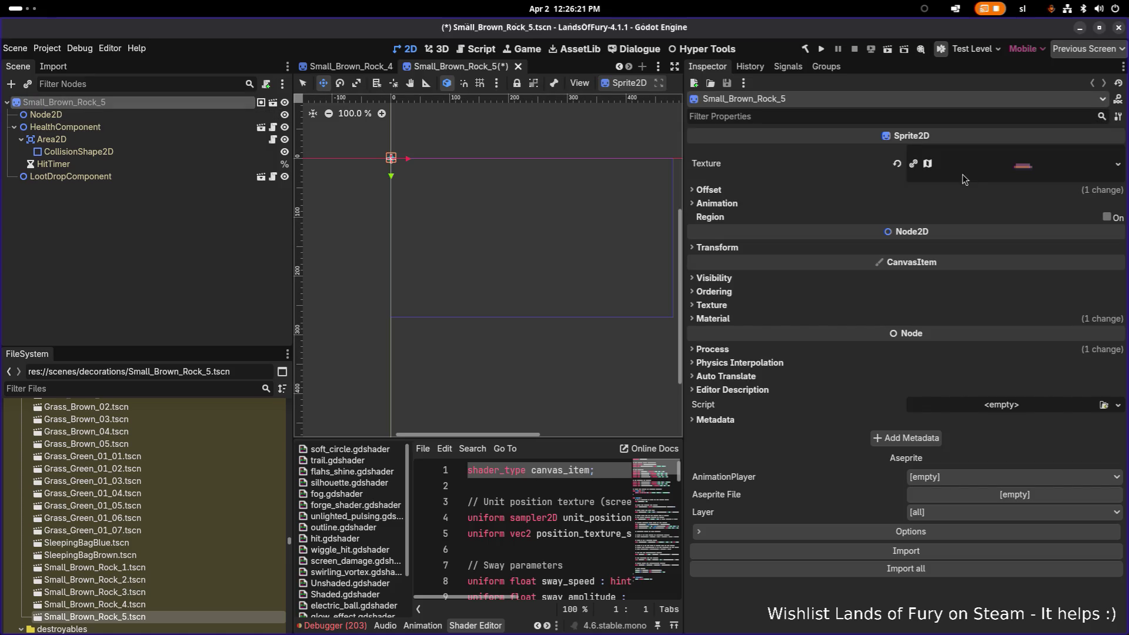
Quick Load the 'rock5' brown rock texture onto the sprite and save Small_Brown_Rock_5
click(1117, 164)
click(1033, 409)
text(rcok)
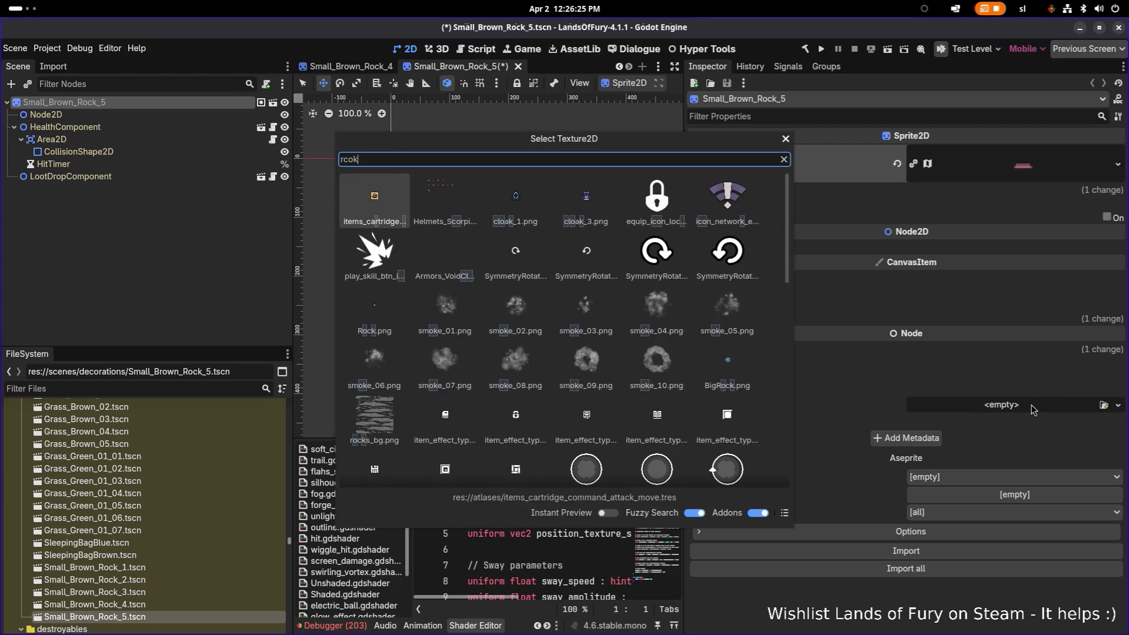
text(5)
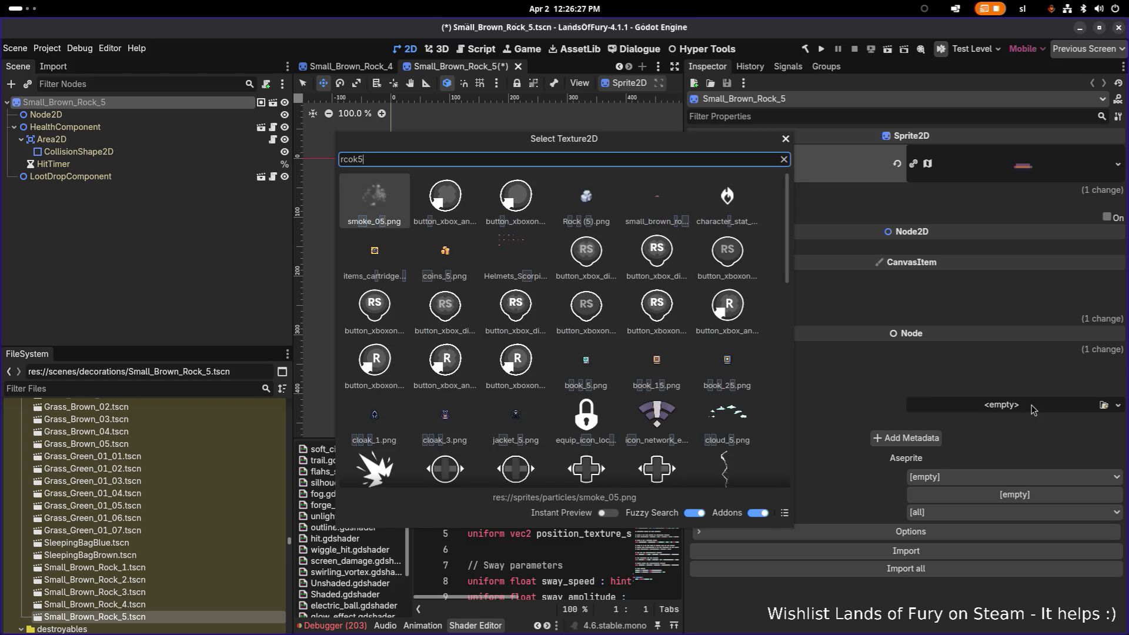
key(BackSpace)
key(BackSpace)
key(BackSpace)
text(ock5)
key(Return)
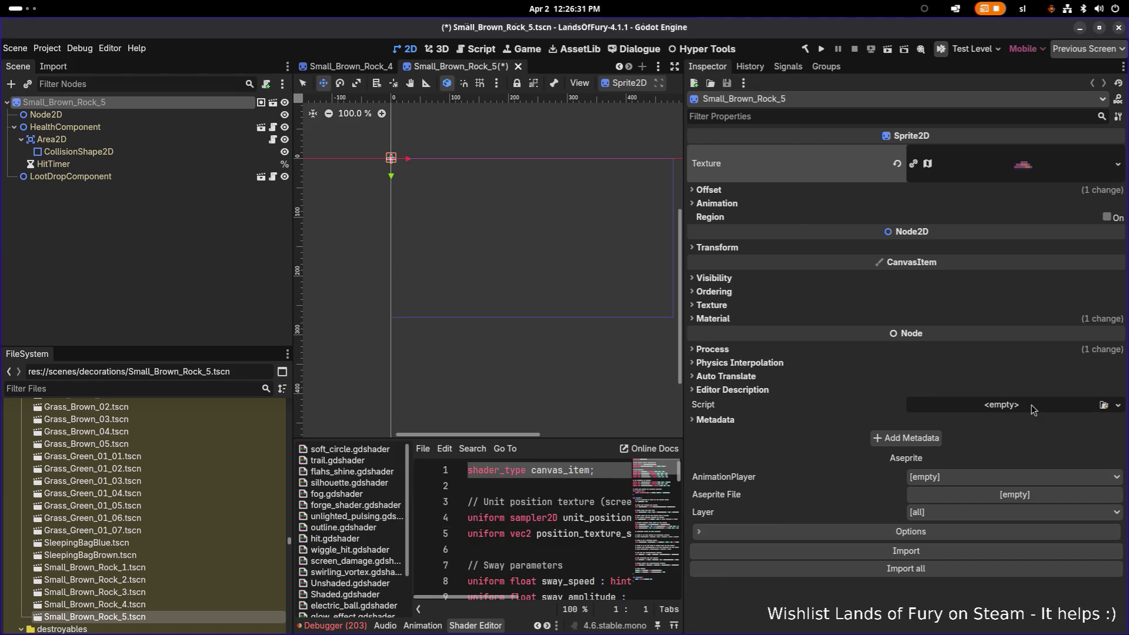
key(ctrl+s)
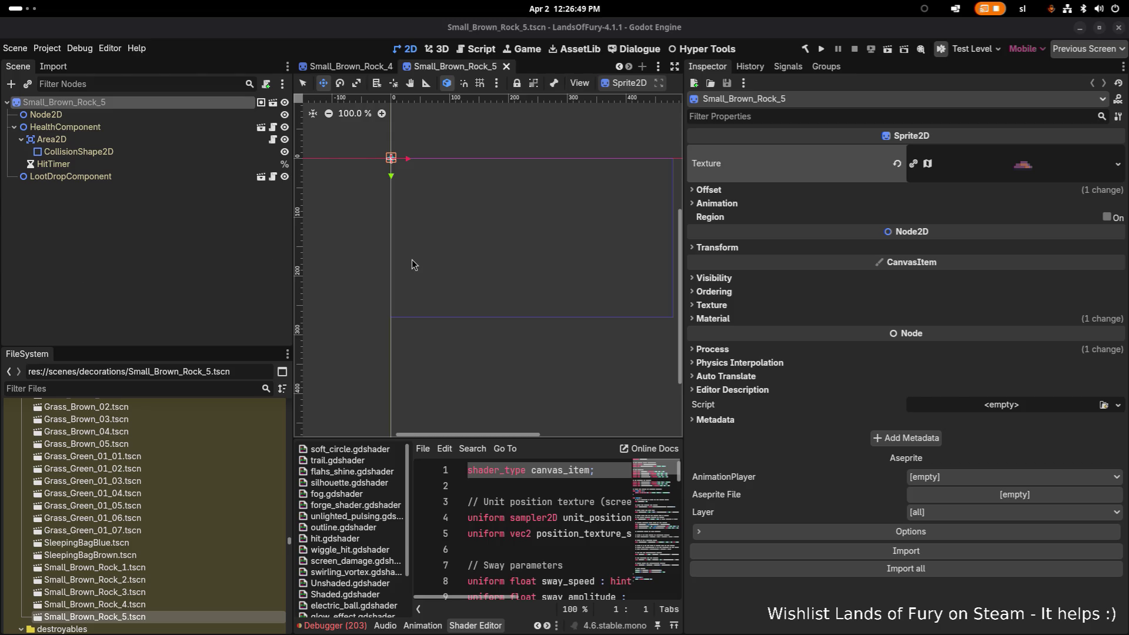
Show the debugger's Errors list, widen the docks, clear all errors, and select Small_Brown_Rock_1.tscn
click(770, 558)
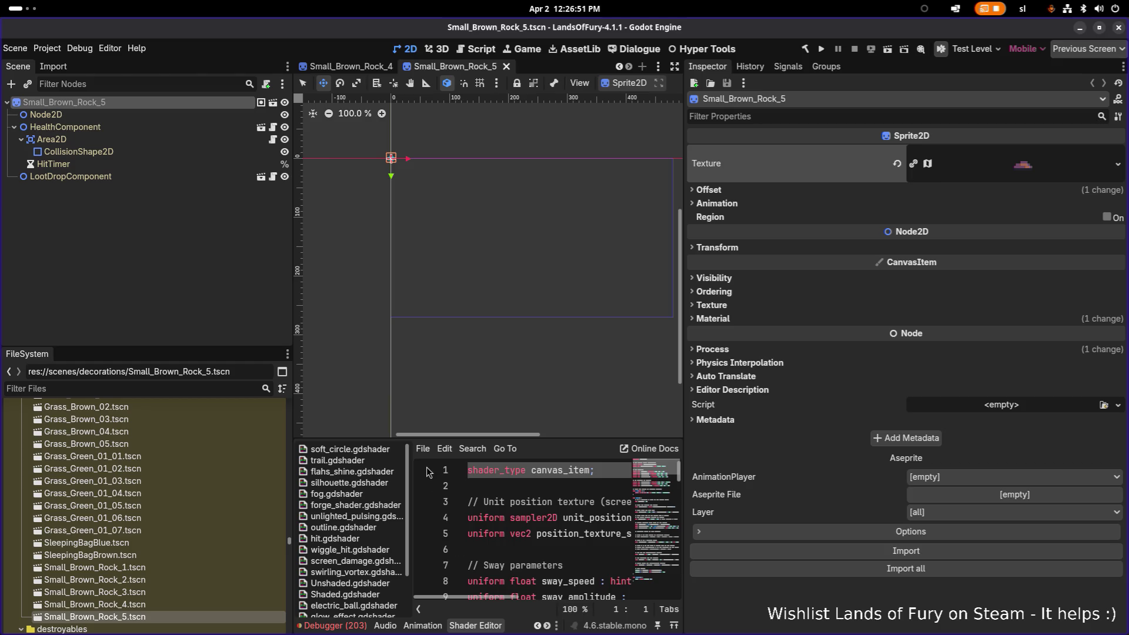
click(332, 625)
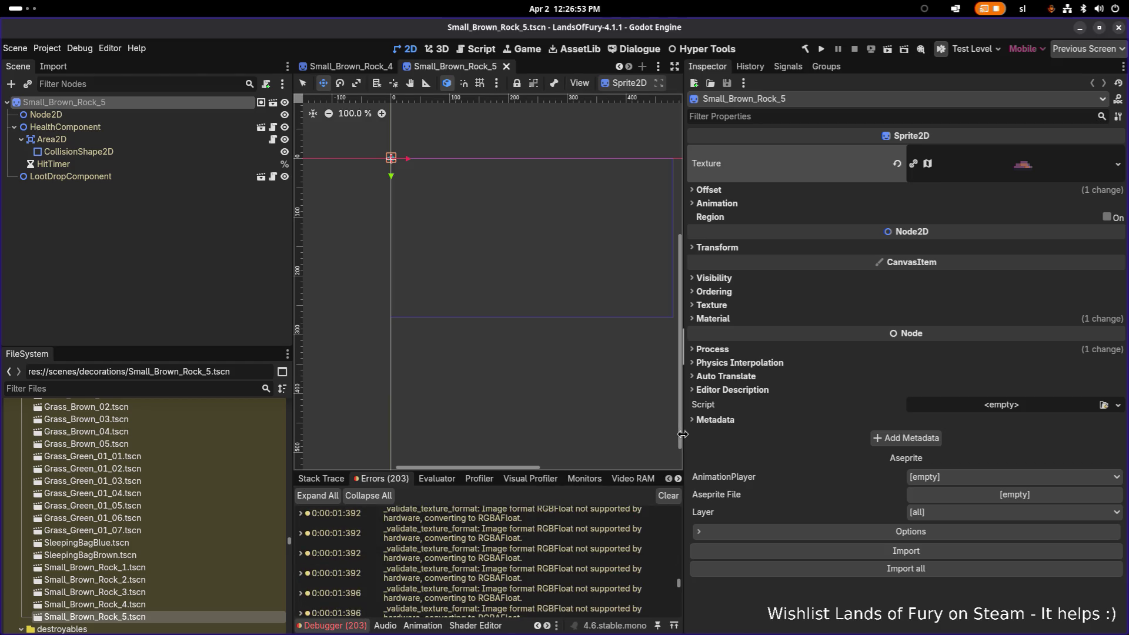
drag(682, 434, 892, 434)
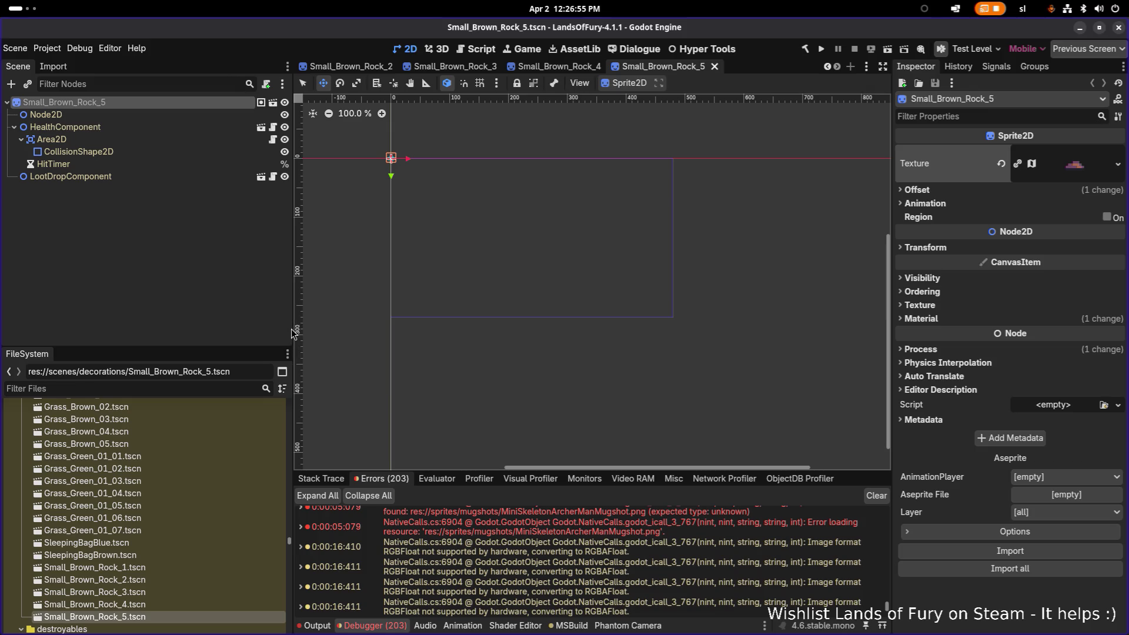
click(260, 333)
drag(284, 331, 242, 332)
scroll(450, 531, up, 5)
scroll(453, 532, down, 10)
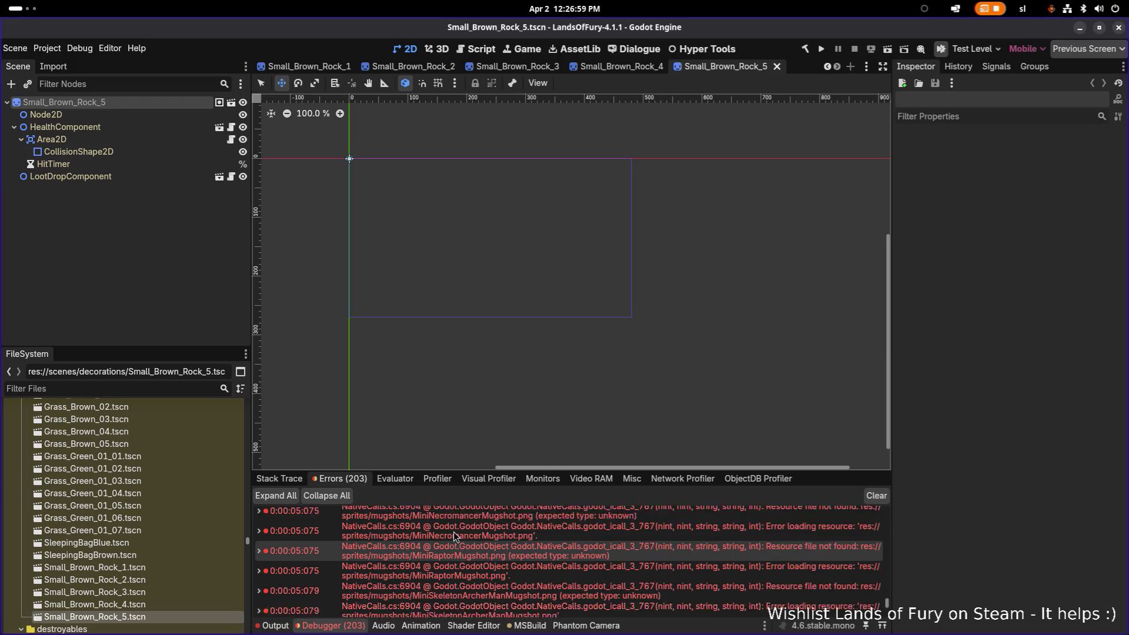
click(876, 496)
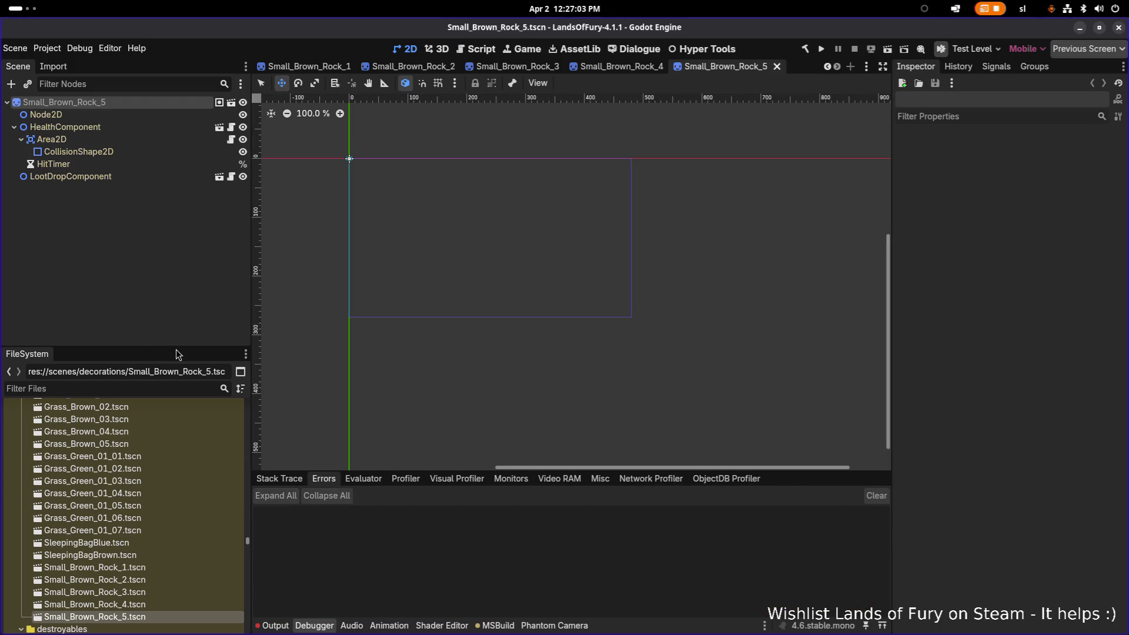
key(alt+Tab)
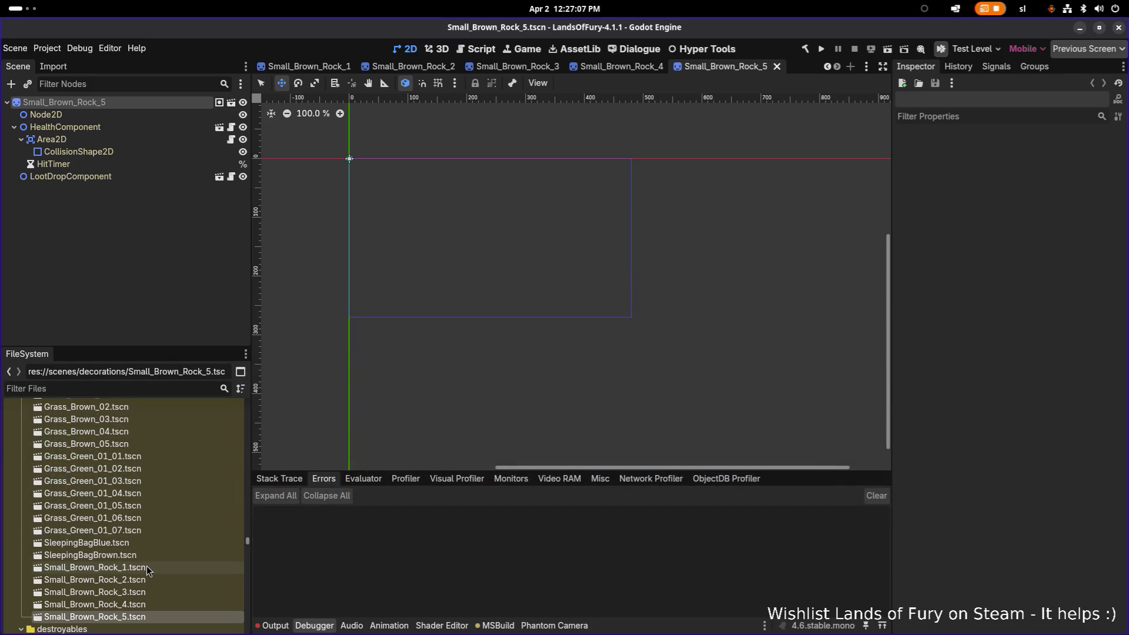
click(175, 567)
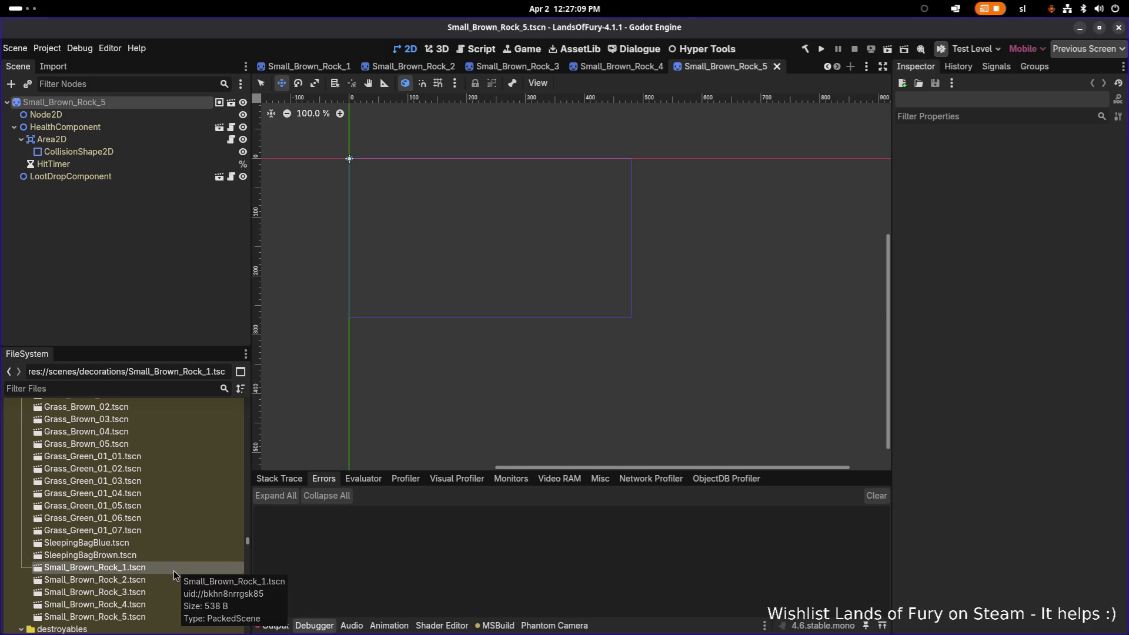
Duplicate Small_Brown_Rock_1.tscn as Small_Gray_Rock_1.tscn
key(ctrl+d)
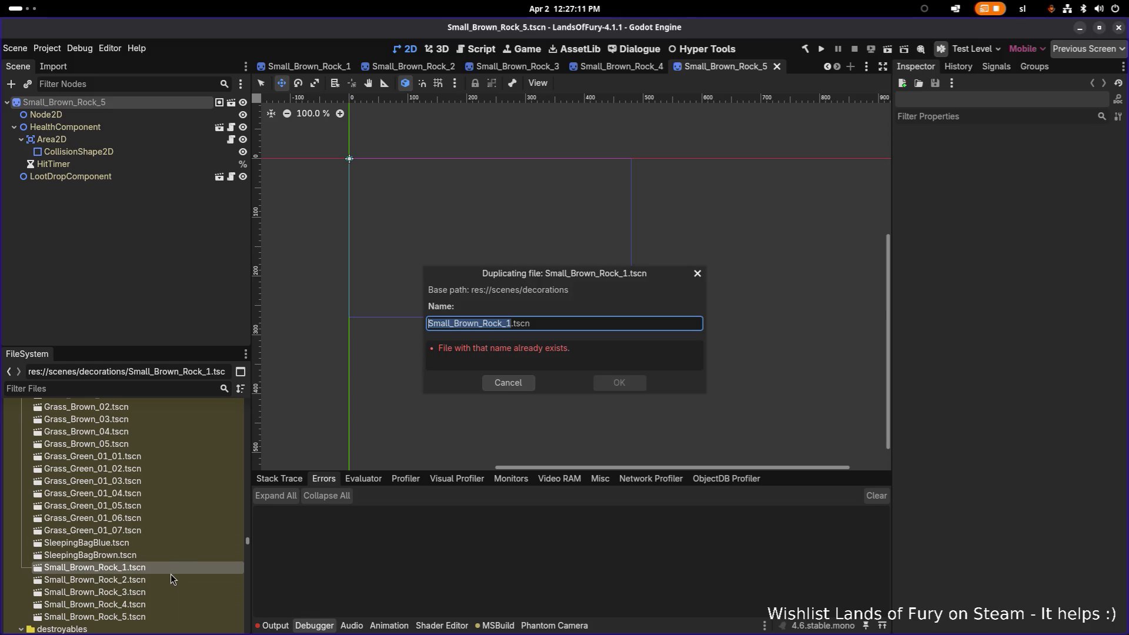
key(Right)
key(Left)
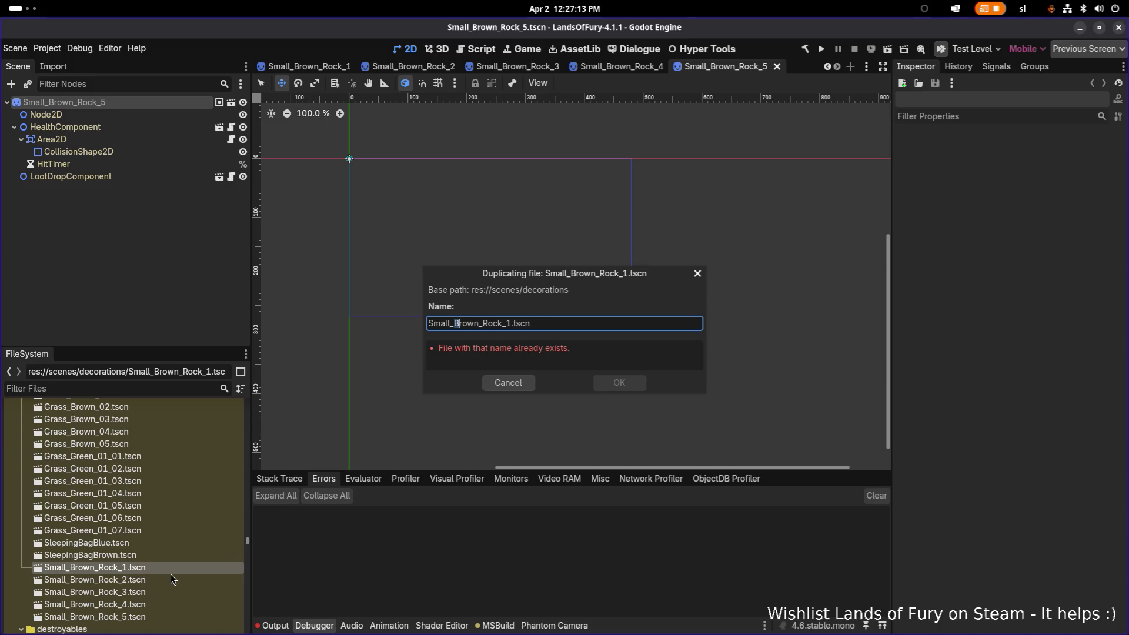
text(Gray)
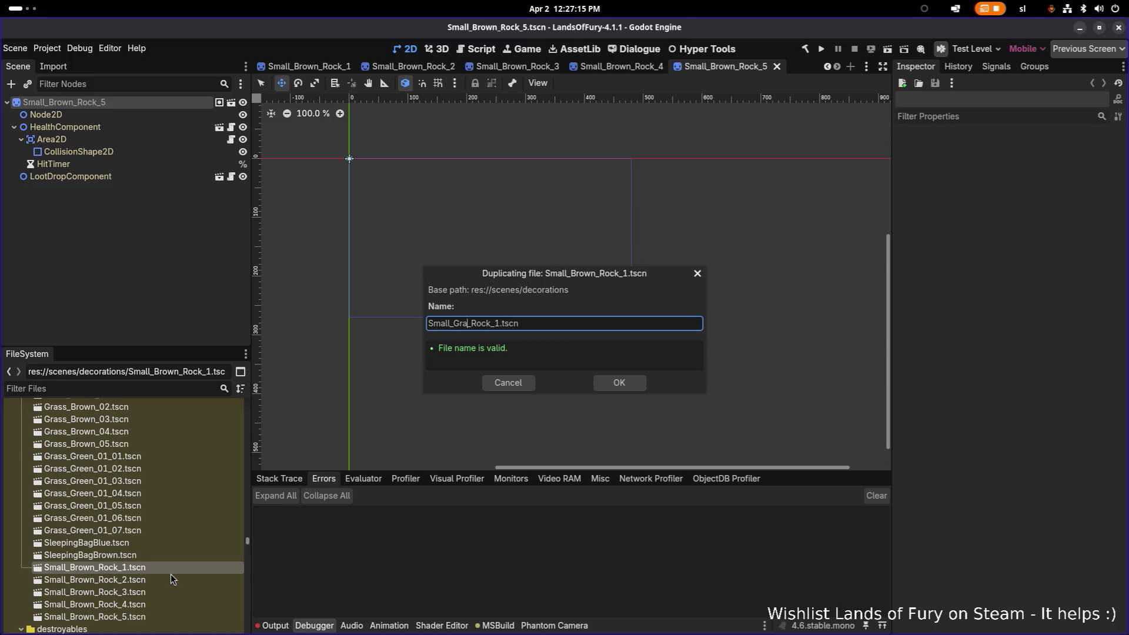
key(Return)
Open Small_Gray_Rock_1 and rename its root node to Small_Gray_Rock_1
scroll(162, 574, down, 1)
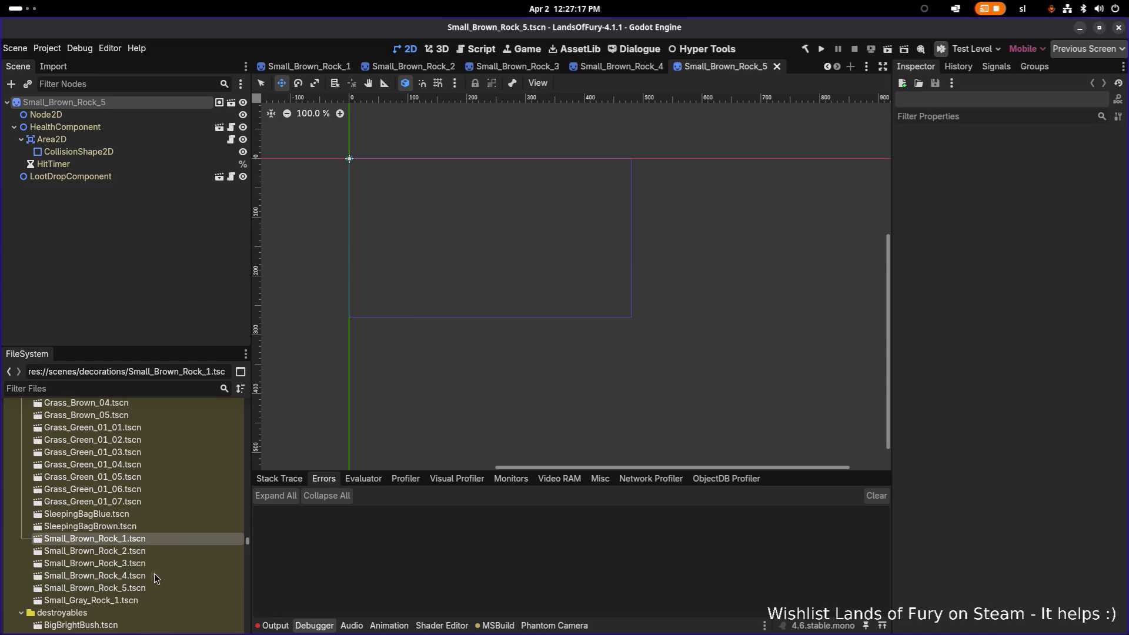
double_click(136, 600)
double_click(67, 102)
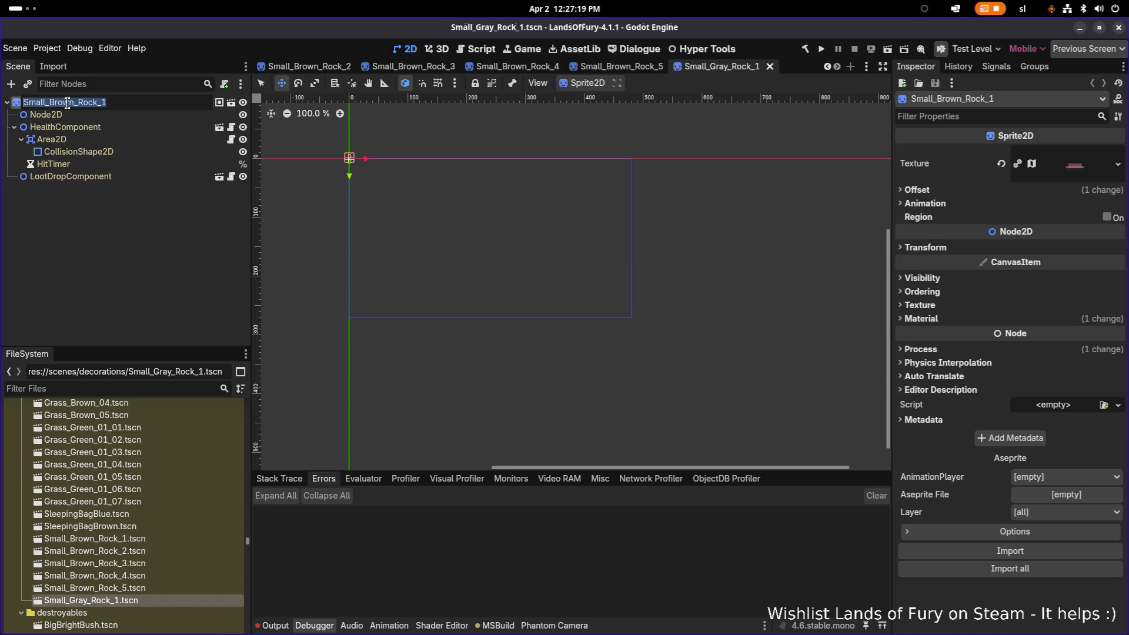
click(100, 103)
text(Gray)
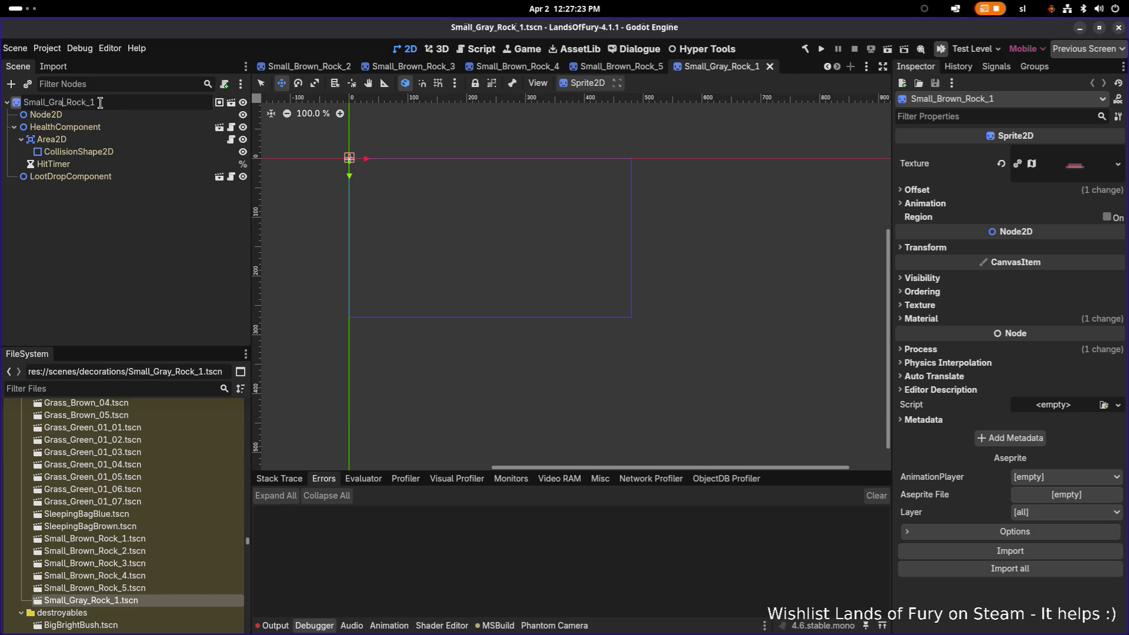
key(Return)
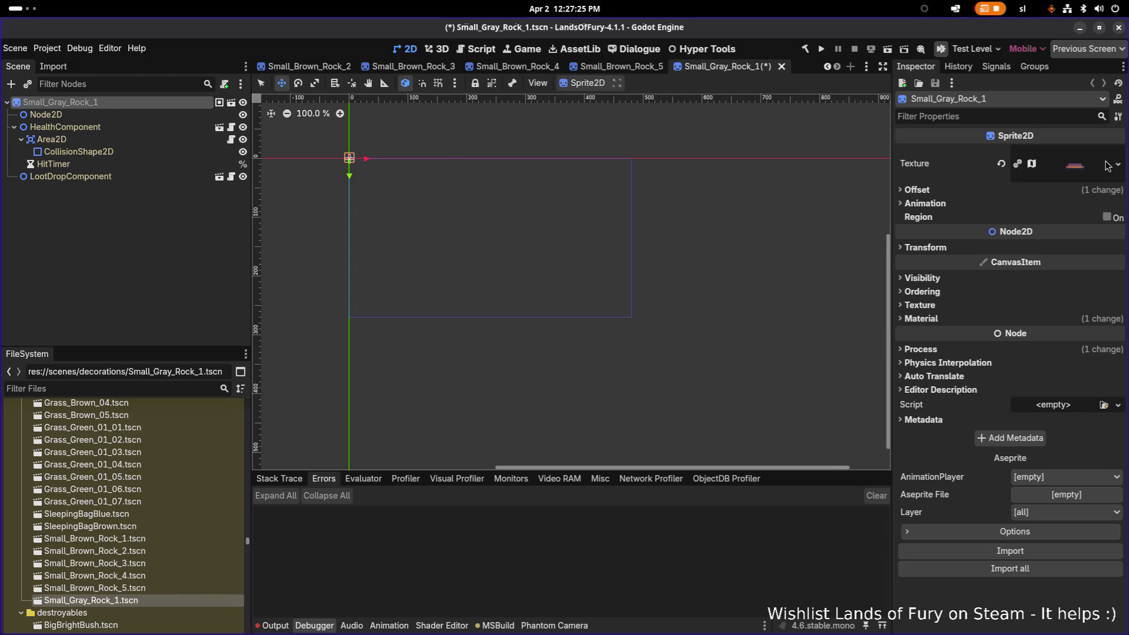
Quick Load the 'gray1' small gray rock texture onto the sprite and save
click(1118, 164)
click(1040, 405)
text(gr)
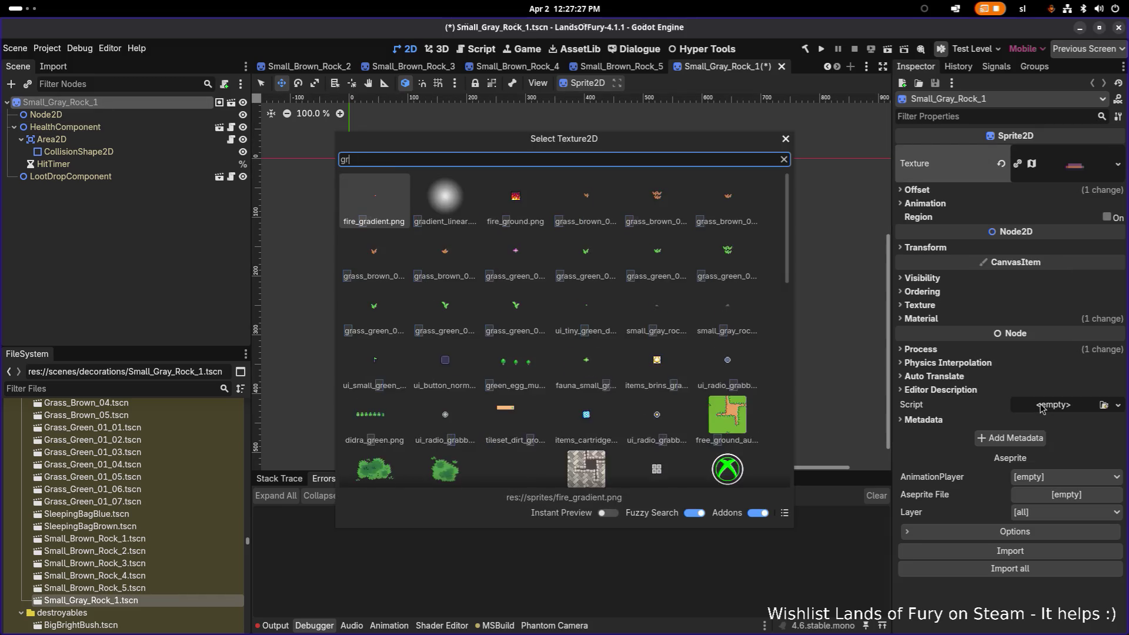
text(ay1)
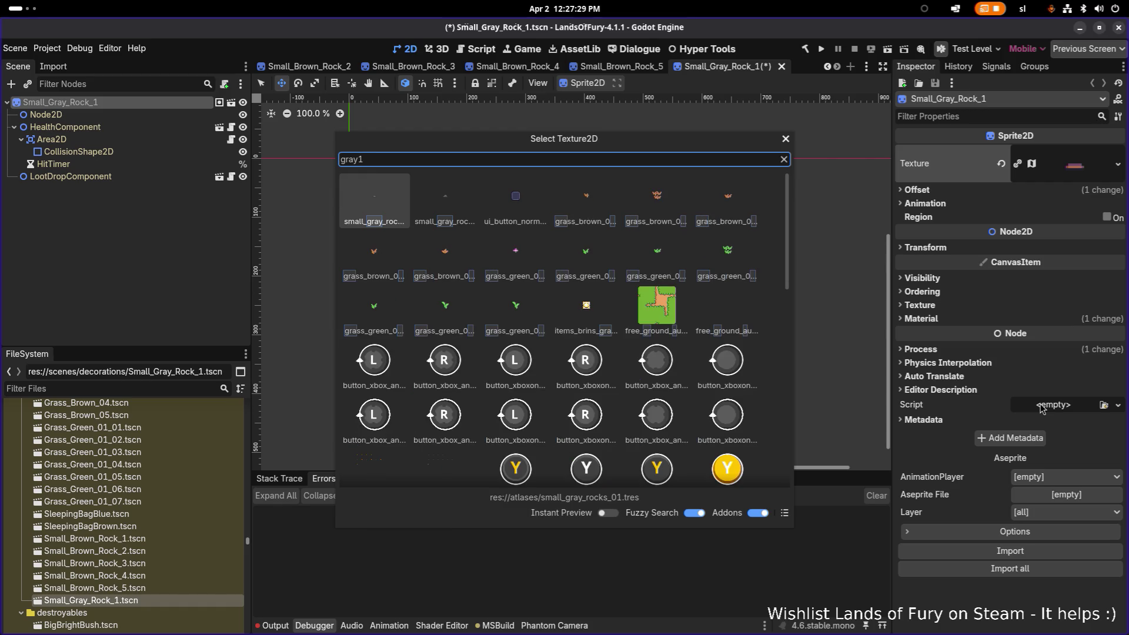
double_click(374, 200)
key(ctrl+s)
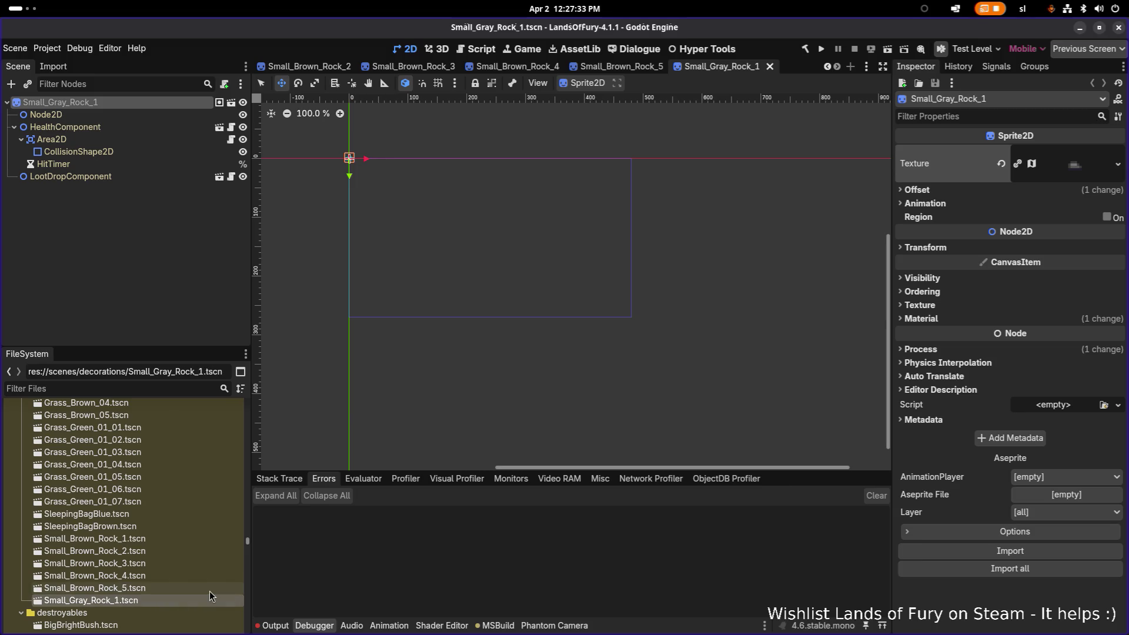
Duplicate Small_Gray_Rock_1.tscn as Small_Gray_Rock_2.tscn
key(ctrl+d)
key(BackSpace)
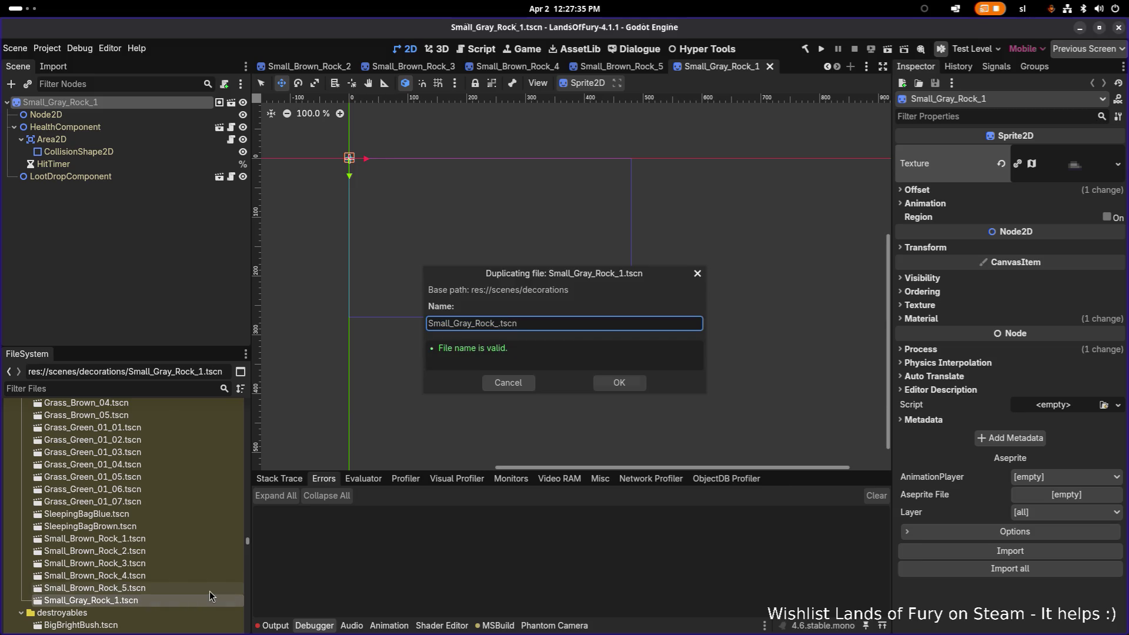
key(shift+Home)
key(ctrl+c)
key(Return)
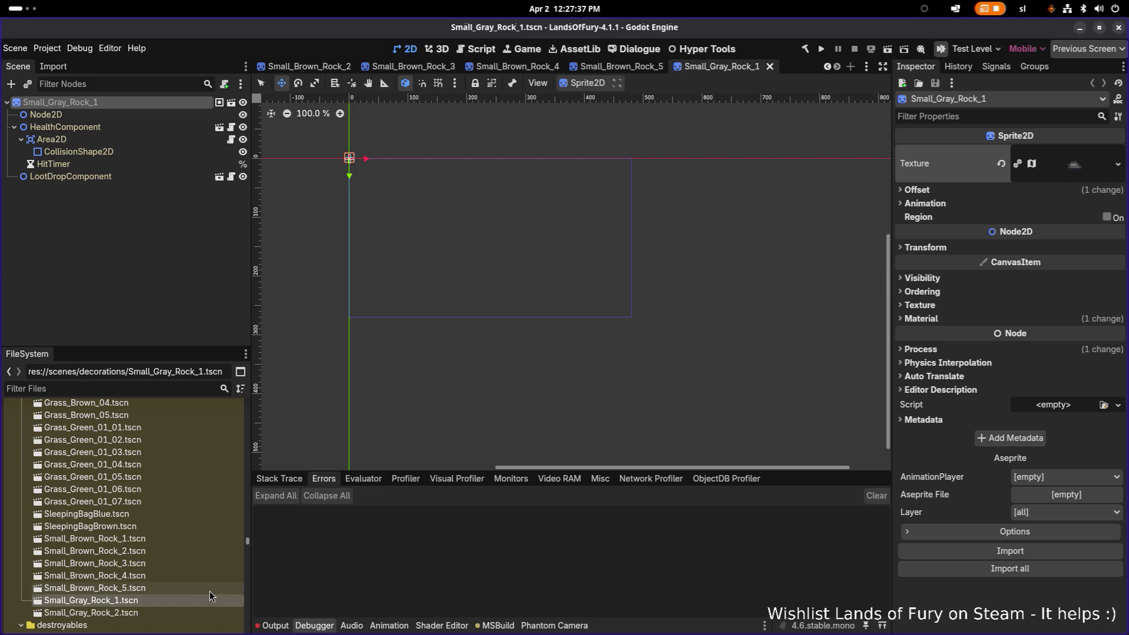
Open Small_Gray_Rock_2 and rename its root node to Small_Gray_Rock_2
double_click(158, 613)
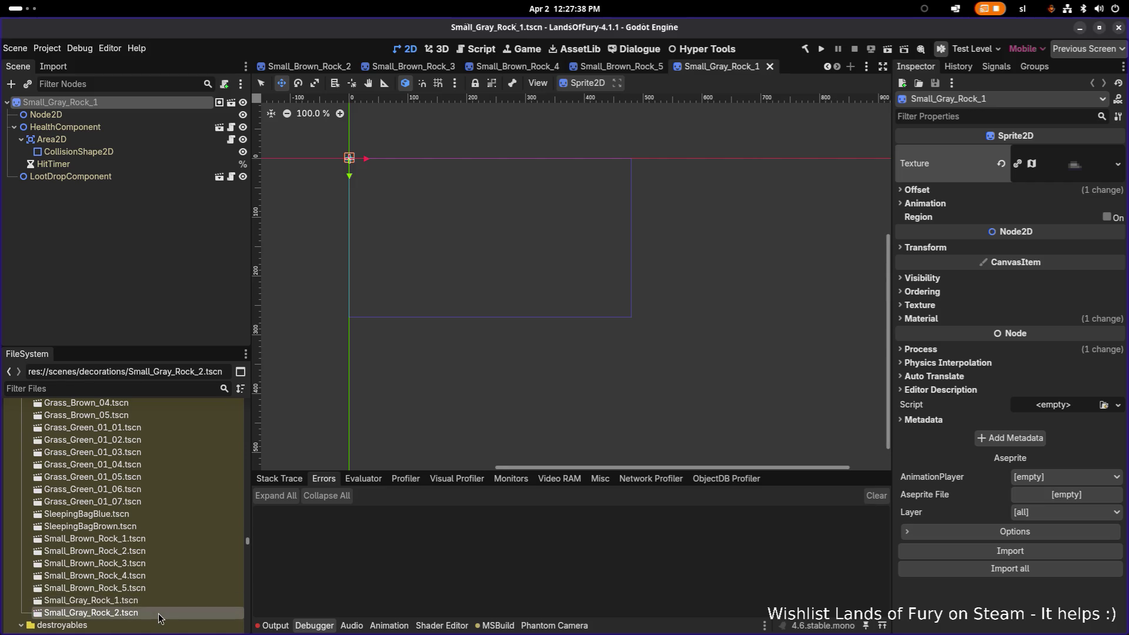
double_click(151, 108)
key(ctrl+v)
key(Return)
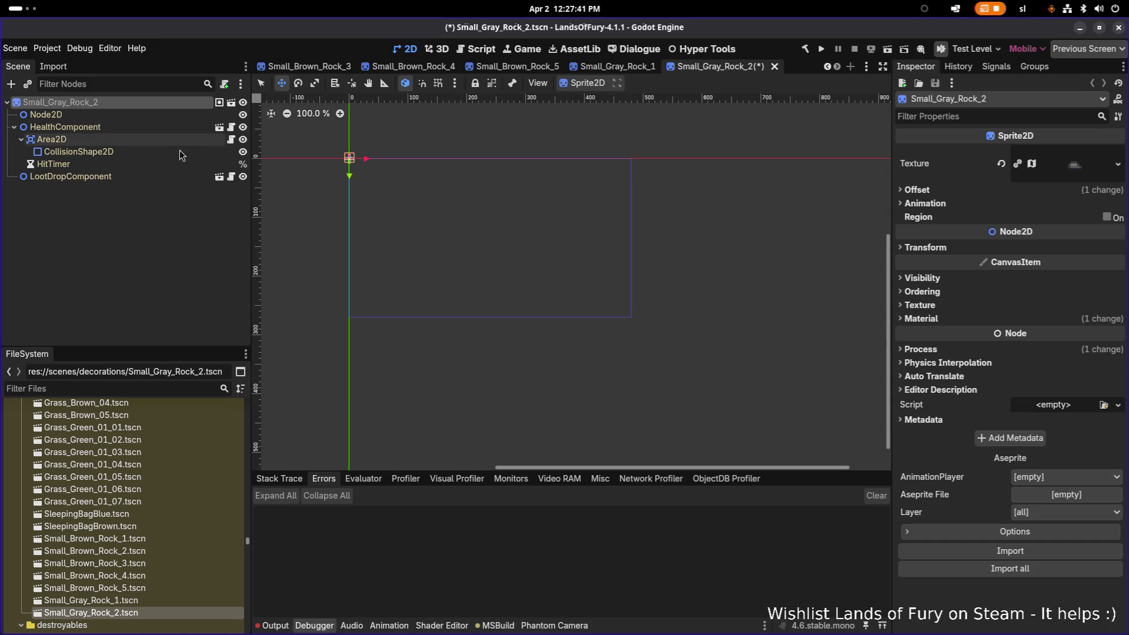
click(174, 163)
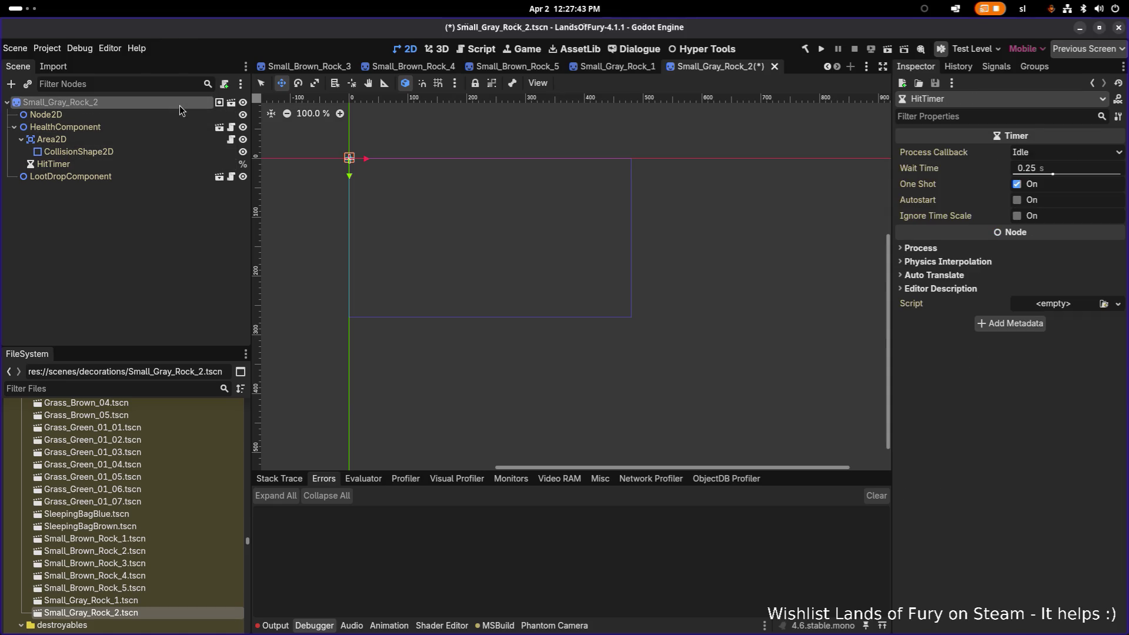
click(179, 105)
Apply the small_gray_rocks_02 texture to the sprite and save the scene
click(1118, 164)
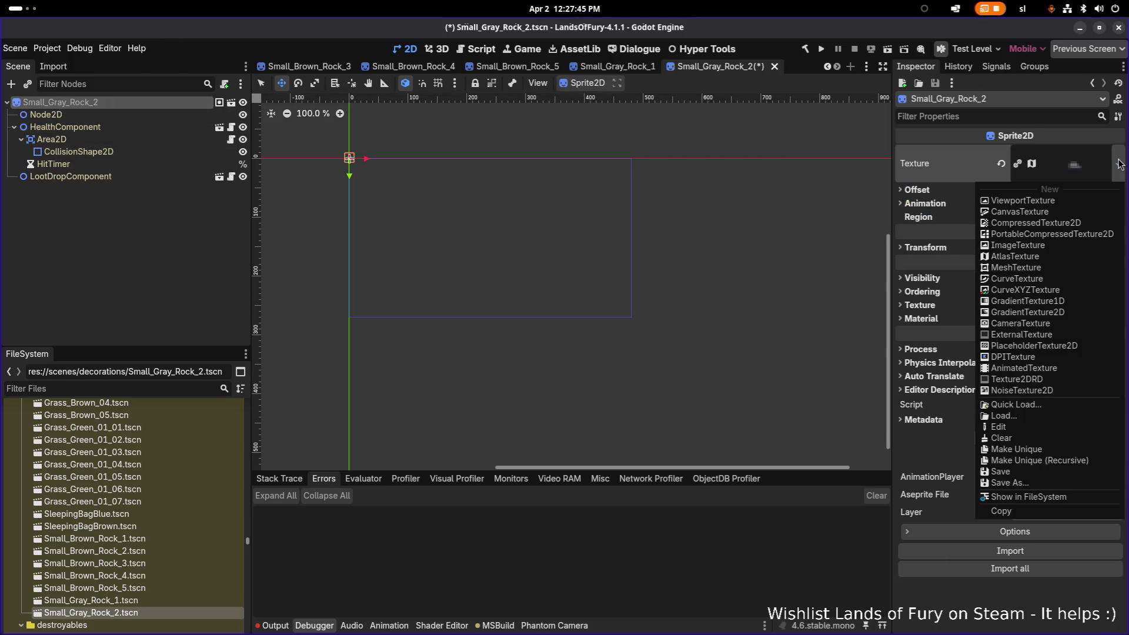
click(1028, 406)
text(gray)
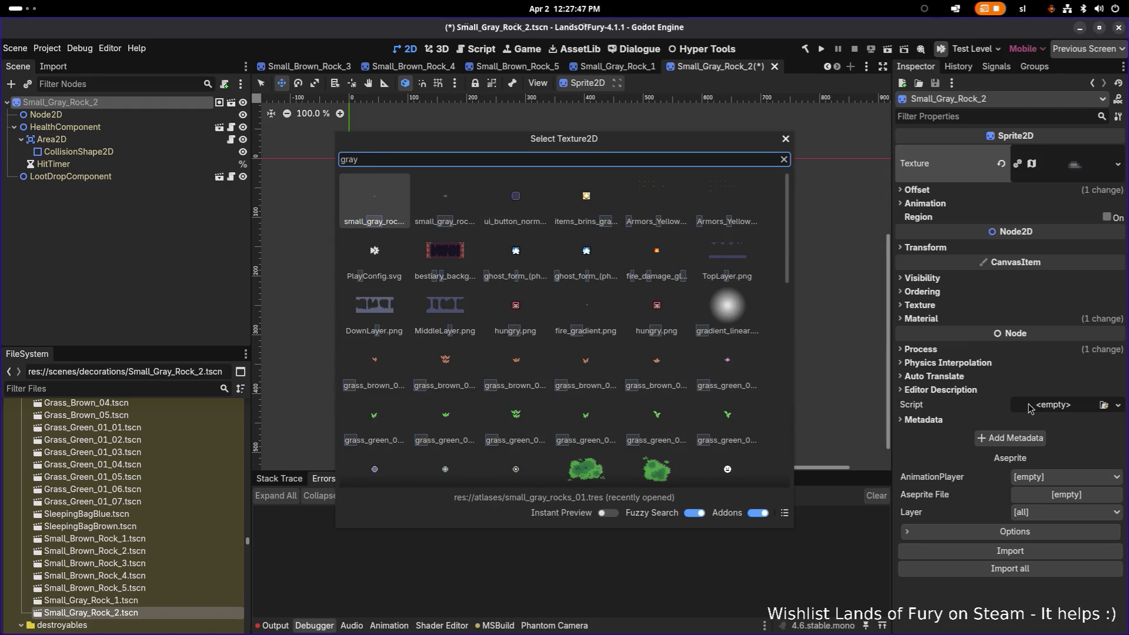
text(2)
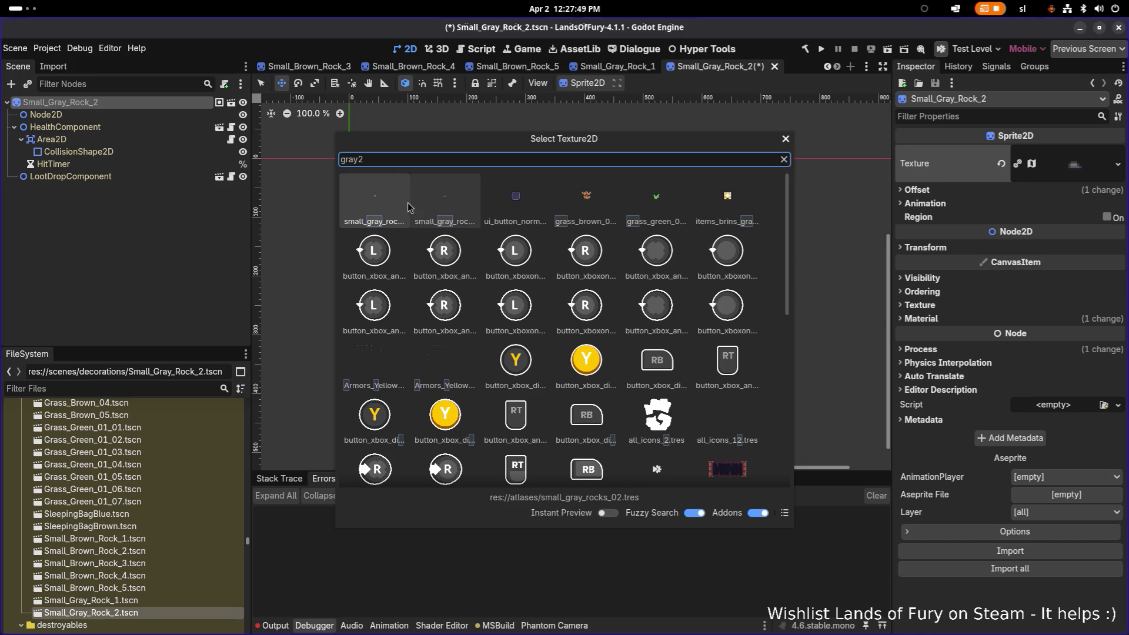
double_click(390, 204)
key(ctrl+s)
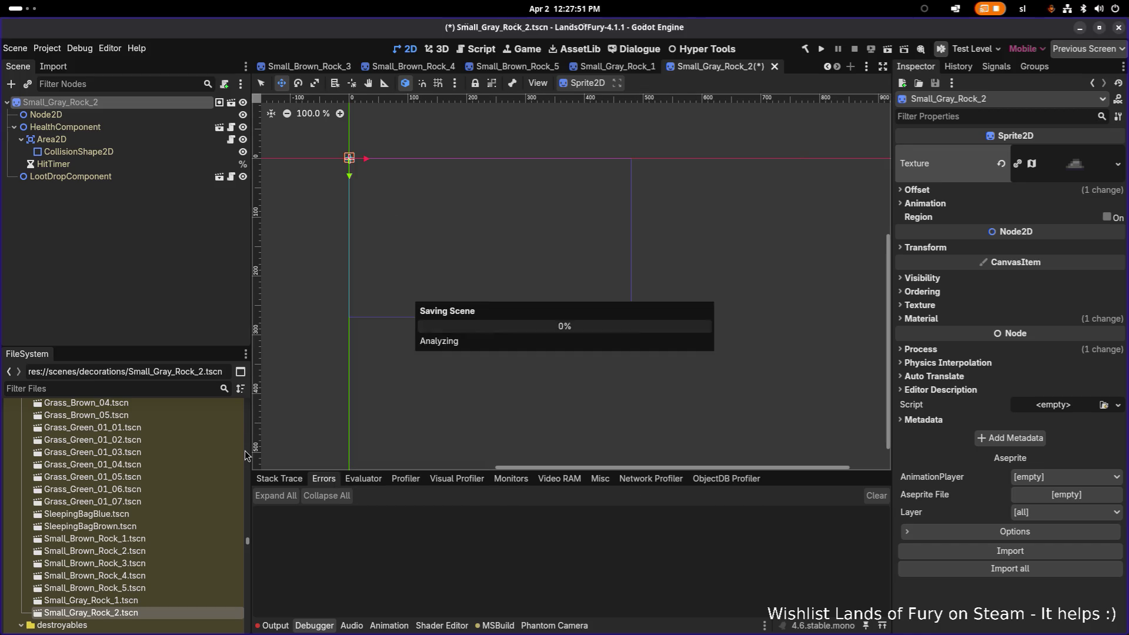
scroll(150, 570, down, 1)
click(172, 511)
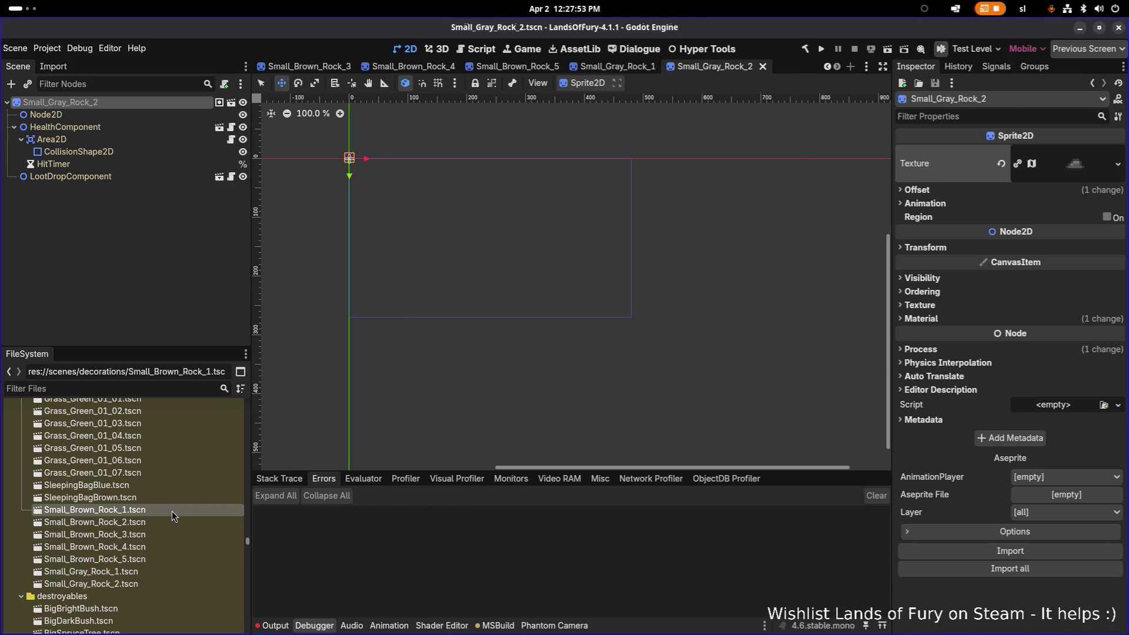
Duplicate Small_Brown_Rock_1.tscn as Small_Snow_Pile_1.tscn
key(ctrl+d)
key(Right)
key(Left)
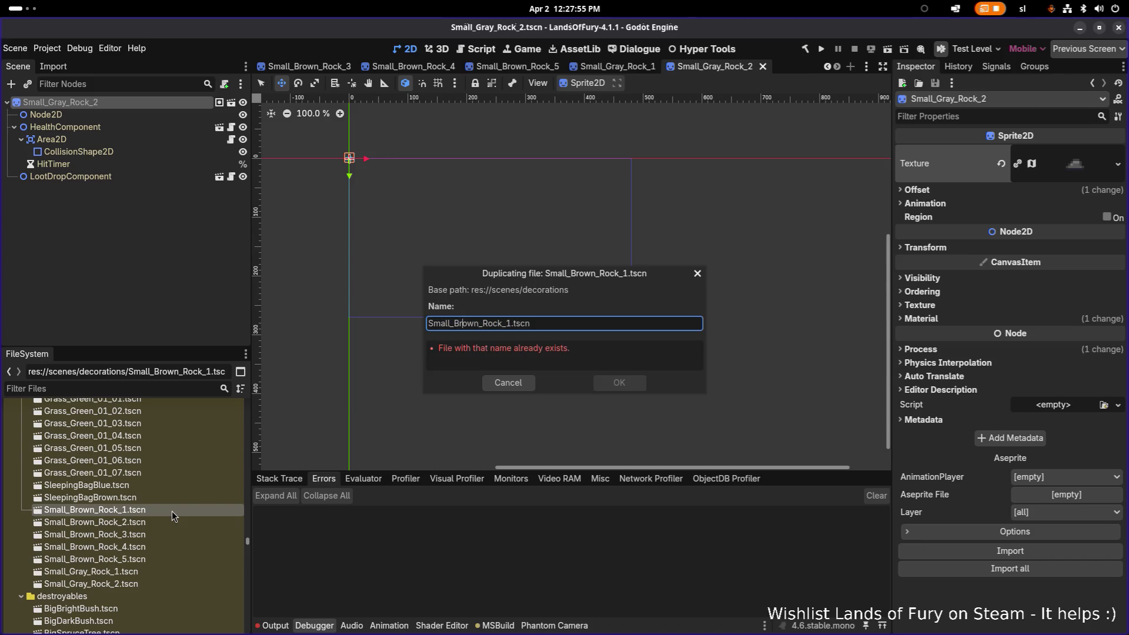
key(ctrl+shift+Left)
key(ctrl+shift+Left)
key(ctrl+shift+Left)
text(Snow_Pui)
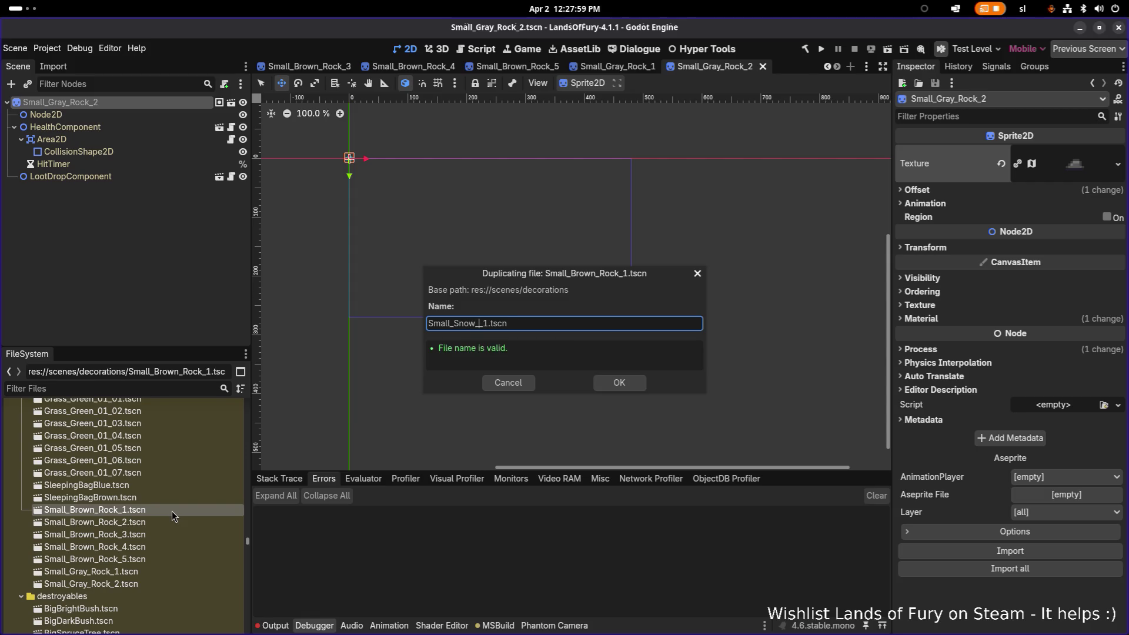
key(BackSpace)
key(BackSpace)
text(ile)
key(Return)
In Small_Snow_Pile_1, name the root Small_Snow_Pile_1, quick-load the first snow pile texture, and save
double_click(147, 592)
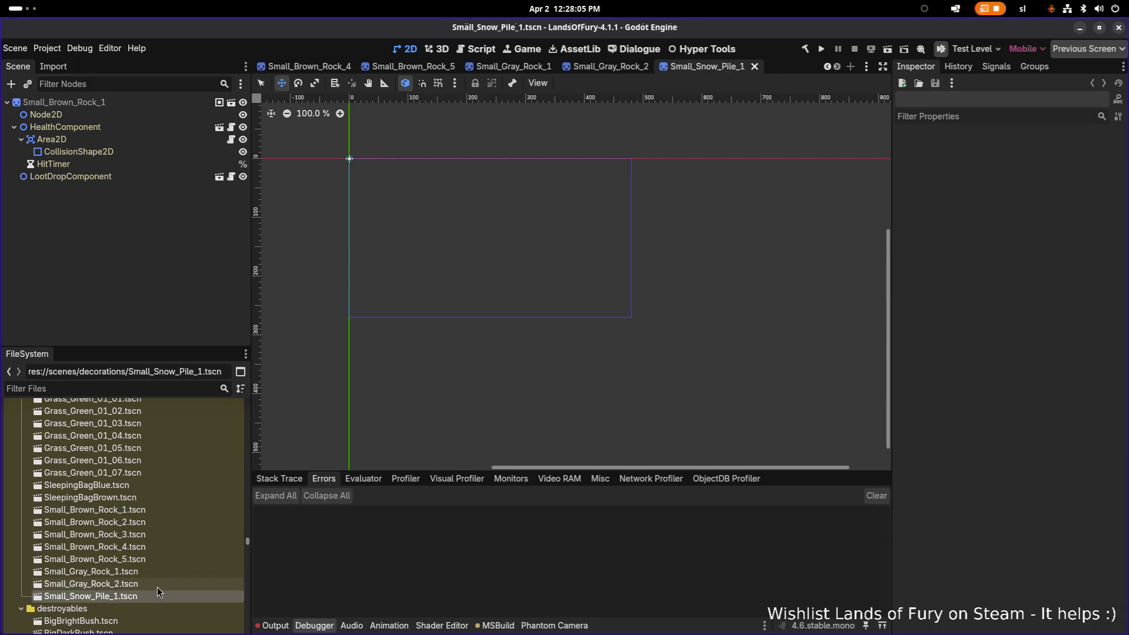
click(170, 584)
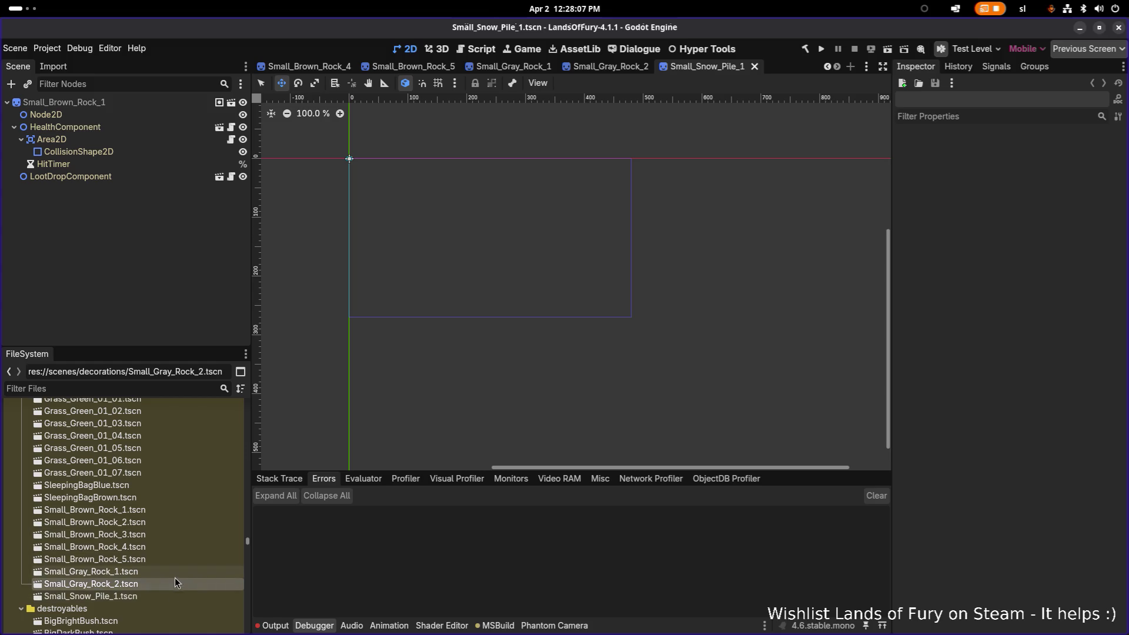
key(Down)
double_click(119, 103)
text(Small_Snow_Pile_1)
key(Return)
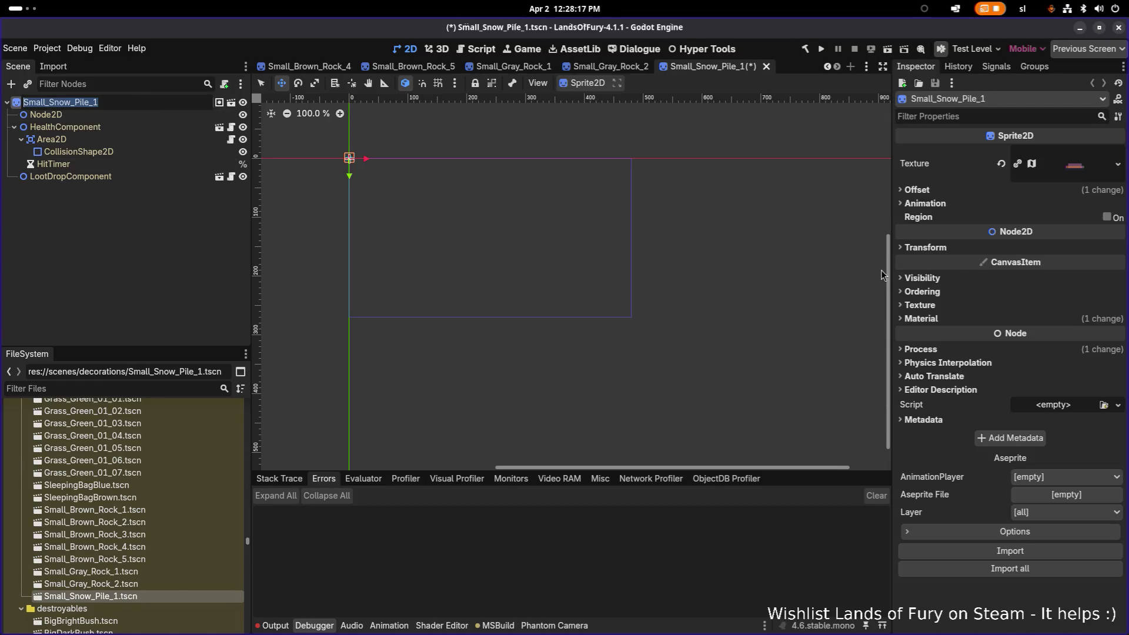
click(1117, 164)
click(1017, 410)
text(snowpile)
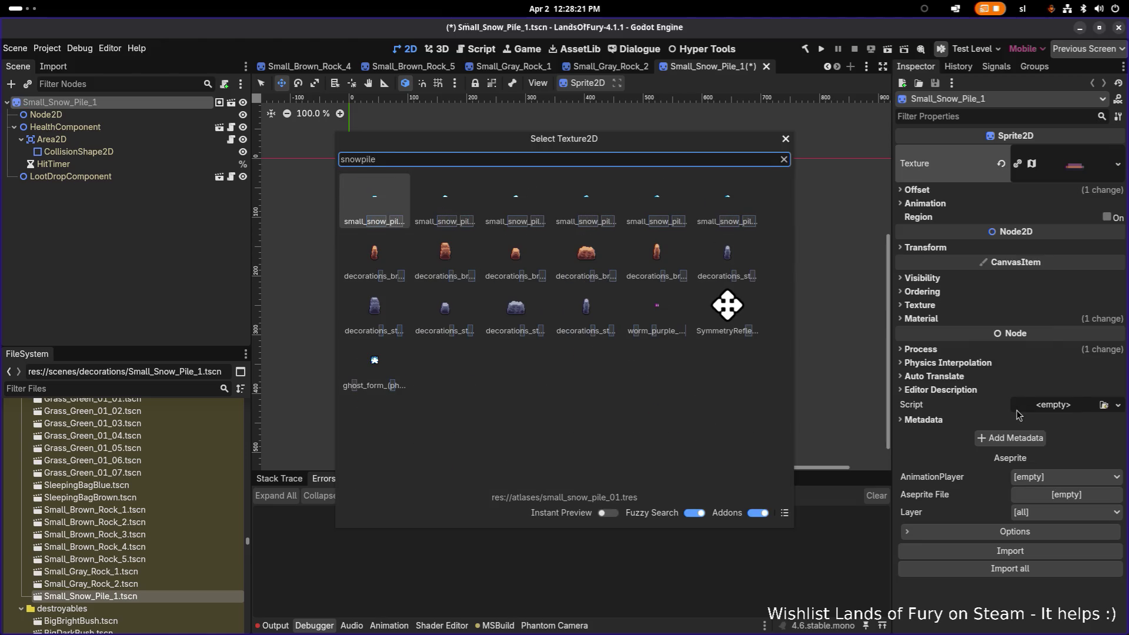
text(1)
key(Return)
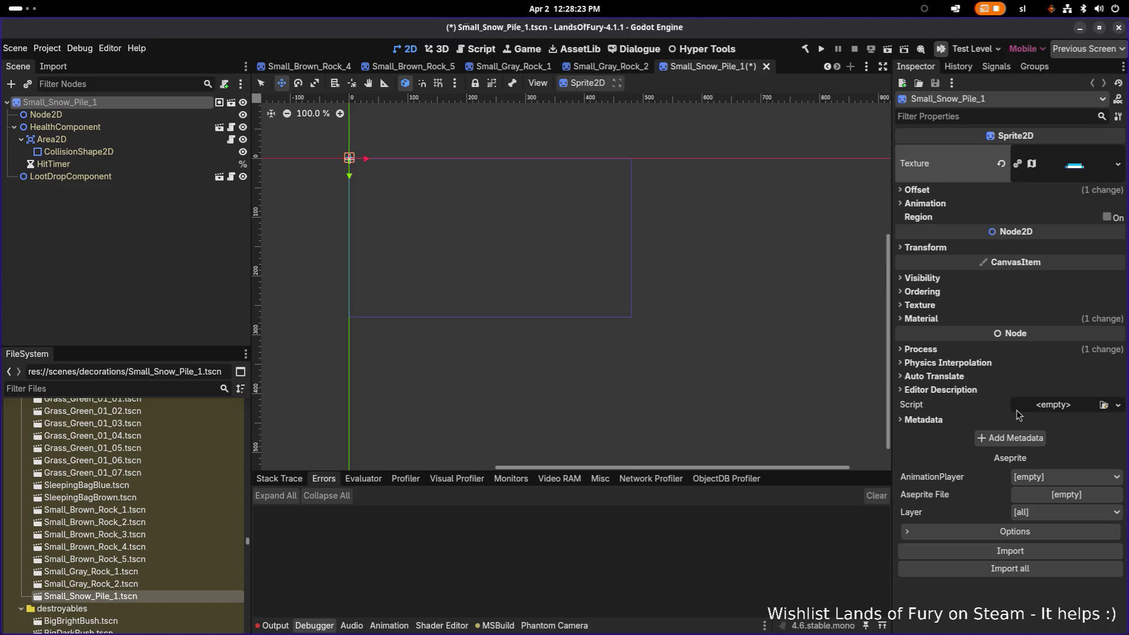
key(ctrl+s)
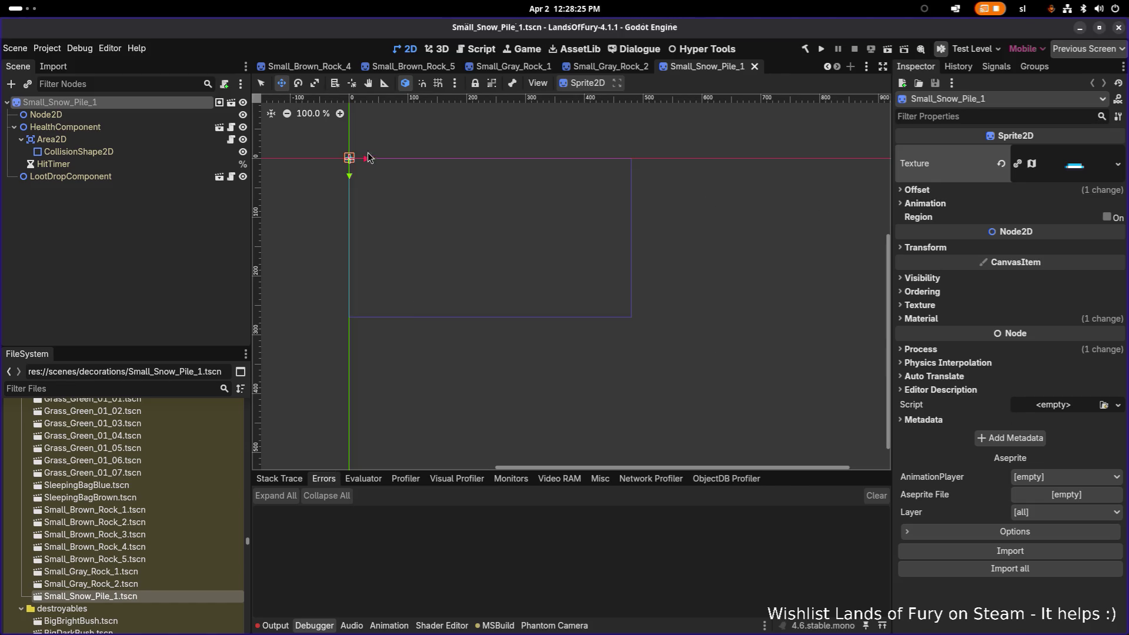
Duplicate Small_Snow_Pile_1.tscn as Small_Snow_Pile_2.tscn
scroll(358, 170, up, 8)
click(175, 583)
click(177, 595)
key(ctrl+d)
key(Right)
key(BackSpace)
text(2)
key(Return)
In Small_Snow_Pile_2, name the root Small_Snow_Pile_2, quick-load the second snow pile texture, and save
double_click(187, 608)
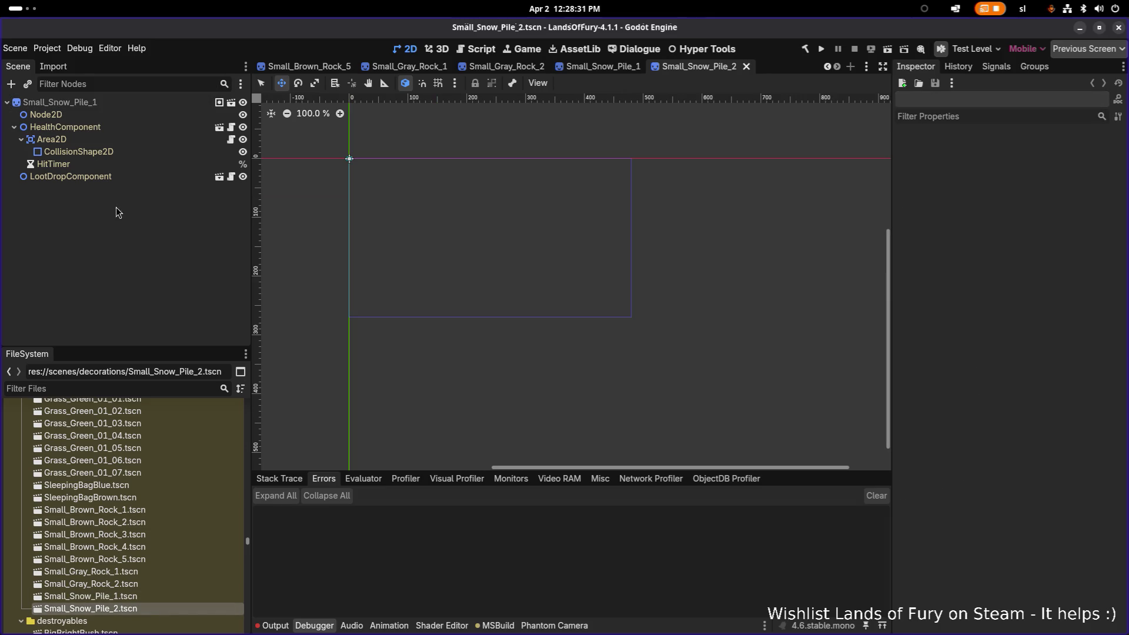
double_click(97, 104)
key(Right)
key(BackSpace)
text(2)
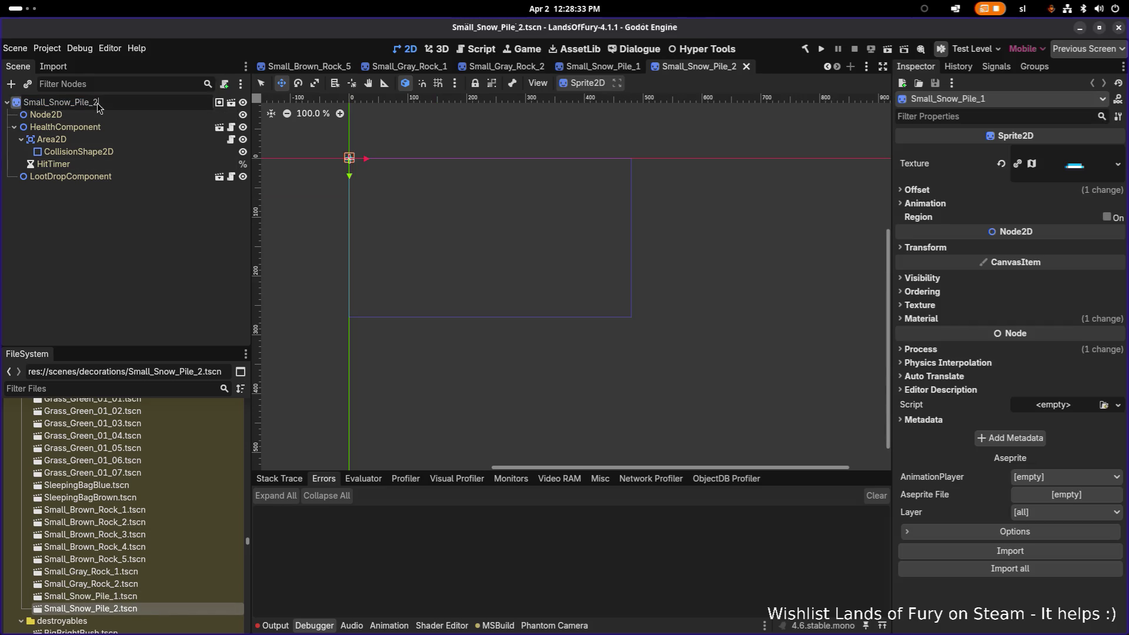
key(Return)
click(1118, 164)
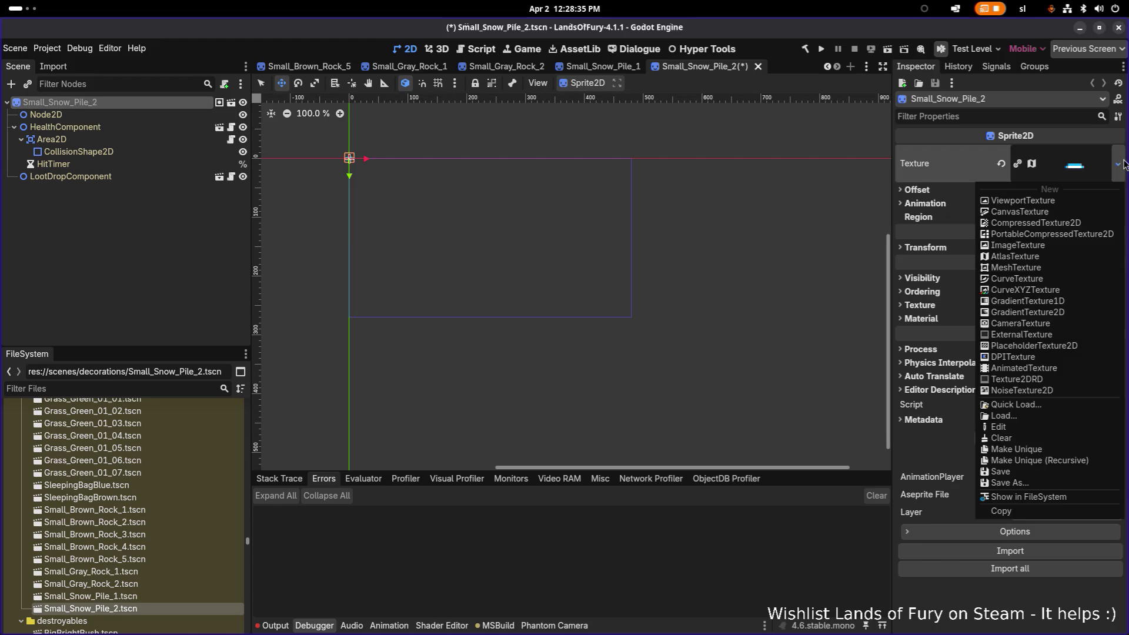
click(1042, 404)
text(pil2)
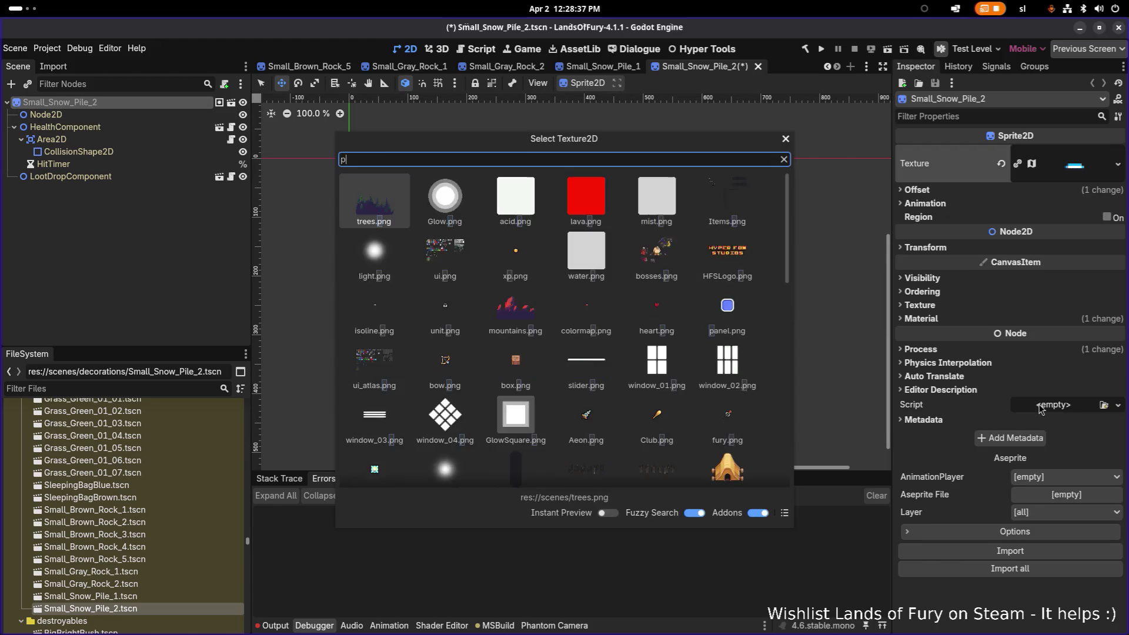
key(Return)
key(ctrl+s)
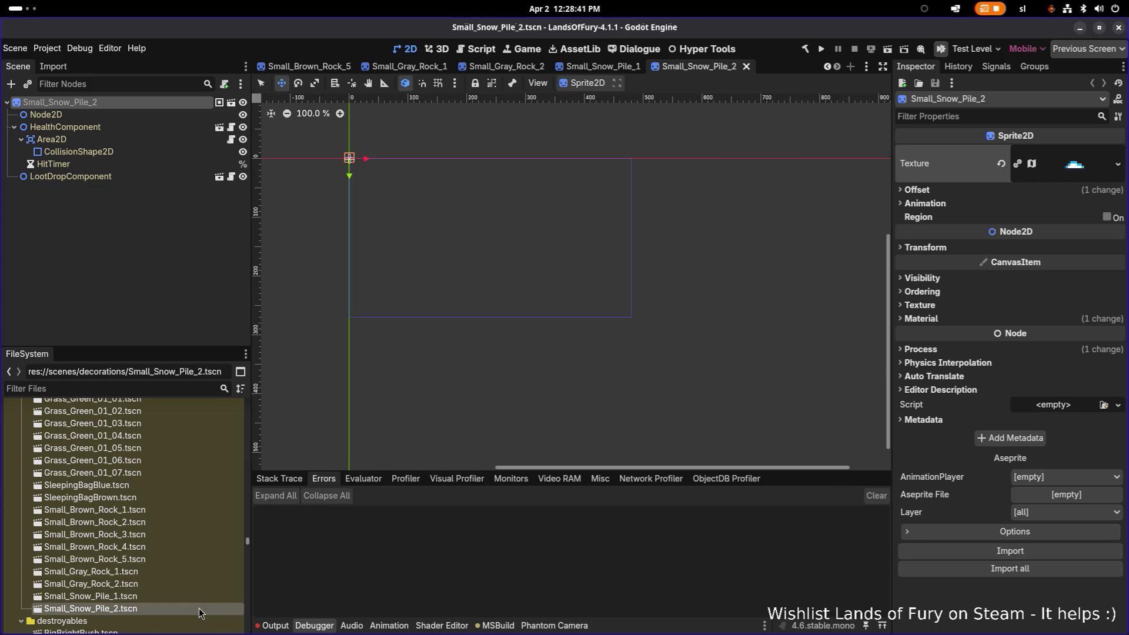
Duplicate Small_Snow_Pile_2.tscn as Small_Snow_Pile_3.tscn
key(ctrl+d)
click(499, 323)
key(BackSpace)
text(3)
key(Return)
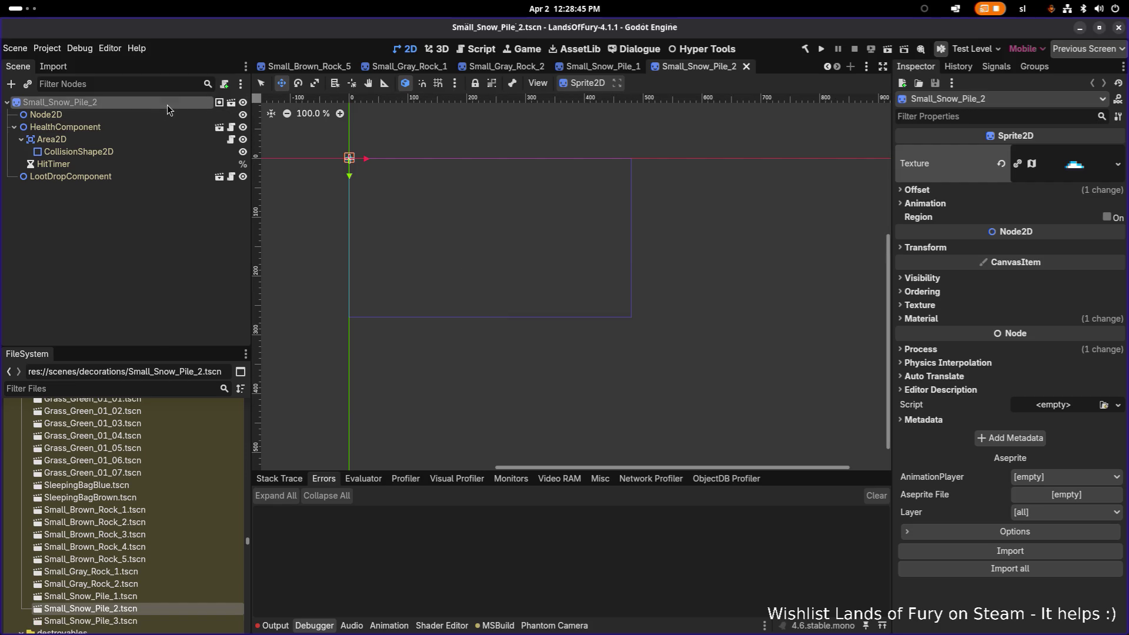
Name the open scene's root Small_Snow_Pile_3, apply the small_snow_pile_03 texture, and save
double_click(167, 104)
key(End)
key(BackSpace)
text(3)
key(Return)
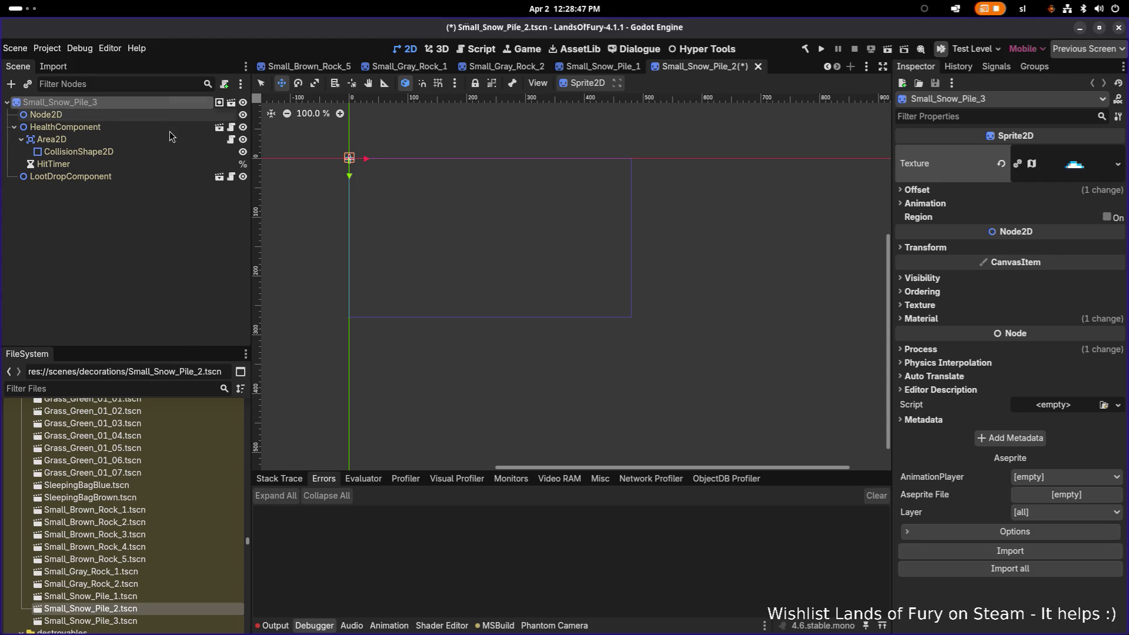
click(1119, 166)
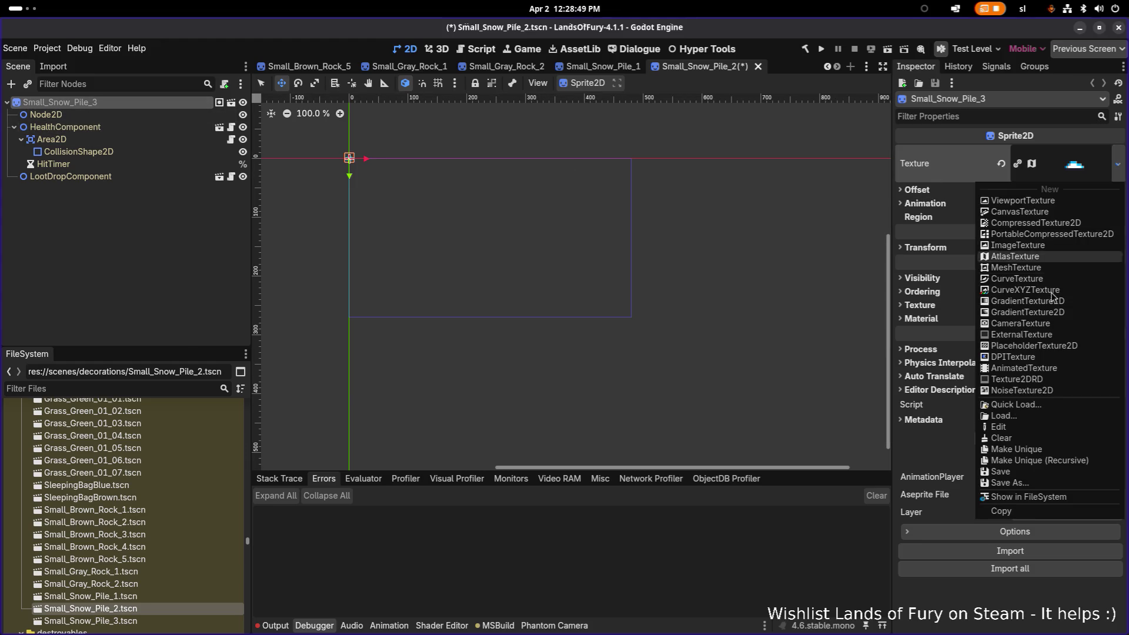
click(1030, 404)
text(pilč3)
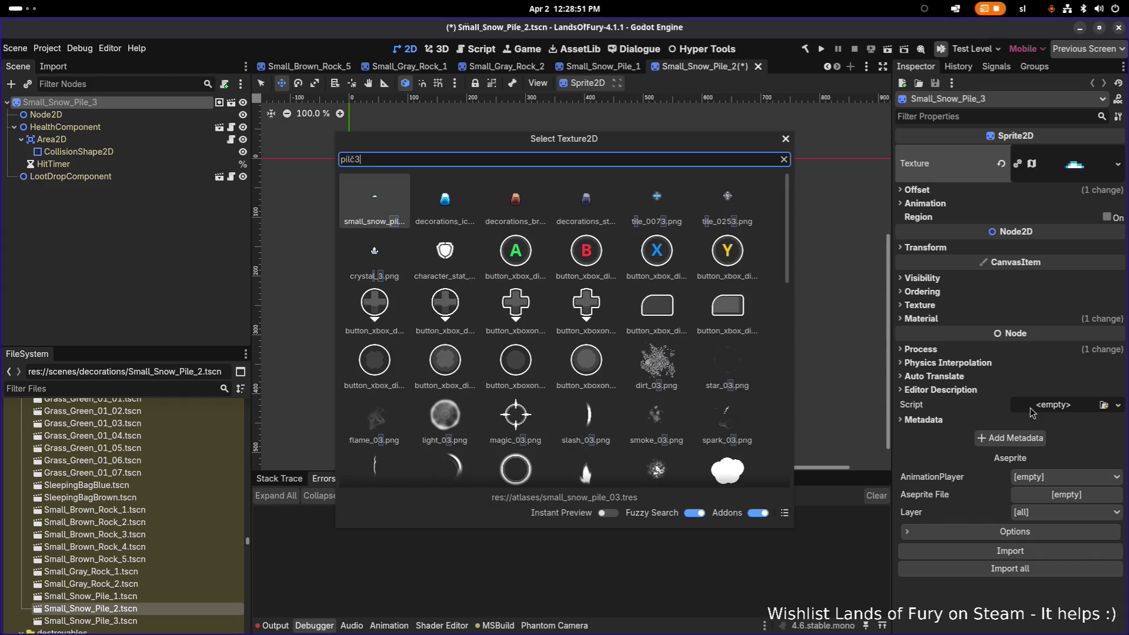
key(Return)
key(ctrl+s)
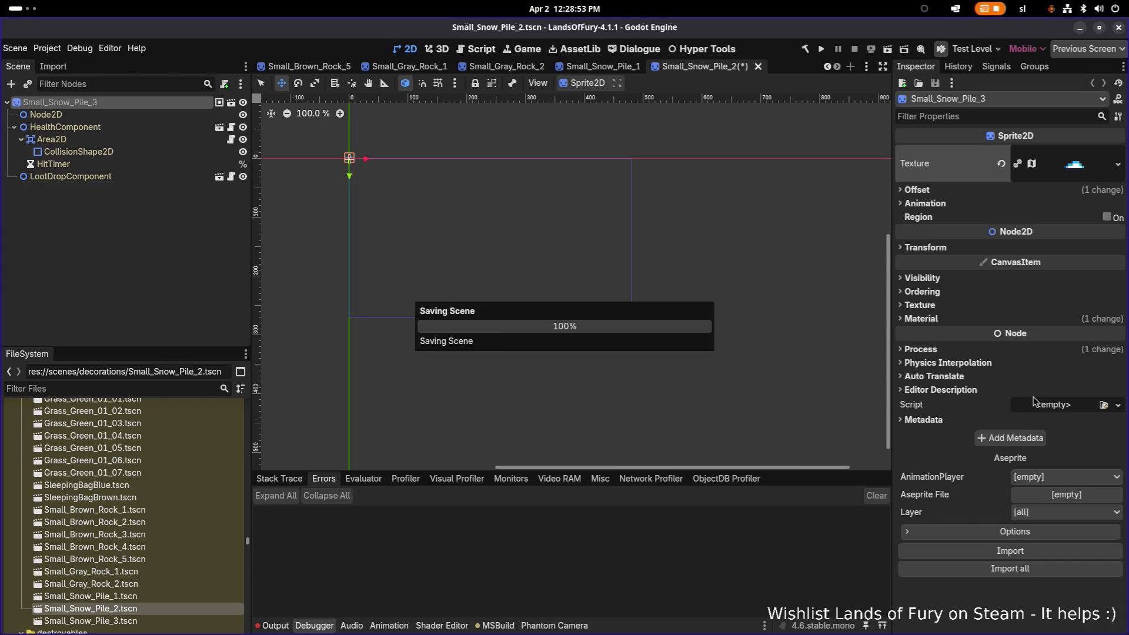
Duplicate Small_Snow_Pile_3.tscn as Small_Snow_Pile_4.tscn
click(171, 622)
key(ctrl+d)
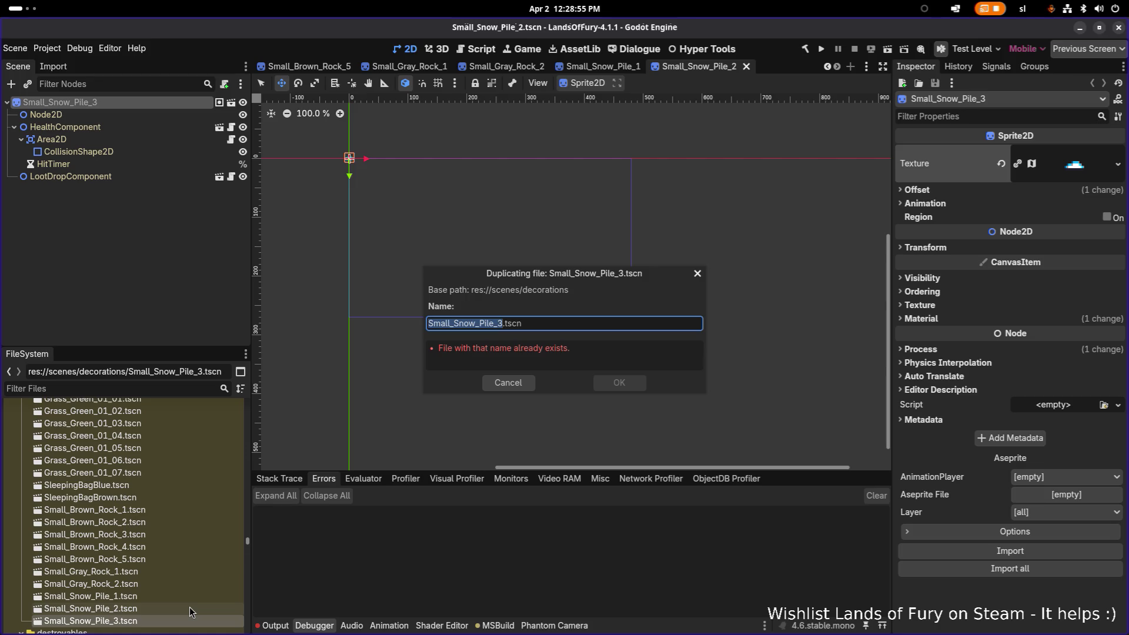
key(Right)
key(BackSpace)
text(4)
key(Return)
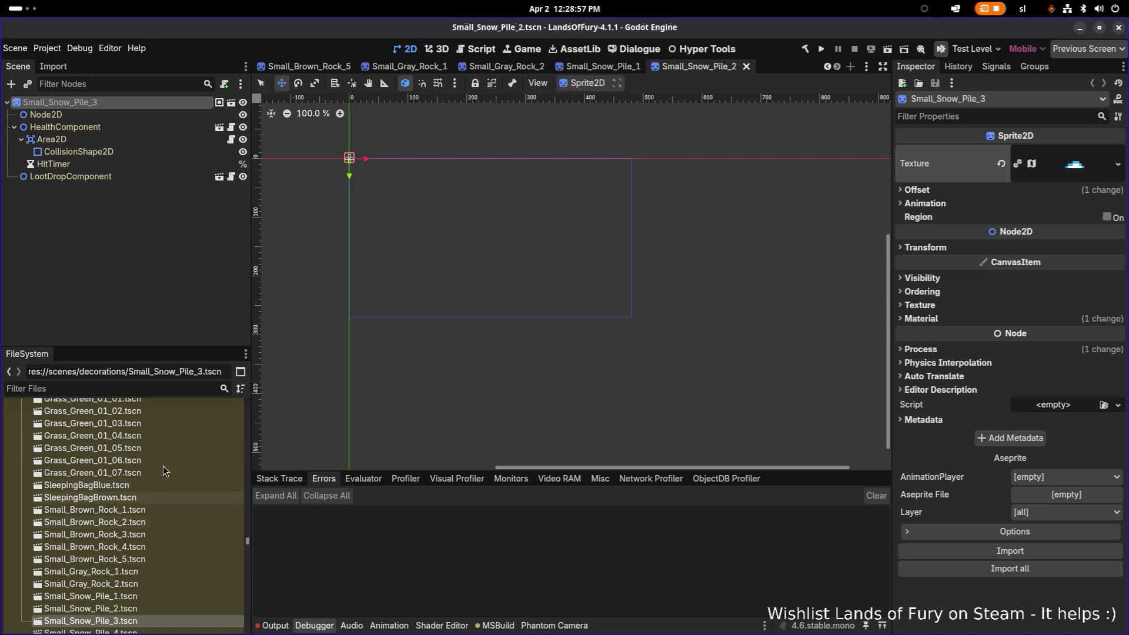
In Small_Snow_Pile_4, rename the root node to Small_Snow_Pile_4
scroll(163, 465, down, 3)
double_click(154, 547)
click(125, 101)
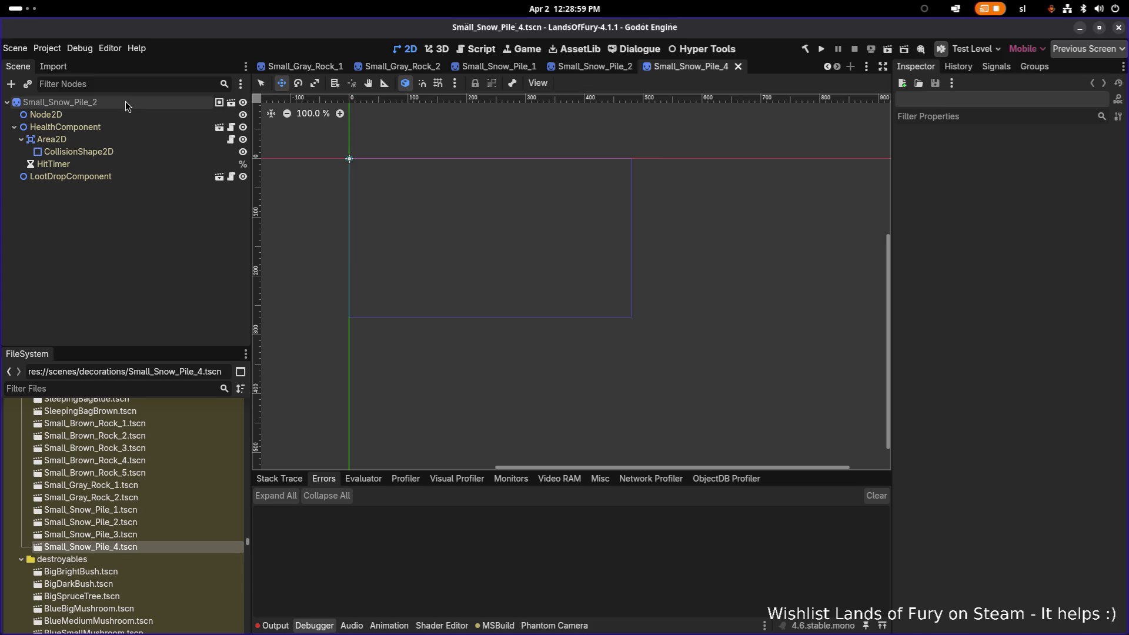
click(123, 104)
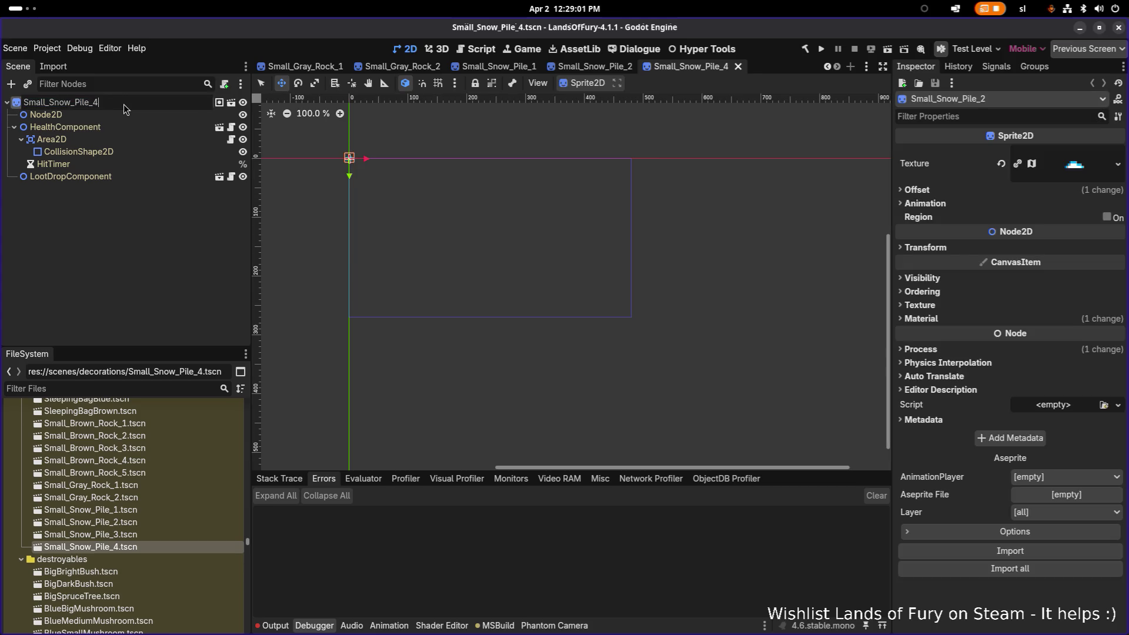
key(BackSpace)
text(4)
key(Return)
Correct Small_Snow_Pile_3's root name to Small_Snow_Pile_3 and save that scene
double_click(143, 535)
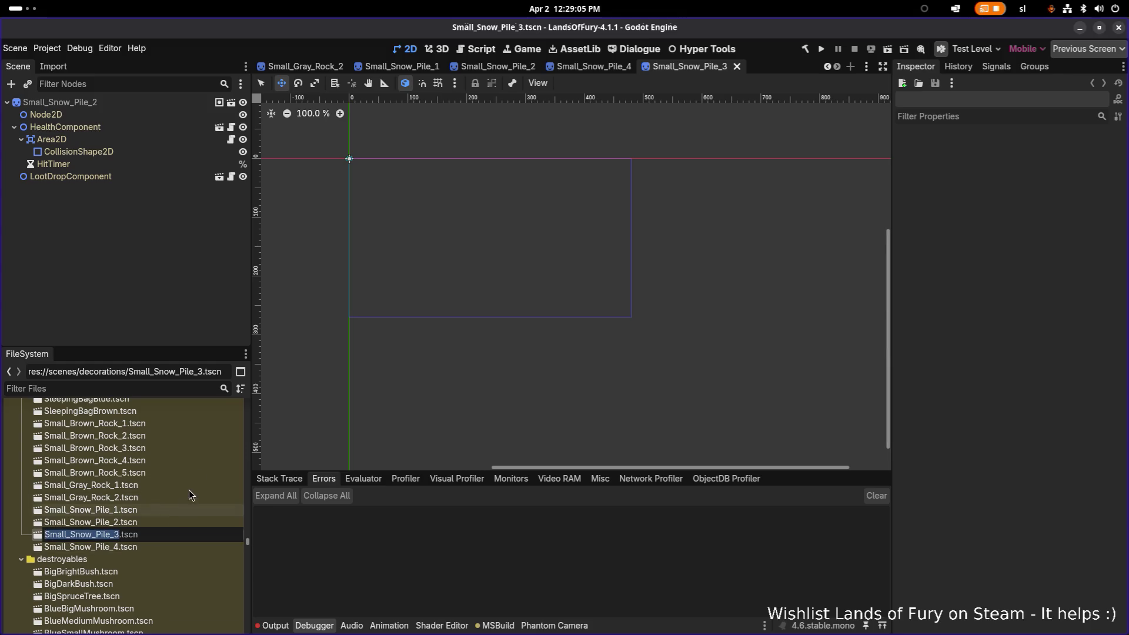
double_click(147, 106)
key(BackSpace)
text(3)
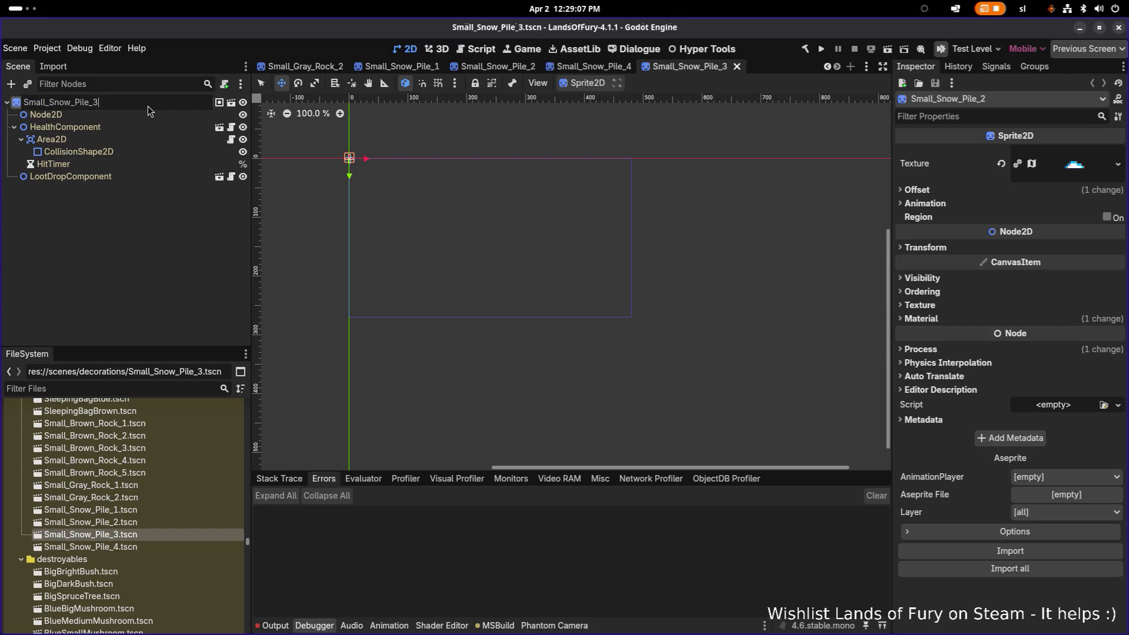
key(Return)
key(ctrl+s)
Give Small_Snow_Pile_4 the fourth snow pile texture and save it
double_click(125, 548)
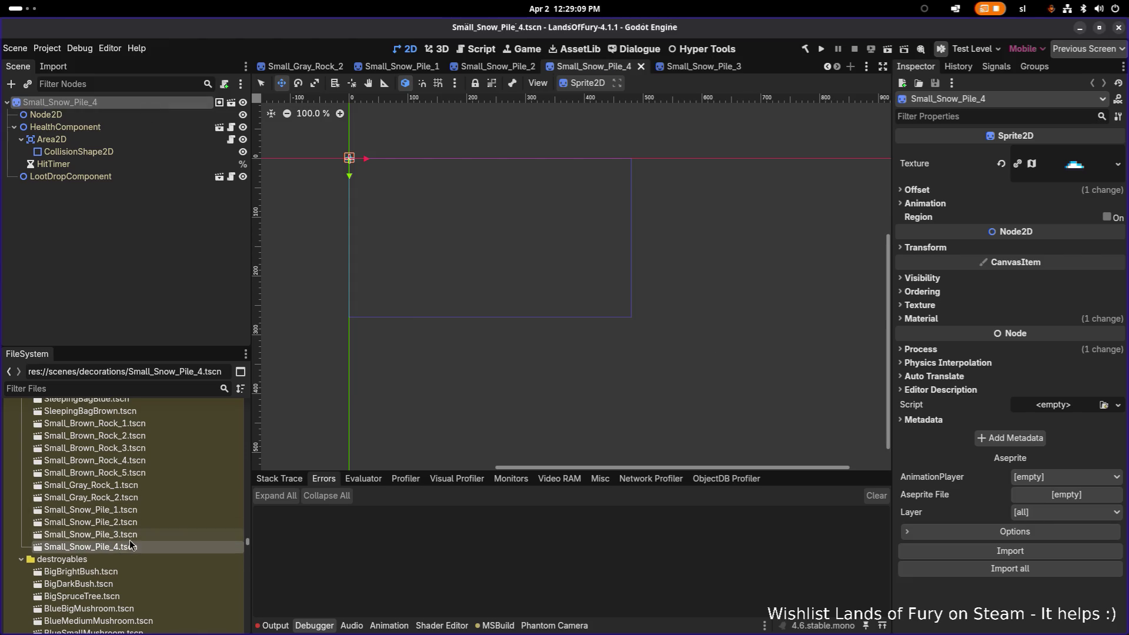
click(1118, 164)
click(1032, 406)
text(pile4)
key(Return)
key(ctrl+s)
Duplicate Small_Snow_Pile_4.tscn as Small_Snow_Pile_5.tscn
click(171, 517)
key(ctrl+d)
key(BackSpace)
text(5)
key(Return)
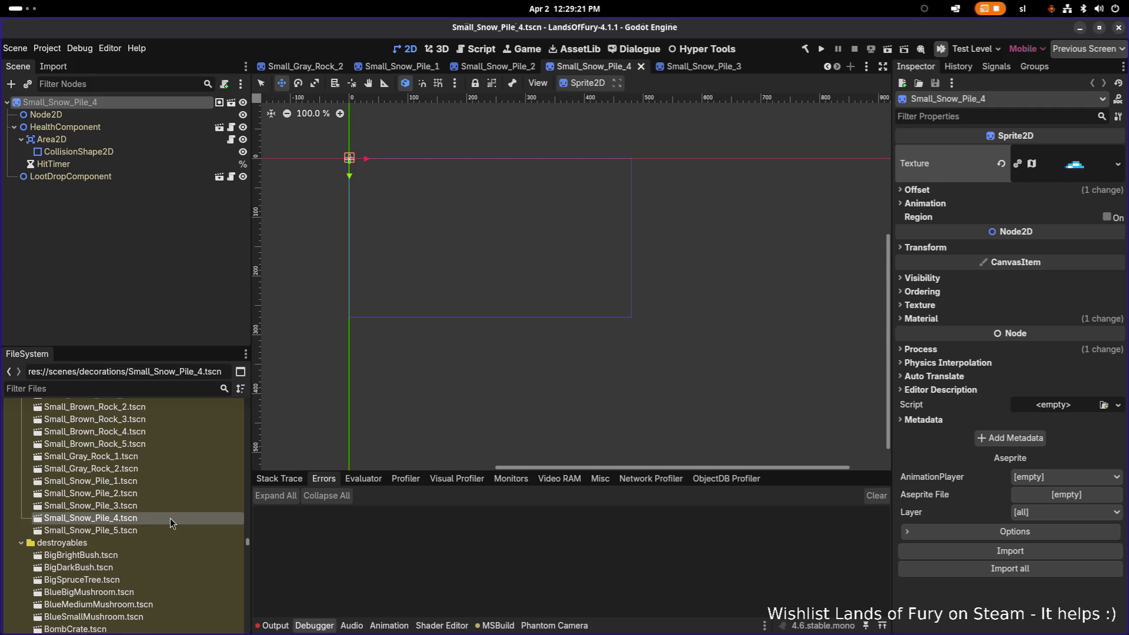
In Small_Snow_Pile_5, name the root Small_Snow_Pile_5, quick-load small_snow_pile_05, and save
double_click(151, 529)
double_click(170, 102)
key(End)
key(BackSpace)
text(5)
key(Return)
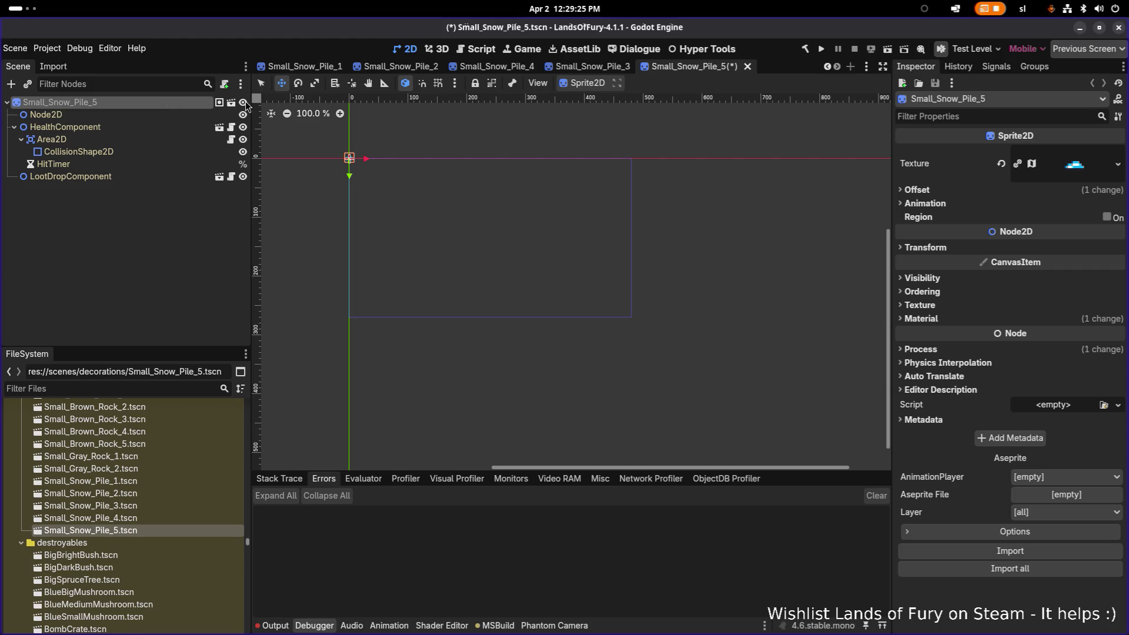
click(1117, 164)
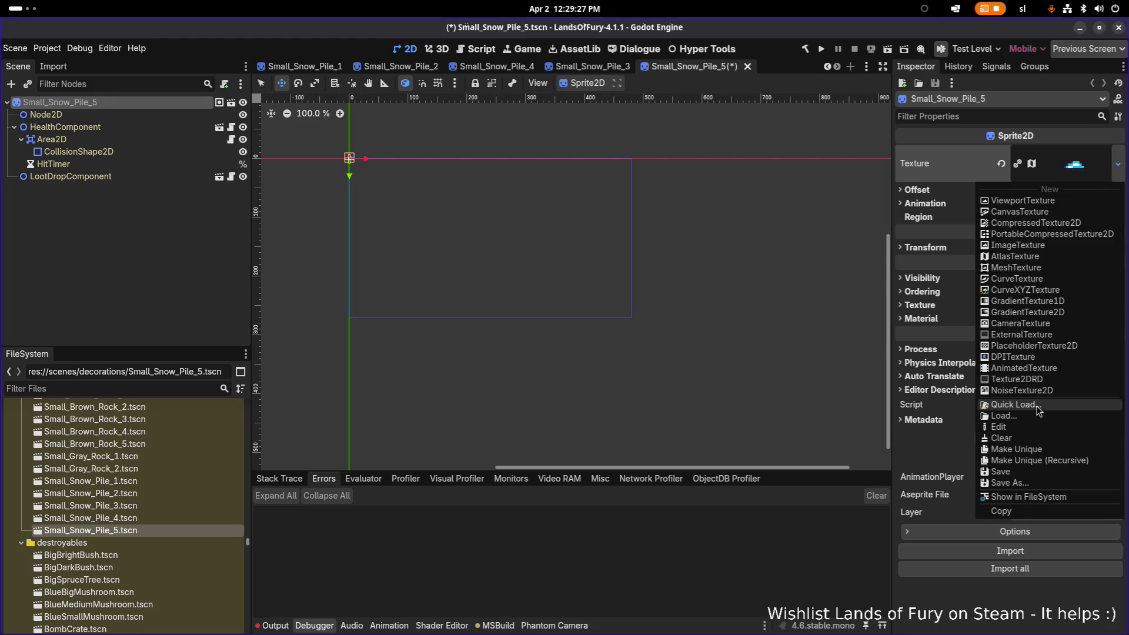
click(1037, 406)
text(pile5)
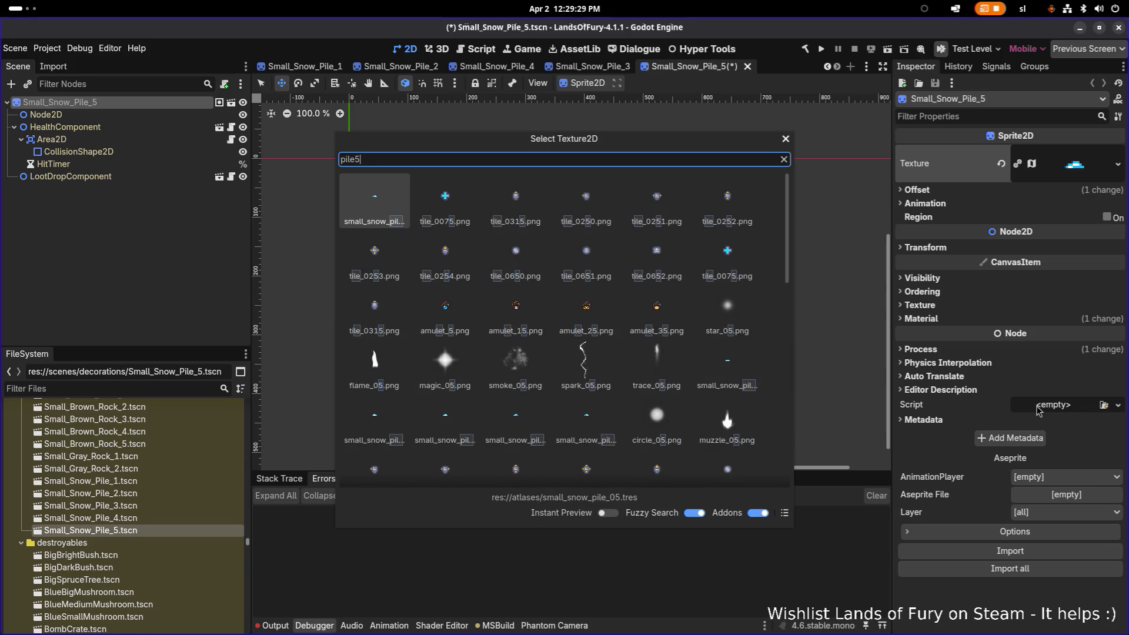
key(Return)
key(ctrl+s)
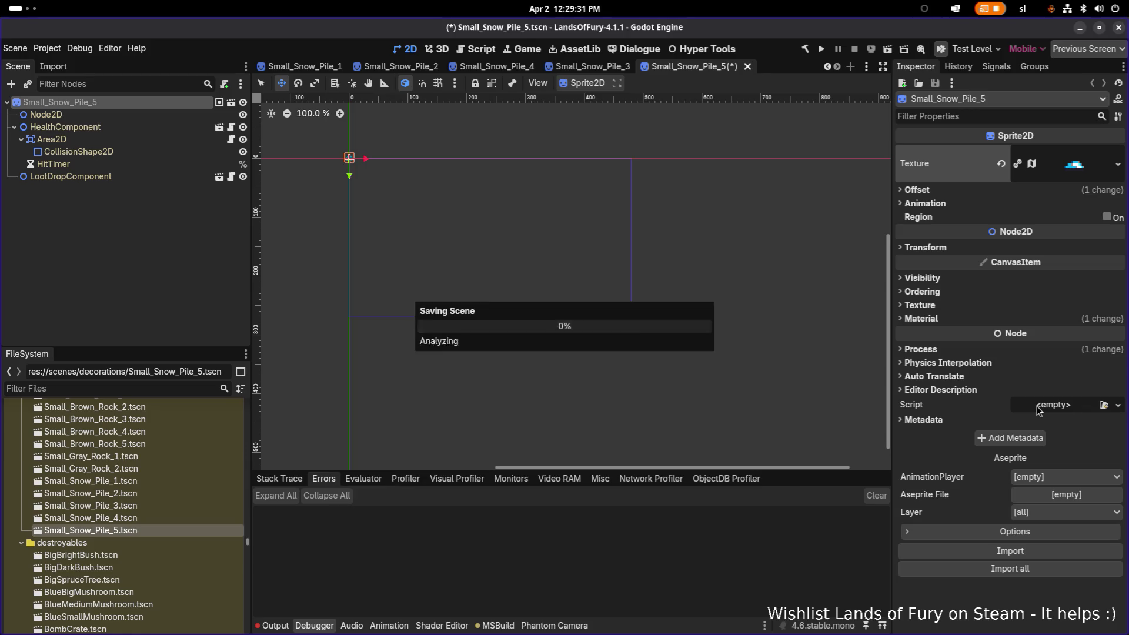
click(188, 387)
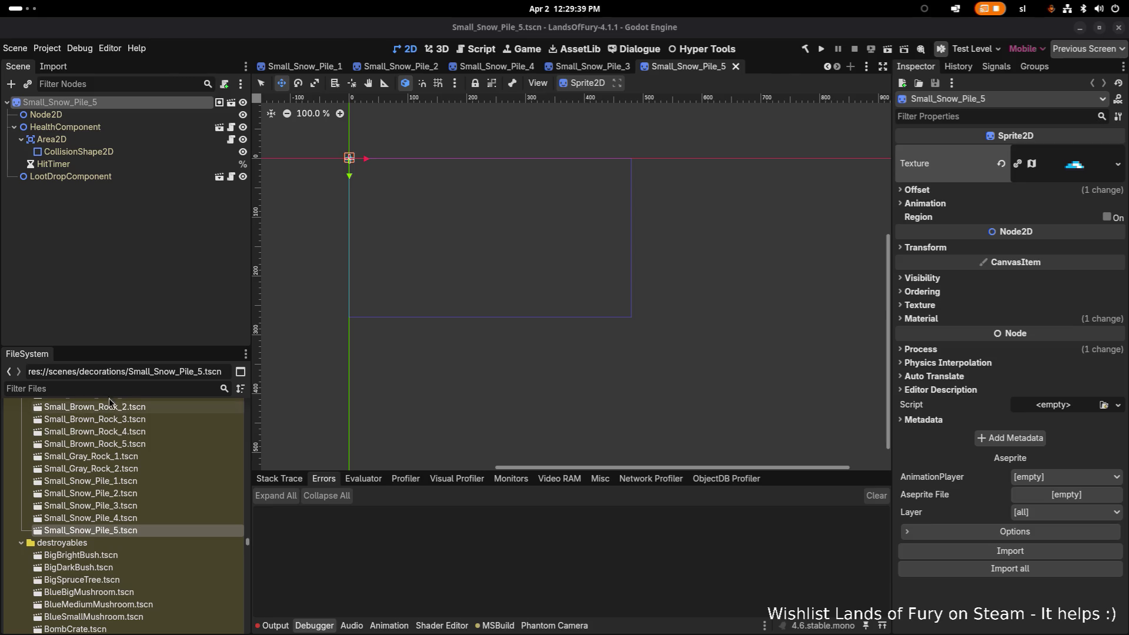
click(139, 387)
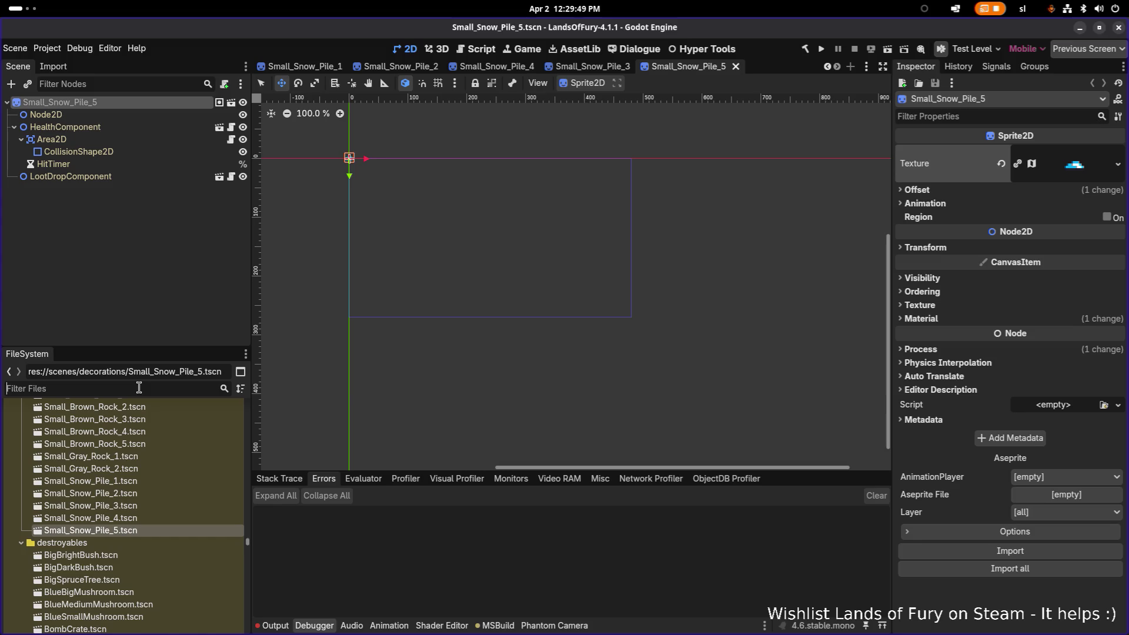
Filter the FileSystem for 'cavern', open CavernousDepthsBiome.tres, and widen the Inspector
text(cavern)
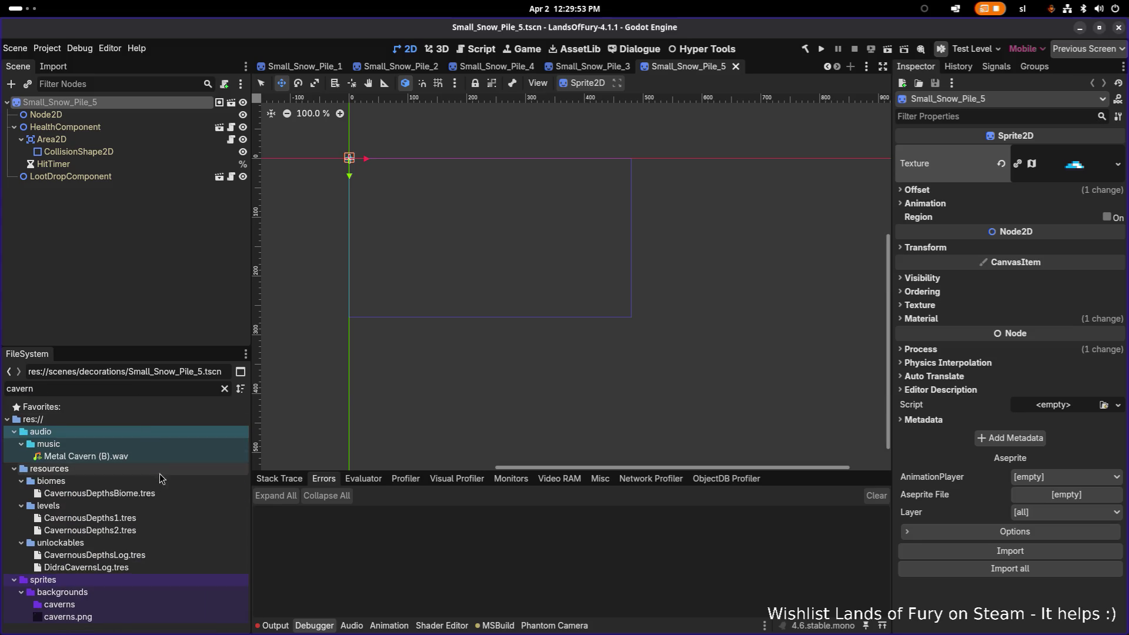
click(165, 492)
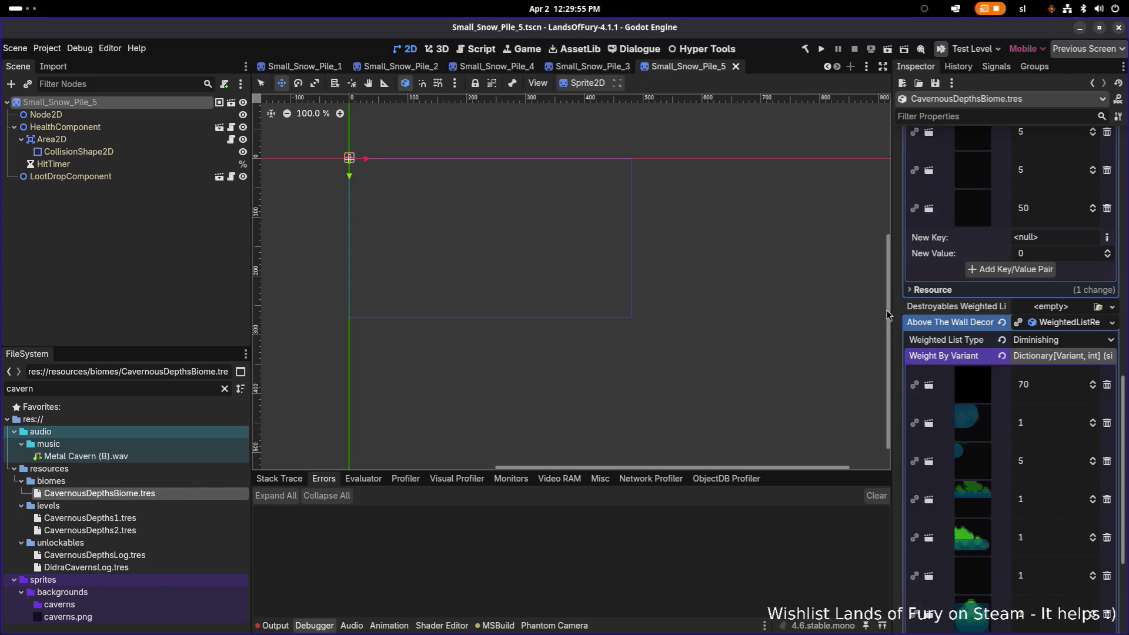
drag(894, 312, 645, 297)
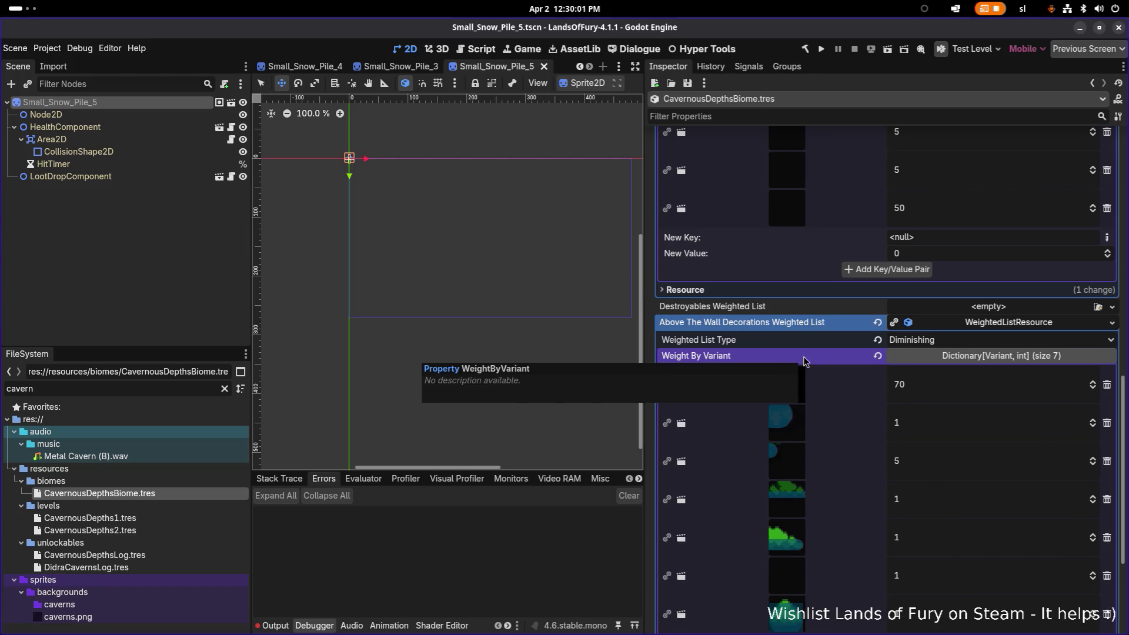
Commit the fourth grass flora weight as 50 and review the Grass Like Flora and Above The Wall Decorations lists
scroll(913, 442, down, 5)
scroll(914, 445, up, 10)
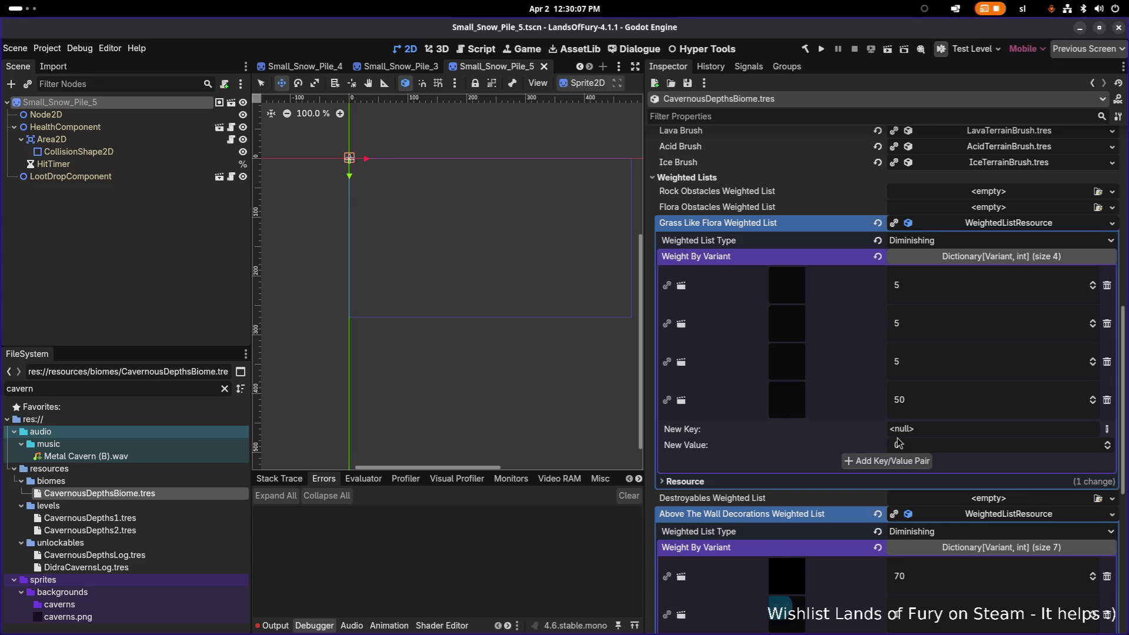
key(Return)
scroll(881, 391, up, 4)
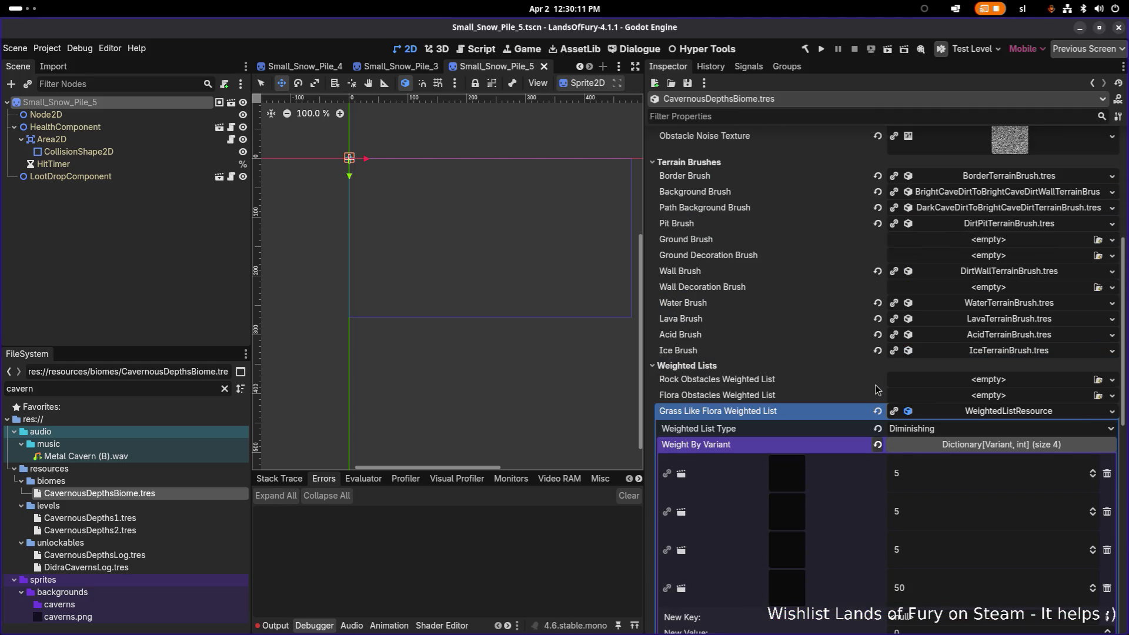
scroll(876, 389, up, 6)
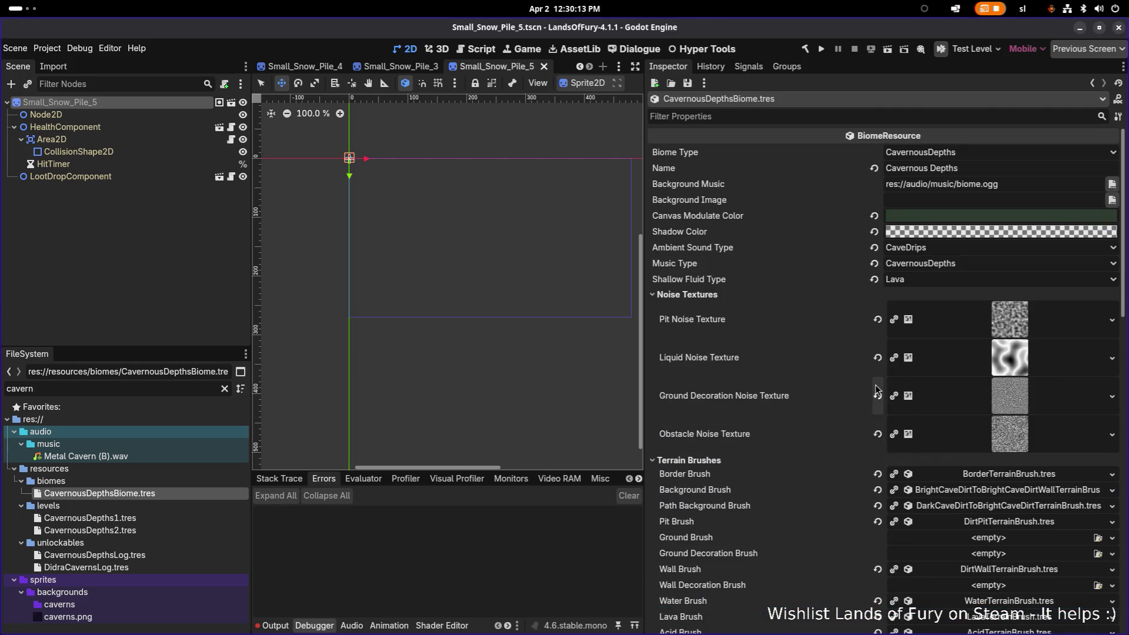
scroll(876, 389, down, 9)
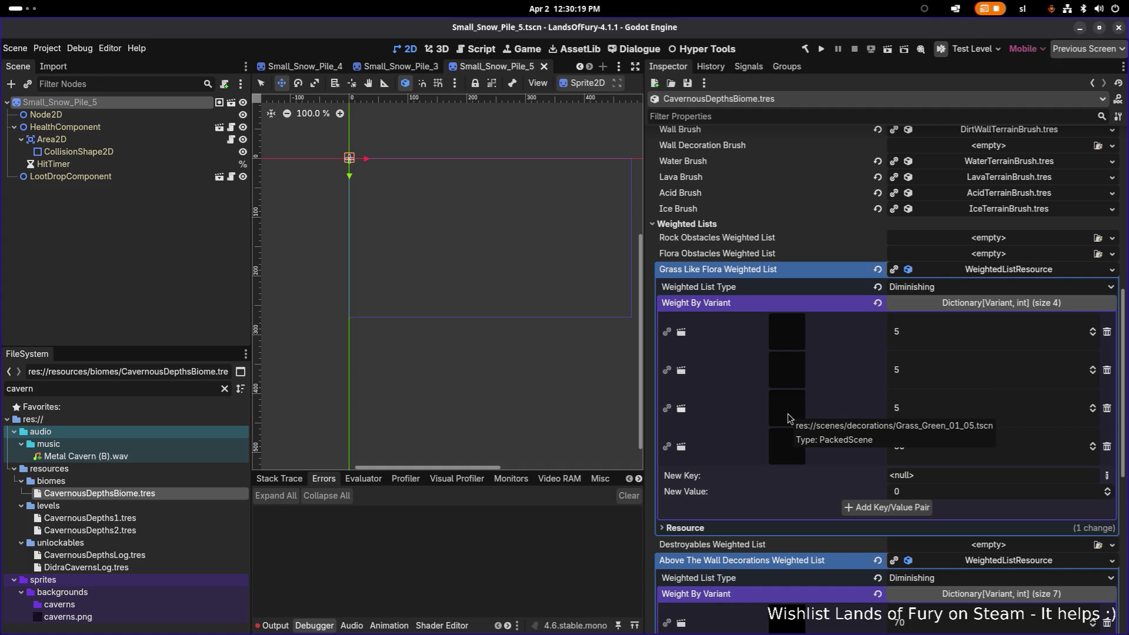
scroll(787, 442, down, 4)
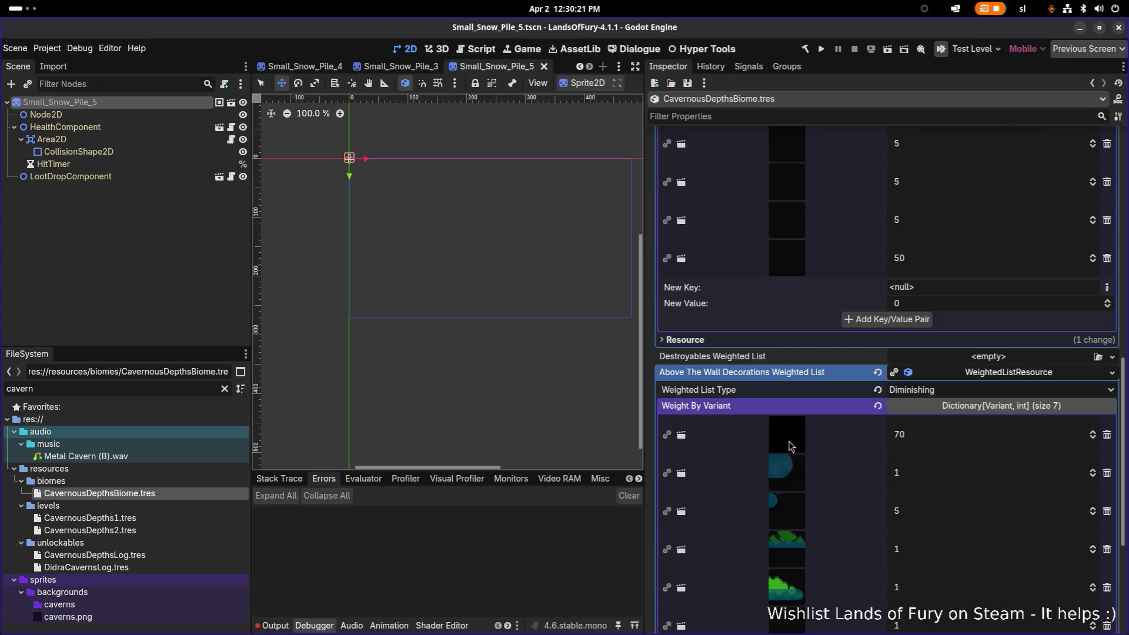
scroll(835, 401, down, 5)
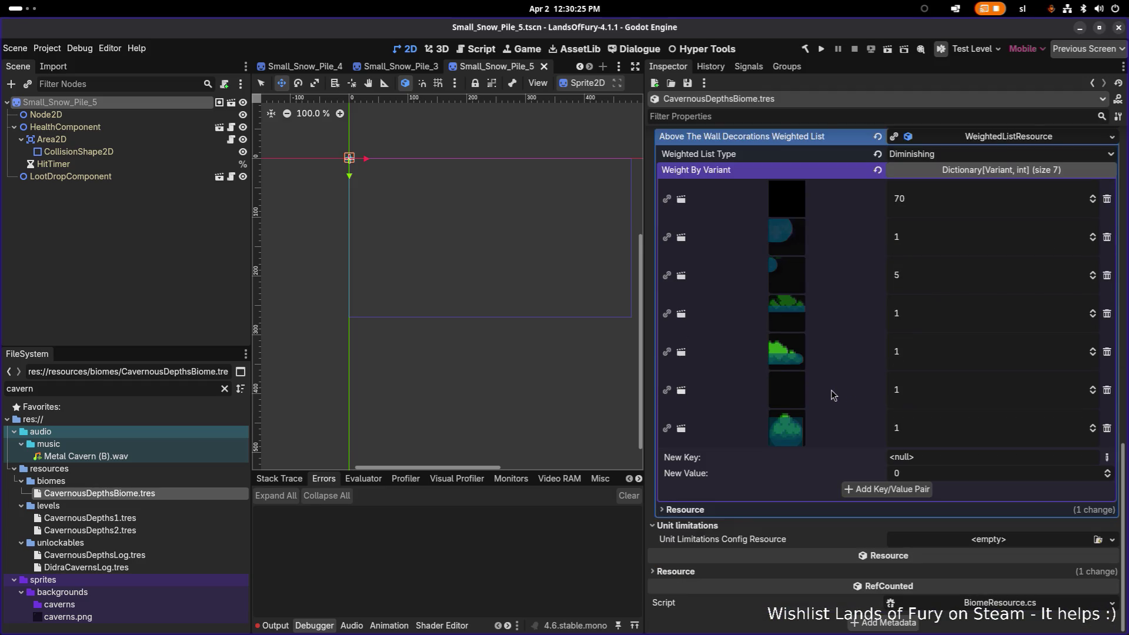
mouse_move(788, 388)
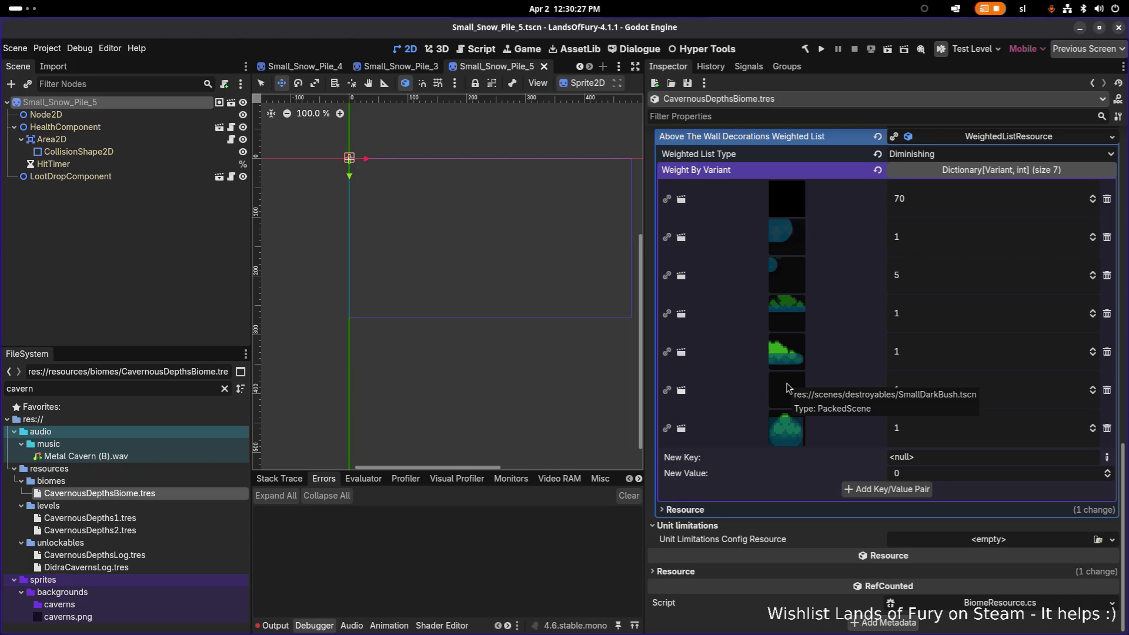
scroll(789, 388, up, 3)
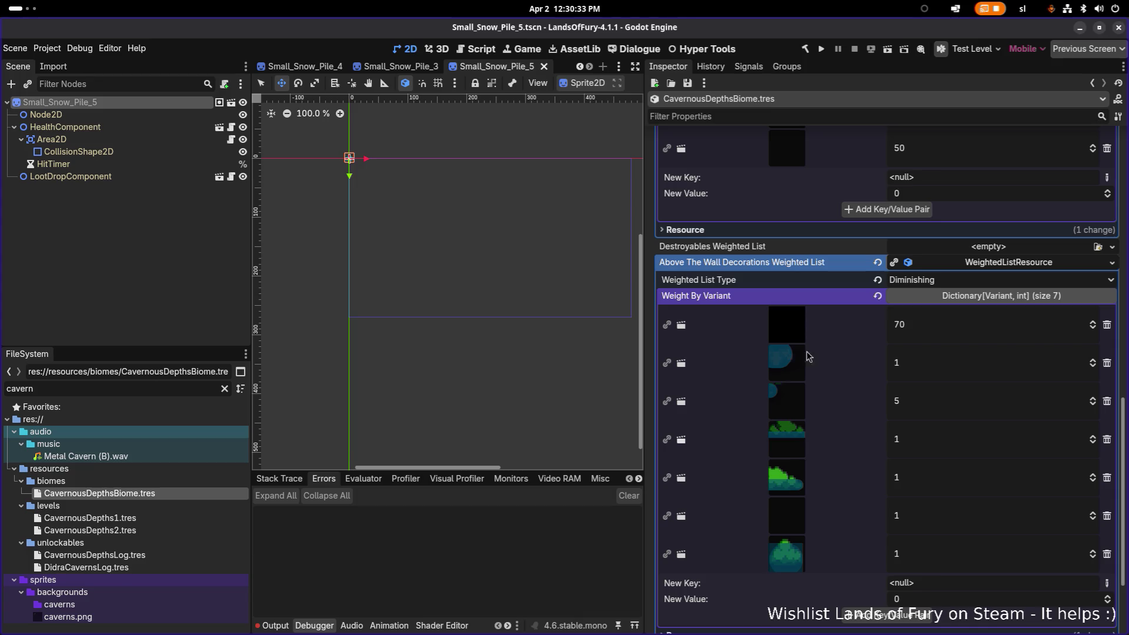
scroll(913, 400, down, 3)
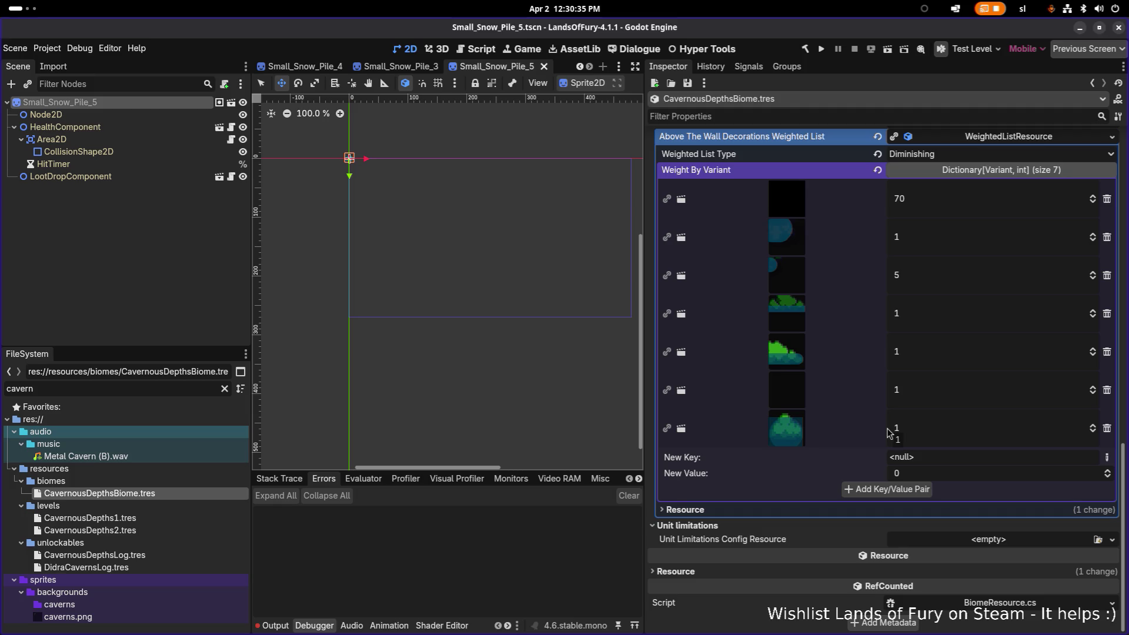
scroll(877, 396, up, 9)
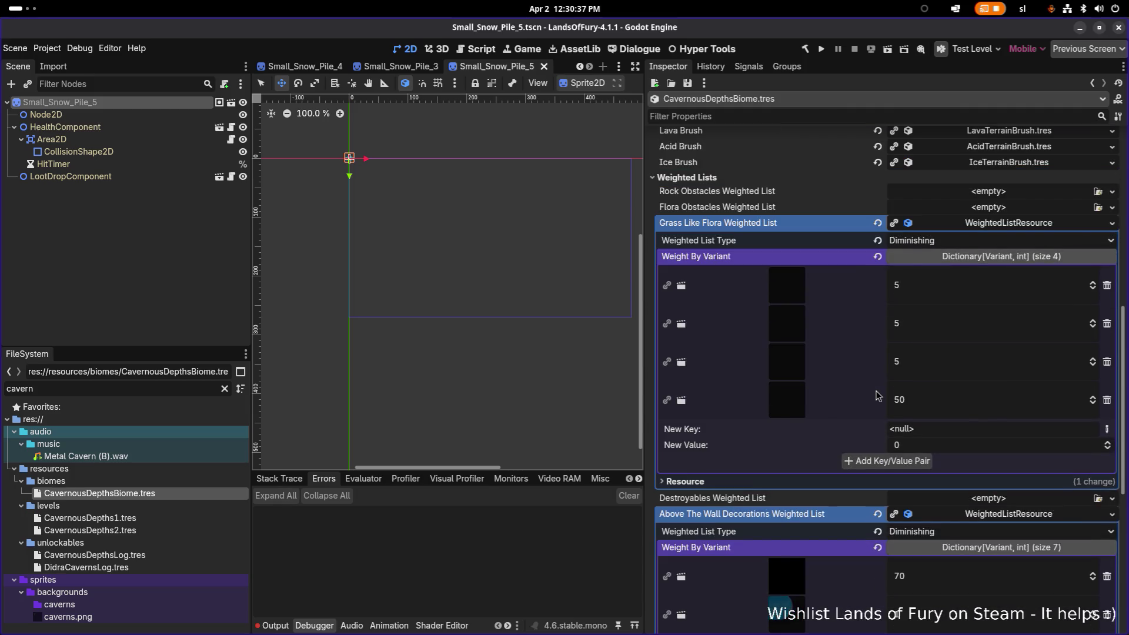
scroll(877, 395, up, 6)
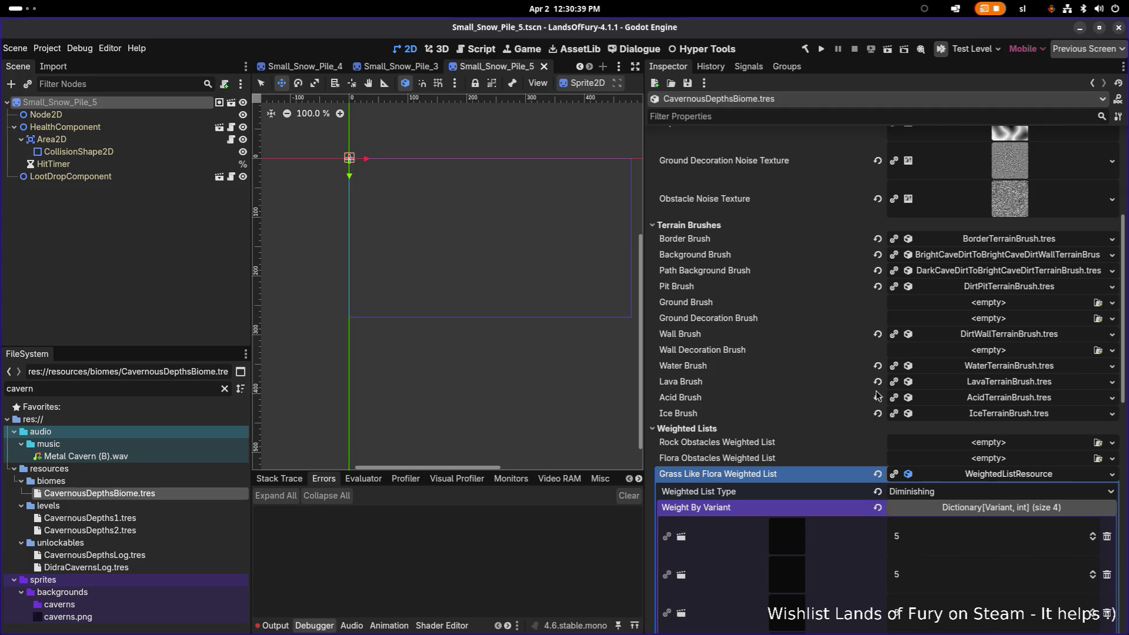
scroll(877, 396, up, 5)
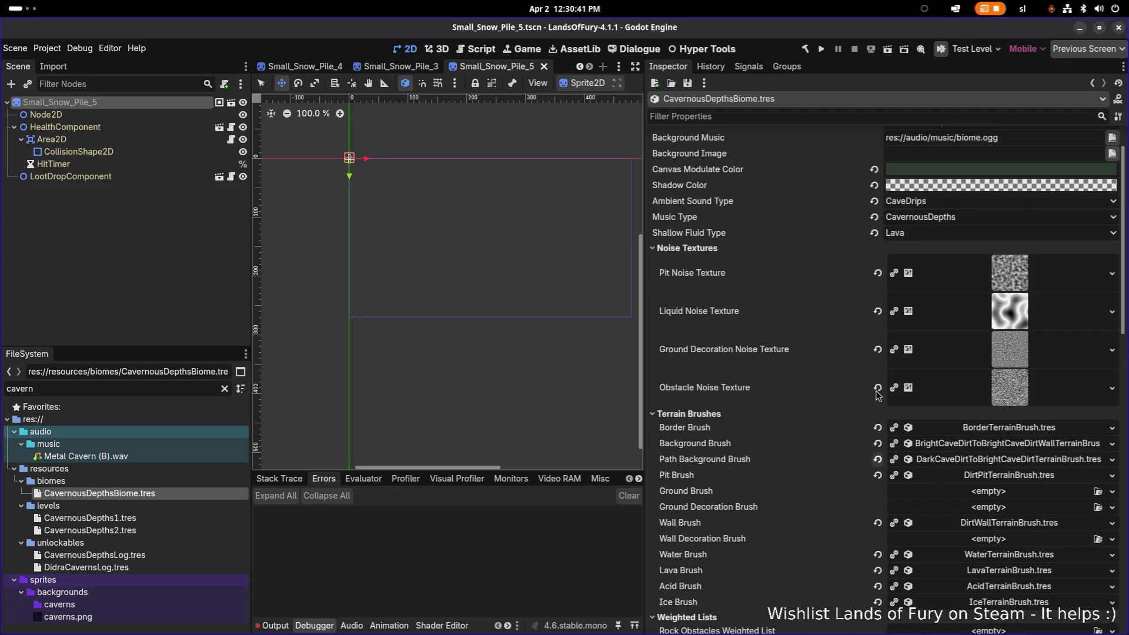
scroll(877, 395, up, 2)
scroll(877, 395, down, 3)
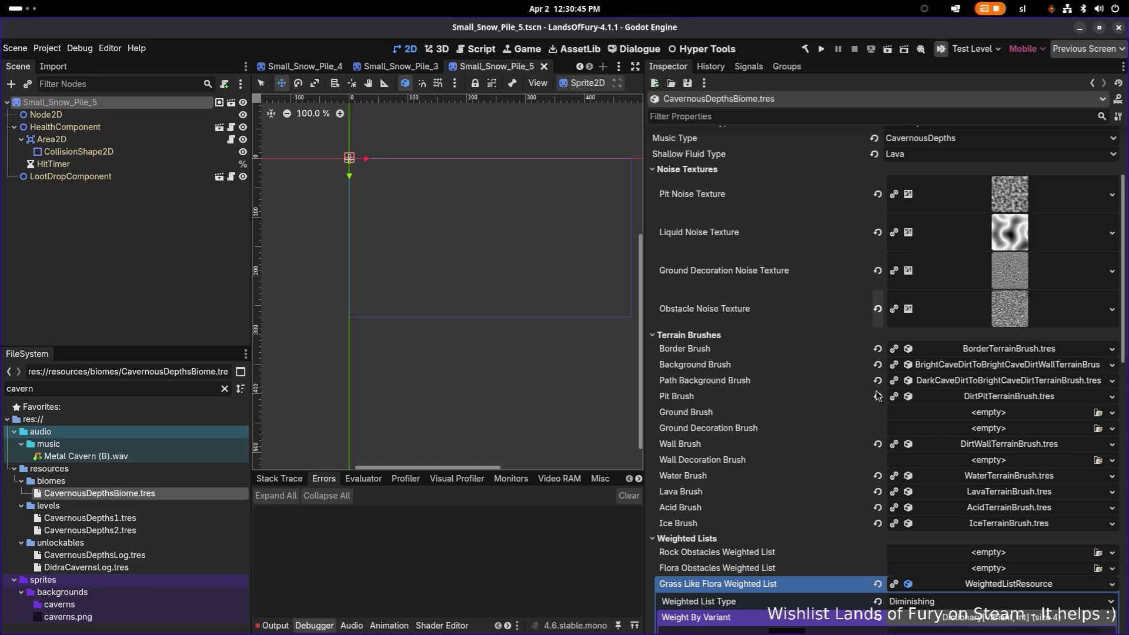
scroll(877, 396, down, 3)
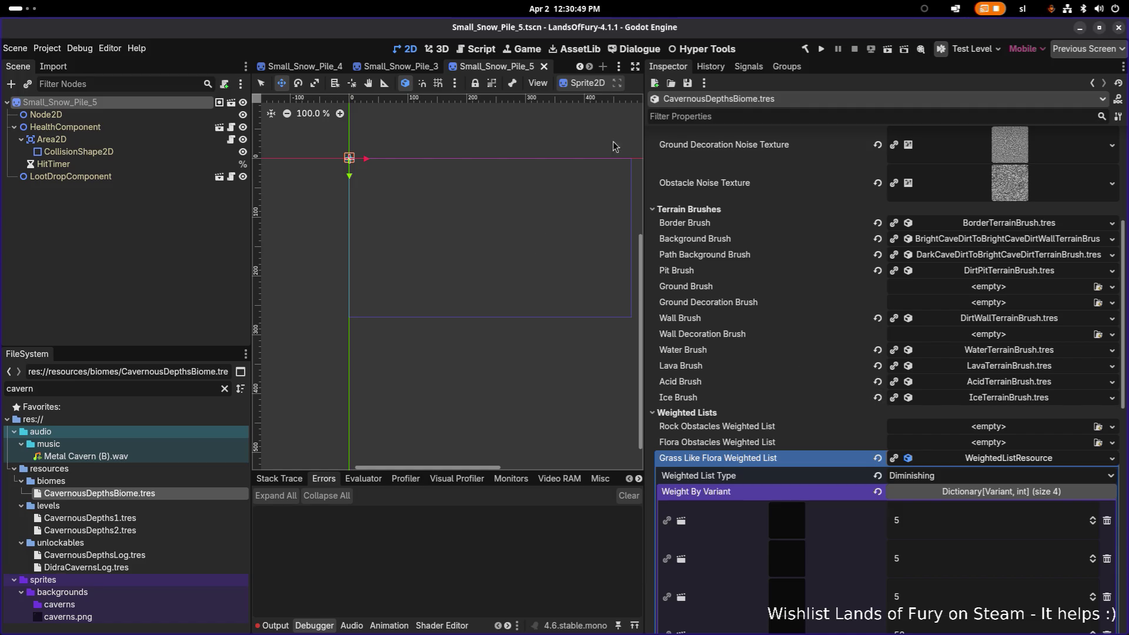
scroll(797, 331, down, 3)
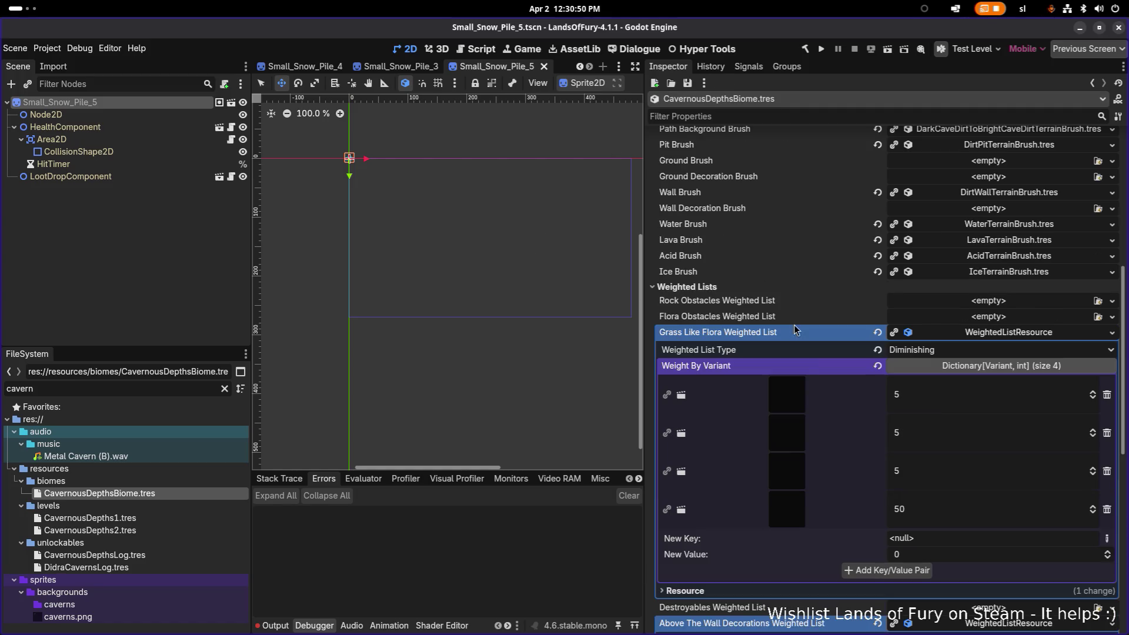
Inspect the first grass entry and make a new Weight By Variant key an Object resource
click(807, 399)
click(812, 390)
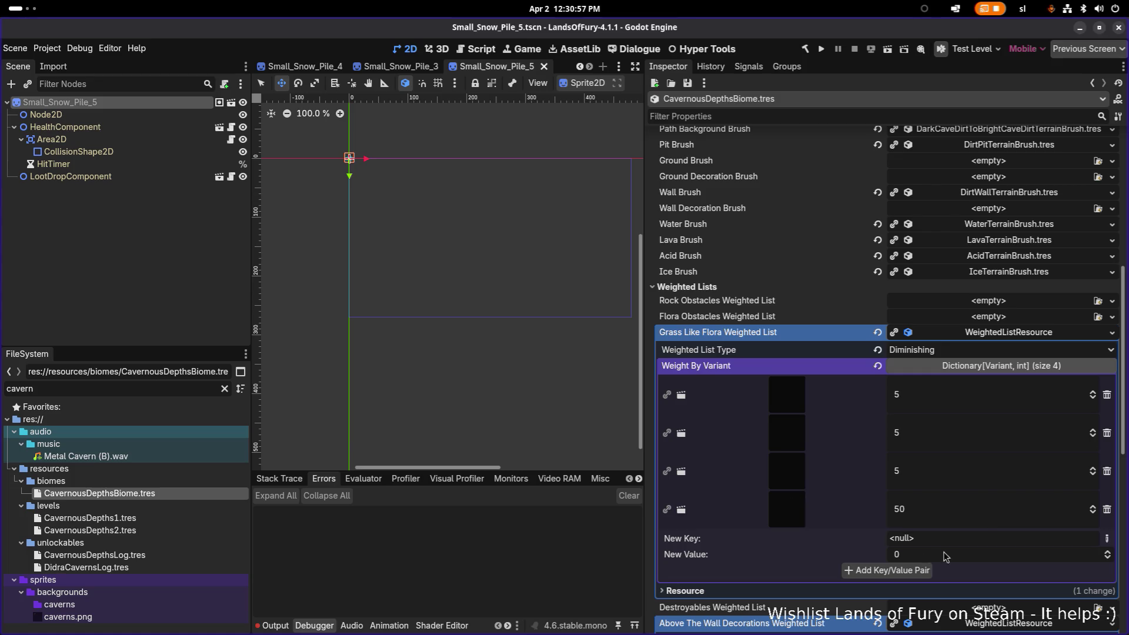
click(1107, 538)
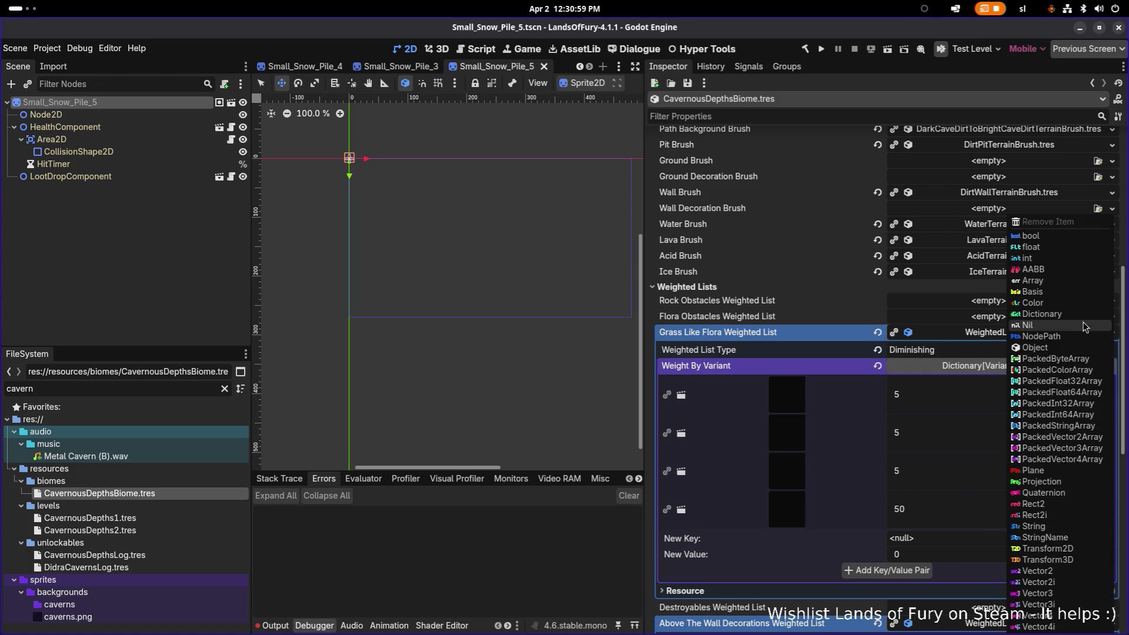
click(1058, 348)
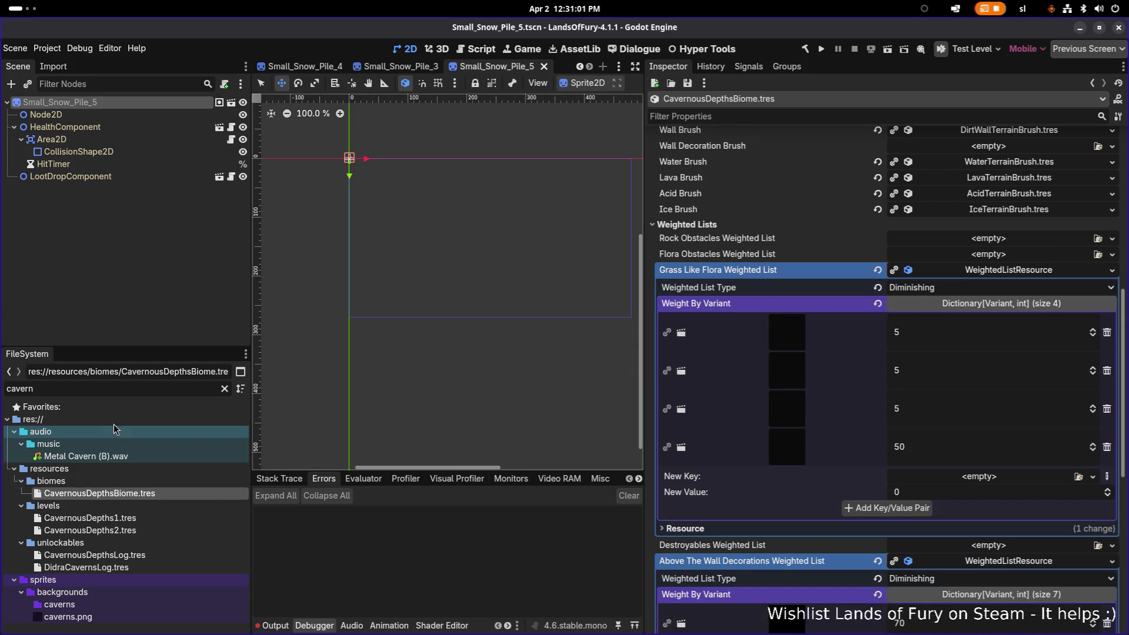
Filter the FileSystem for 'brown' and delete an old weight-5 Grass Like Flora entry
double_click(97, 390)
key(BackSpace)
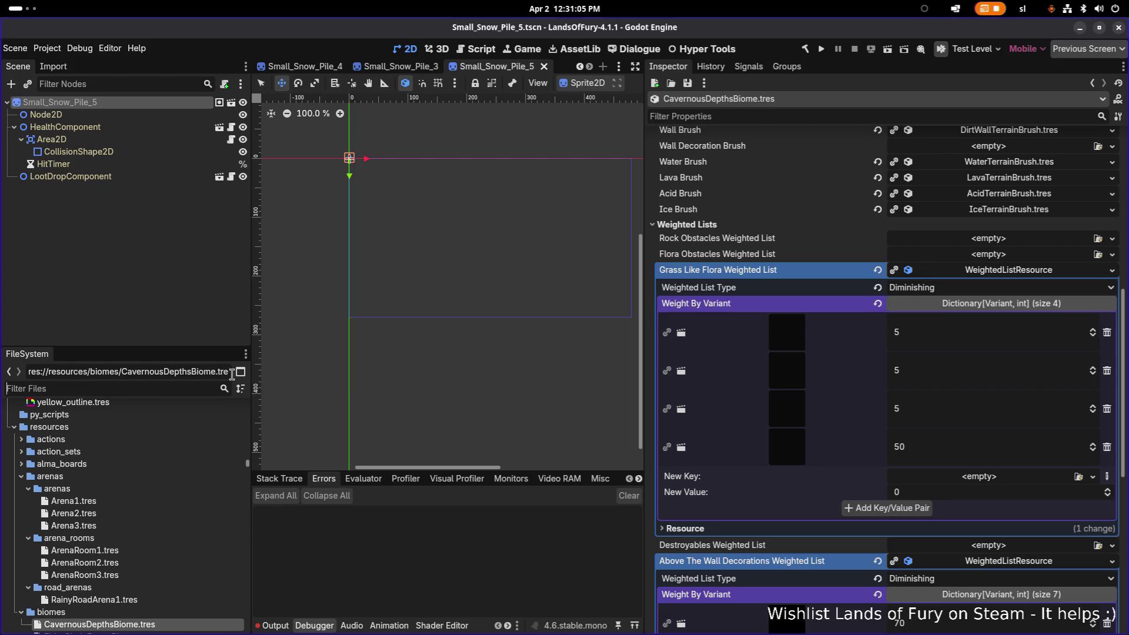
text(brown)
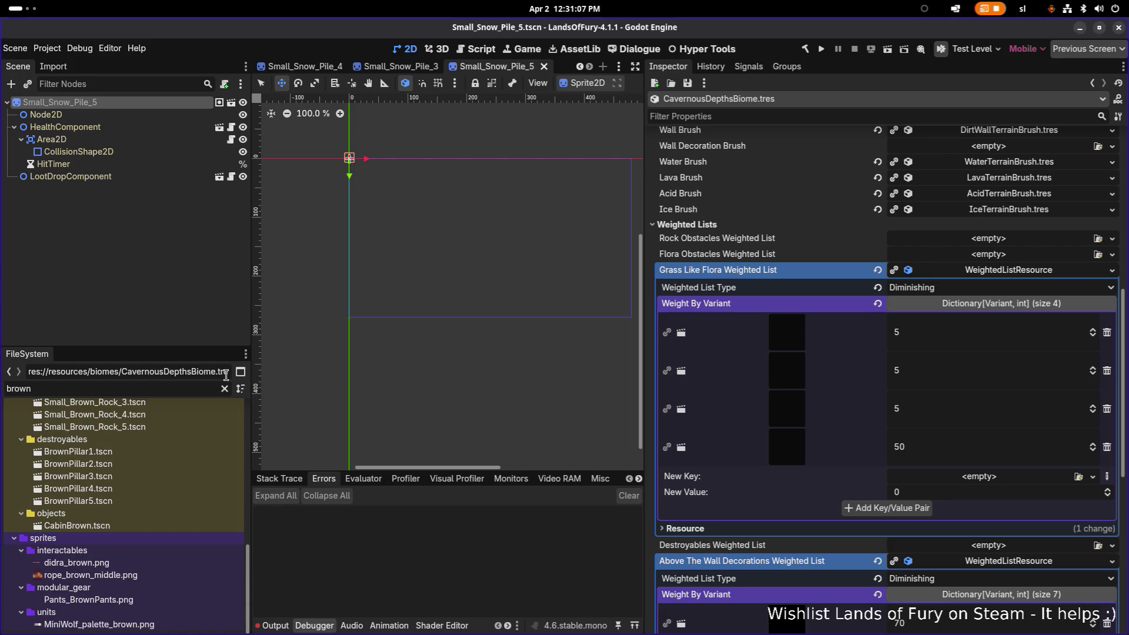
scroll(176, 464, up, 5)
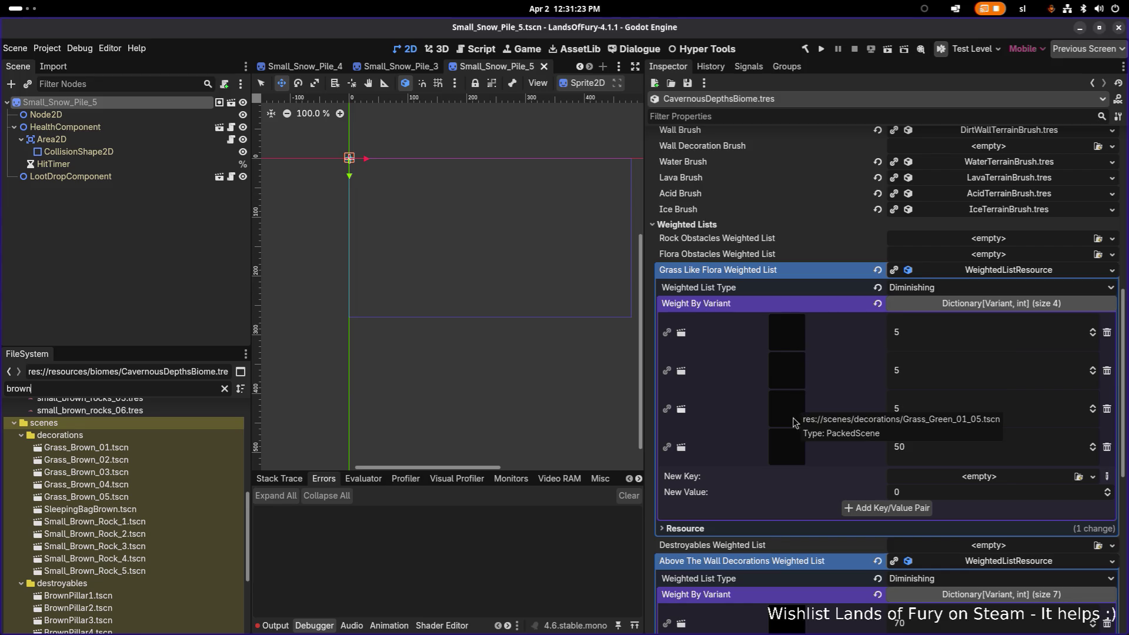
click(1107, 333)
Remove the old Grass Like Flora rows and add Grass_Brown_01 through Grass_Brown_05
click(1107, 333)
click(1107, 333)
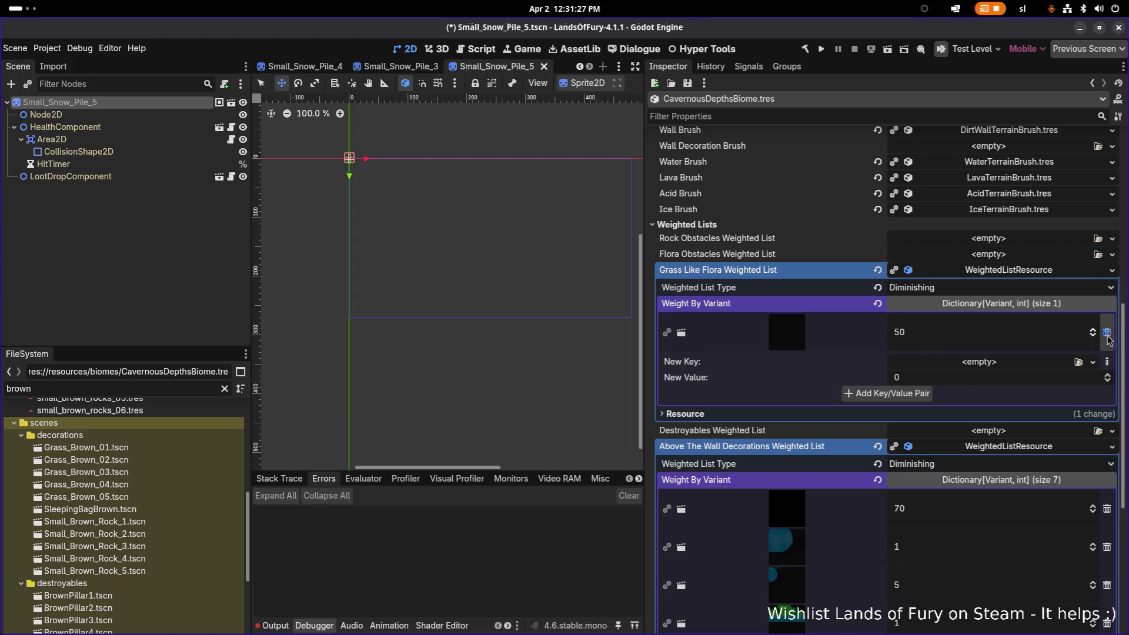
click(1107, 333)
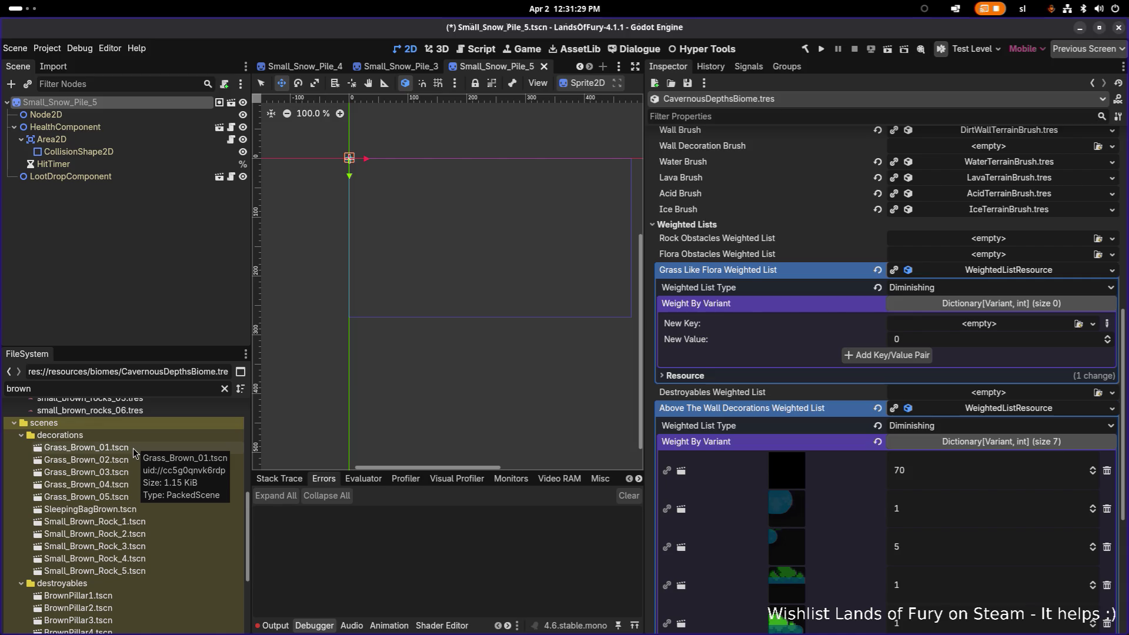
mouse_move(133, 447)
mouse_down()
mouse_move(844, 353)
mouse_move(959, 324)
mouse_move(968, 336)
mouse_up()
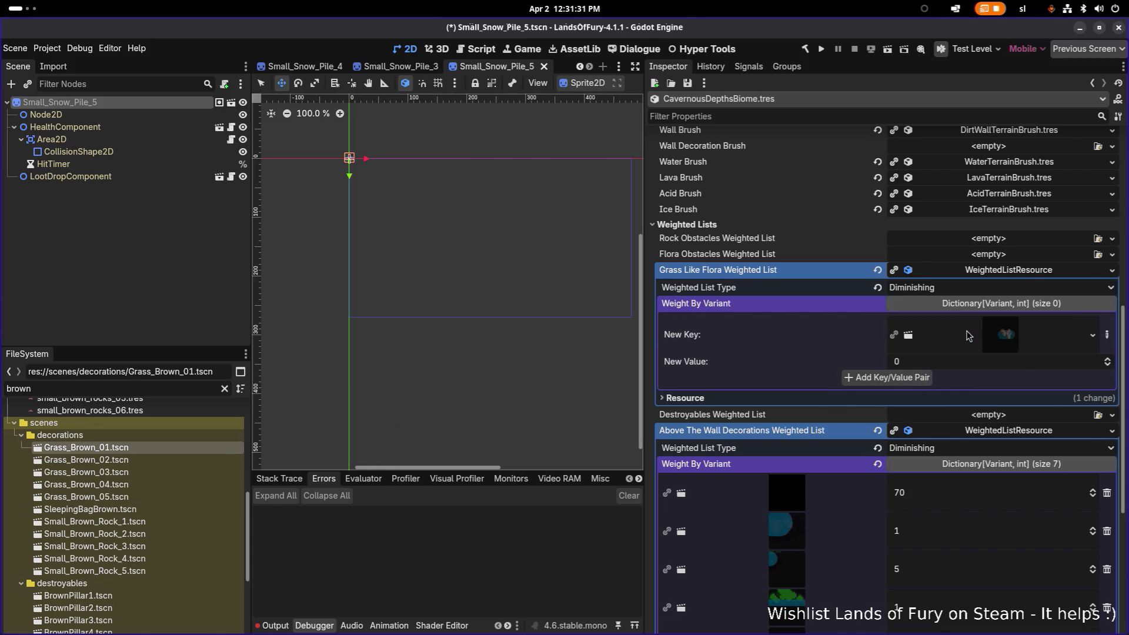
click(912, 378)
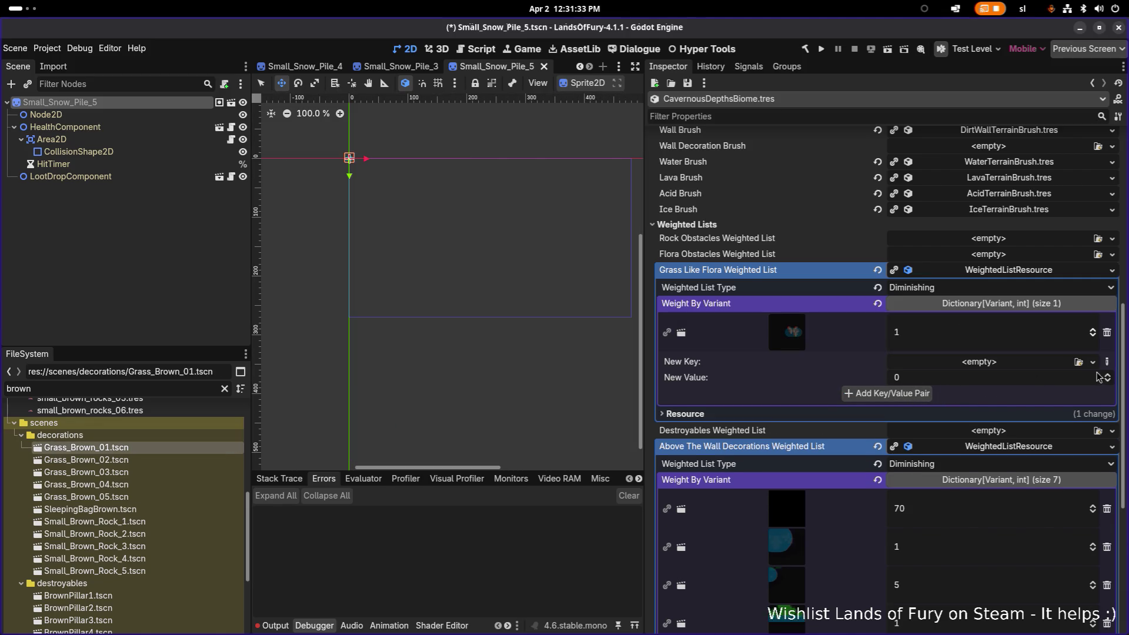
drag(85, 460, 968, 374)
click(921, 415)
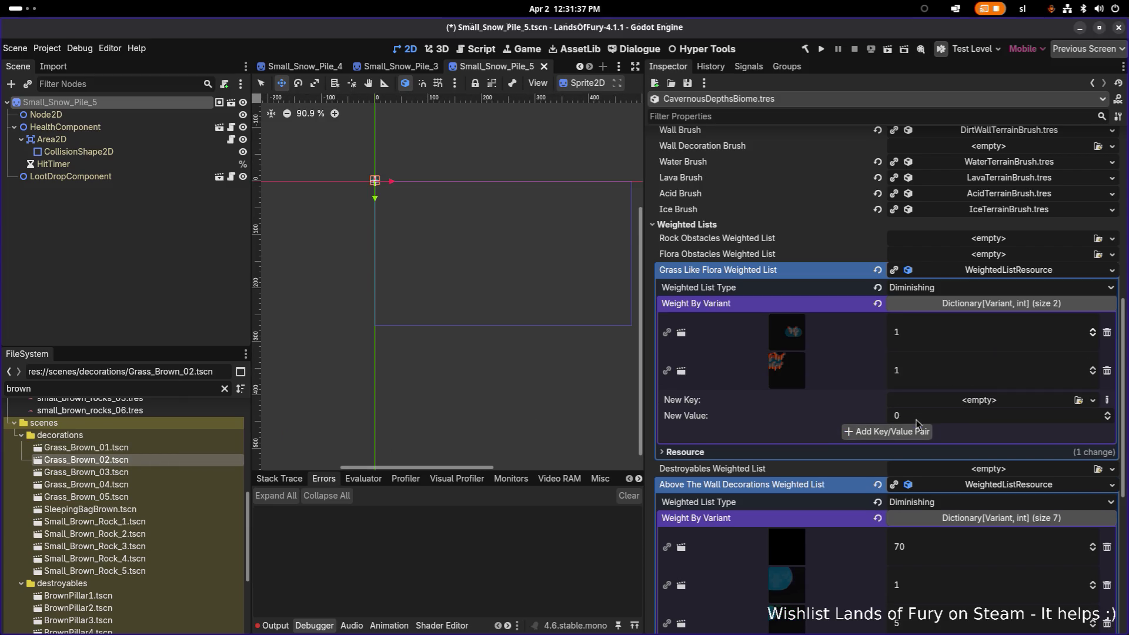
drag(123, 473, 935, 405)
click(915, 455)
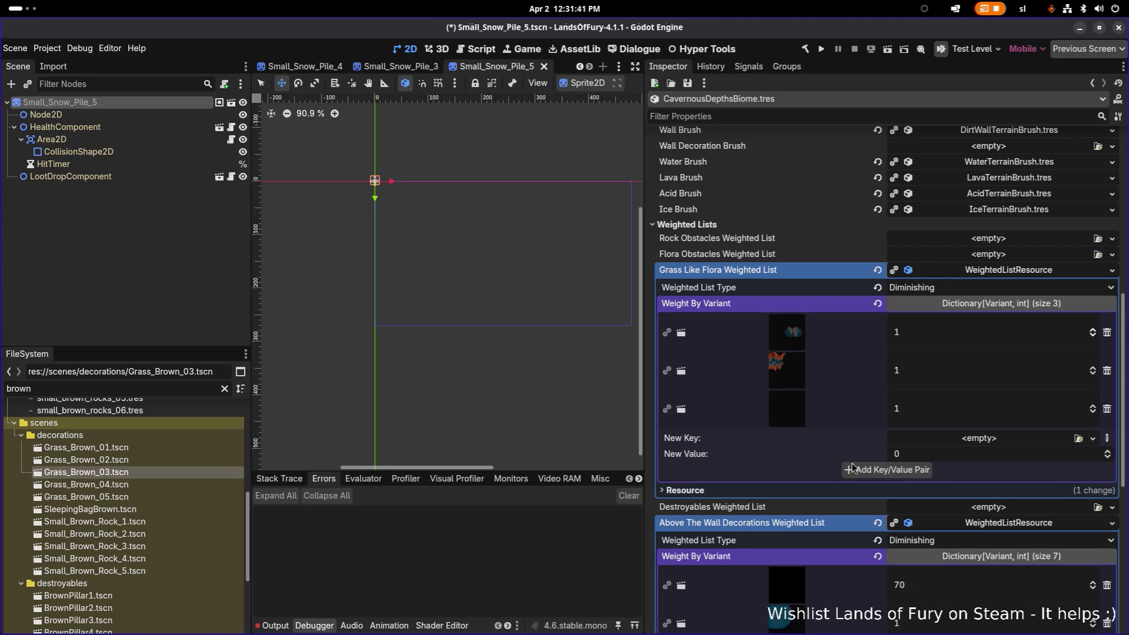
drag(143, 487, 940, 452)
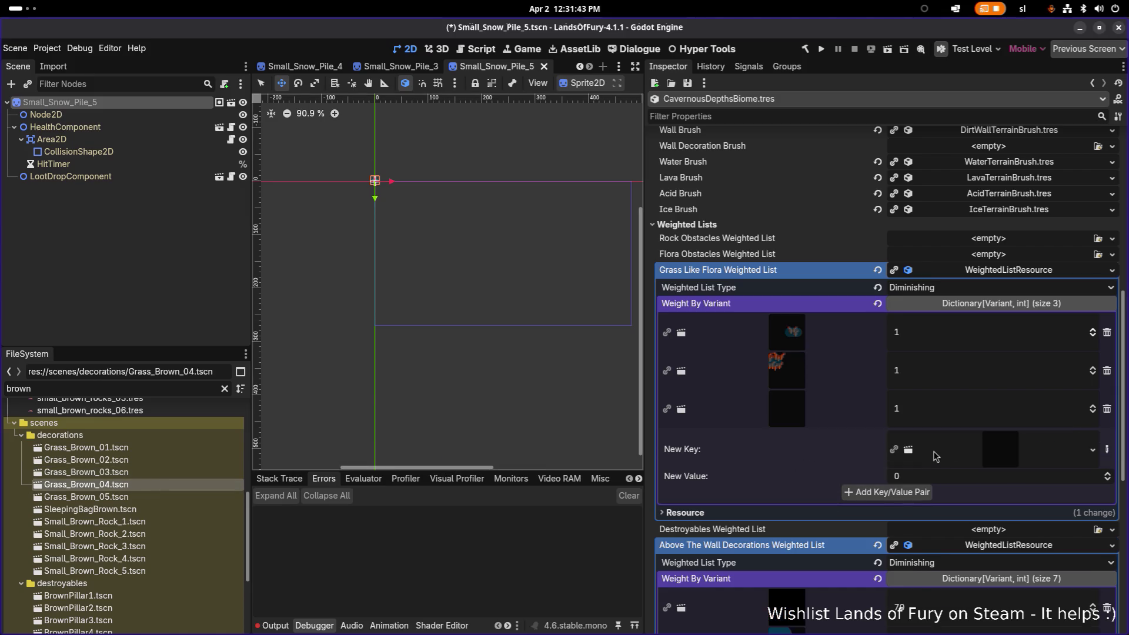
click(913, 497)
mouse_move(165, 496)
mouse_down()
mouse_move(869, 488)
mouse_move(903, 477)
mouse_up()
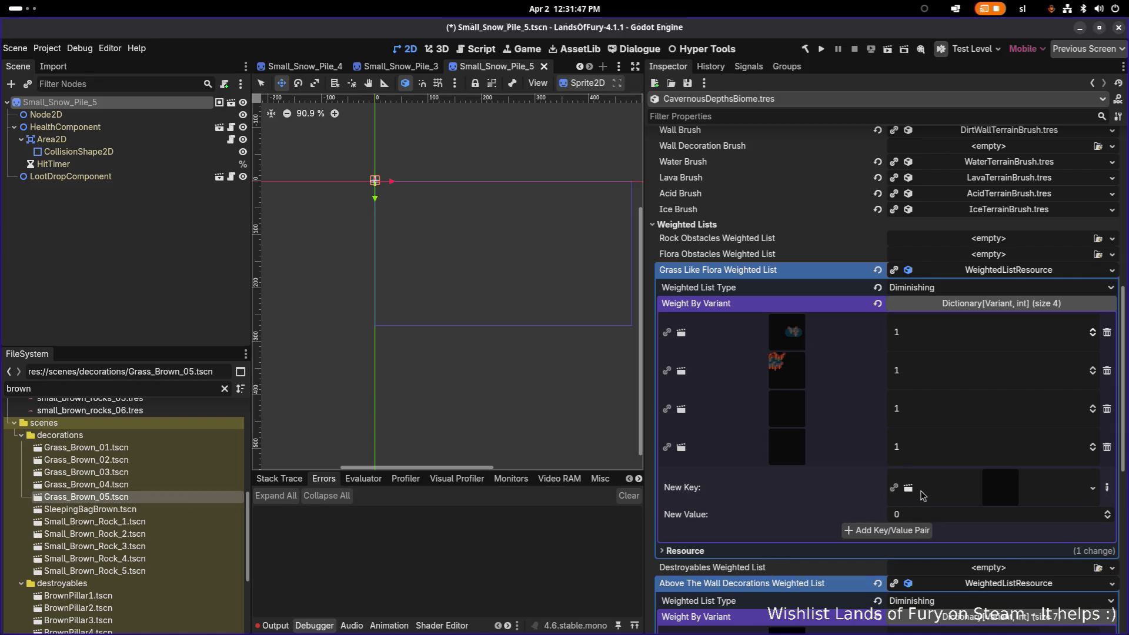
click(913, 515)
click(911, 531)
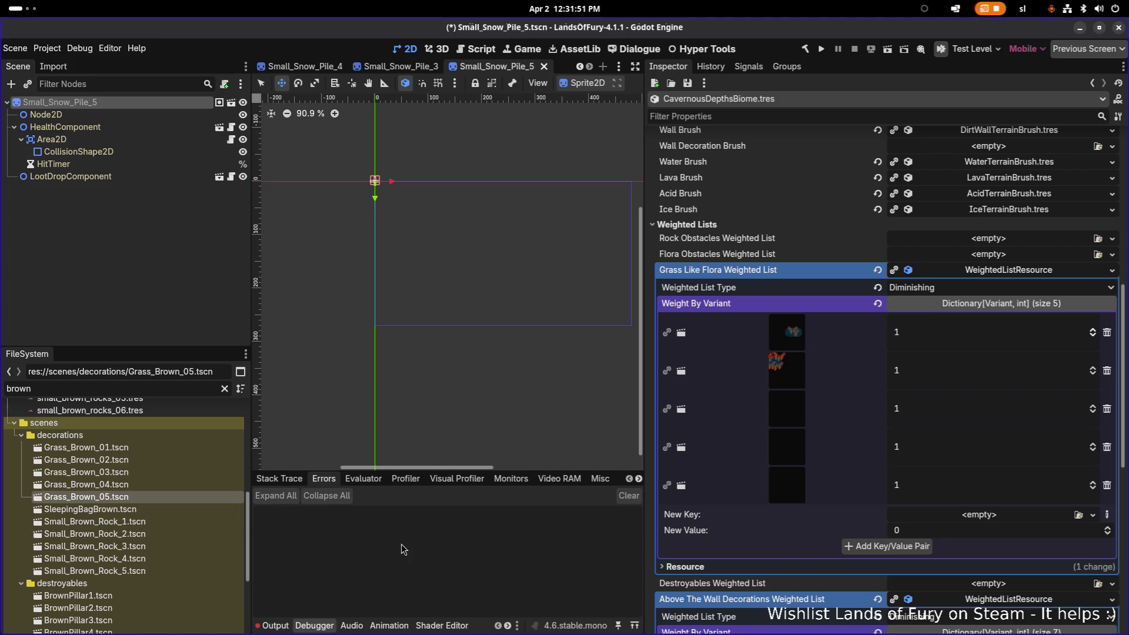
Add Small_Brown_Rock_1 through Small_Brown_Rock_5, each weighted 1, and save
mouse_move(88, 521)
mouse_down()
mouse_move(917, 519)
mouse_move(930, 536)
mouse_up()
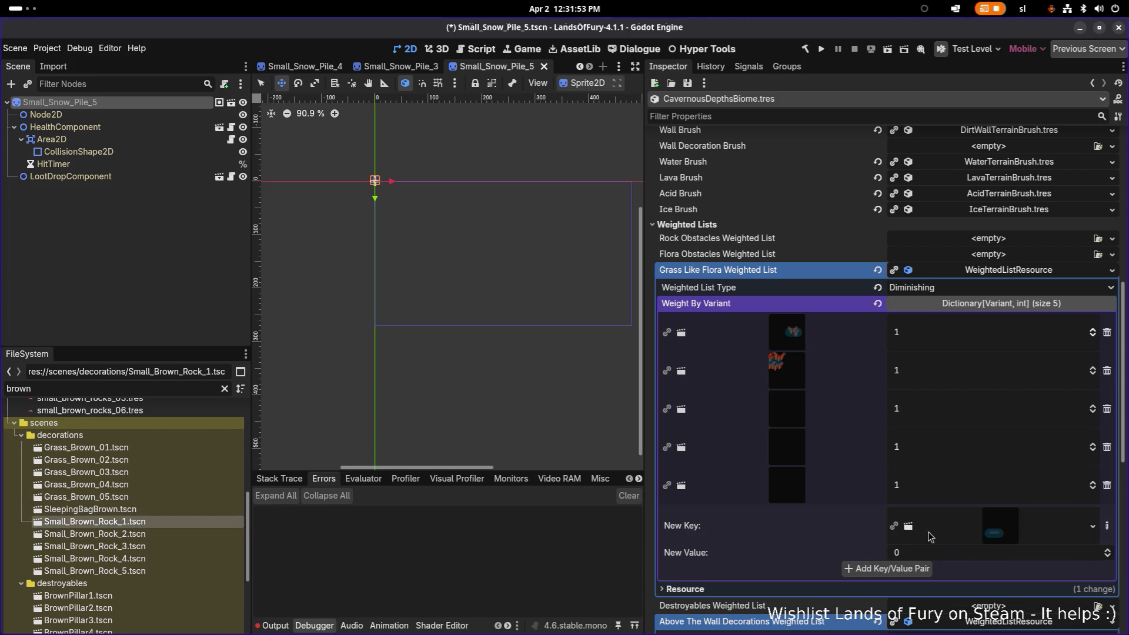
click(912, 569)
drag(154, 533, 914, 557)
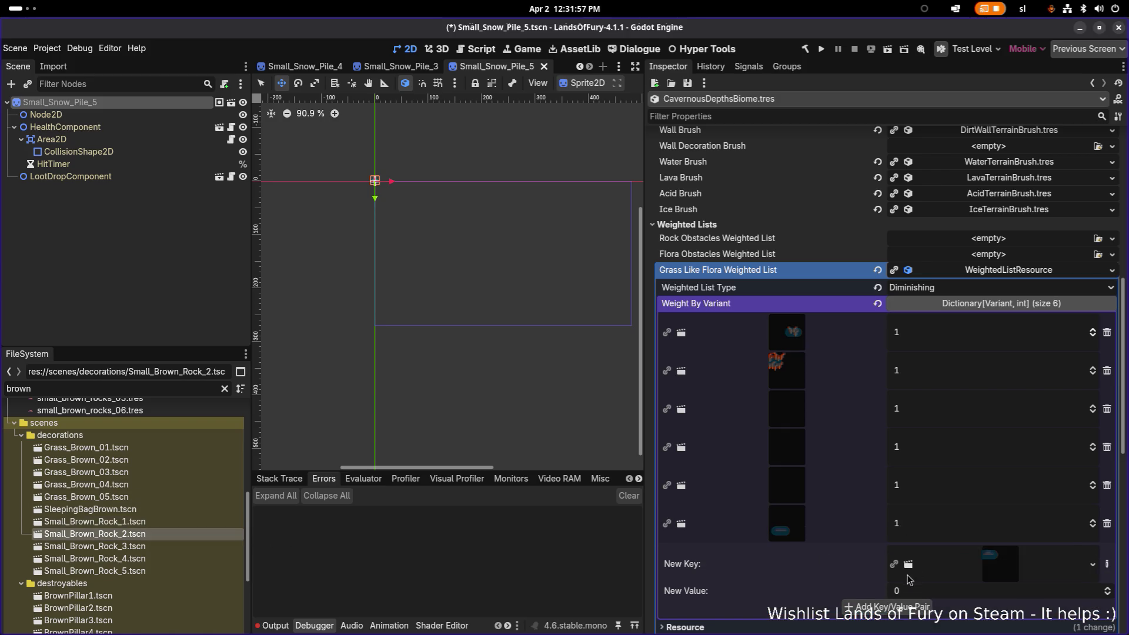
click(910, 606)
scroll(909, 606, down, 5)
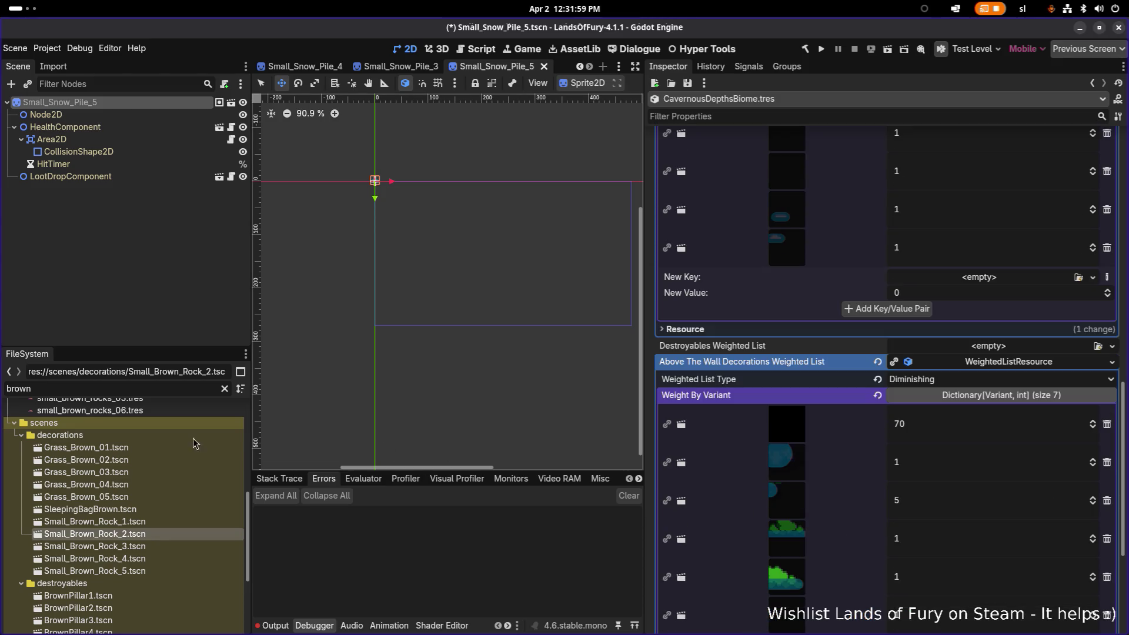
mouse_move(135, 546)
mouse_down()
mouse_move(921, 333)
mouse_move(942, 287)
mouse_up()
click(899, 334)
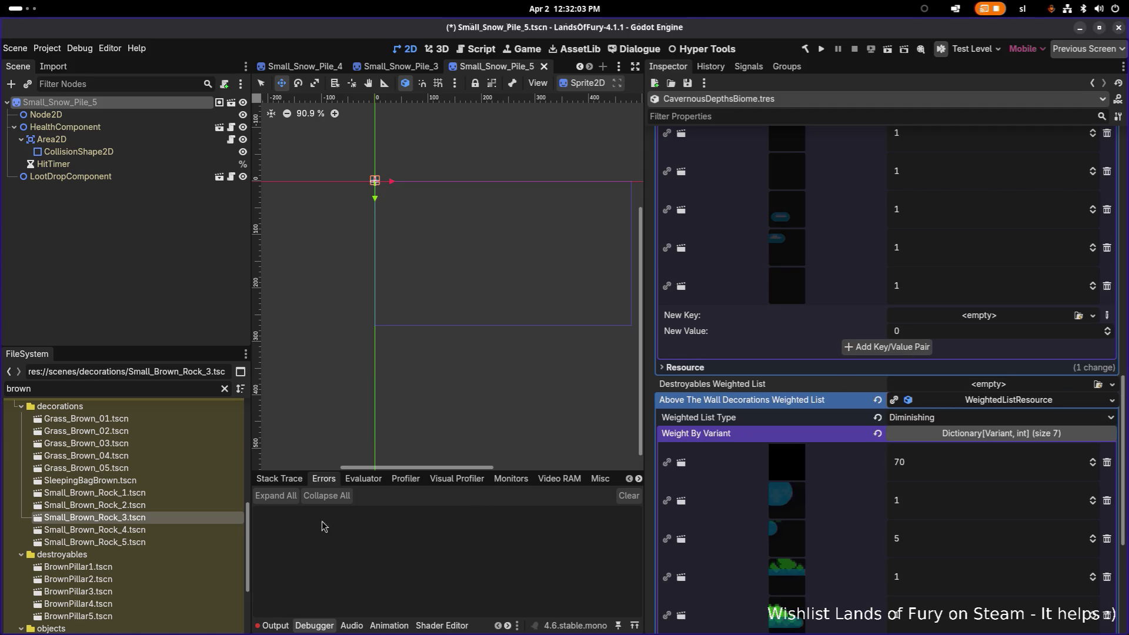
mouse_move(170, 531)
mouse_down()
mouse_move(288, 516)
mouse_move(992, 342)
mouse_move(989, 322)
mouse_up()
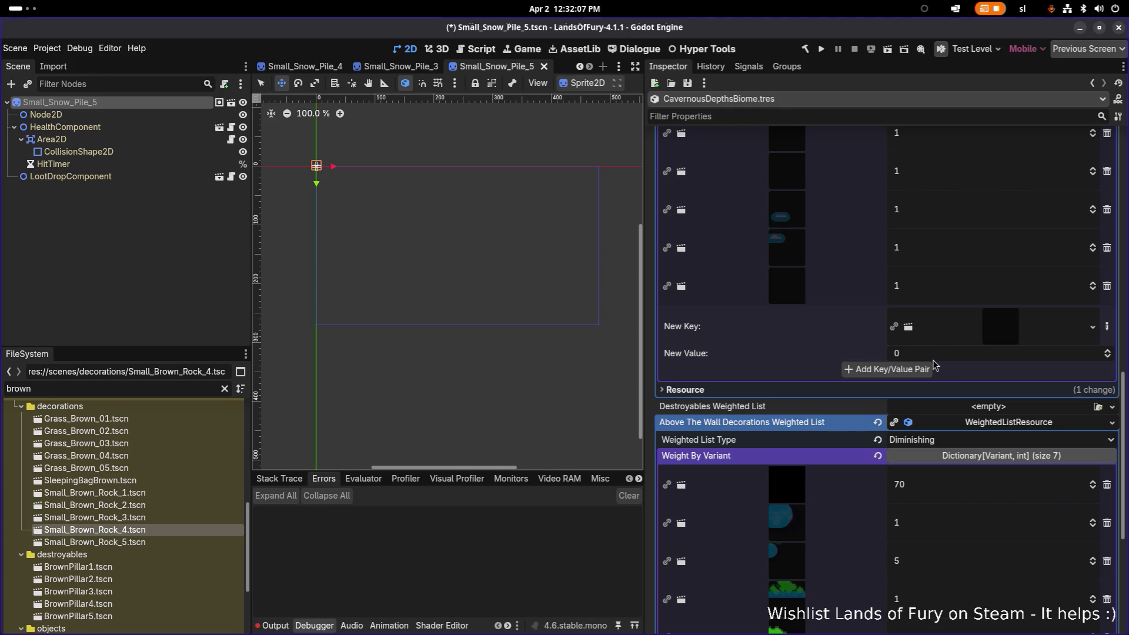
click(906, 371)
drag(147, 542, 978, 357)
click(906, 393)
text(1)
click(907, 408)
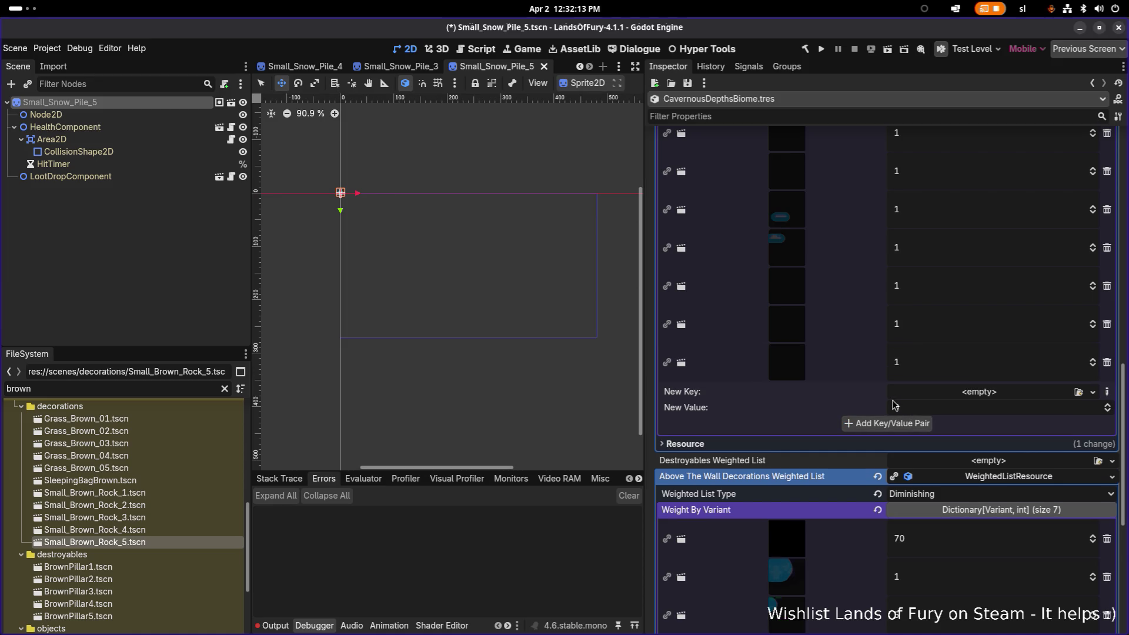
key(ctrl+s)
Set the five Grass_Brown entry weights to 2
scroll(853, 353, up, 2)
scroll(866, 340, up, 2)
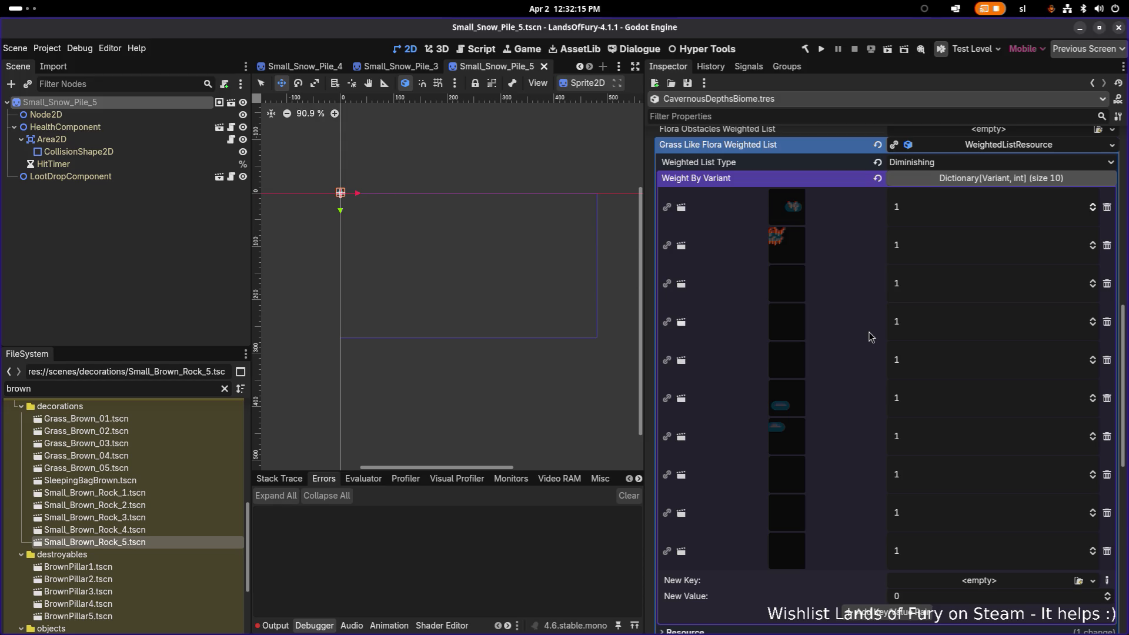
click(926, 214)
text(2)
click(919, 245)
text(2)
click(912, 289)
text(2)
click(918, 324)
text(2)
click(916, 357)
text(2)
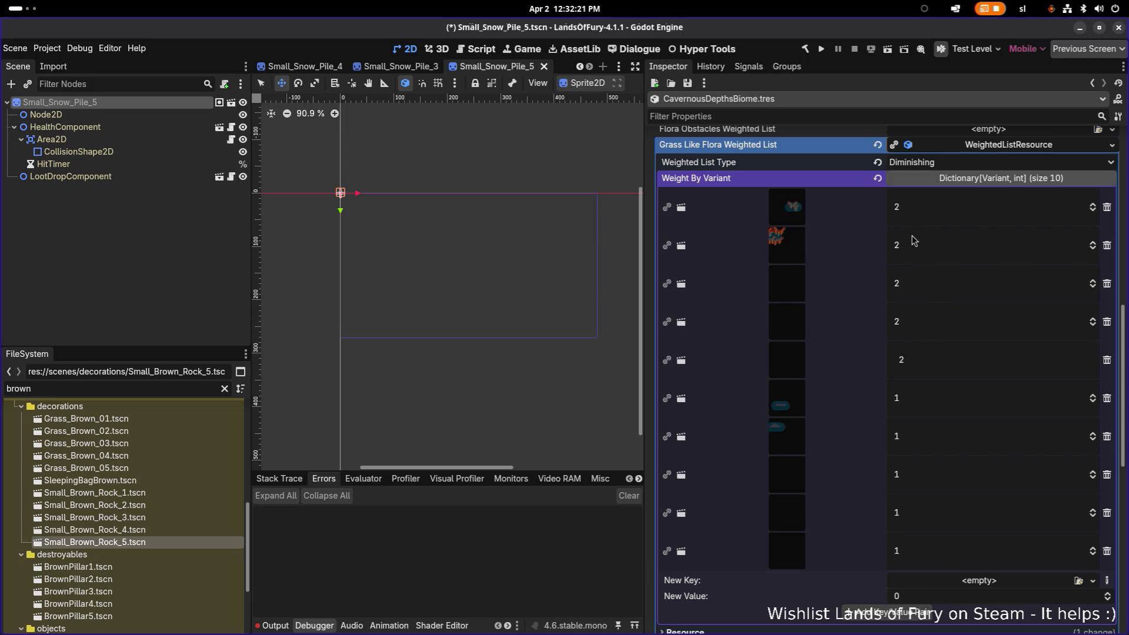
Raise the five Grass_Brown weights to 3 and save
click(919, 214)
text(3)
click(915, 251)
text(3)
click(913, 288)
text(3)
click(912, 333)
text(3)
click(913, 360)
text(3)
key(ctrl+s)
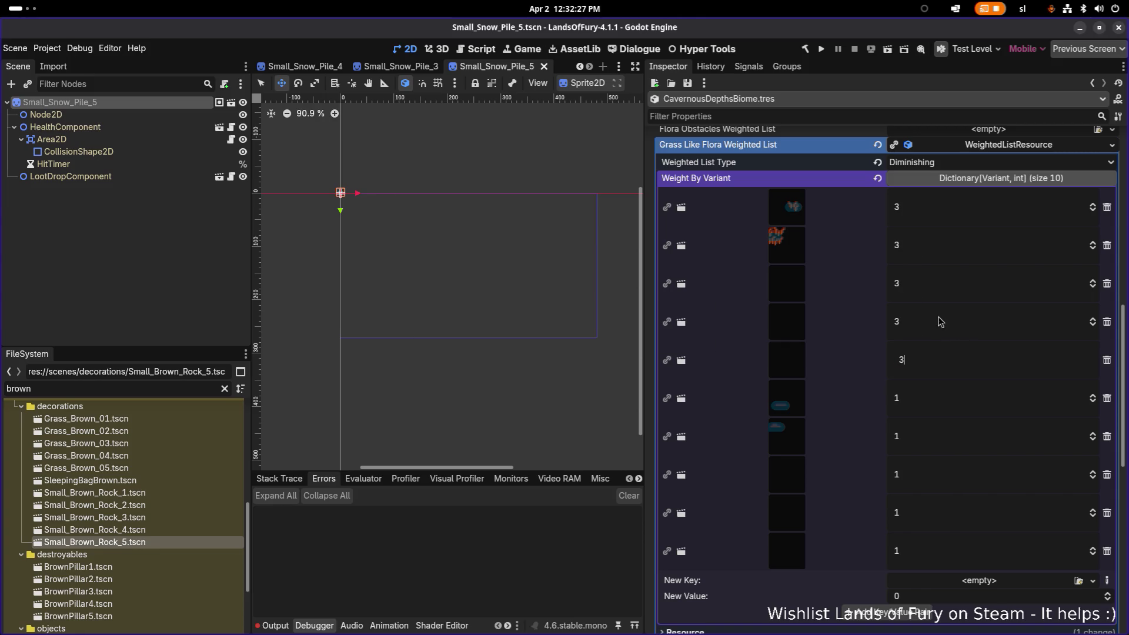
Scroll to Above The Wall Decorations and set the New Key type to a resource
scroll(830, 322, down, 5)
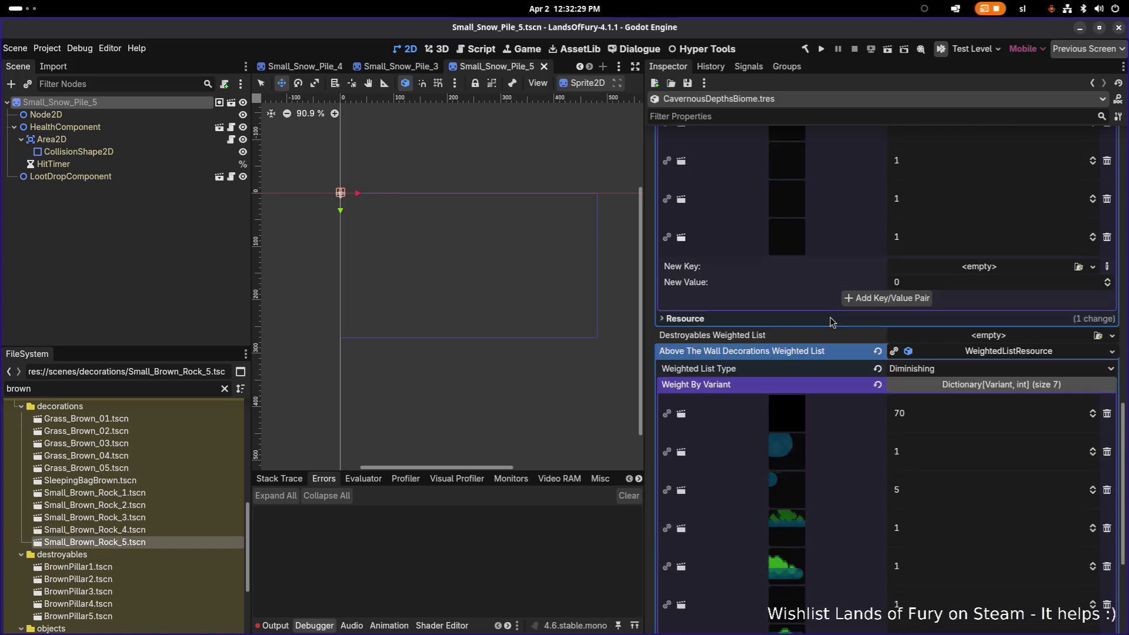
scroll(831, 321, down, 1)
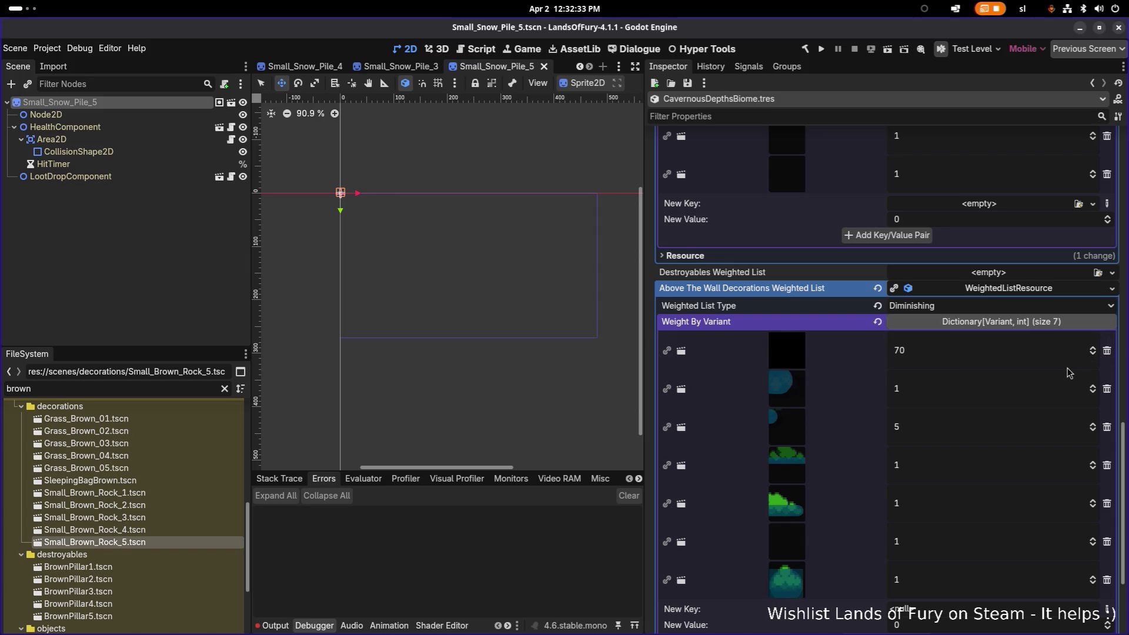
scroll(1068, 372, down, 1)
click(1103, 542)
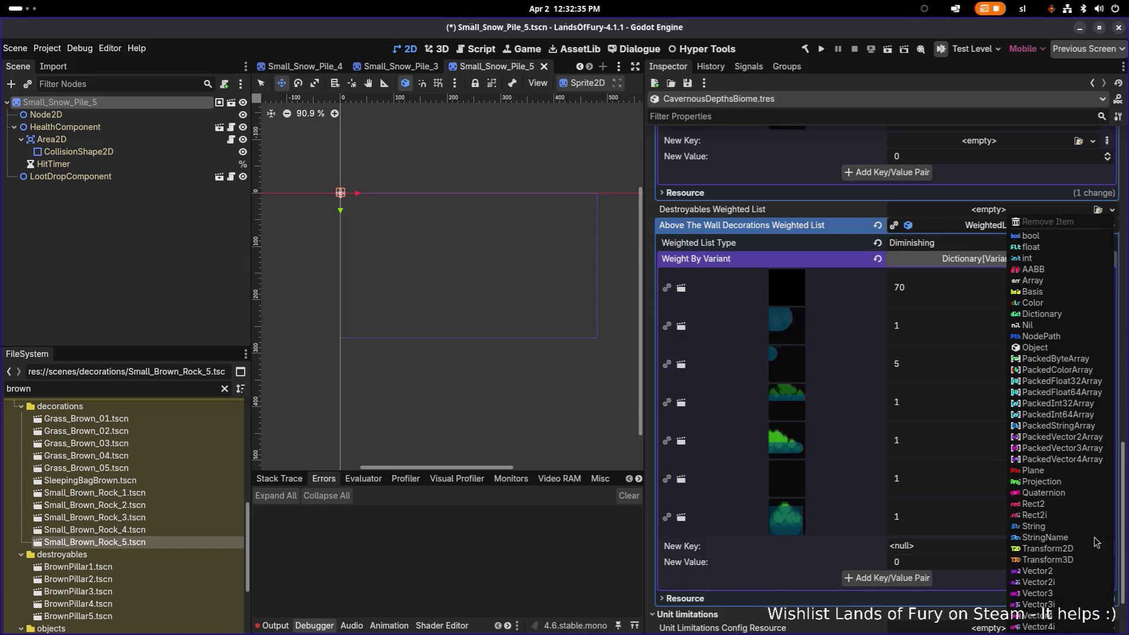
click(1045, 354)
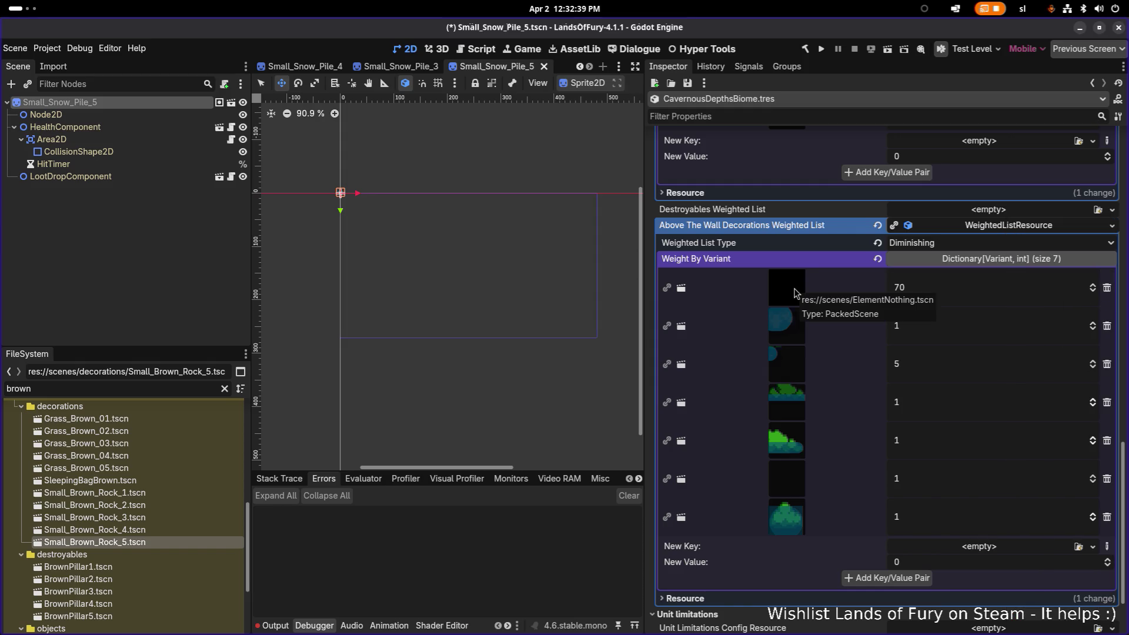
Delete six Above The Wall entries, keeping only ElementNothing at weight 70
click(1107, 326)
click(1108, 335)
click(1108, 340)
click(1109, 371)
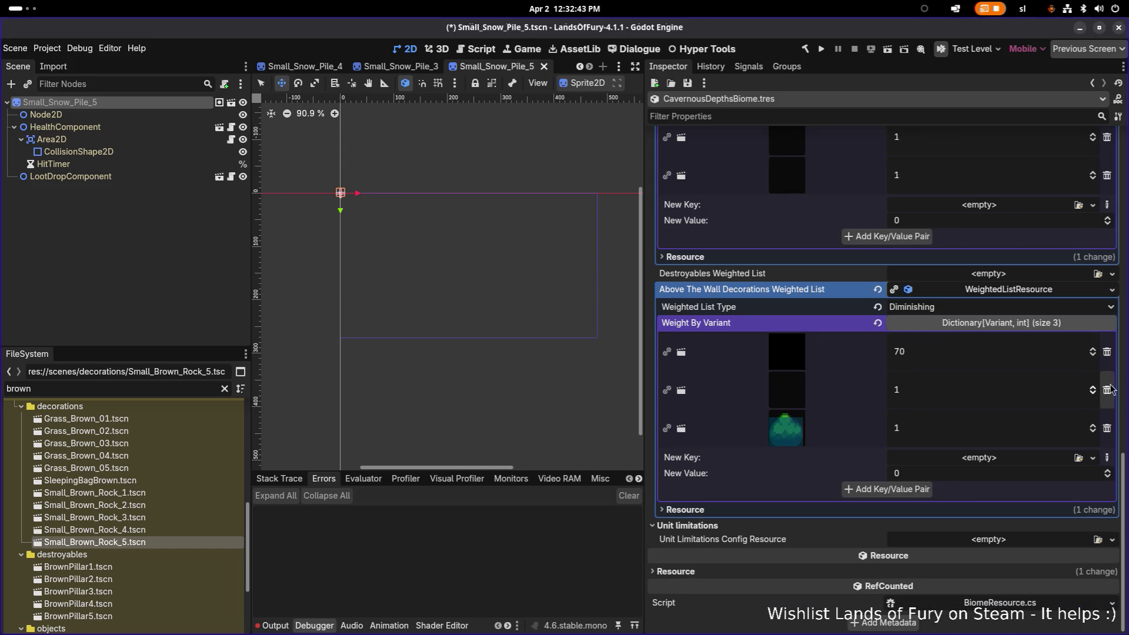
click(1109, 395)
click(1112, 429)
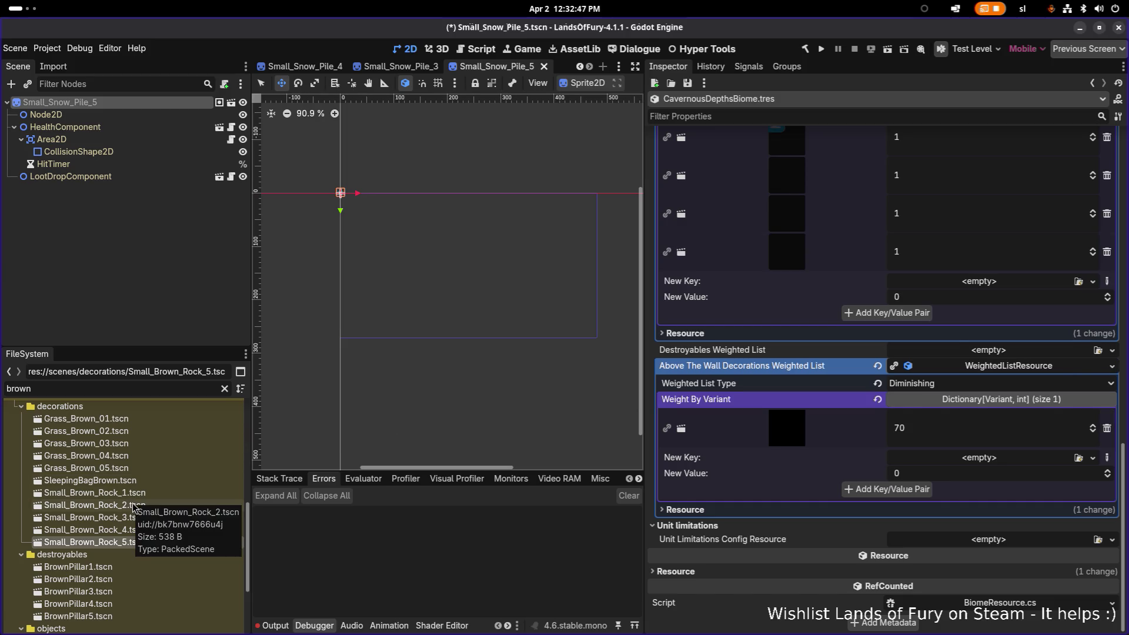
scroll(130, 528, down, 2)
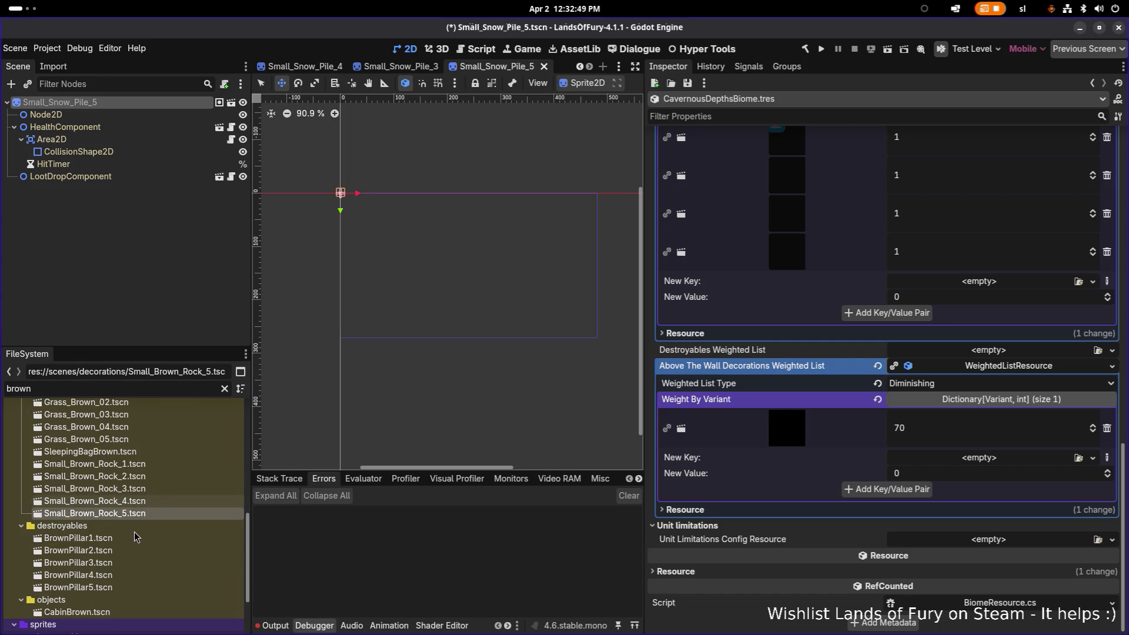
Add BrownPillar1 through BrownPillar5 to Above The Wall Decorations
mouse_move(118, 510)
mouse_down()
mouse_move(803, 485)
mouse_move(953, 465)
mouse_up()
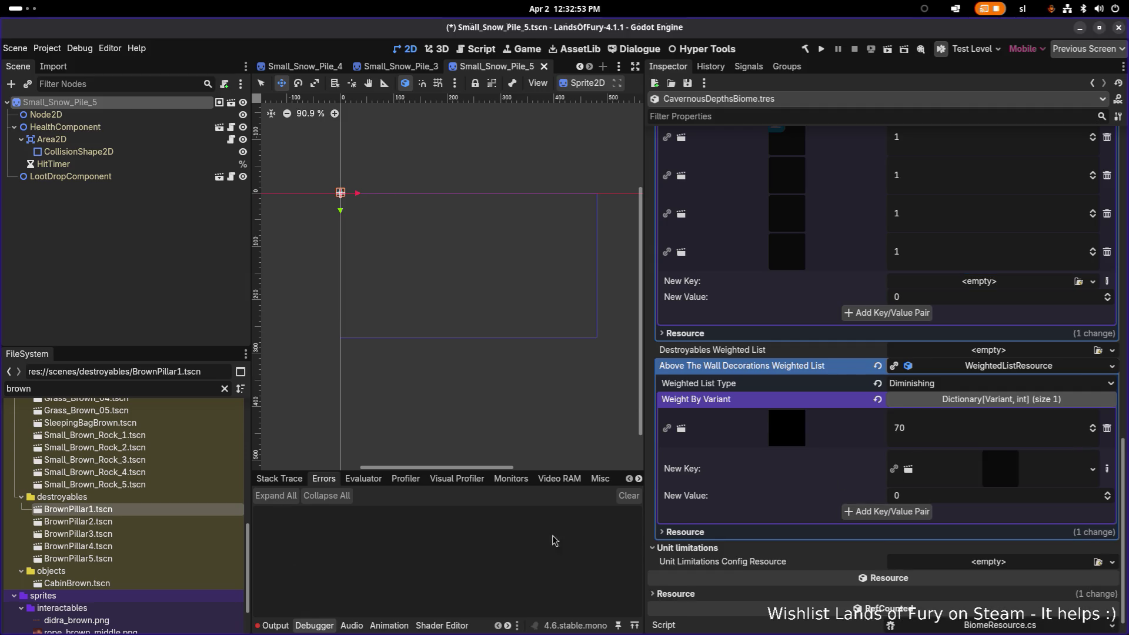
click(887, 511)
mouse_move(118, 522)
mouse_down()
mouse_move(457, 521)
mouse_move(941, 497)
mouse_up()
click(886, 550)
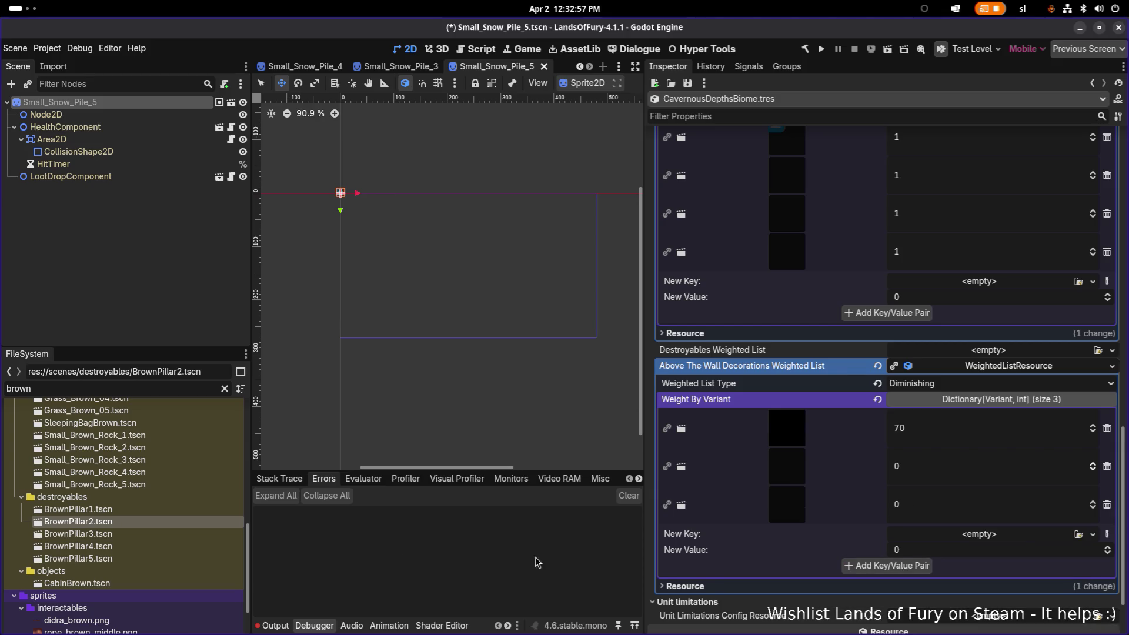
drag(181, 538, 876, 544)
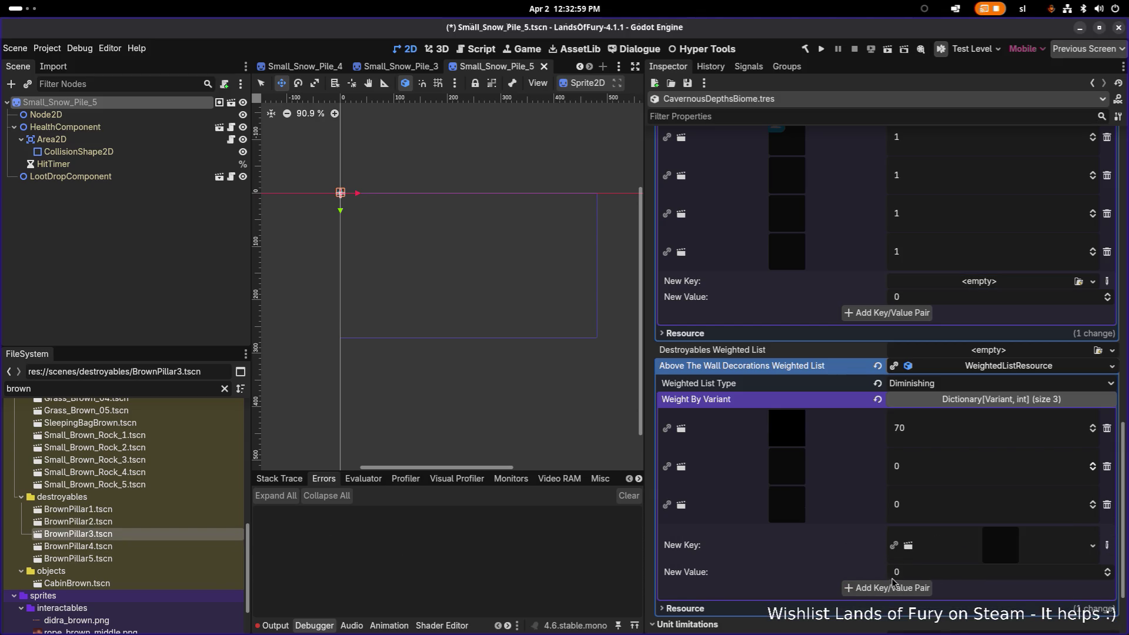
click(892, 588)
mouse_move(88, 546)
mouse_down()
mouse_move(760, 499)
mouse_move(938, 462)
mouse_up()
click(887, 512)
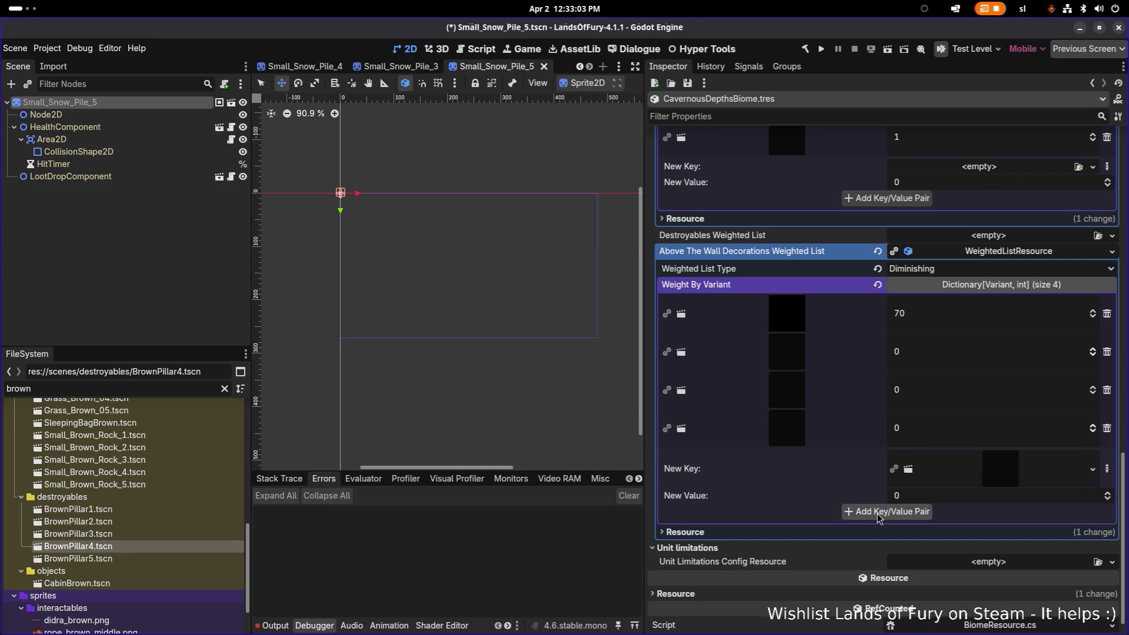
drag(187, 558, 922, 499)
click(896, 551)
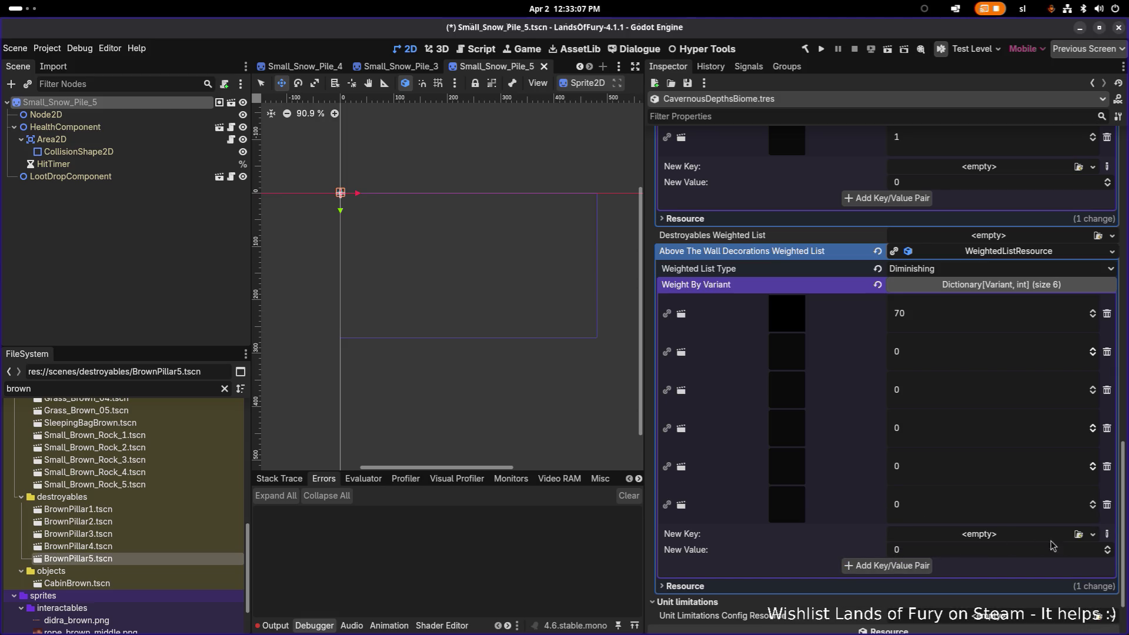
Filter the FileSystem for 'pillar' and undo a stray stone pillar atlas entry
click(118, 389)
key(ctrl+a)
text(pil)
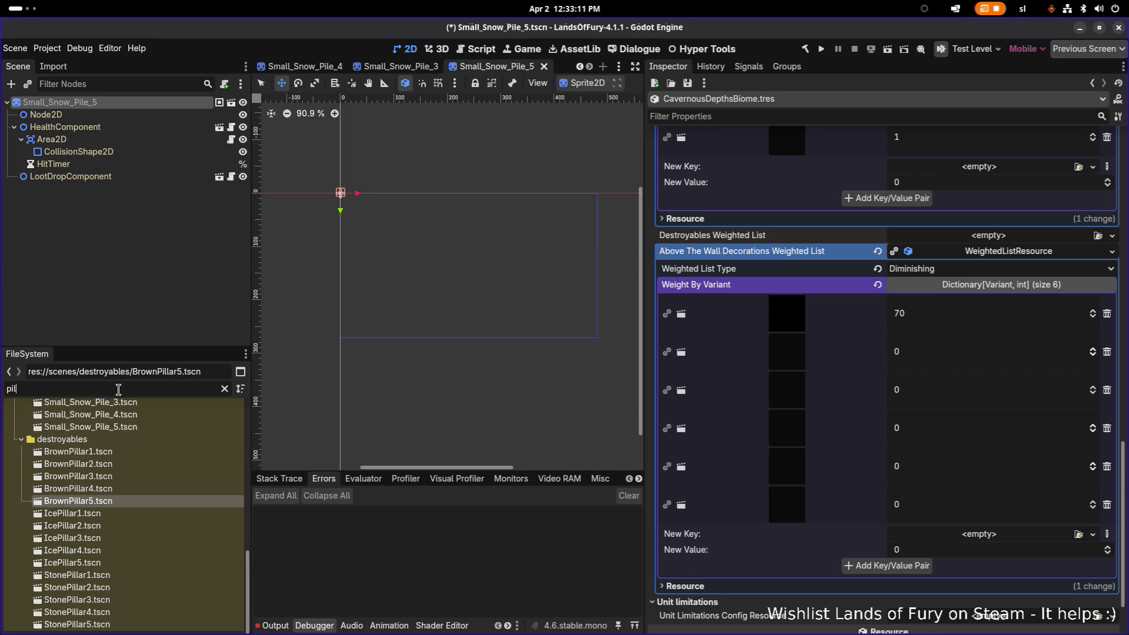
text(lar)
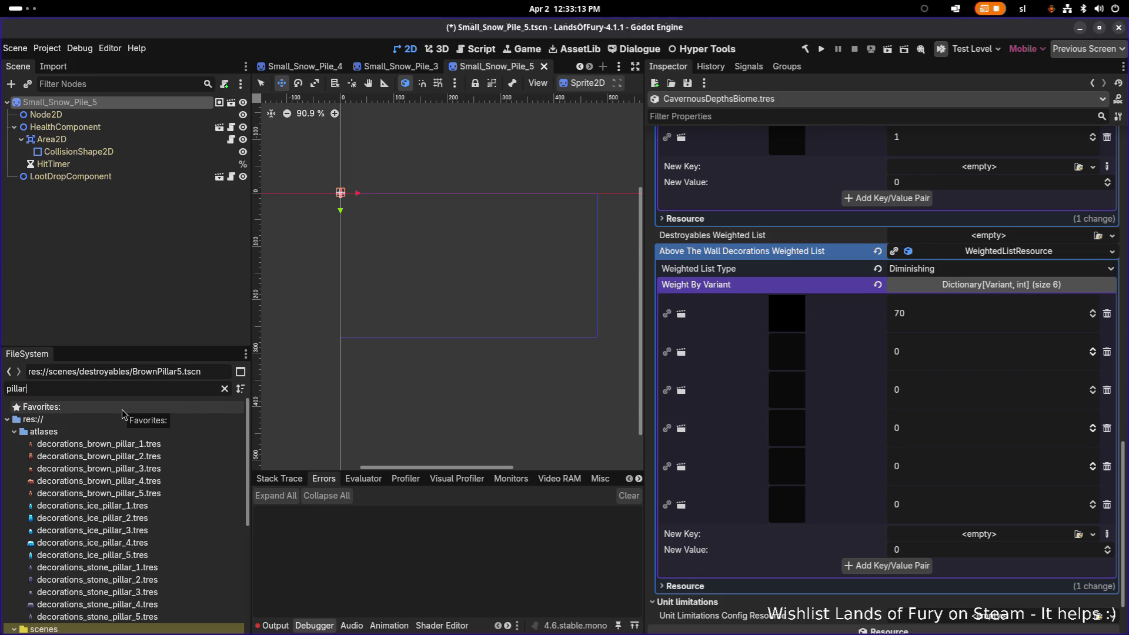
scroll(122, 423, down, 3)
scroll(879, 506, down, 2)
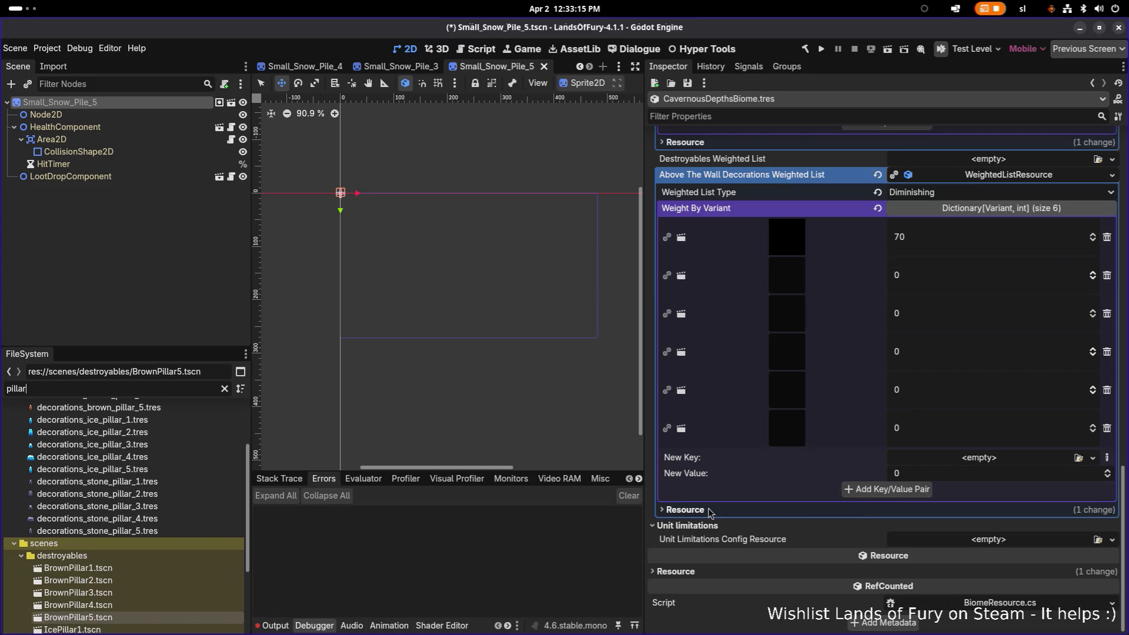
mouse_move(150, 483)
mouse_down()
mouse_move(850, 491)
mouse_move(915, 470)
mouse_up()
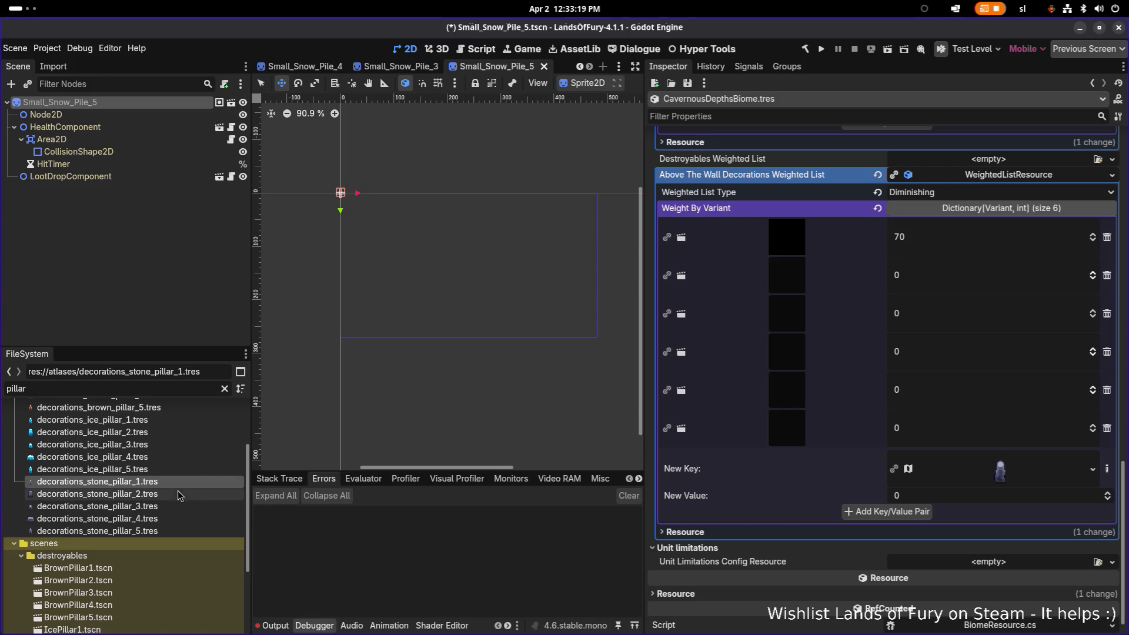
click(879, 511)
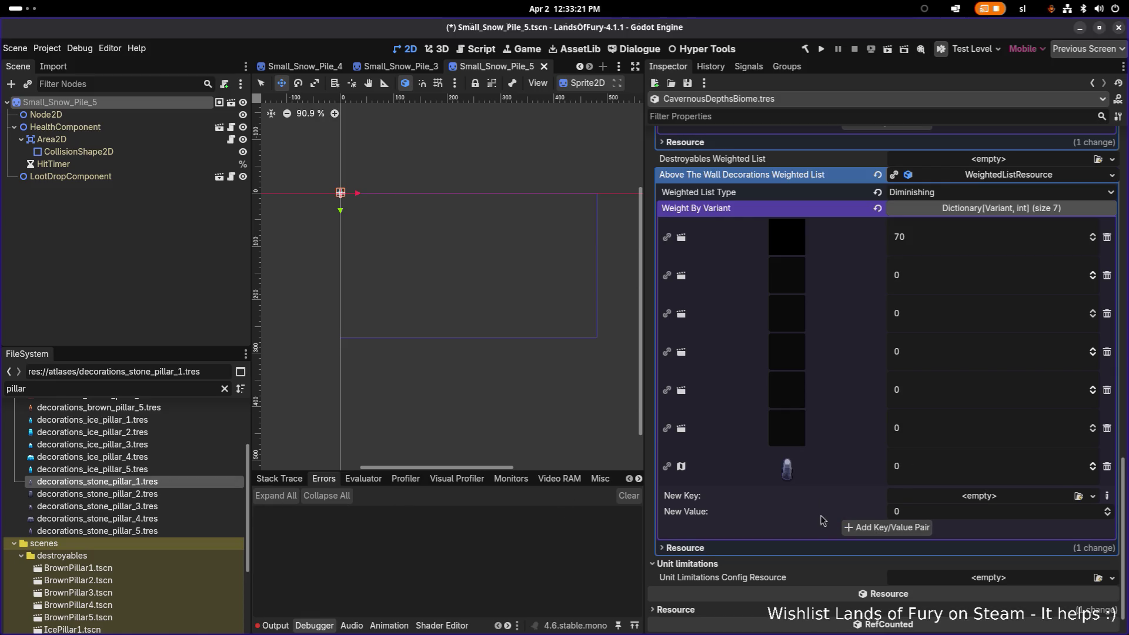
key(ctrl+z)
Add StonePillar1 through StonePillar5 as new decoration entries
scroll(139, 507, down, 4)
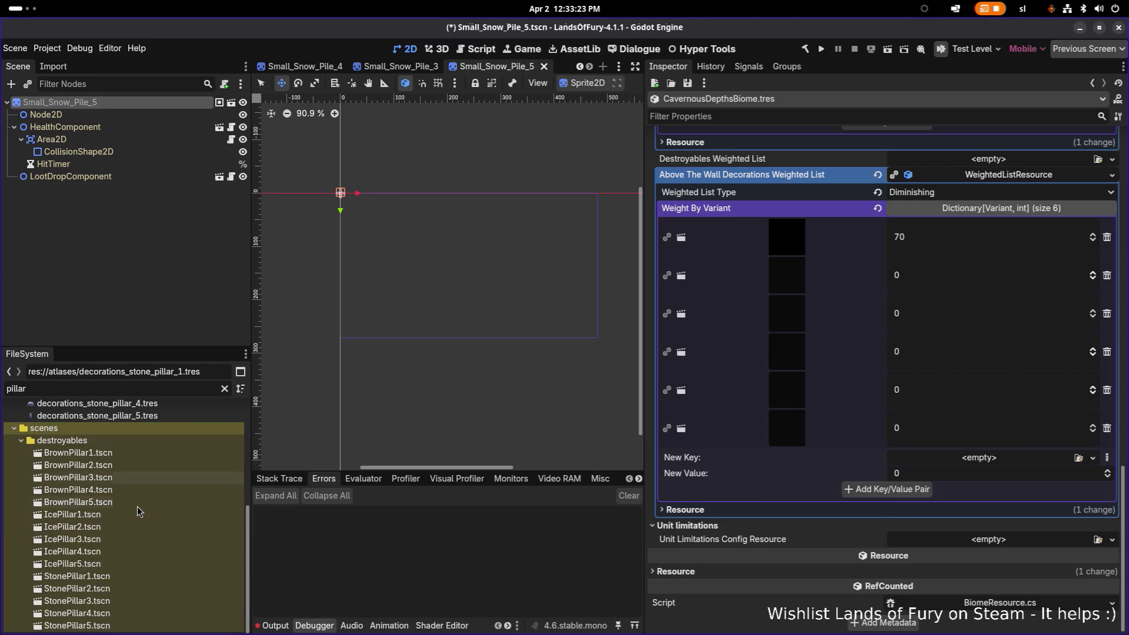
drag(109, 577, 924, 468)
click(902, 516)
drag(76, 587, 924, 505)
click(871, 553)
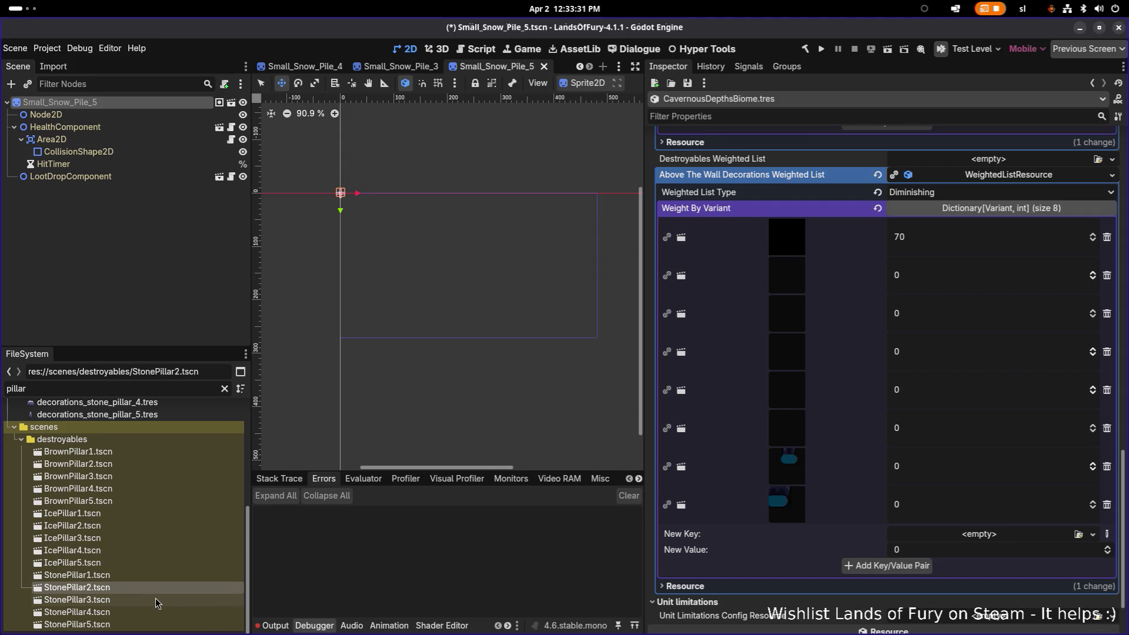
mouse_move(153, 598)
mouse_down()
mouse_move(965, 560)
mouse_move(973, 537)
mouse_up()
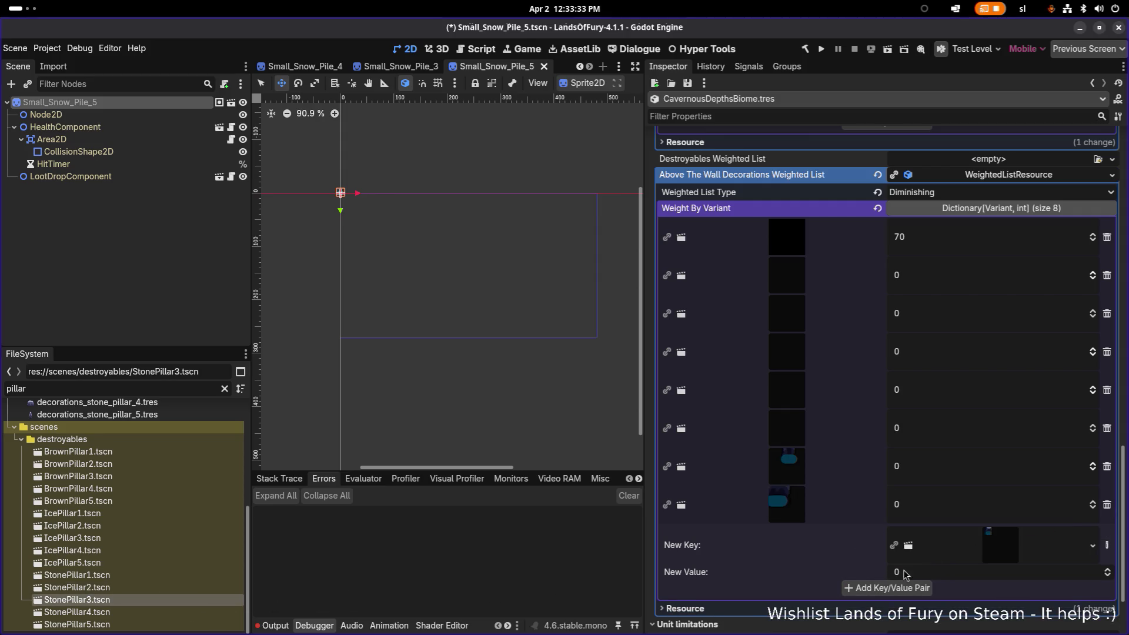
click(886, 588)
drag(144, 611, 920, 582)
click(889, 624)
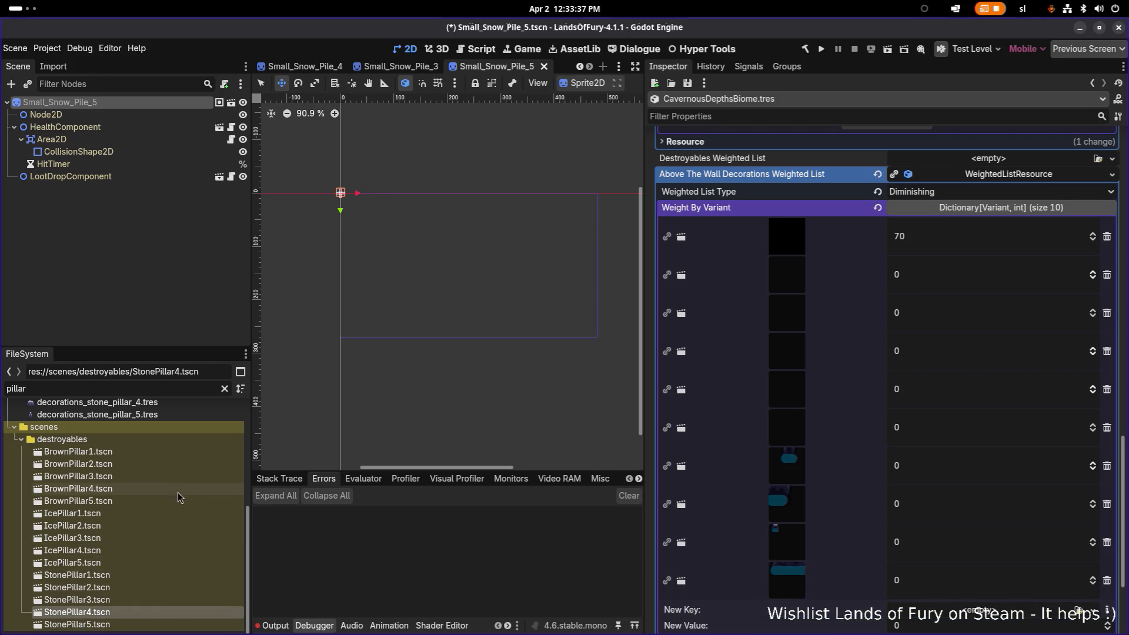
mouse_move(147, 623)
mouse_down()
mouse_move(129, 626)
mouse_move(424, 587)
mouse_move(958, 464)
mouse_up()
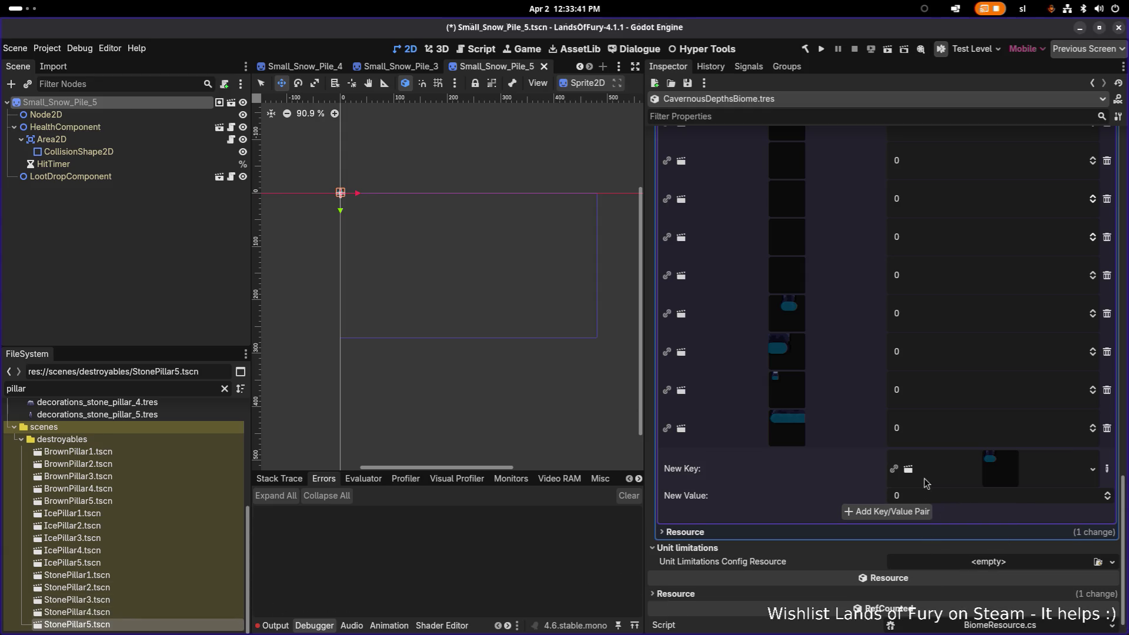
click(905, 509)
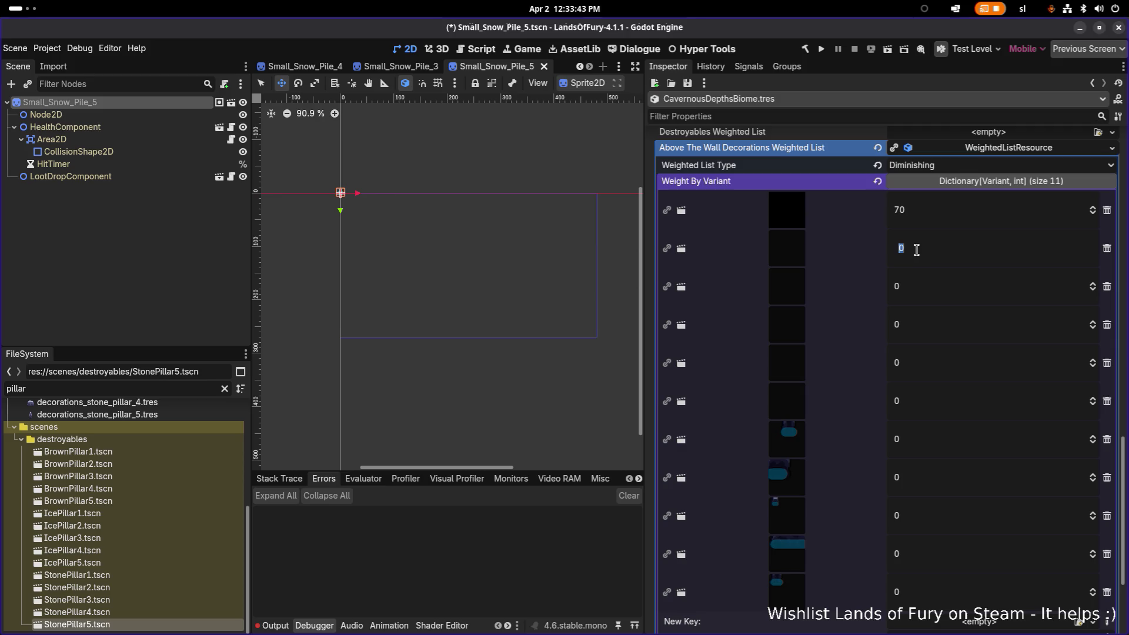
text(3)
Weight brown pillars 3 and stone pillars 1, save, and run the game
click(912, 330)
click(915, 514)
click(910, 566)
text(1)
click(910, 593)
key(ctrl+s)
click(960, 556)
key(ctrl+s)
click(104, 228)
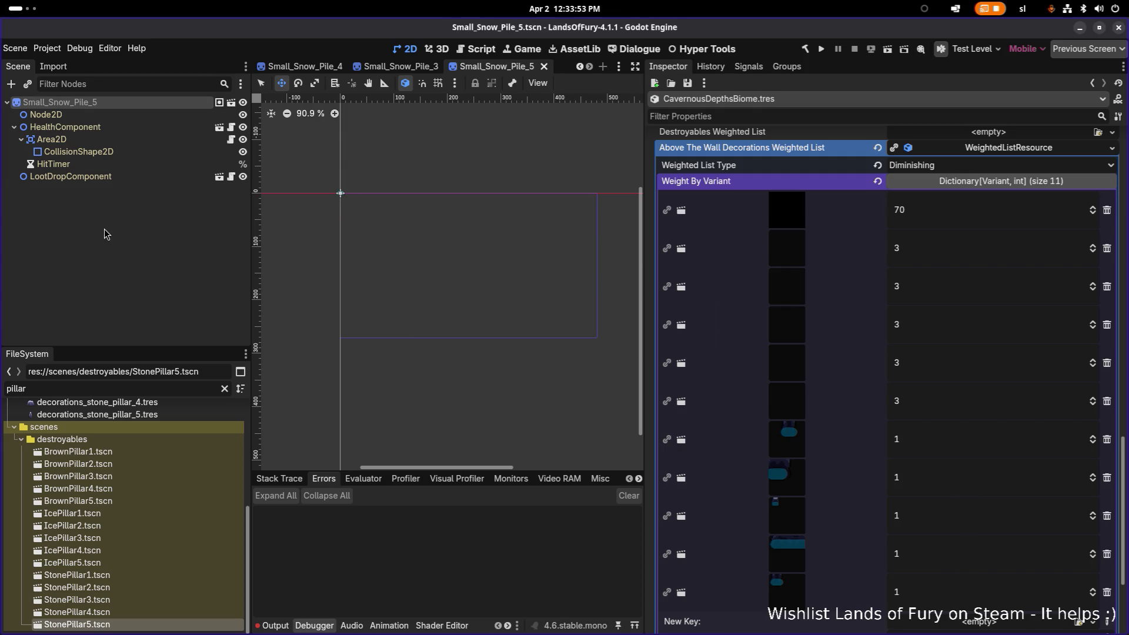
click(825, 50)
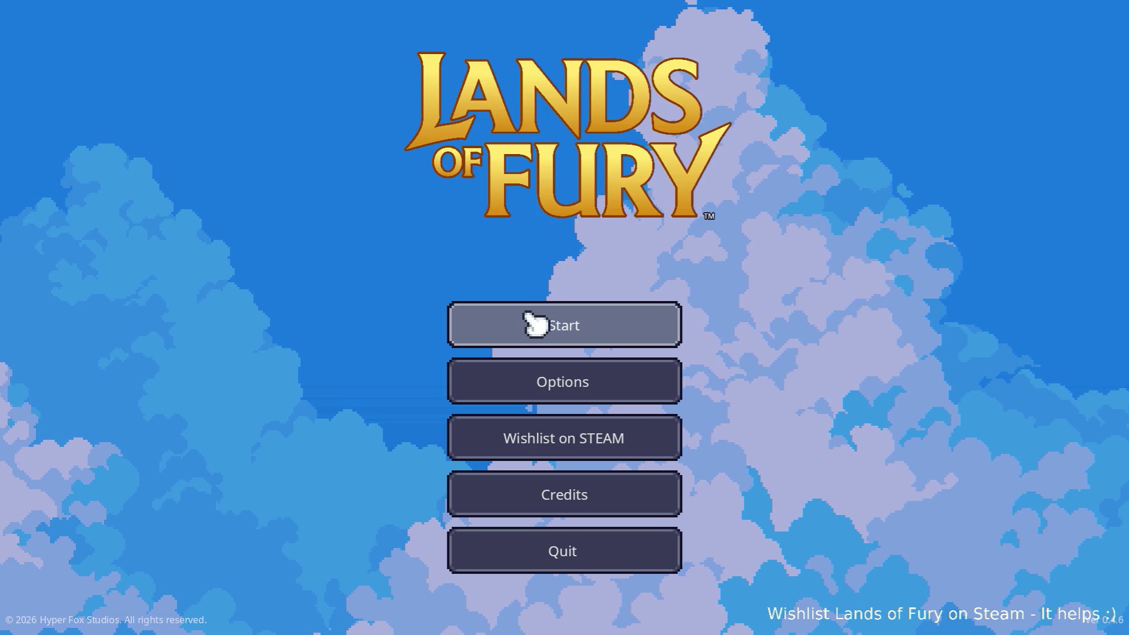
Start the game, load the first profile, and use The Glade portal with E
click(504, 322)
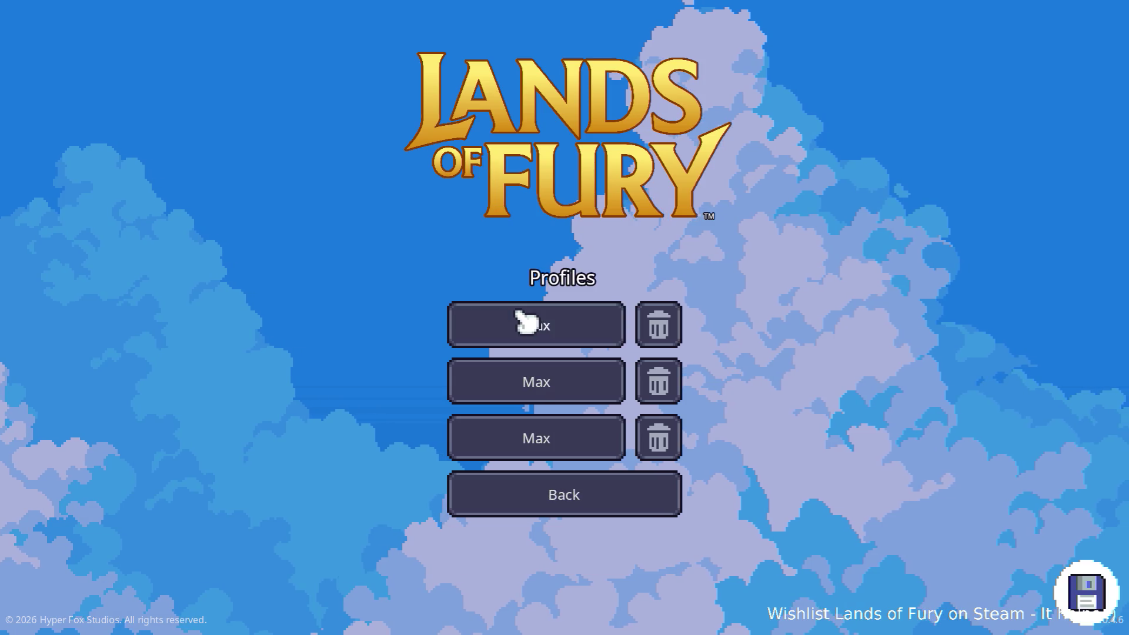
click(519, 323)
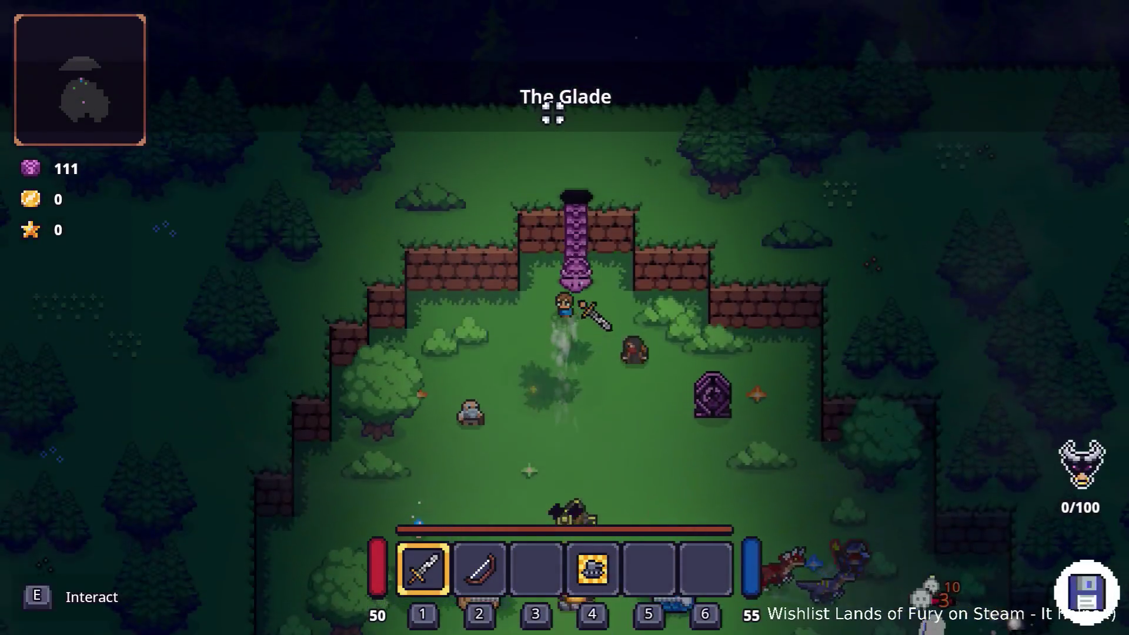
key(e)
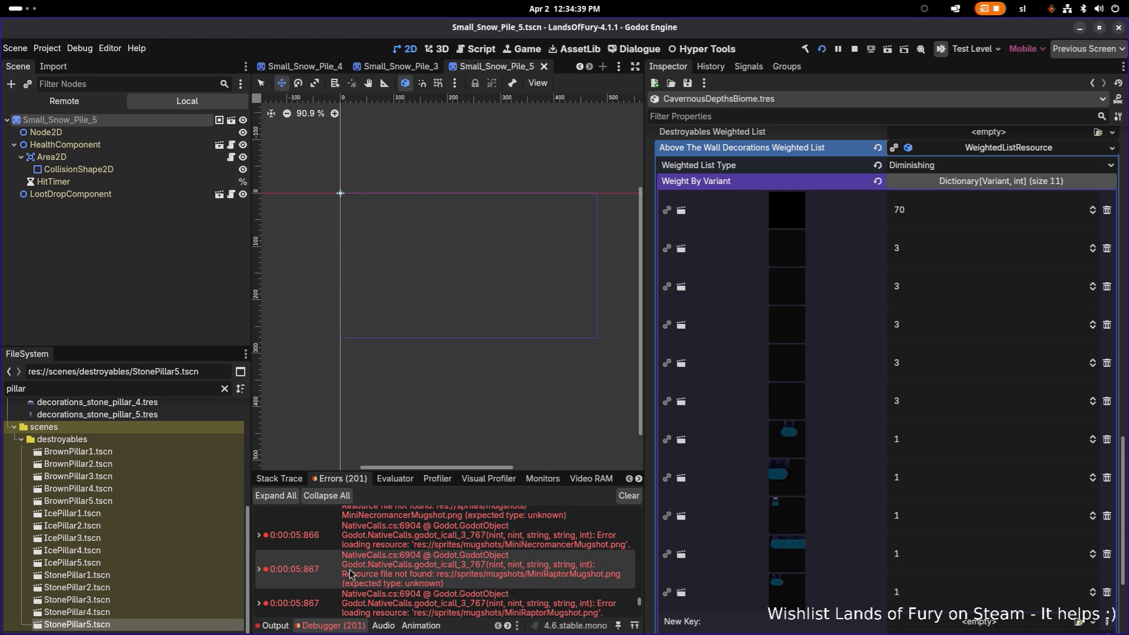
Scroll through the debugger's 201 errors, including the missing mugshot images
scroll(350, 573, up, 2)
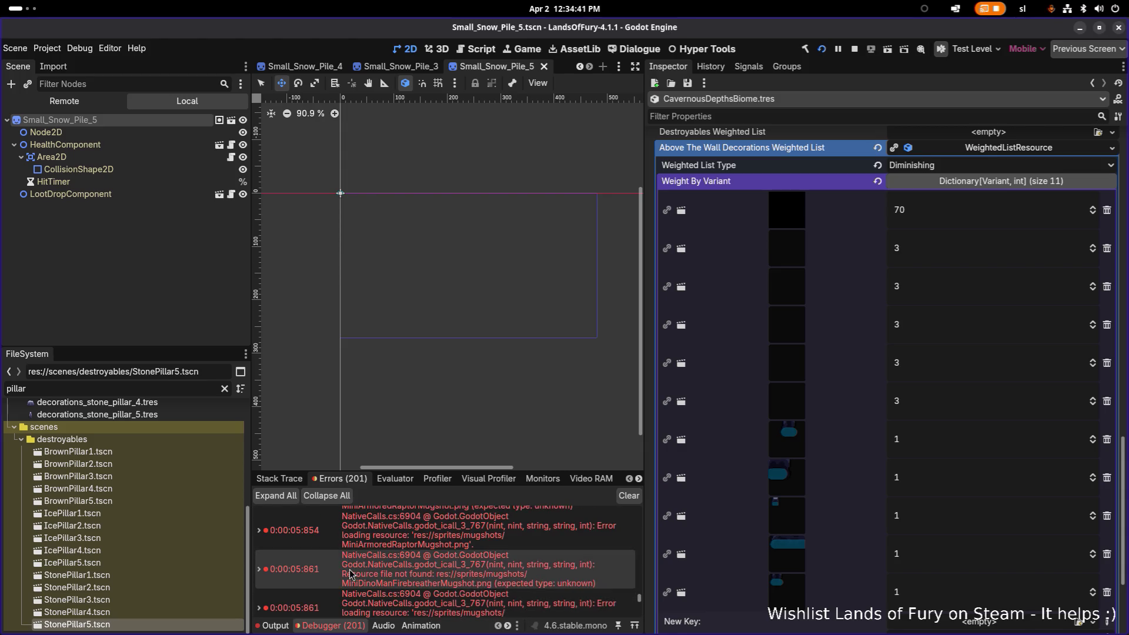
scroll(350, 573, down, 5)
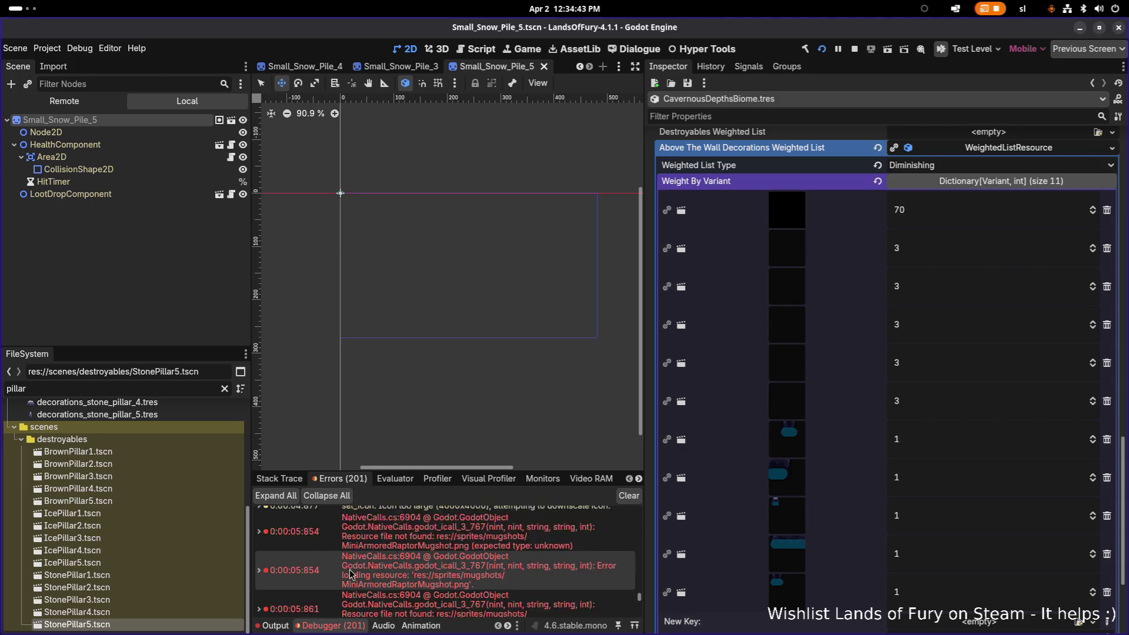
scroll(348, 567, down, 3)
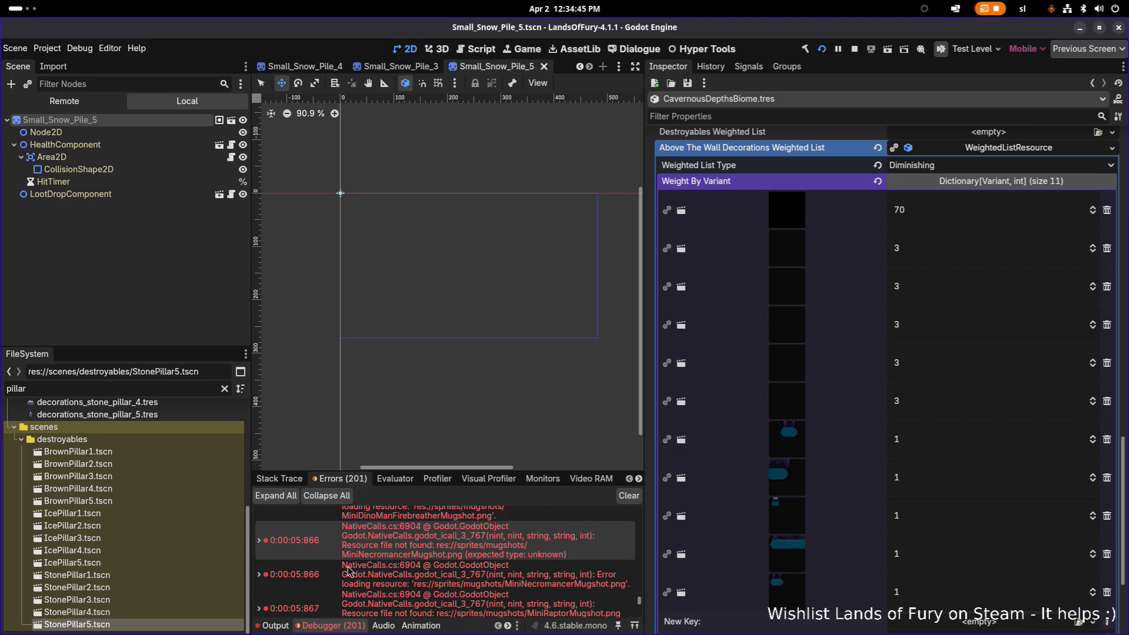
scroll(347, 570, down, 2)
scroll(346, 570, down, 3)
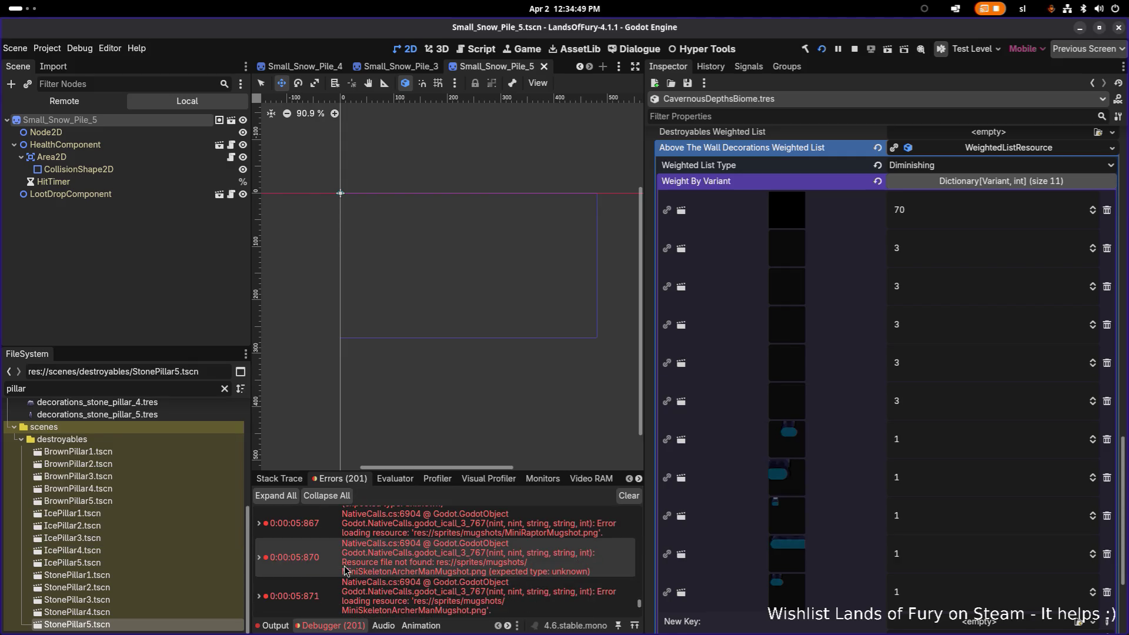
scroll(346, 571, down, 5)
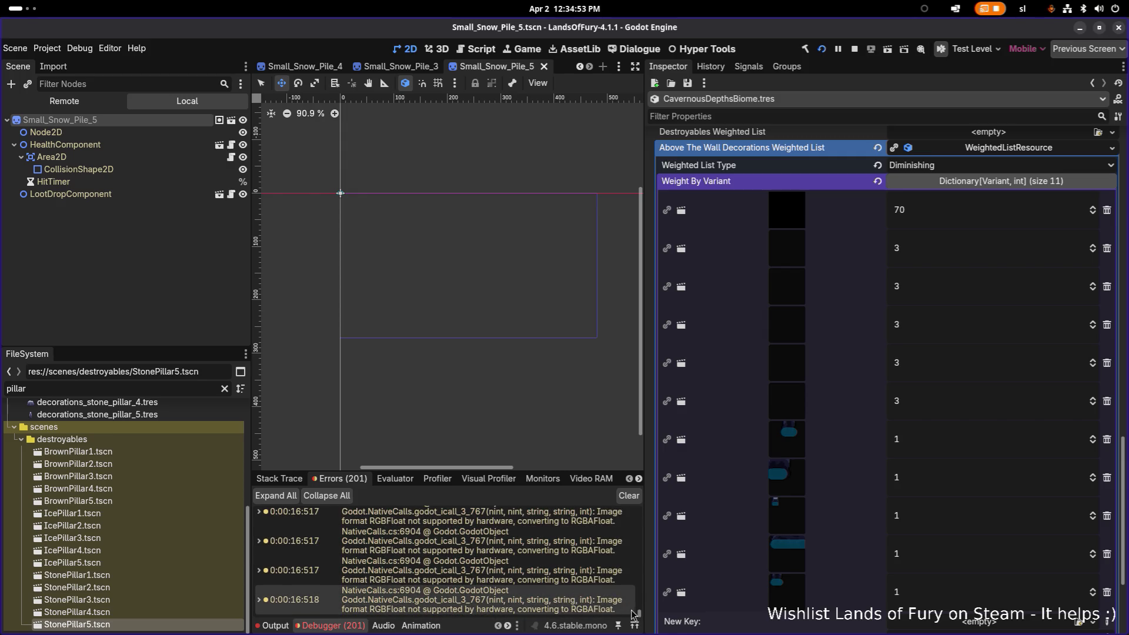
drag(639, 611, 637, 488)
scroll(504, 569, down, 5)
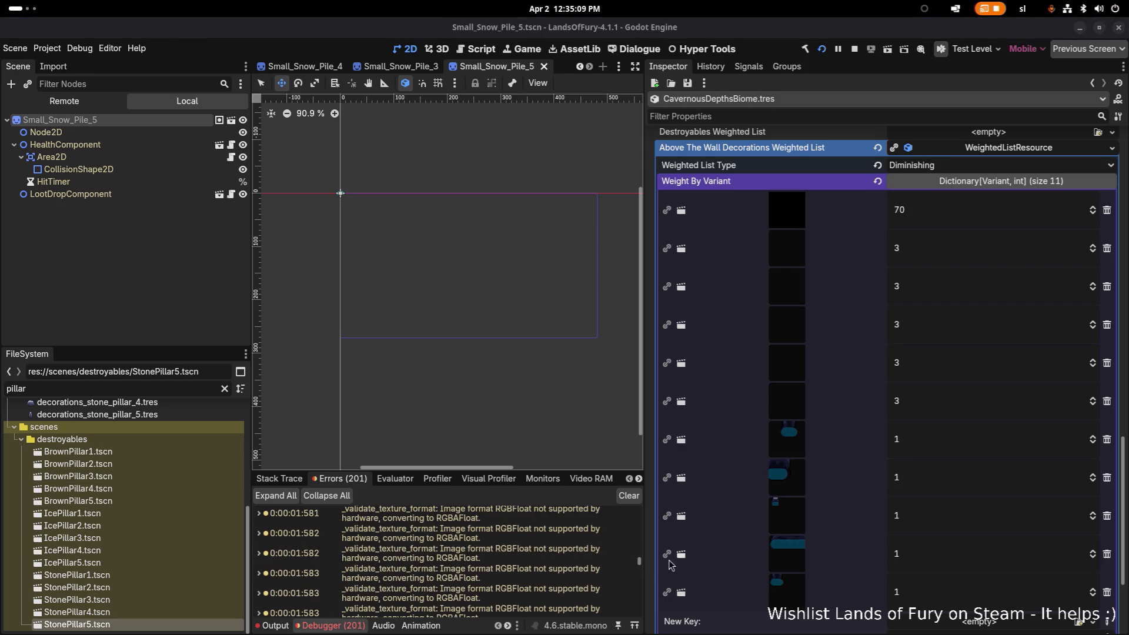
drag(640, 564, 641, 611)
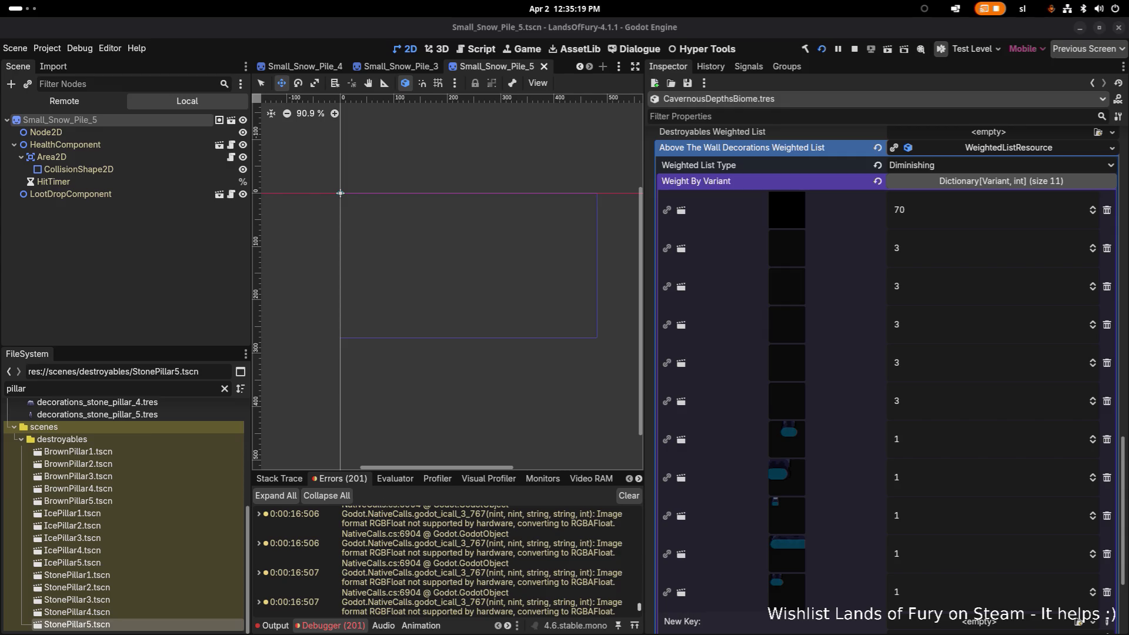
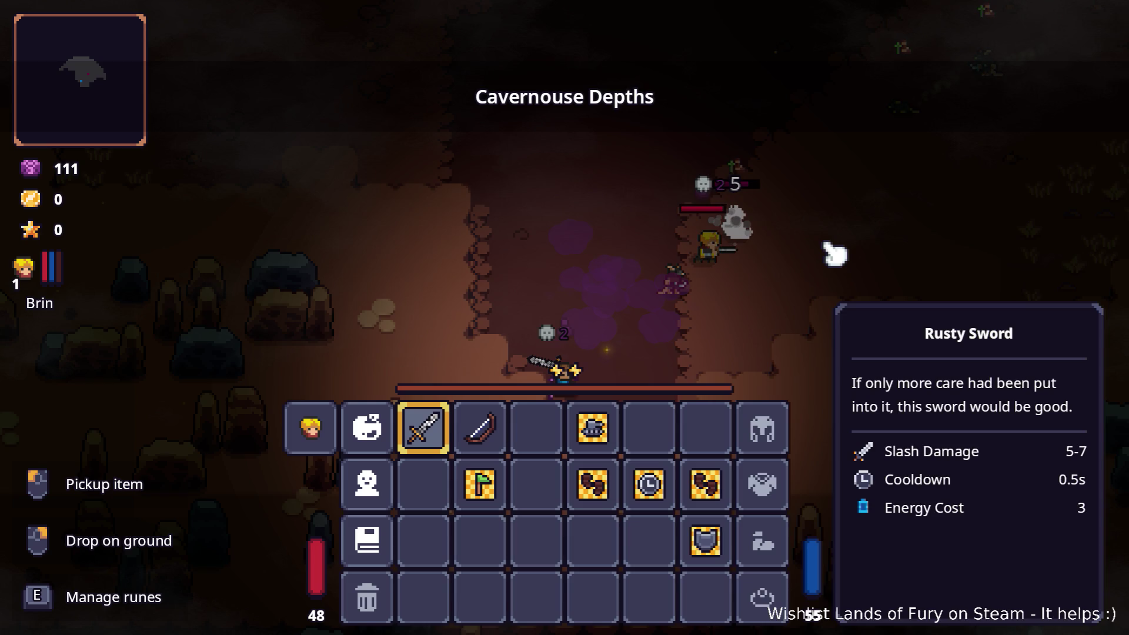
Open the rusty sword's rune panel, then close it and the inventory to return to play
key(e)
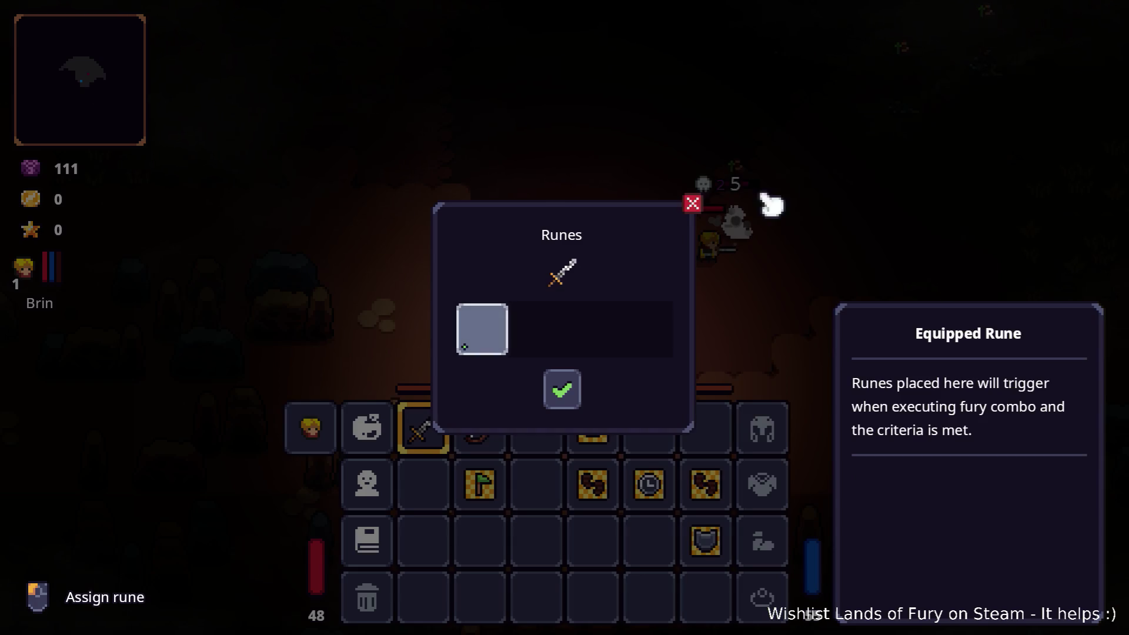
click(693, 204)
key(Escape)
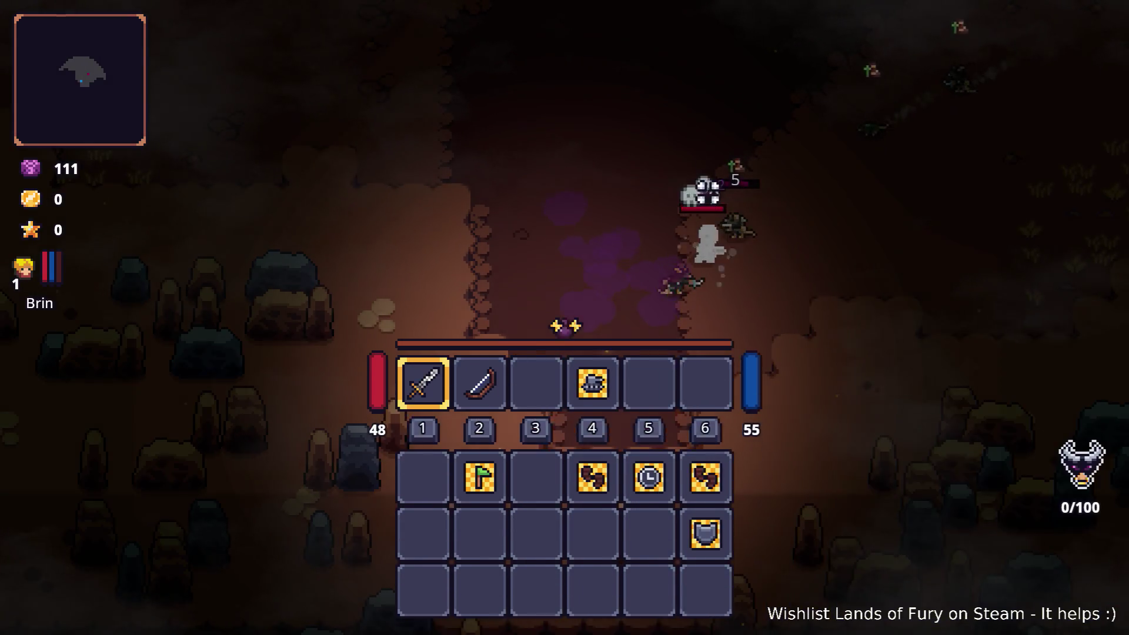
Run and dash Brin north and up-left through the cave
key(w)
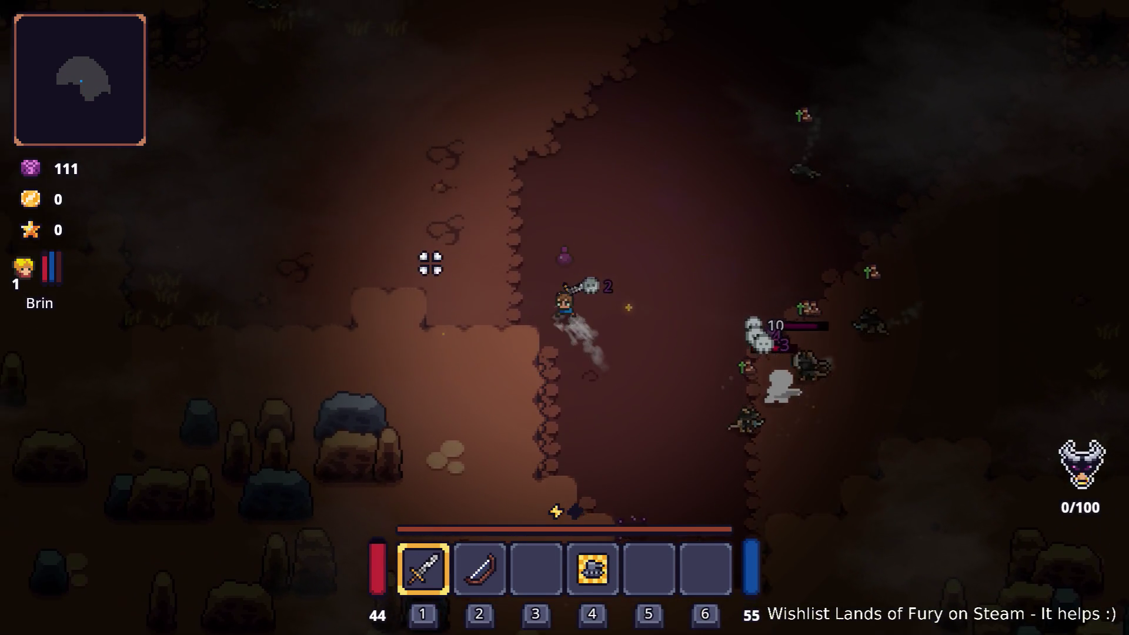
key(a)
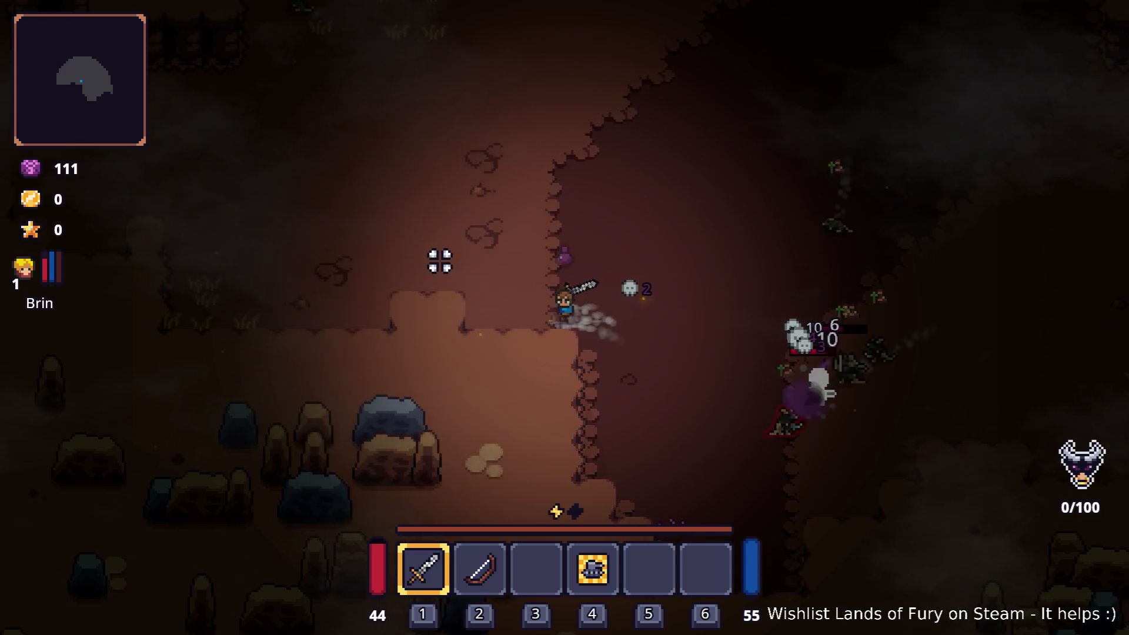
key(w)
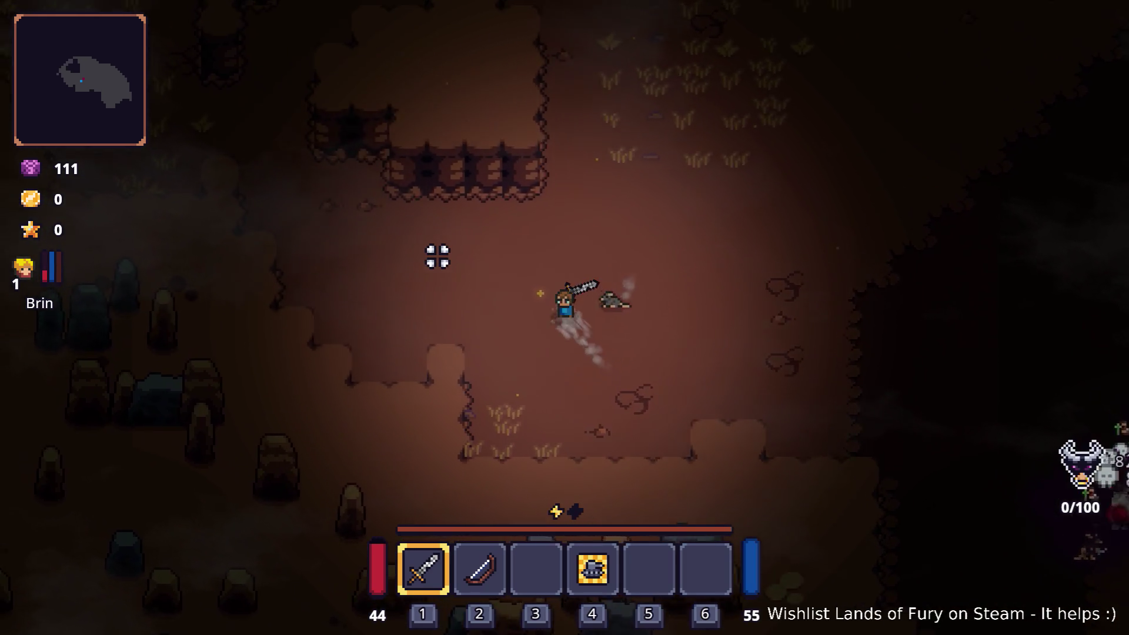
key(w)
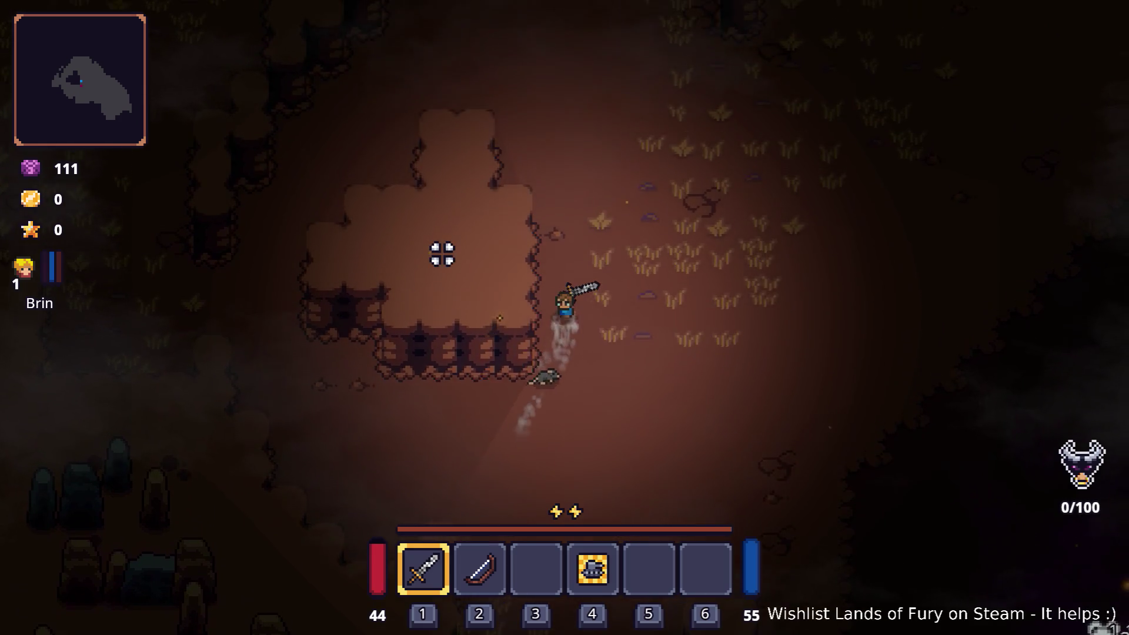
key(w)
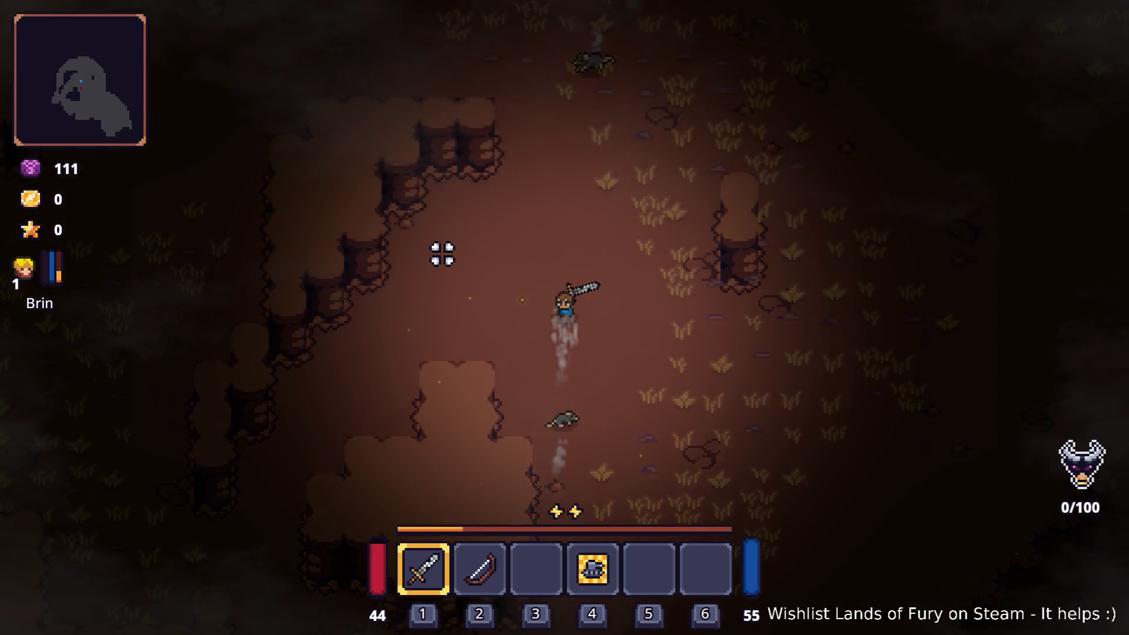
key(w)
key(space)
key(space)
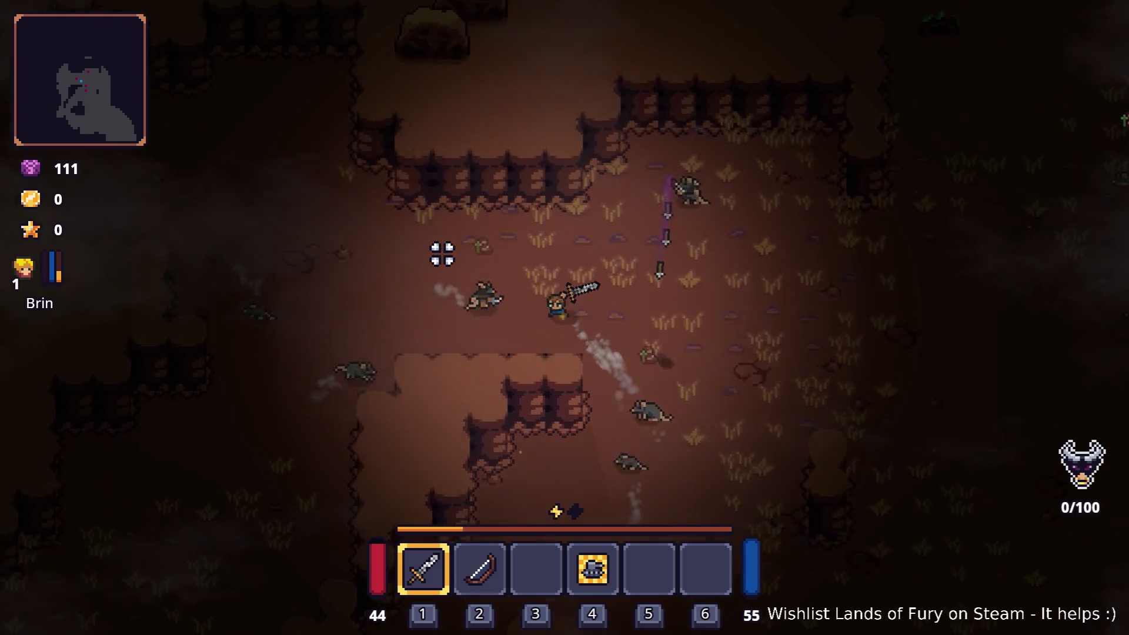
key(w)
key(a)
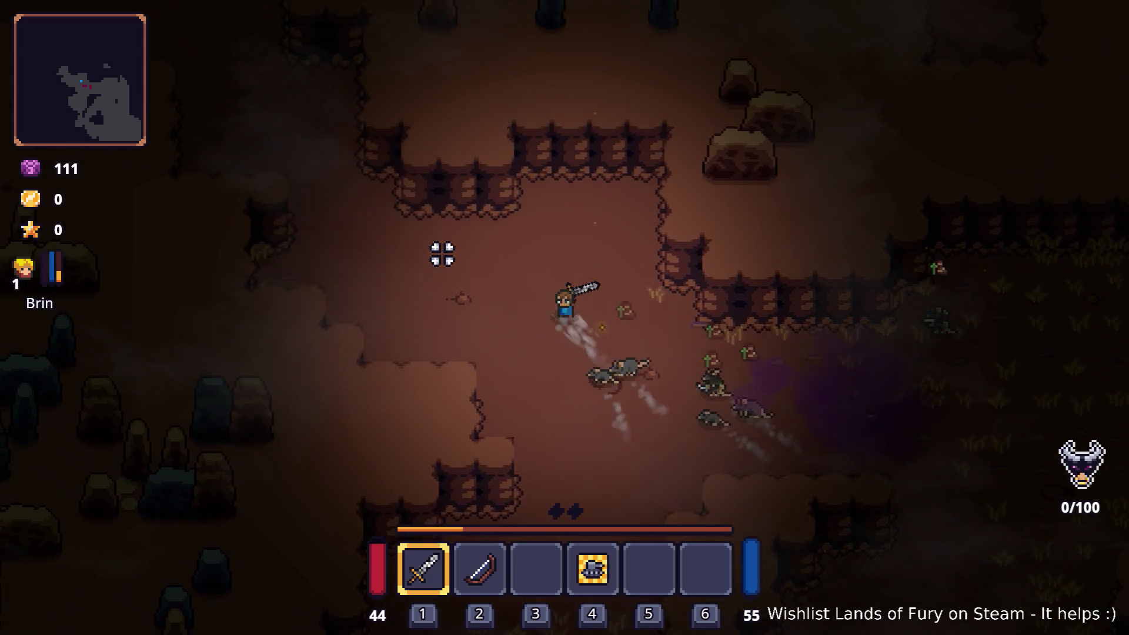
key(w)
key(a)
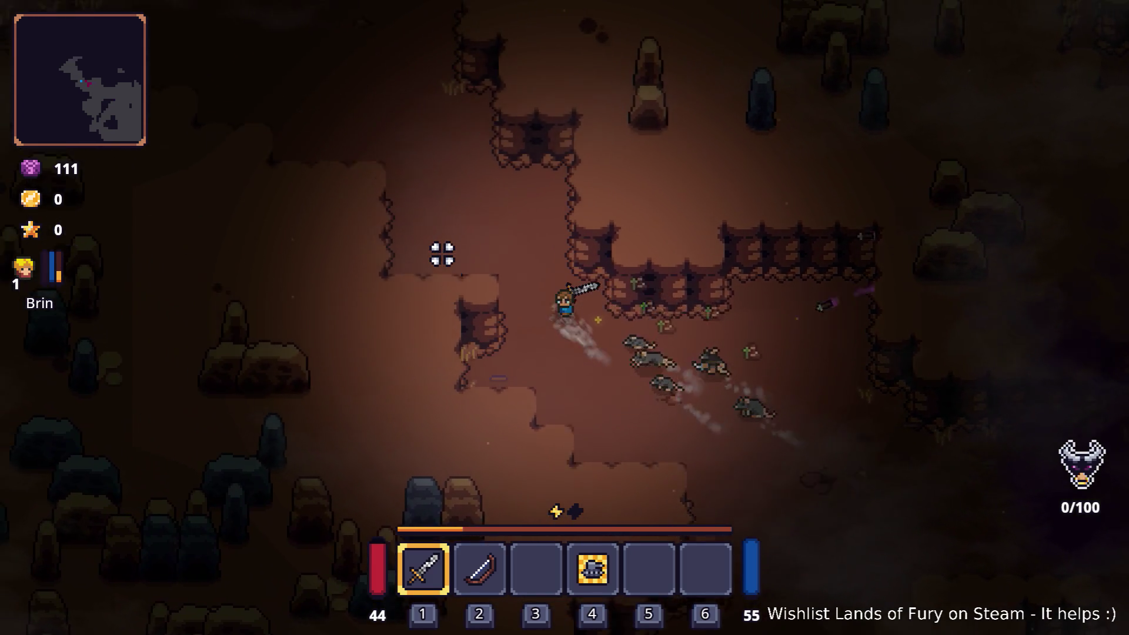
key(w)
key(a)
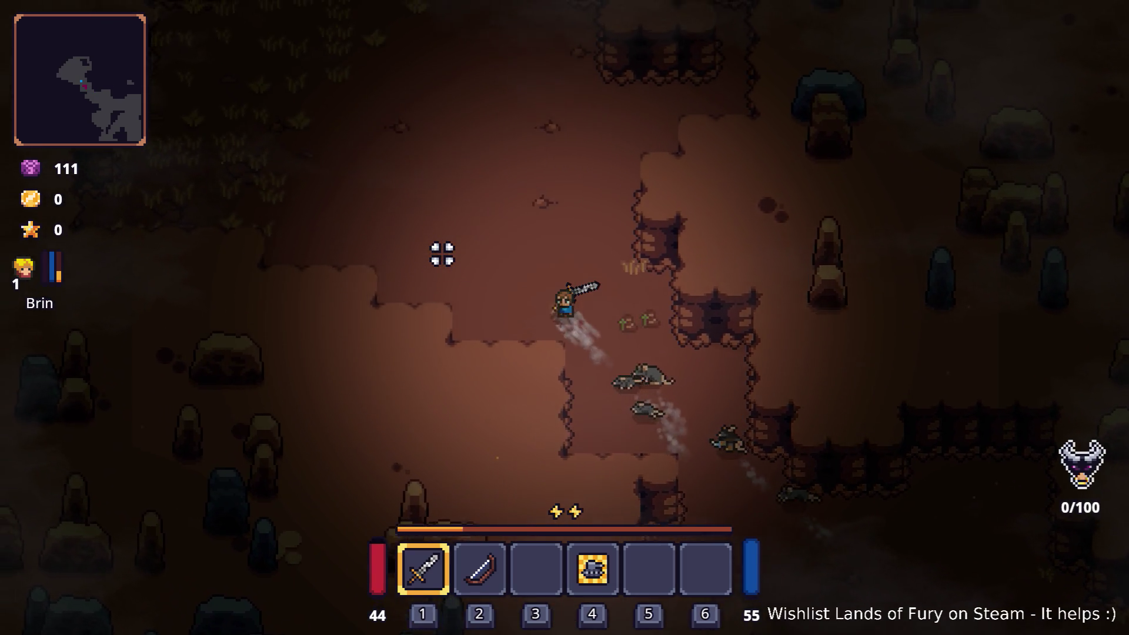
key(w)
key(a)
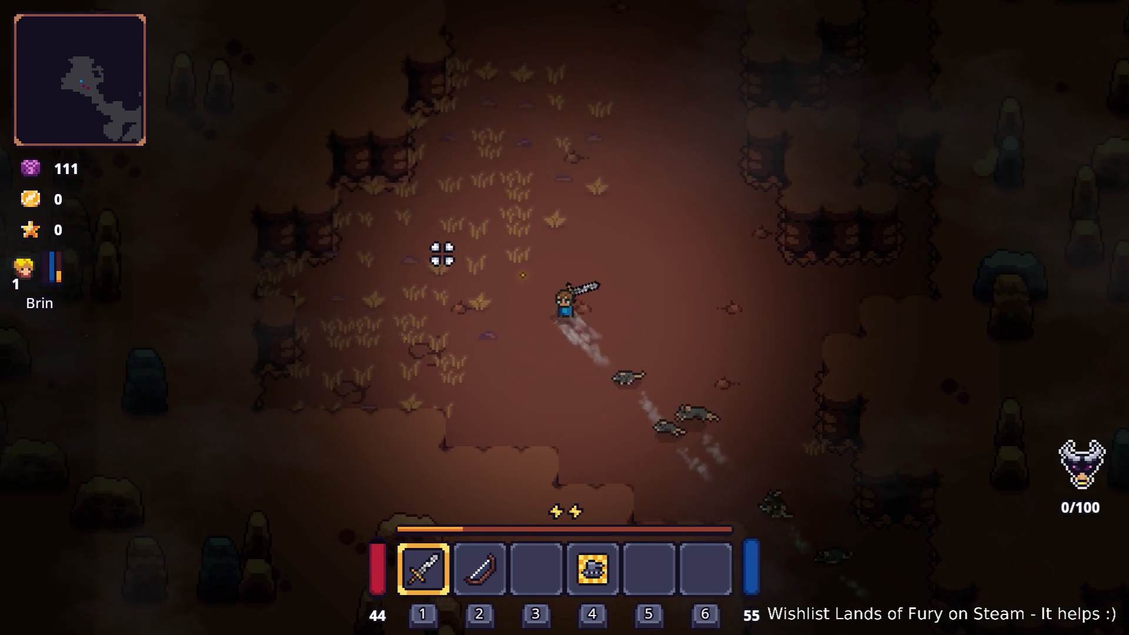
key(w)
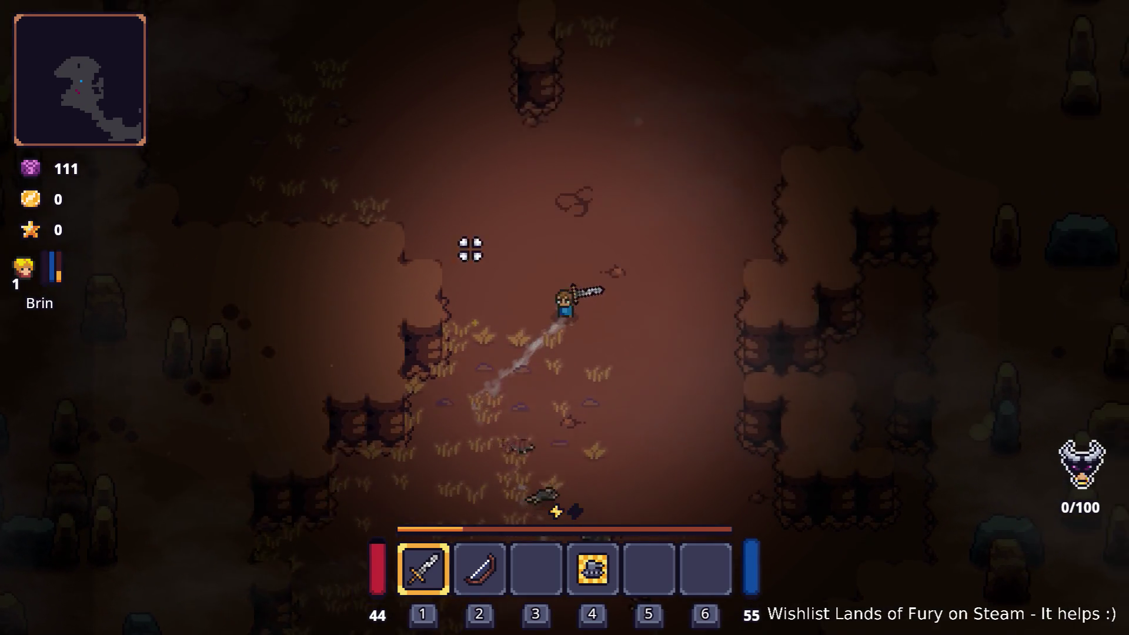
key(space)
Dash Brin north, zigzagging north-east and north-west through the cave
key(w)
key(d)
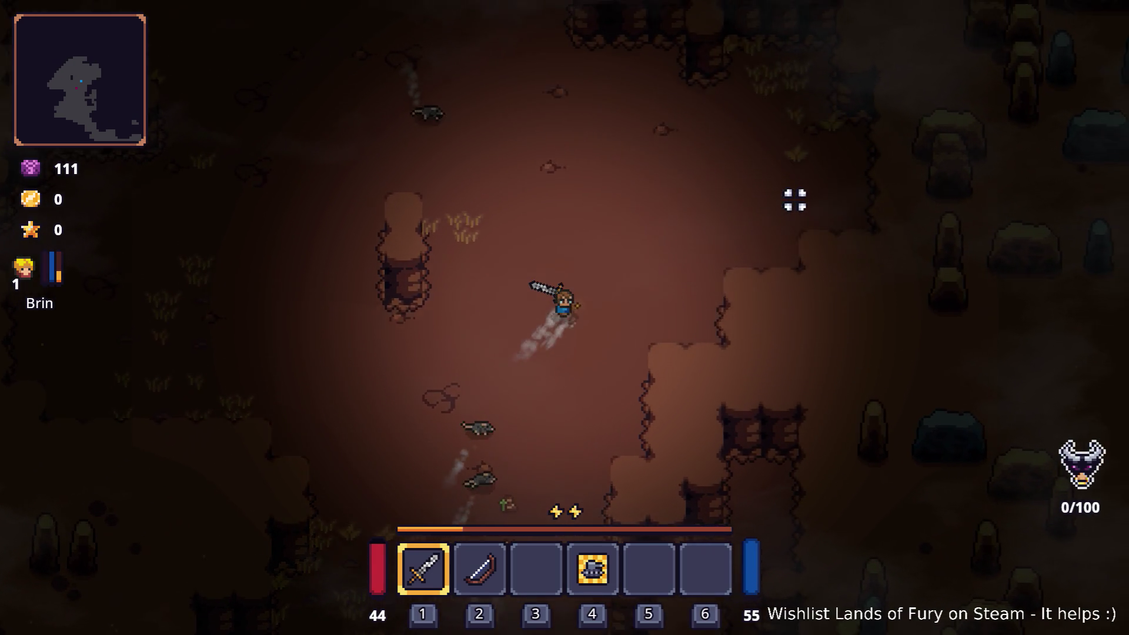
key(w)
key(a)
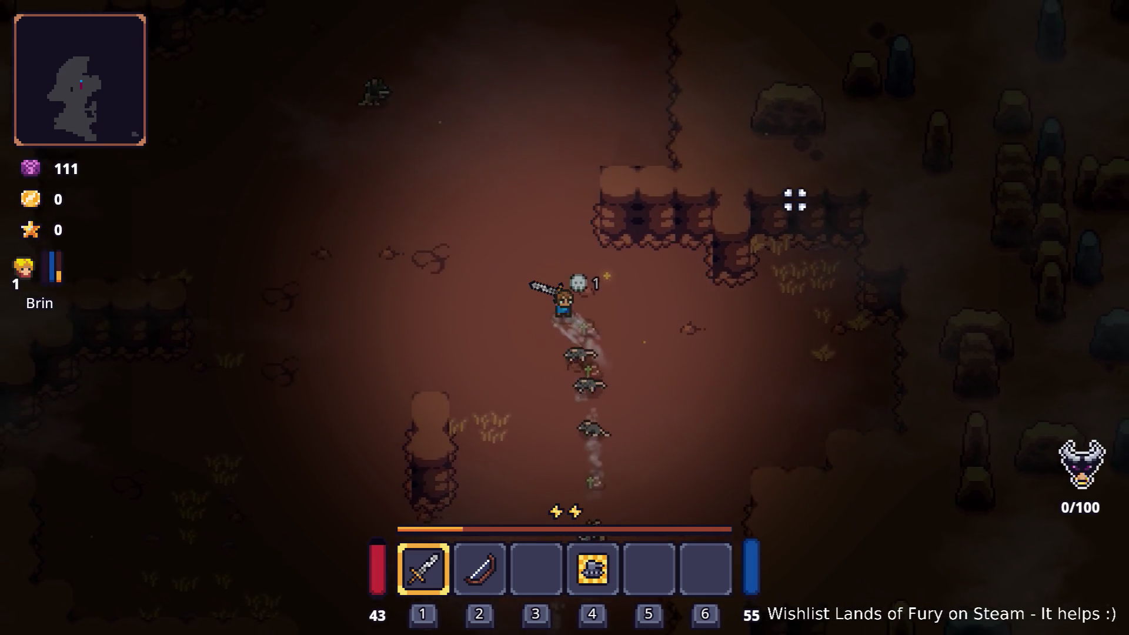
key(space)
key(w)
key(d)
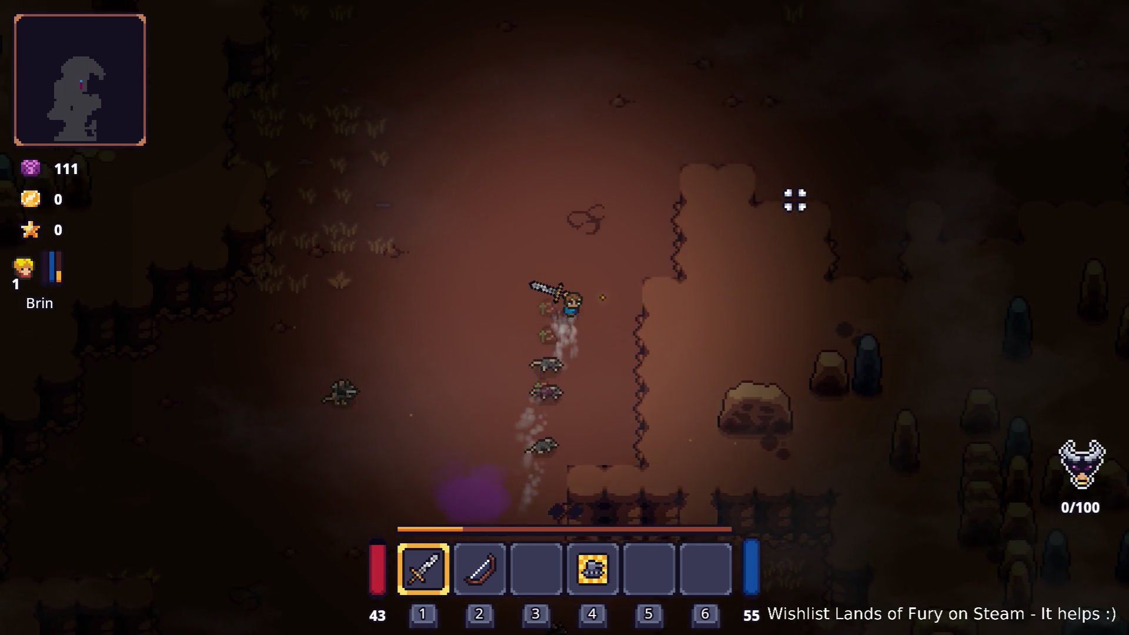
key(space)
key(w)
key(d)
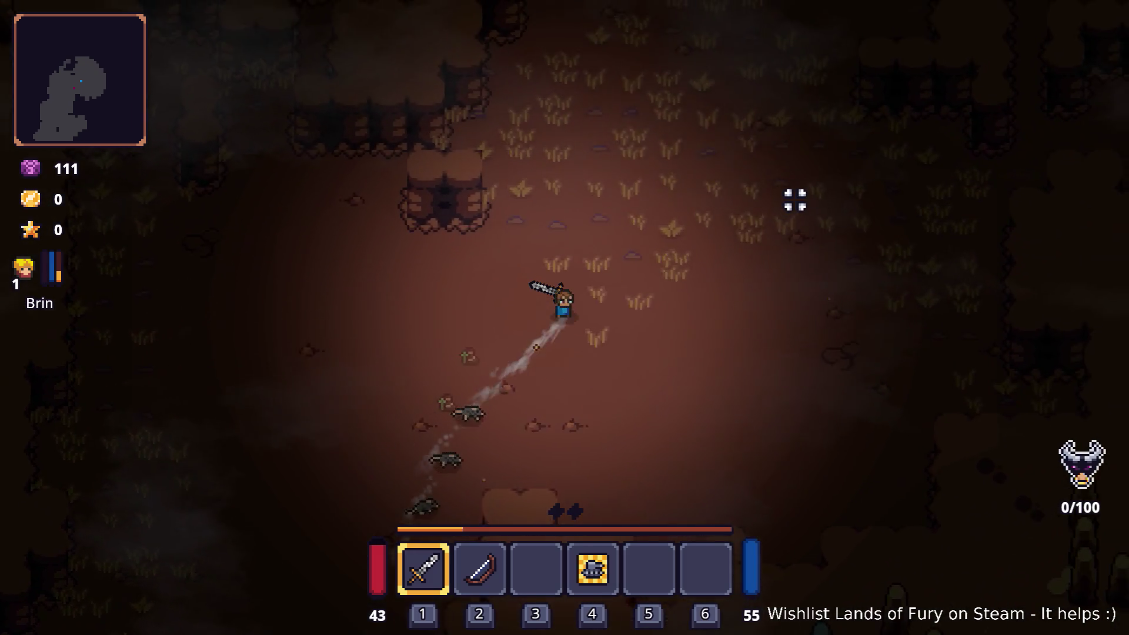
Run Brin east, then dash south-west and south away from the rats
key(d)
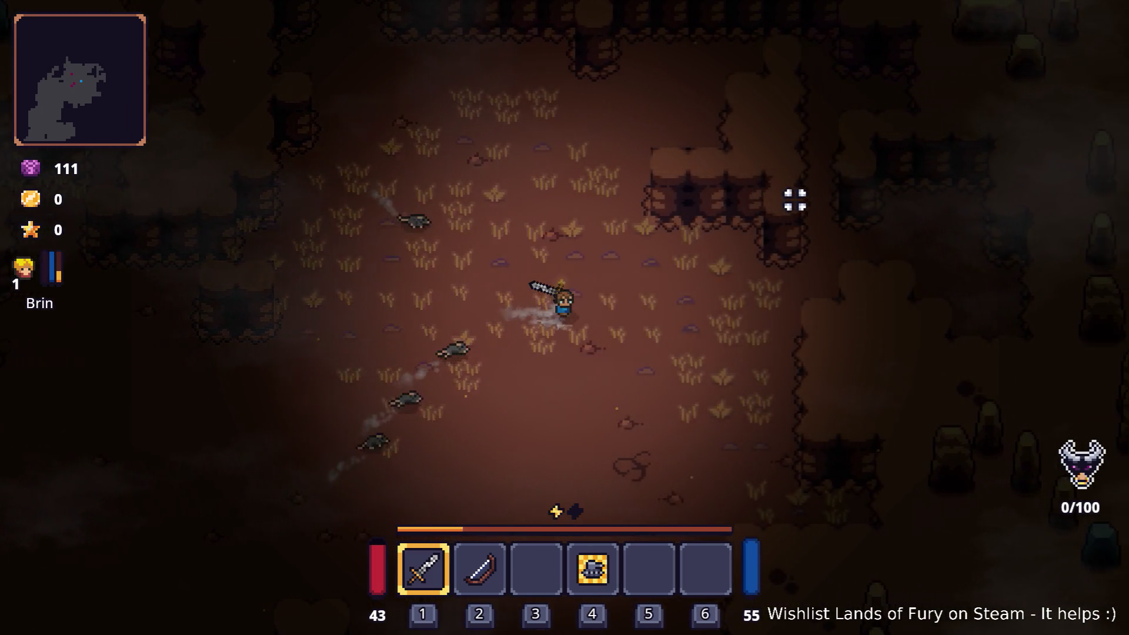
key(s)
key(d)
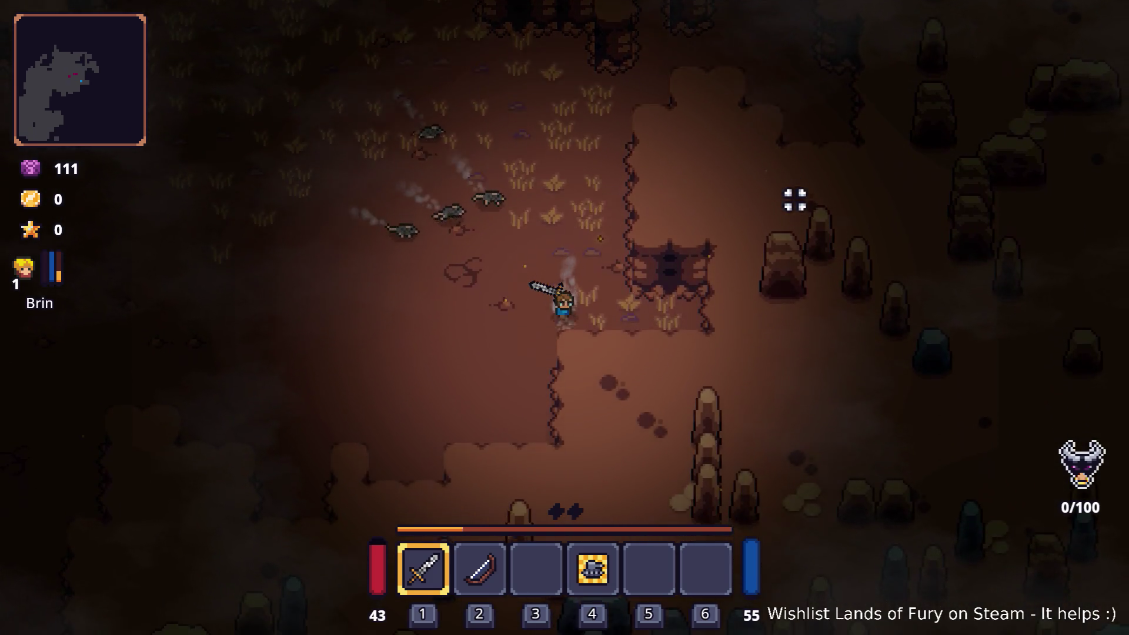
key(a)
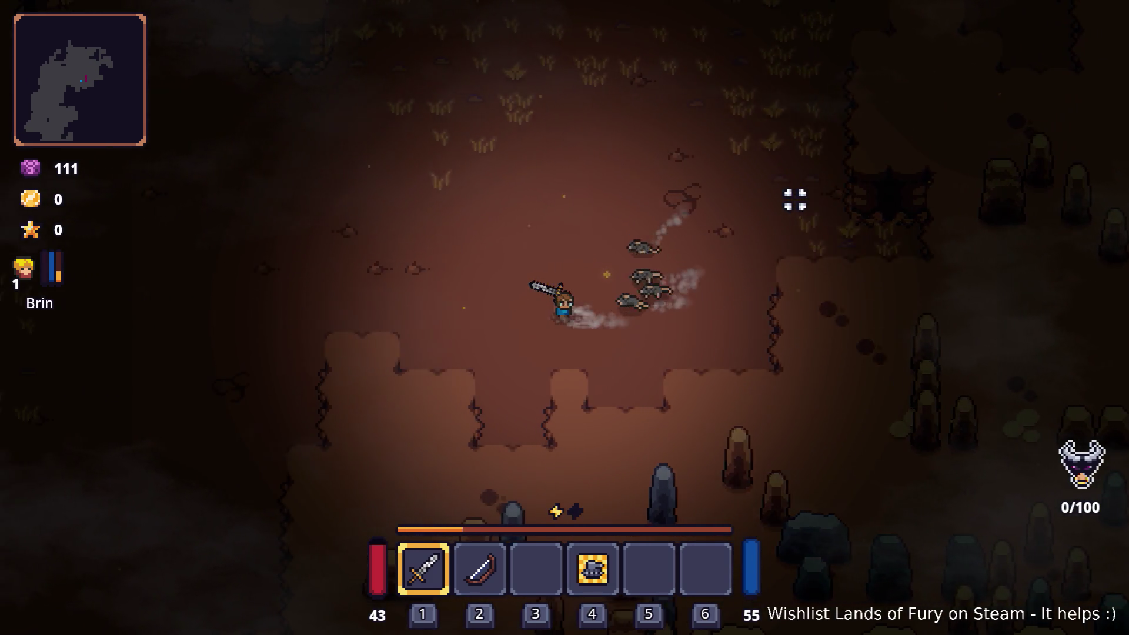
key(a)
key(s)
key(space)
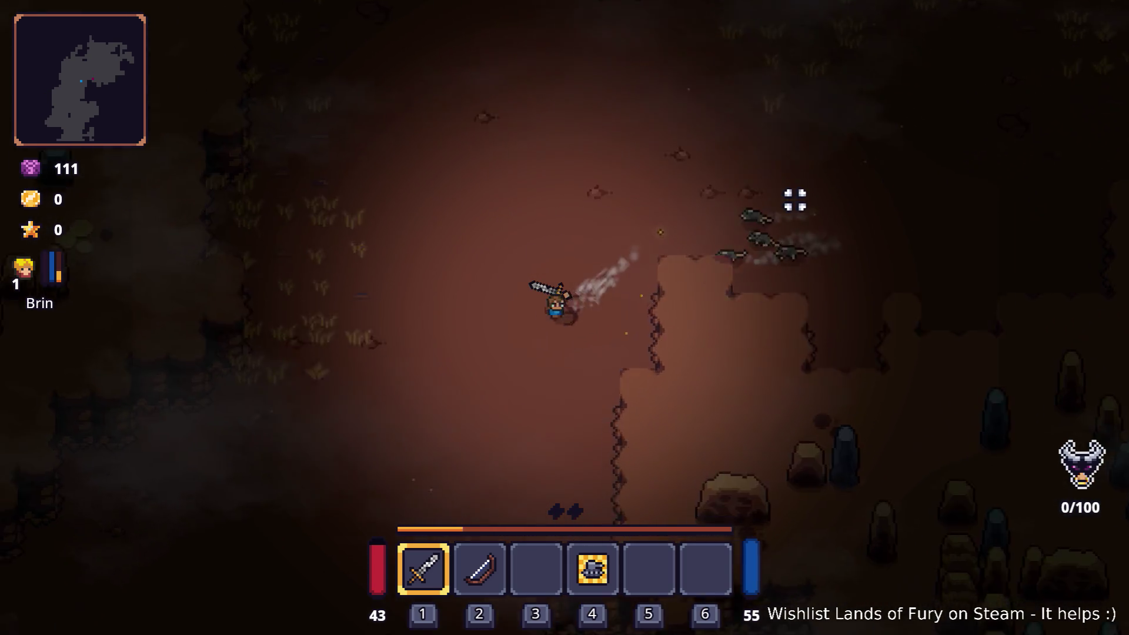
key(s)
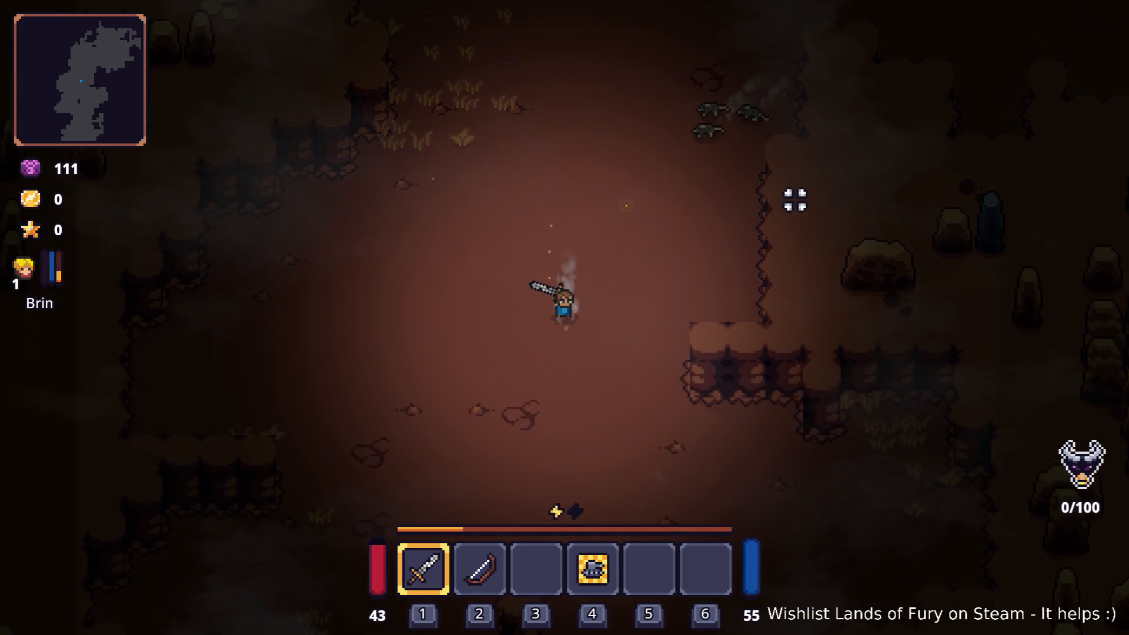
key(s)
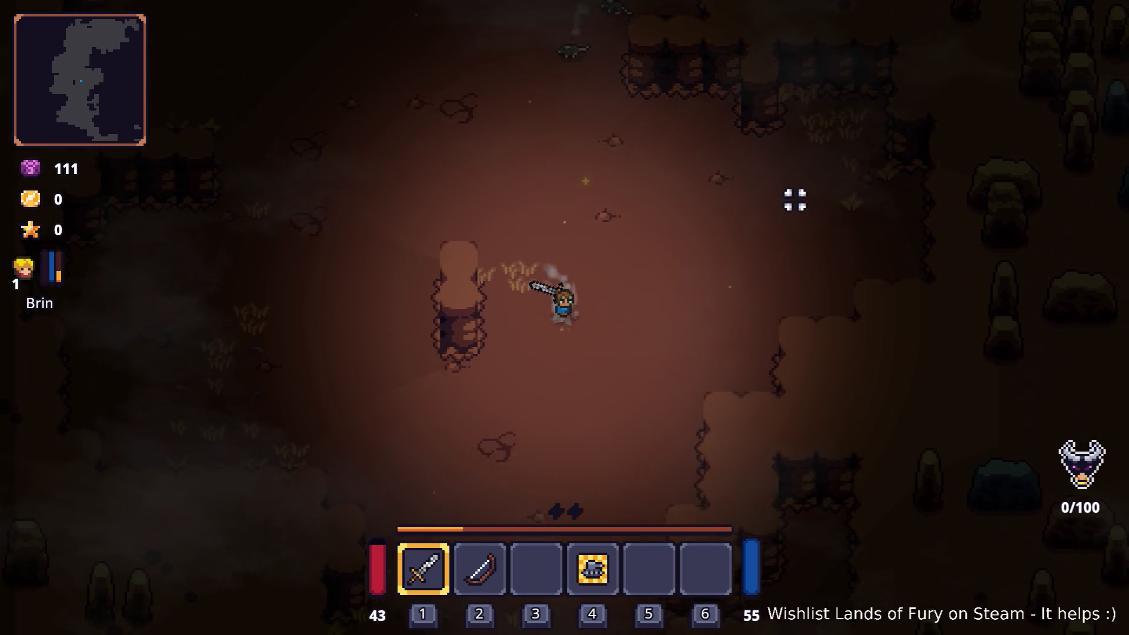
key(s)
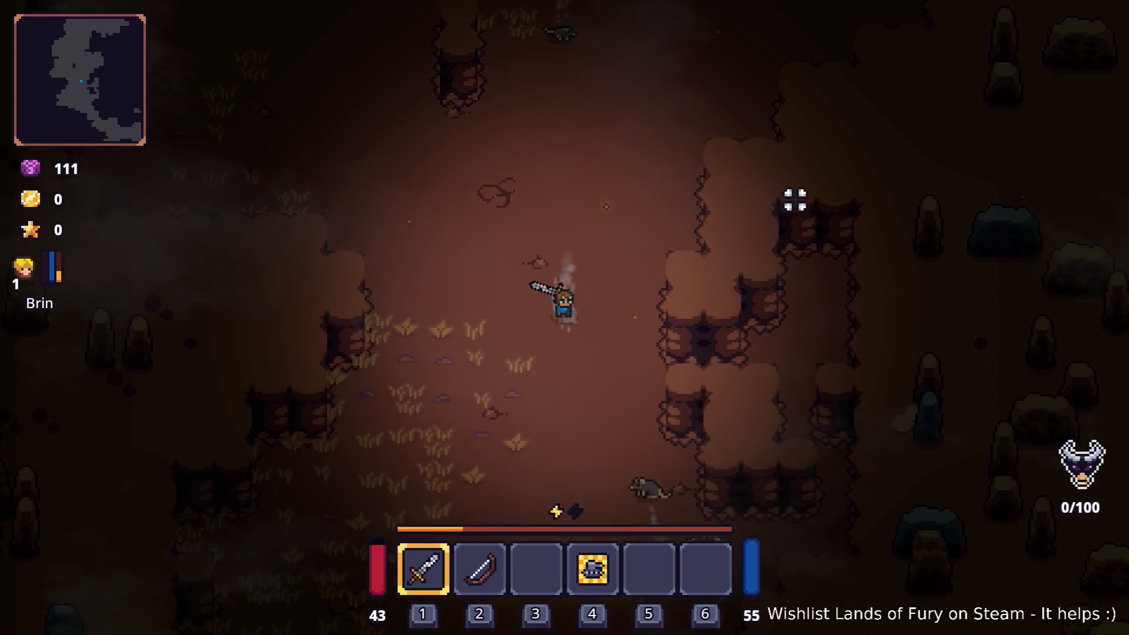
key(s)
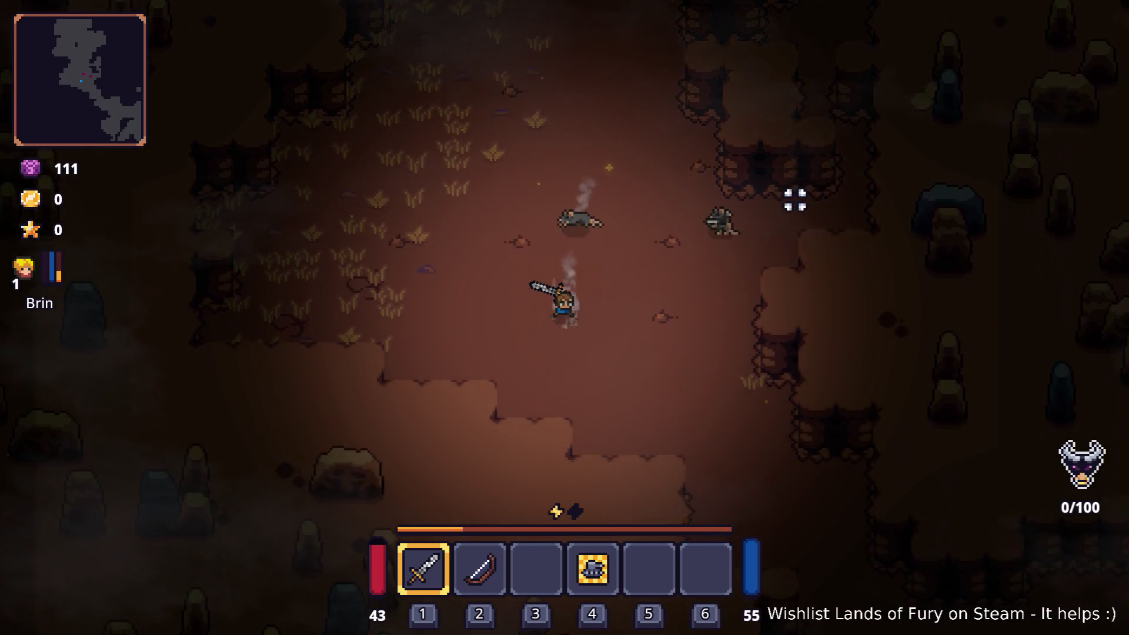
Head south-east into the grassy area, then east and north-east
key(s)
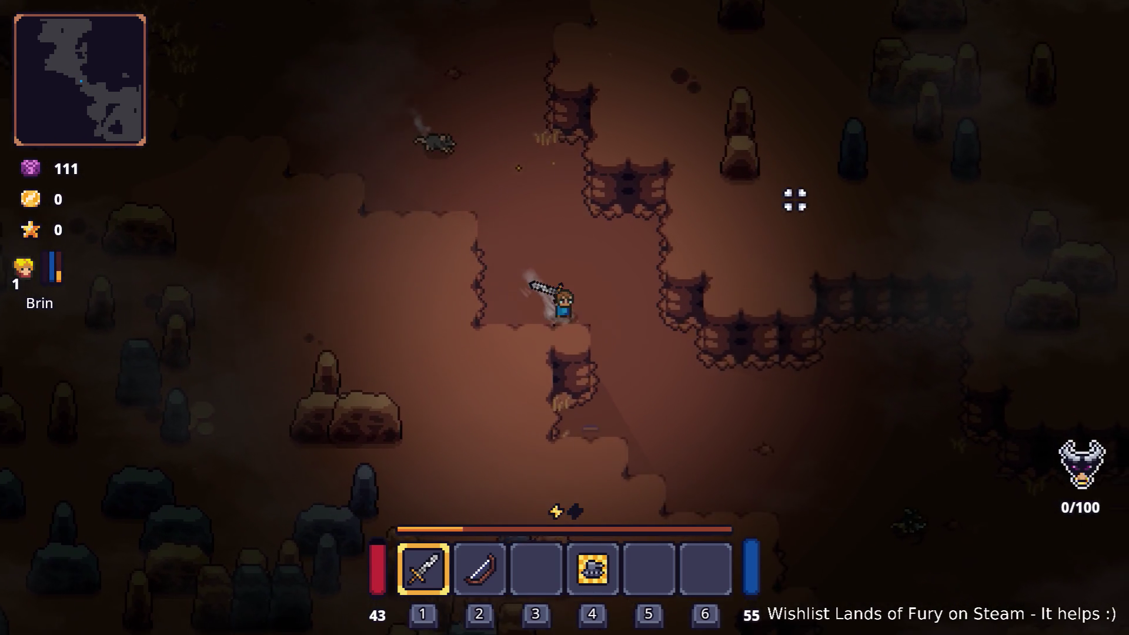
key(d)
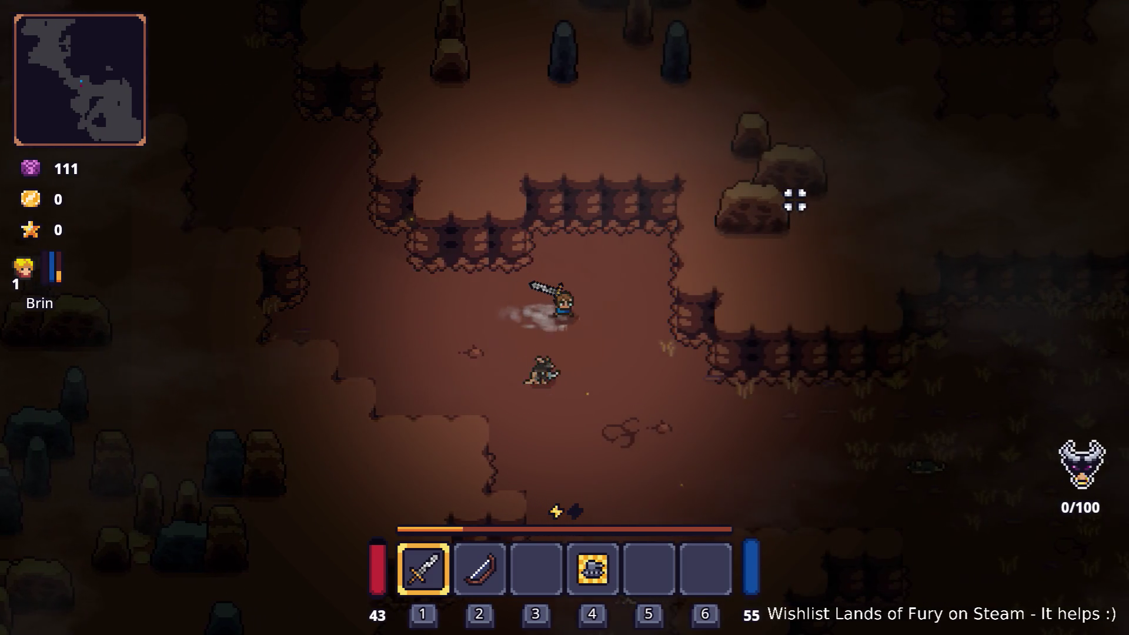
key(d)
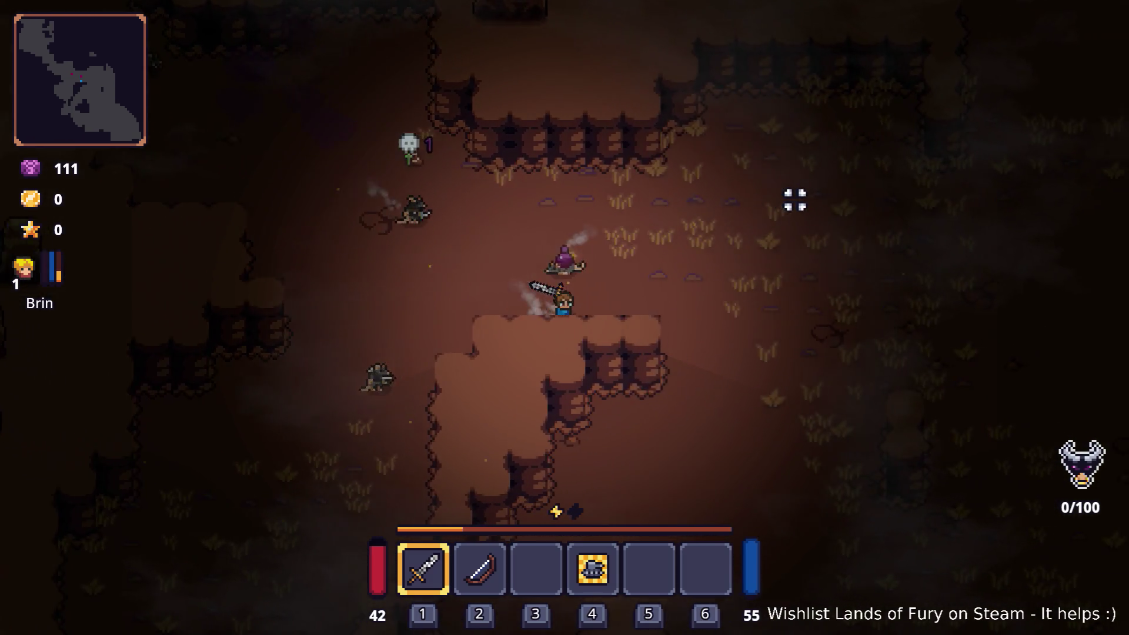
key(d)
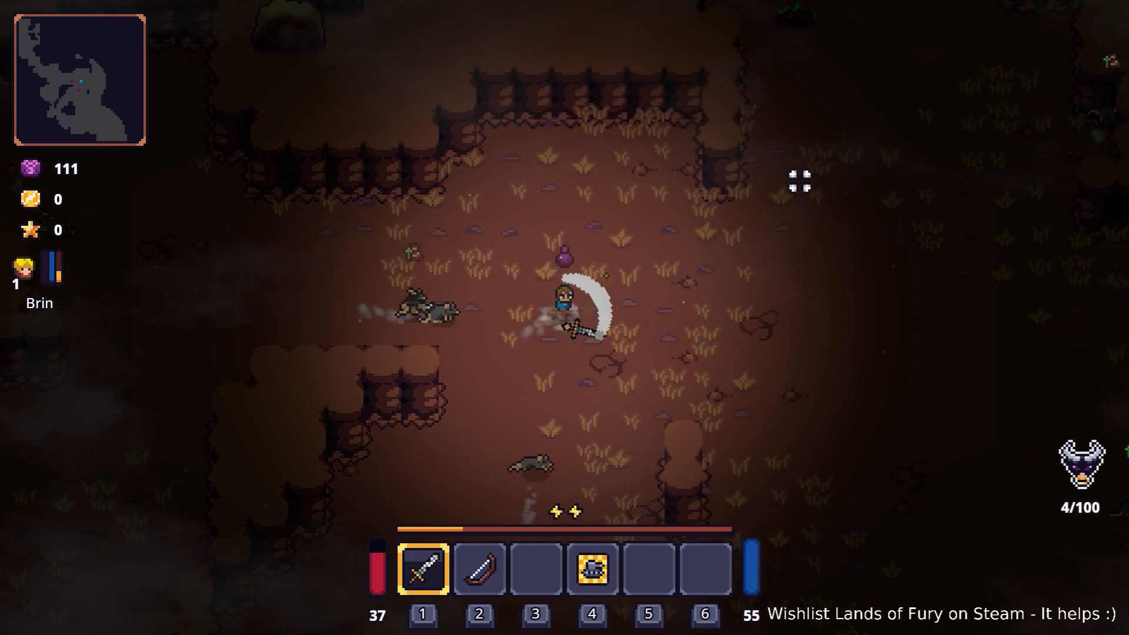
key(d)
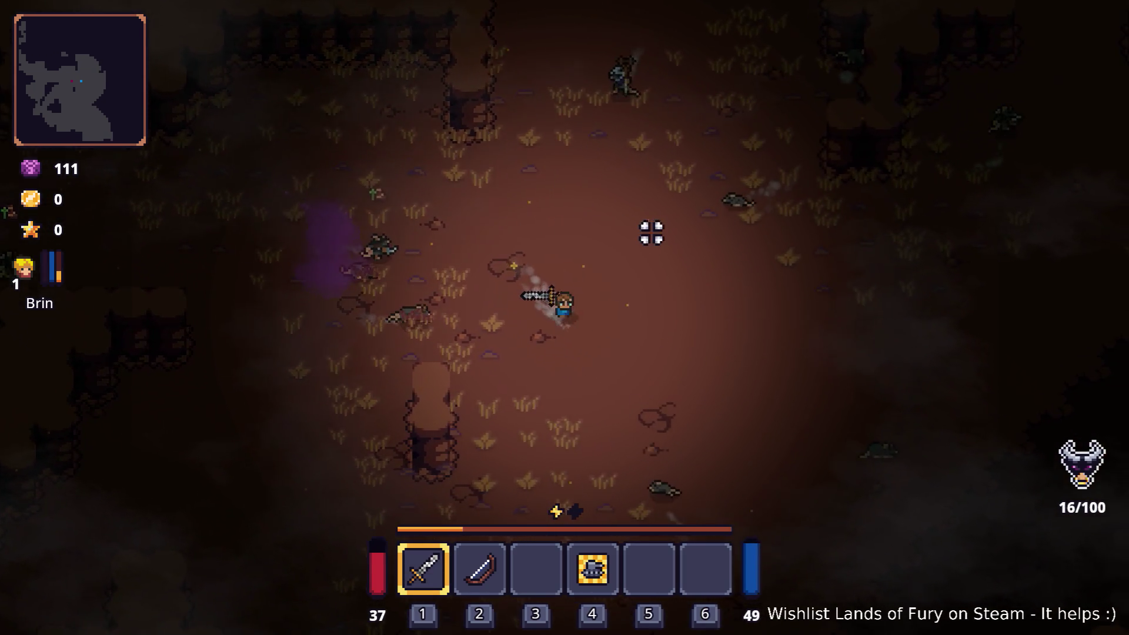
key(d)
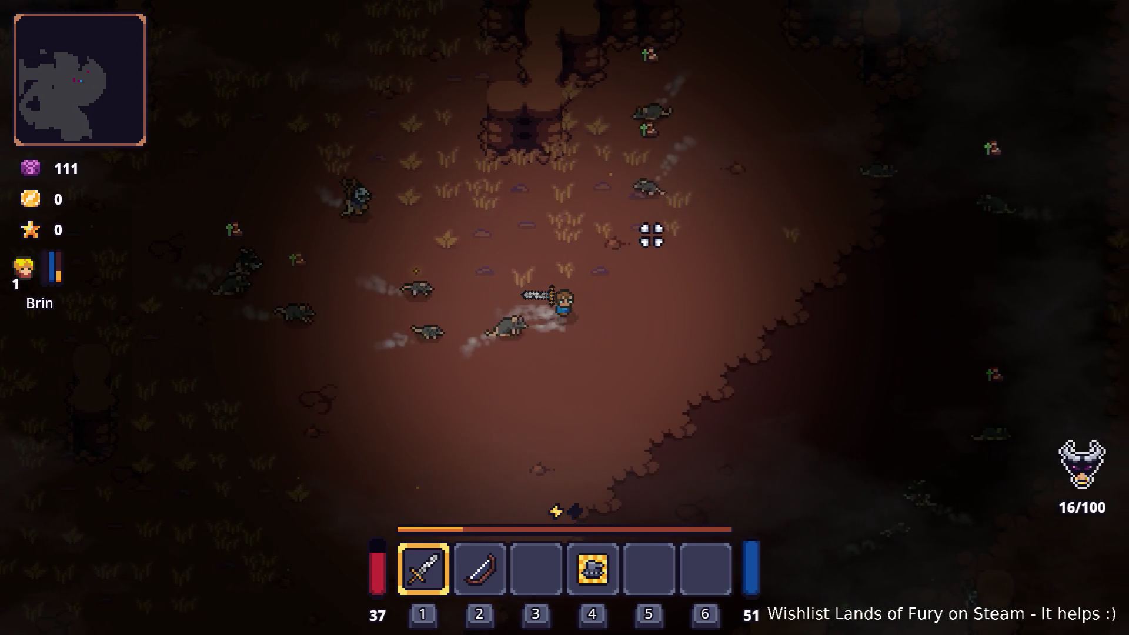
key(w)
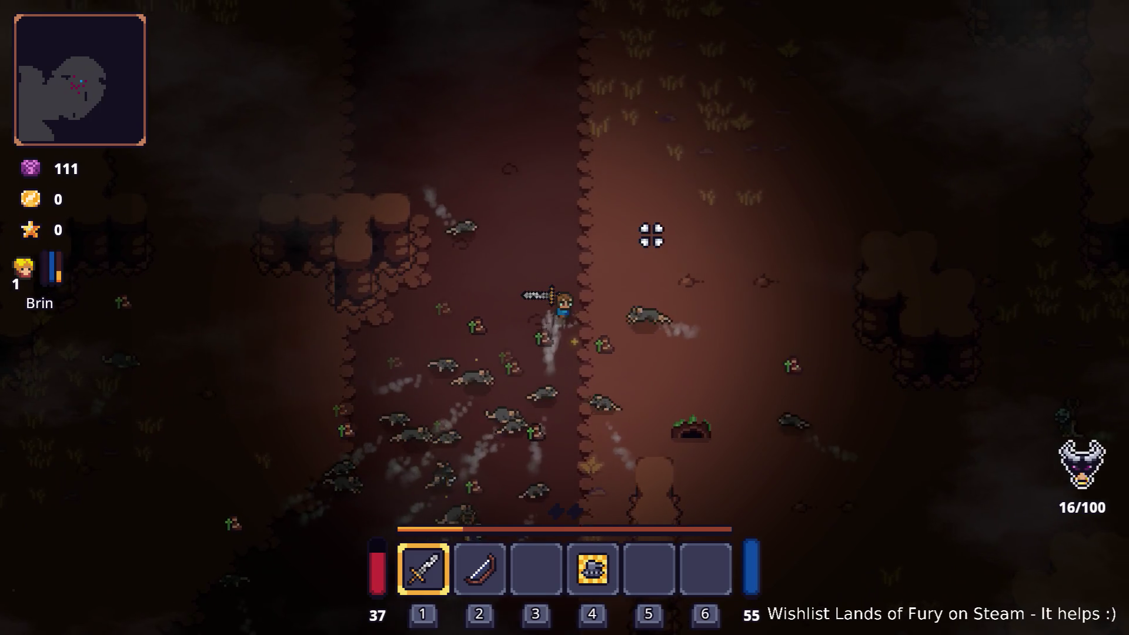
key(w+d)
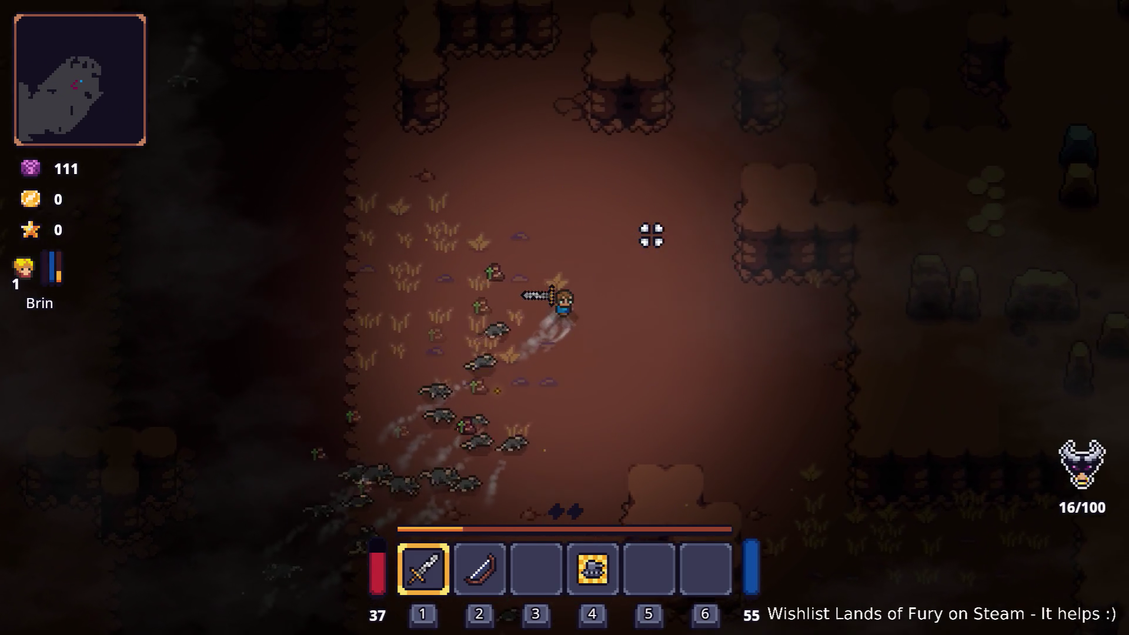
Glance at the inventory, then slash the rat swarm until the kill counter reads 64/100
key(Tab)
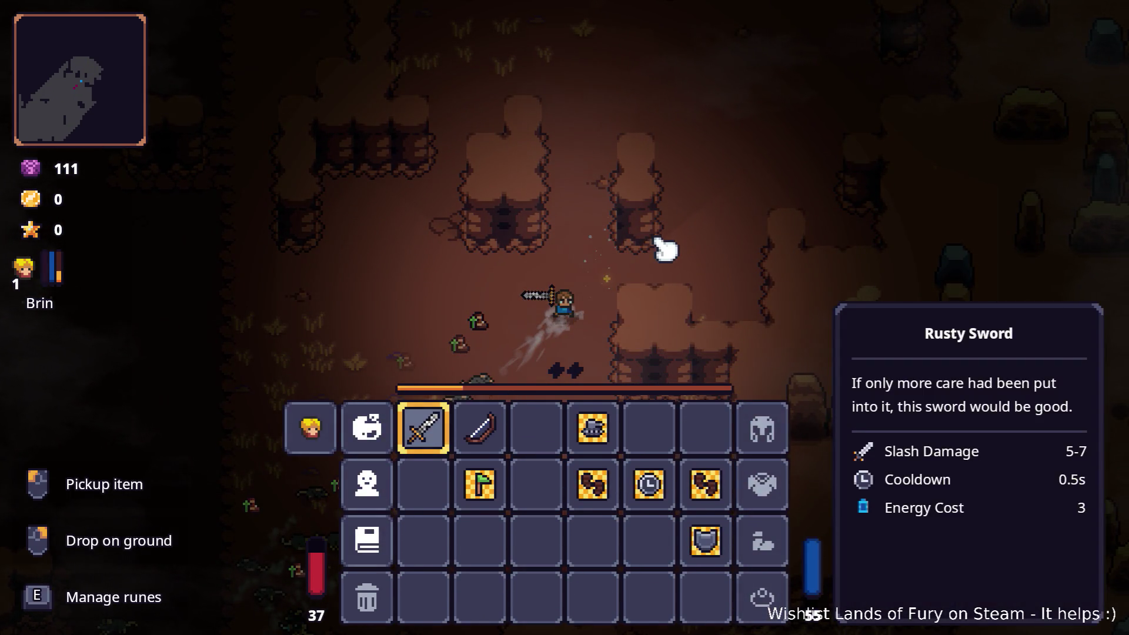
key(Tab)
click(337, 398)
click(313, 429)
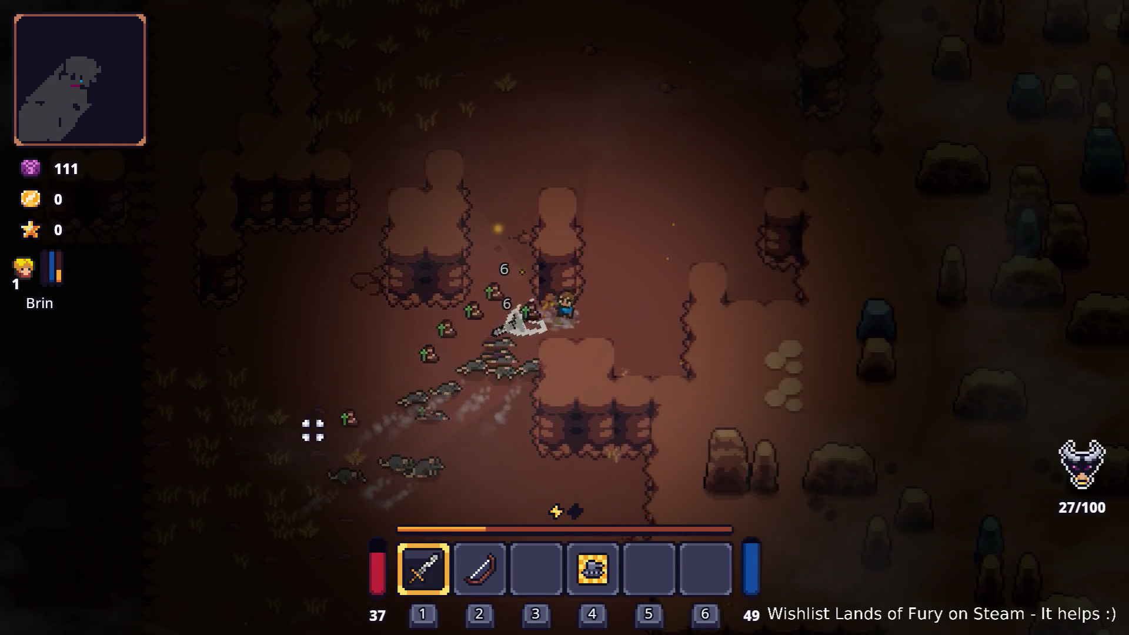
key(d)
click(299, 432)
click(268, 439)
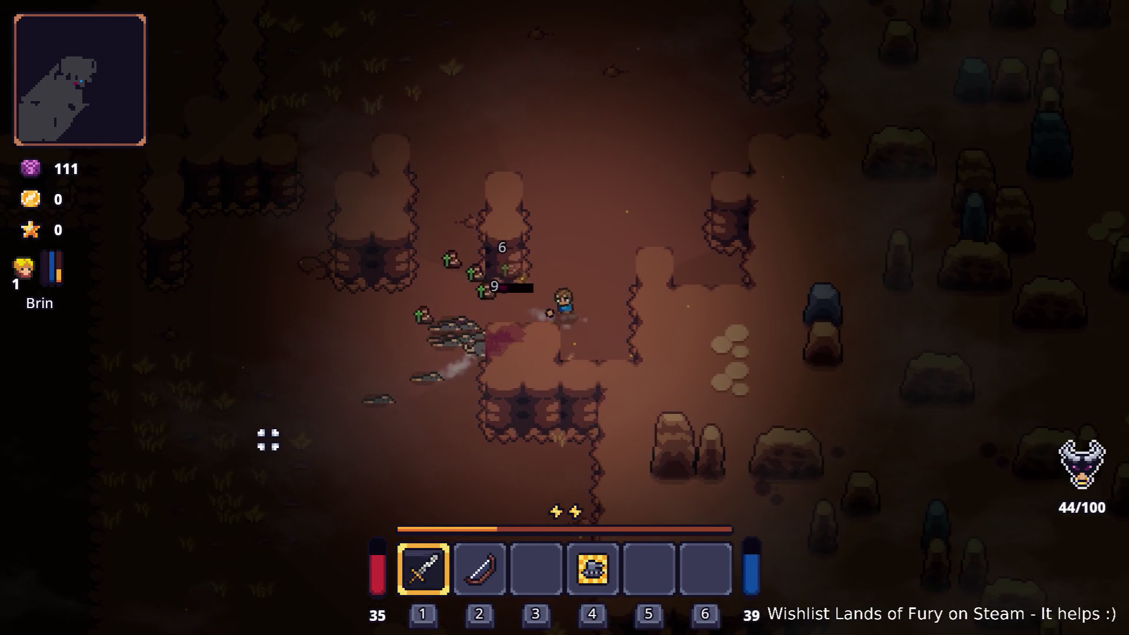
click(268, 440)
click(269, 439)
click(268, 440)
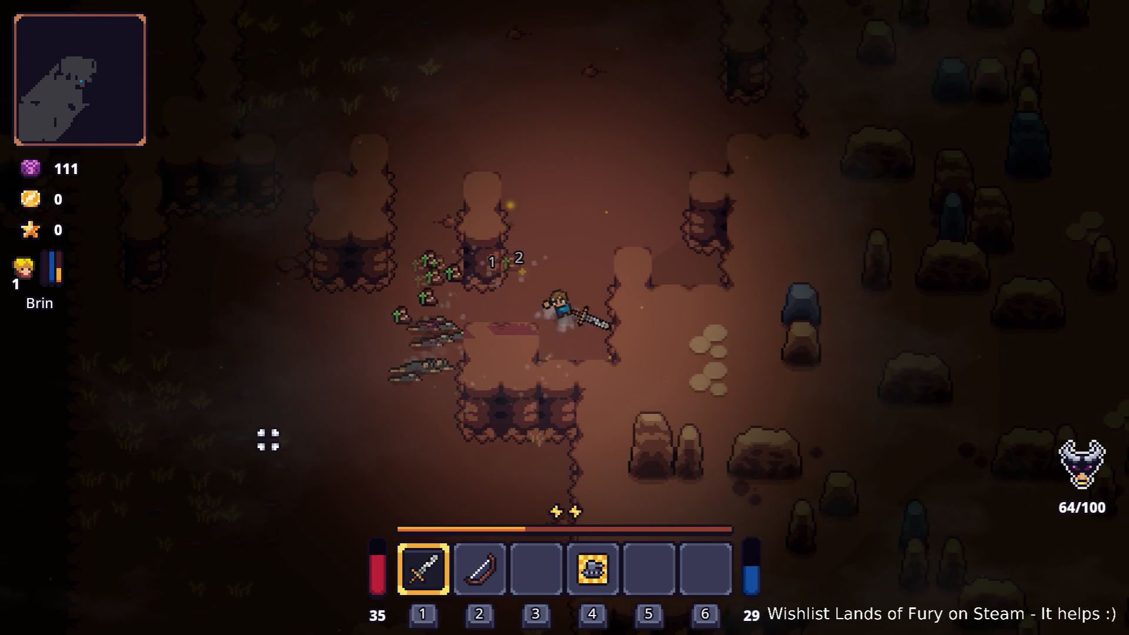
click(270, 438)
key(d)
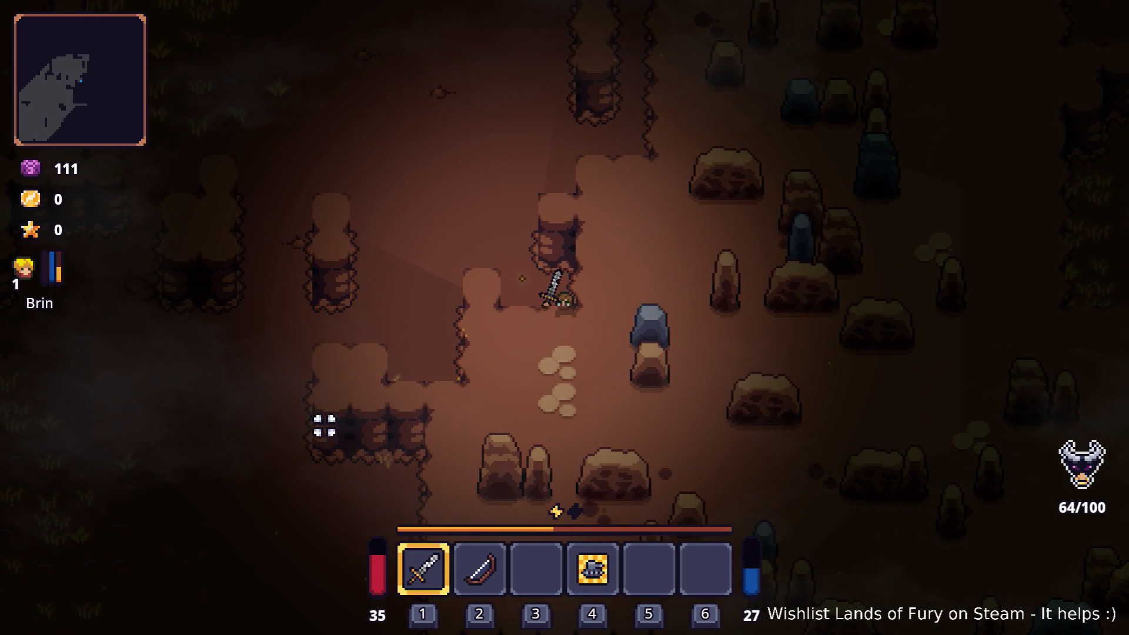
key(grave)
Run ShowPlayerHUD() from the developer console
text(Sho)
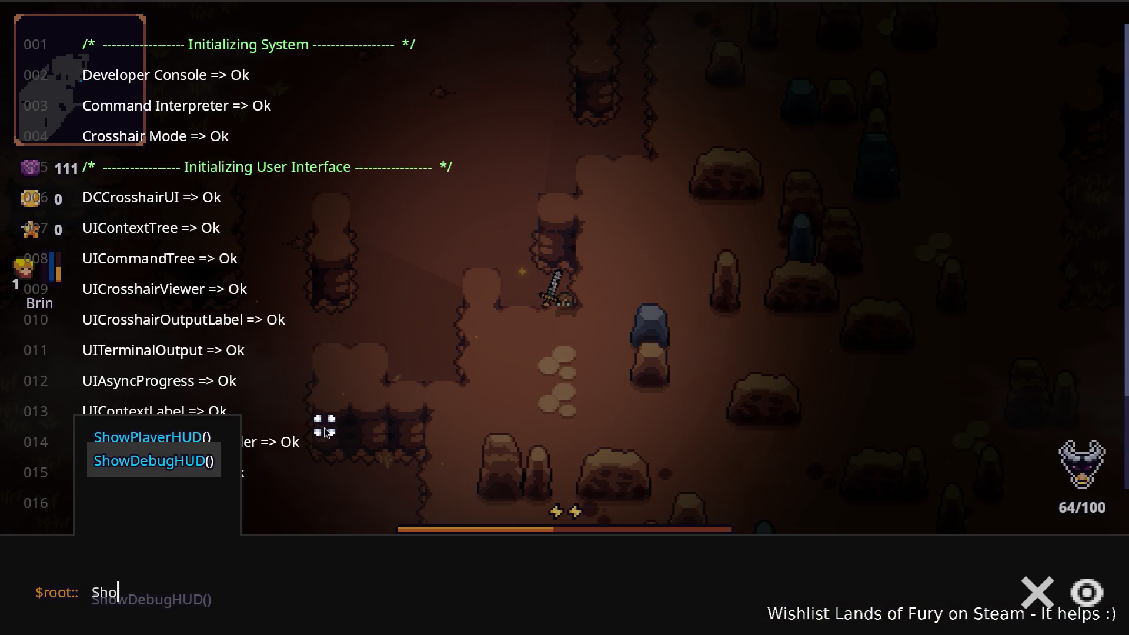
key(Up)
key(Return)
key(grave)
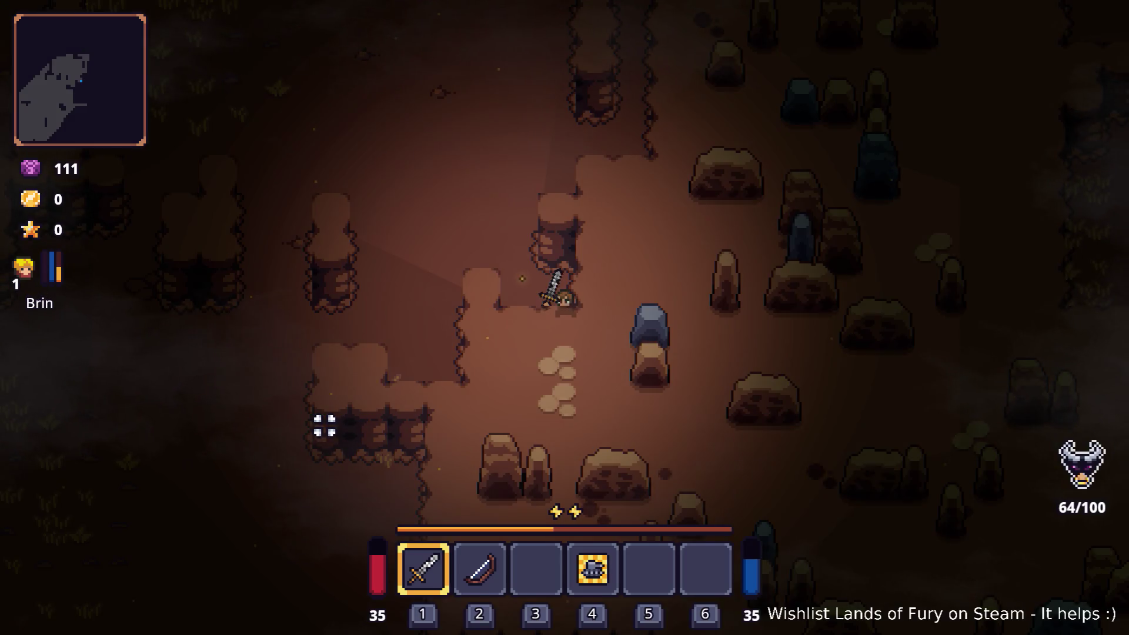
Run ShowDebugHUD() to display frame rate, game state, position, profile and seed
key(grave)
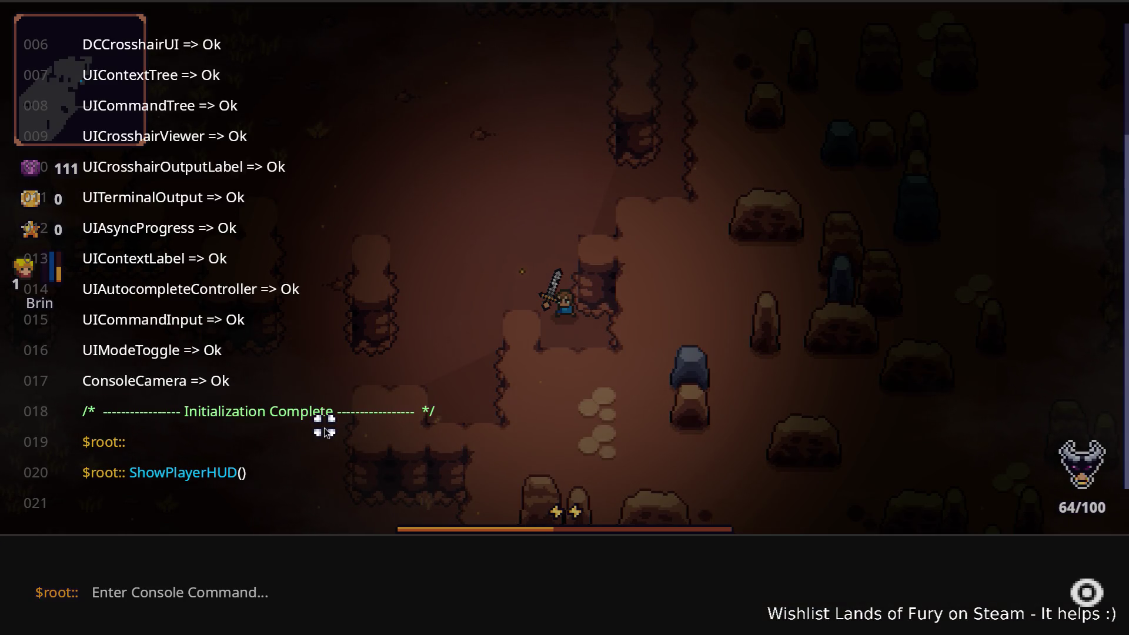
text(Sho)
key(Down)
key(Return)
key(grave)
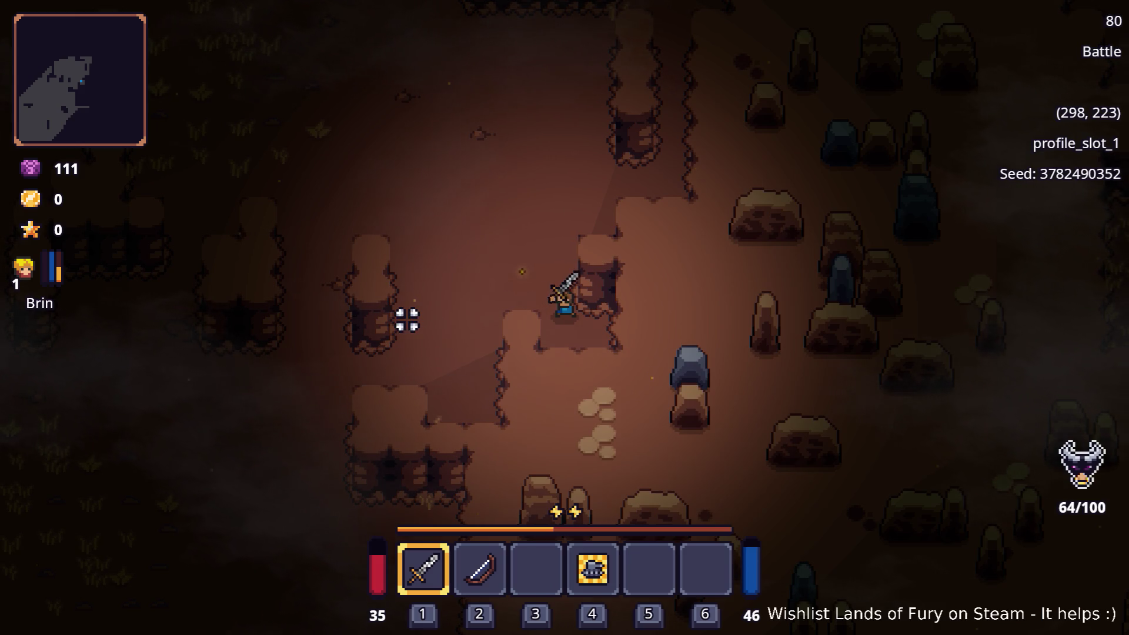
key(Escape)
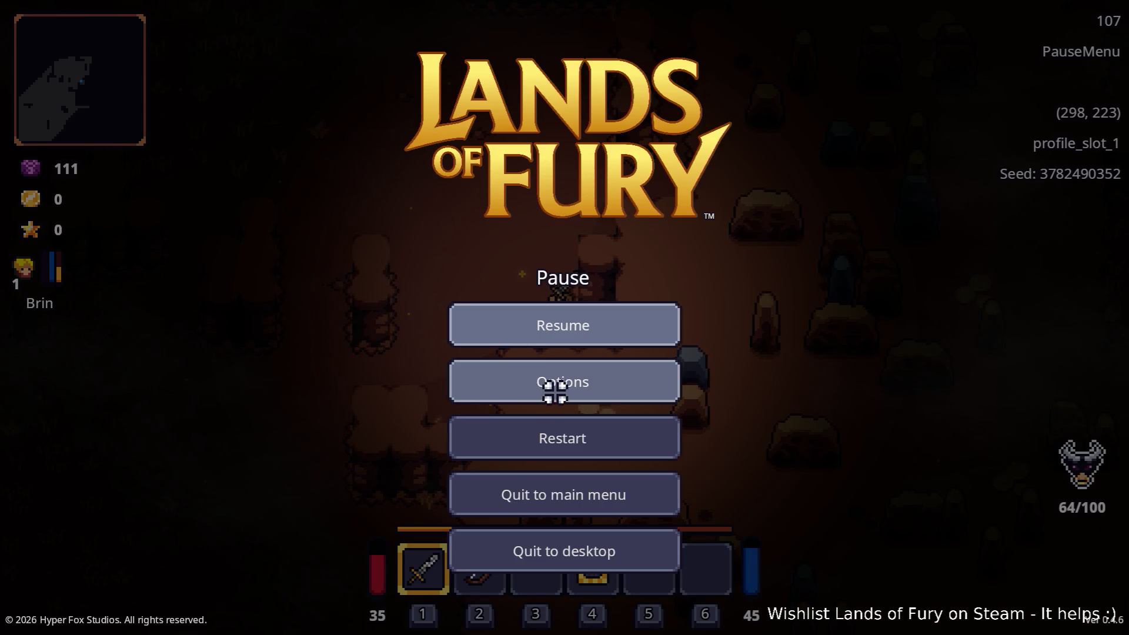
Change the FPS Limit in the general options from 120 FPS to Unlimited and resume play
click(554, 392)
click(574, 328)
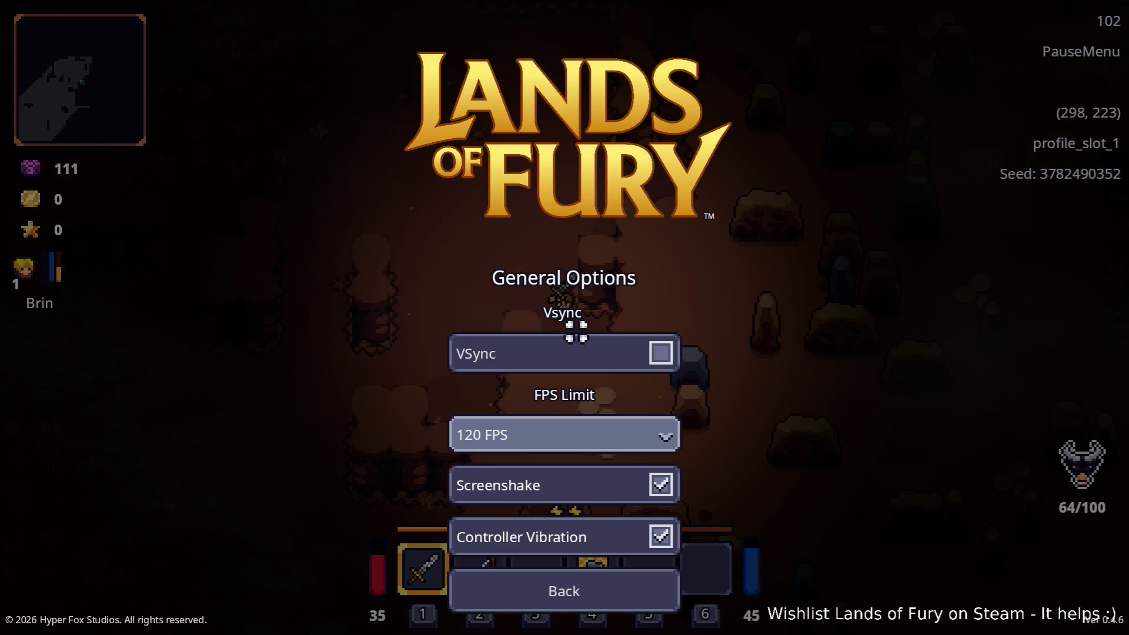
click(593, 437)
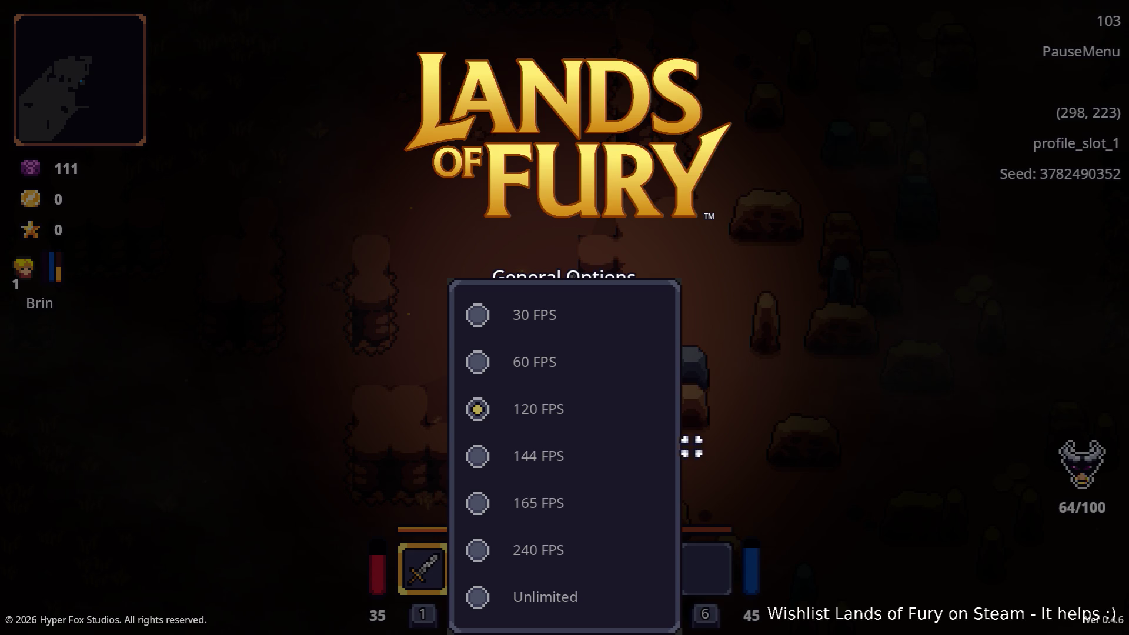
click(553, 585)
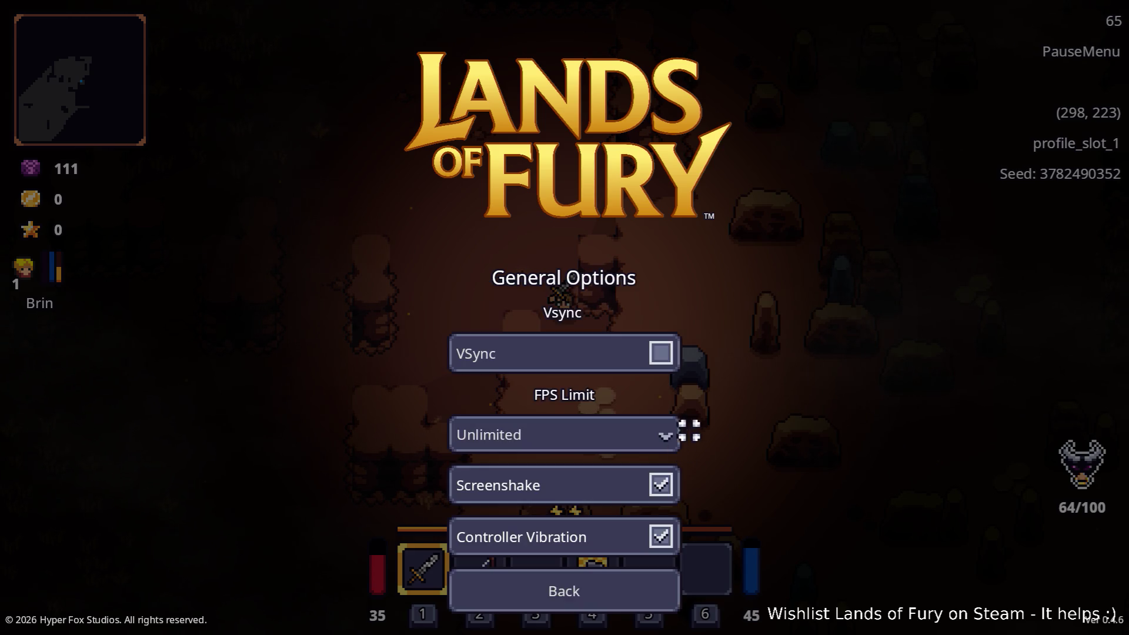
click(587, 587)
key(Escape)
key(Tab)
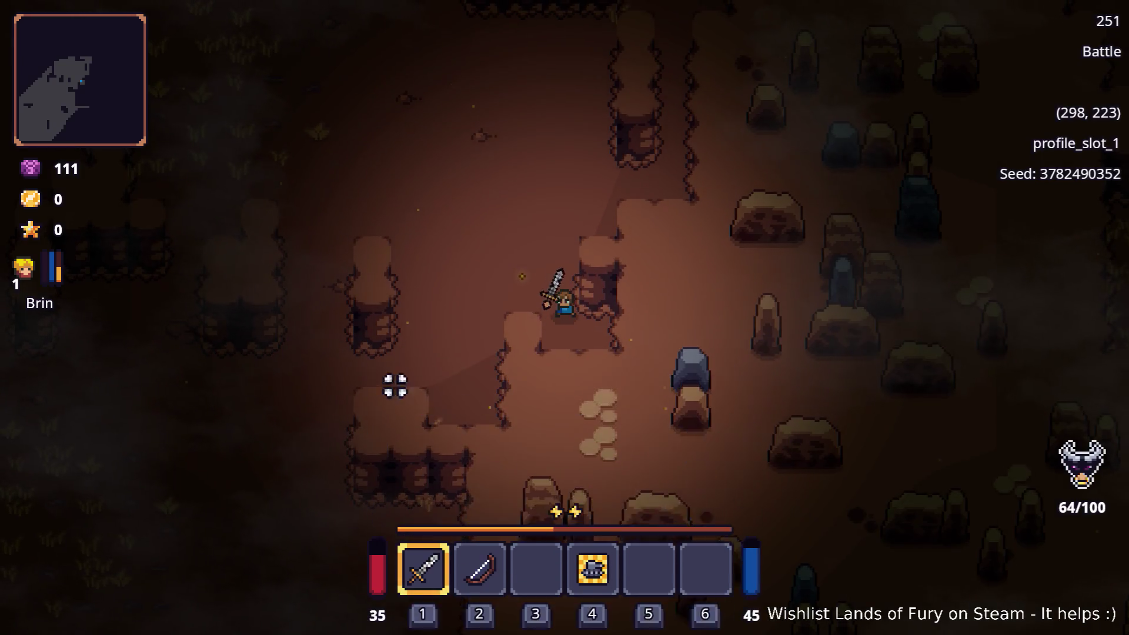
Walk Brin up-left, then north-east past the pink patch
key(w)
key(a)
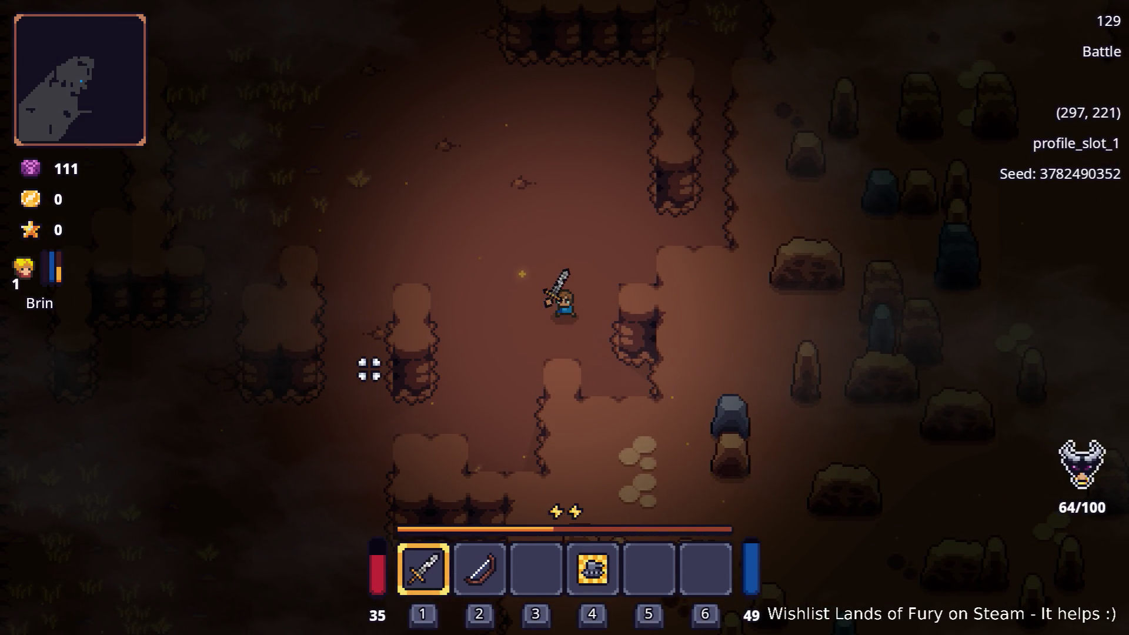
key(w)
key(a)
key(w)
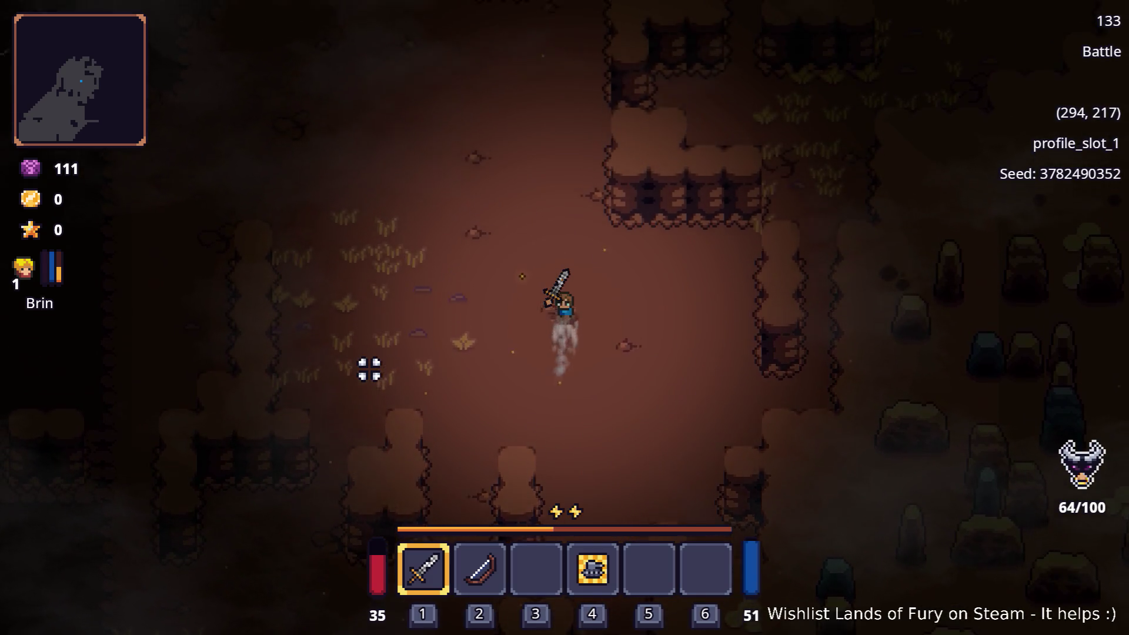
key(w)
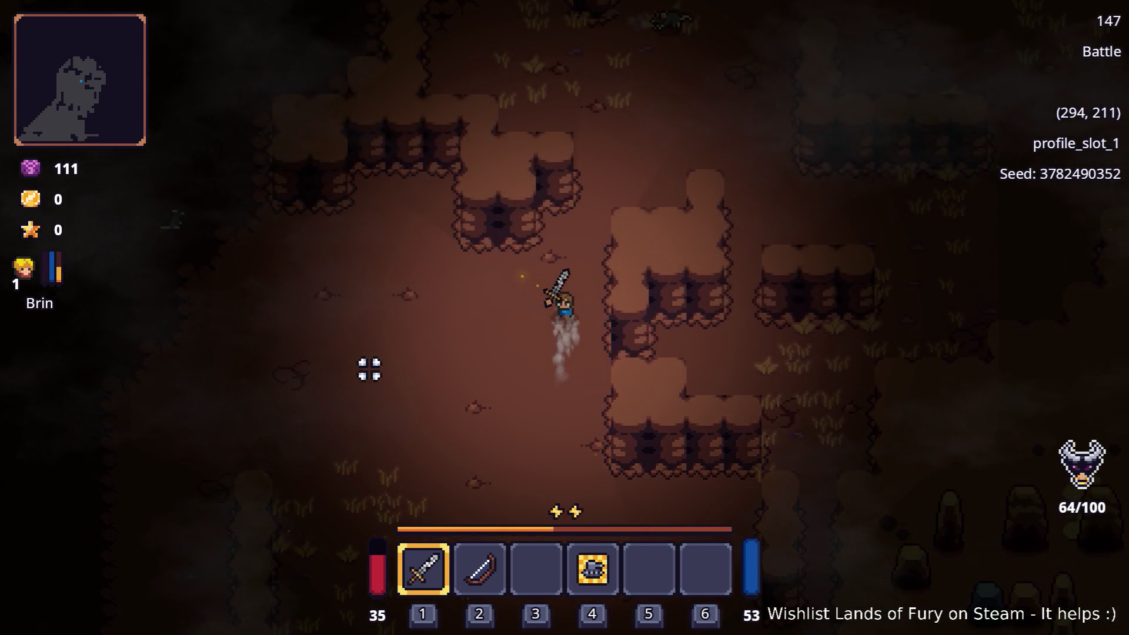
key(d)
key(w)
key(d)
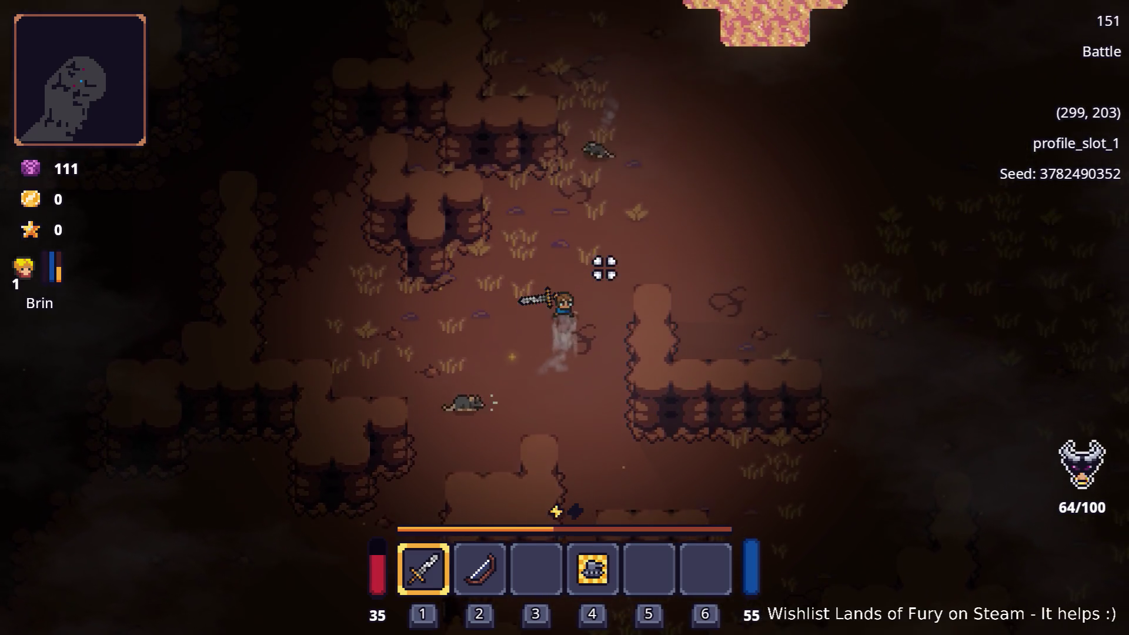
Keep walking Brin north-east and north, then turn up-left toward the rats
key(w)
key(d)
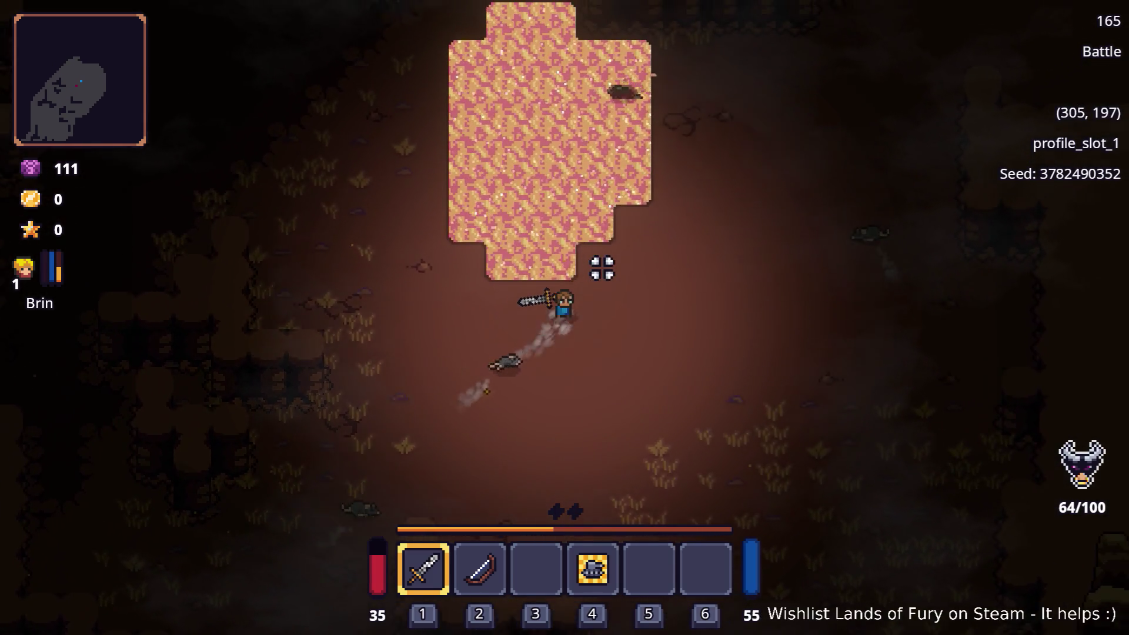
key(w)
key(d)
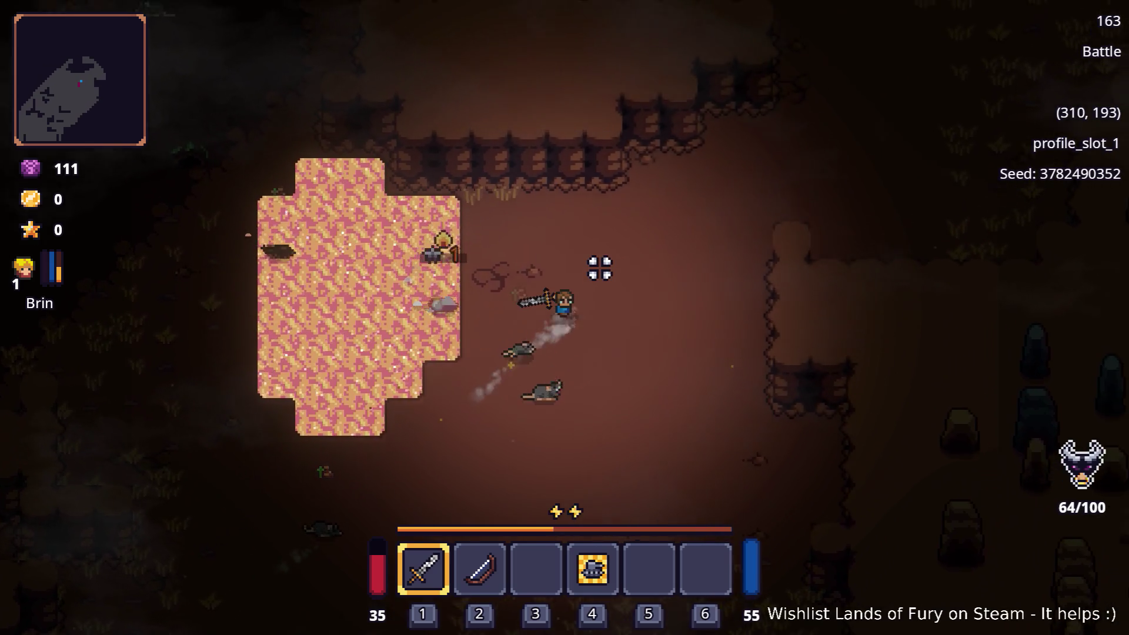
key(w)
key(d)
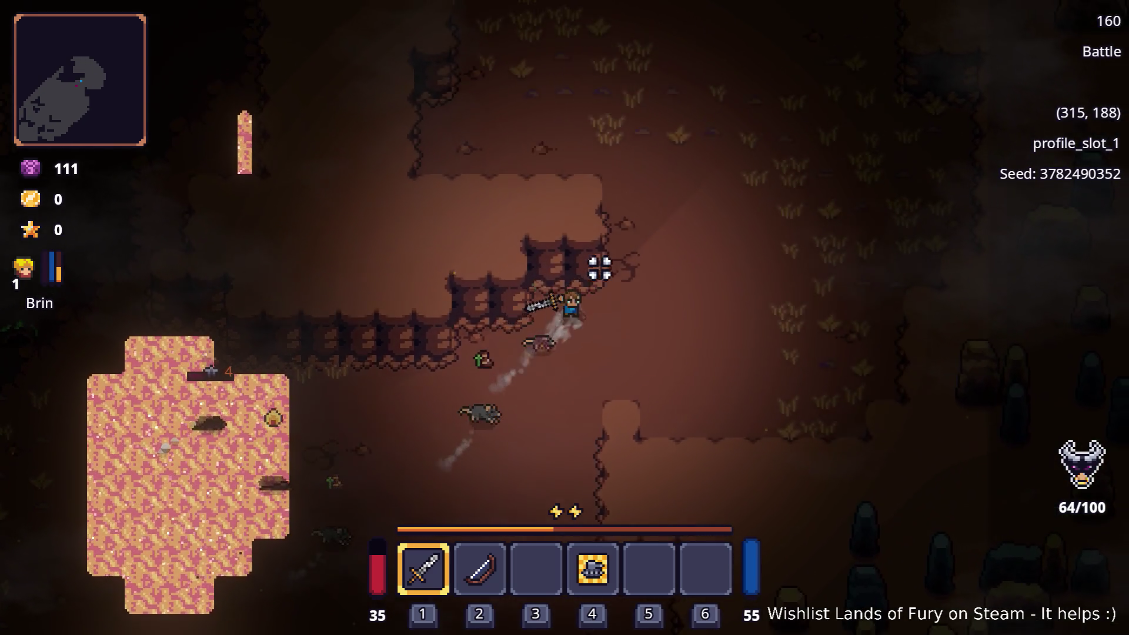
key(w)
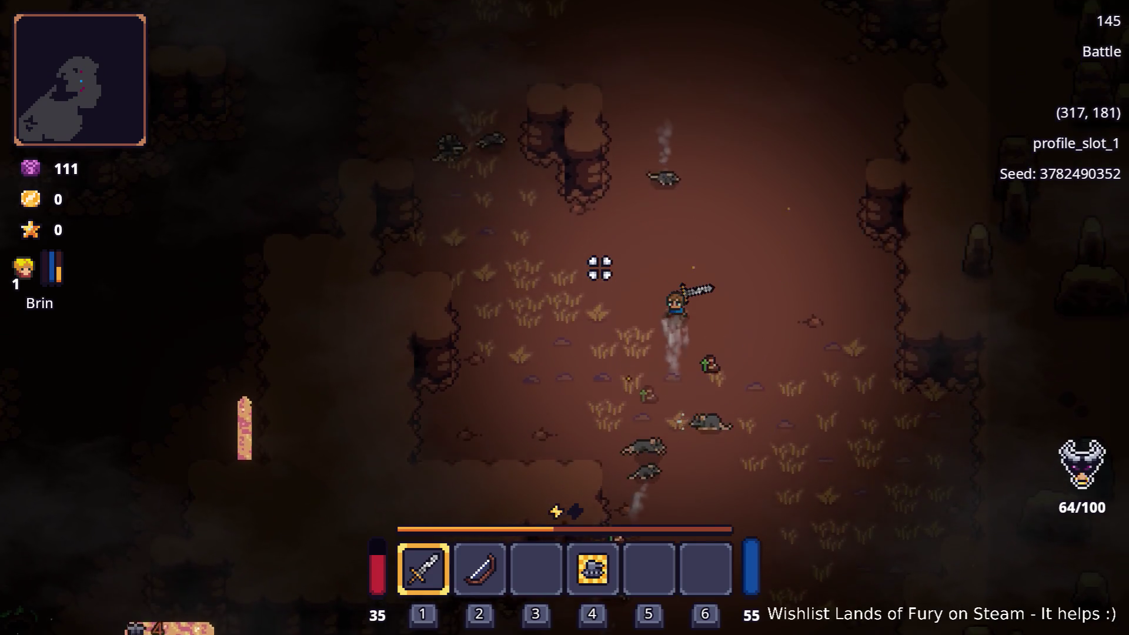
key(d)
key(w)
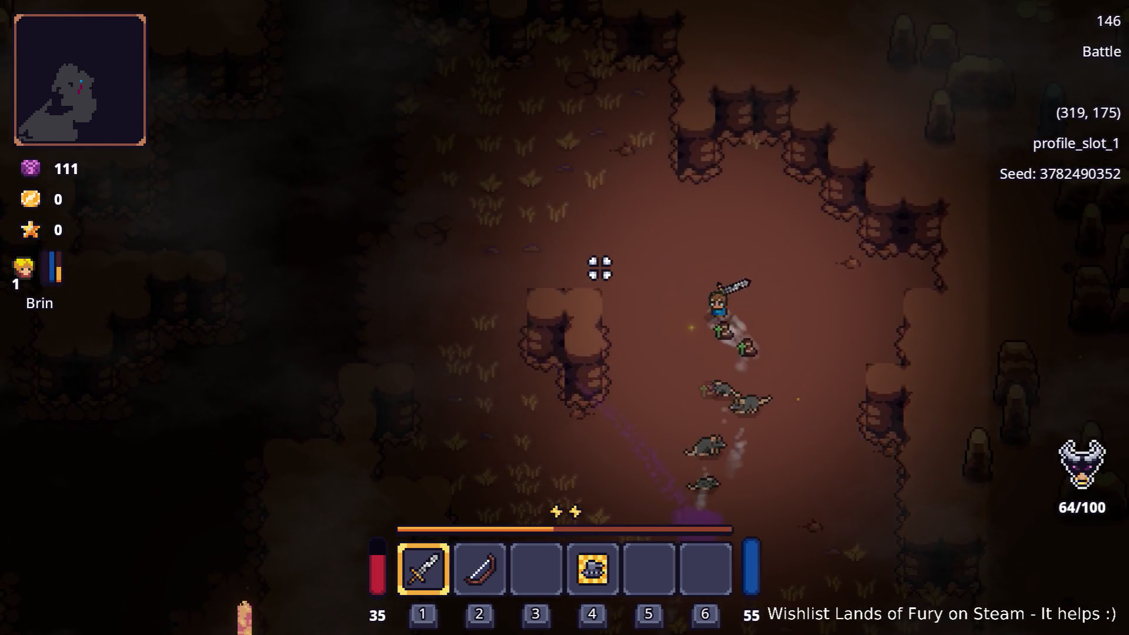
key(a)
key(a)
key(s)
Run Brin down-right away from the rats, then down-left across the cave floor
key(d)
key(s)
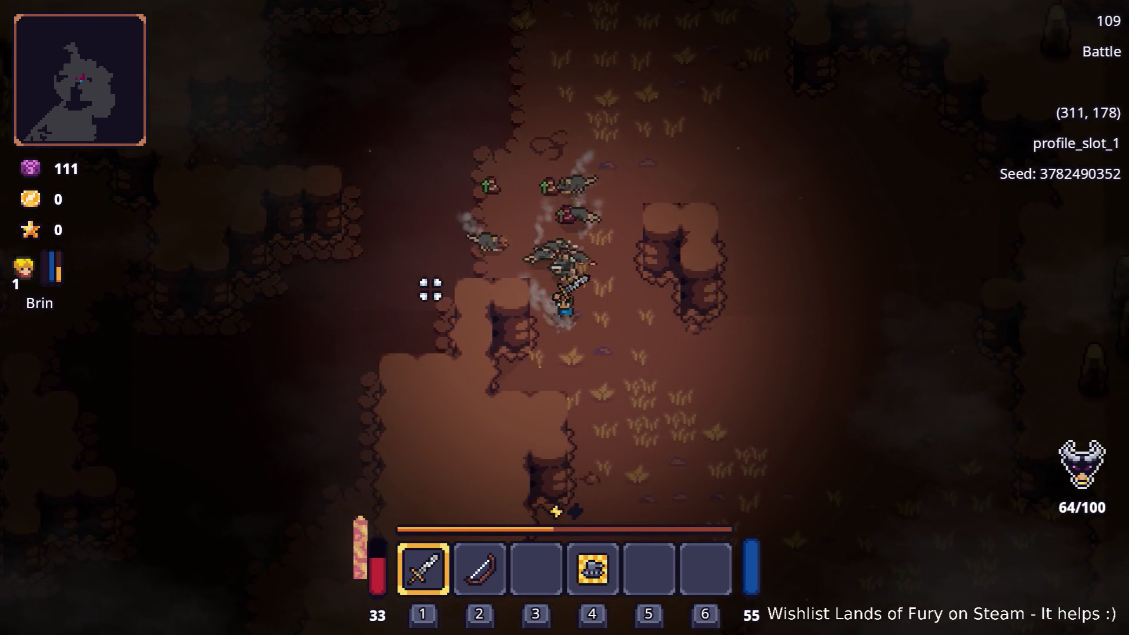
key(d)
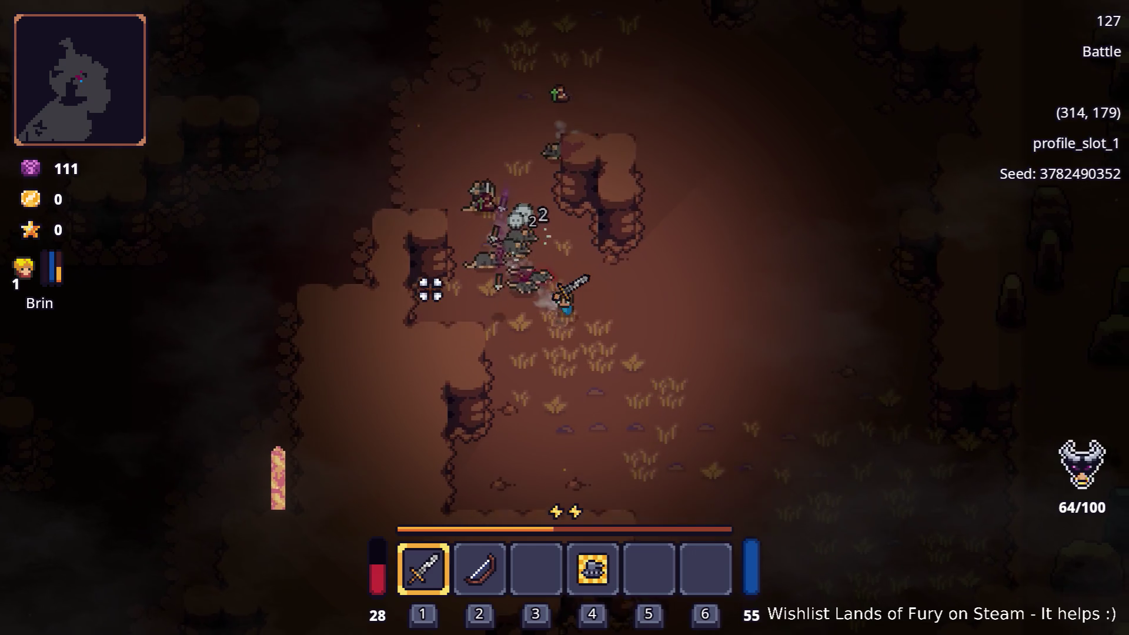
key(s)
key(s)
key(d)
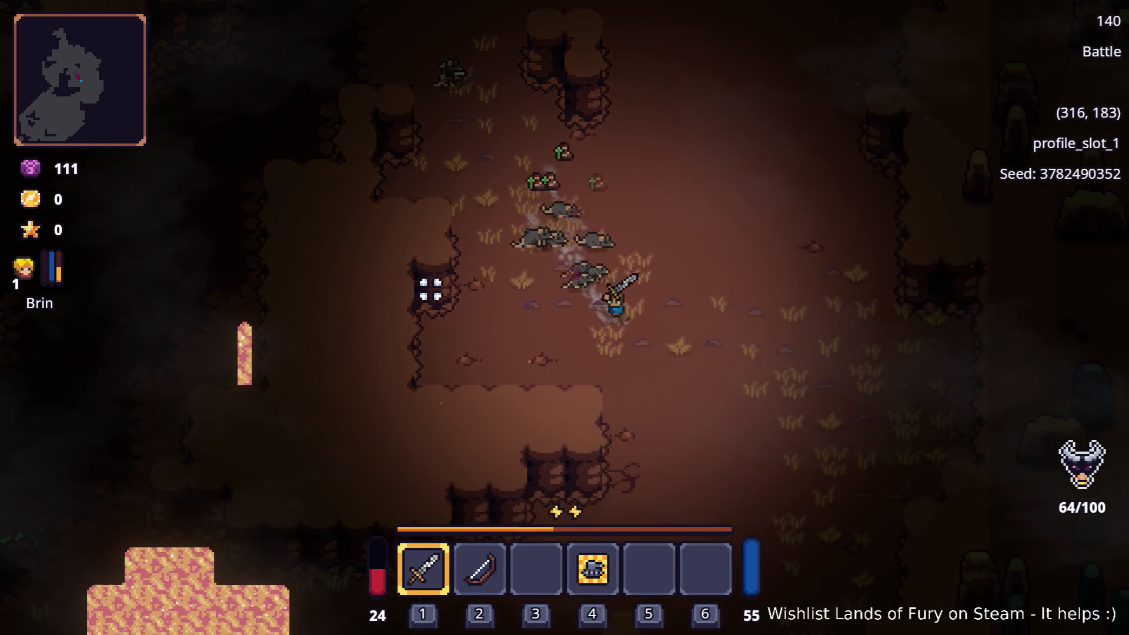
key(s)
key(d)
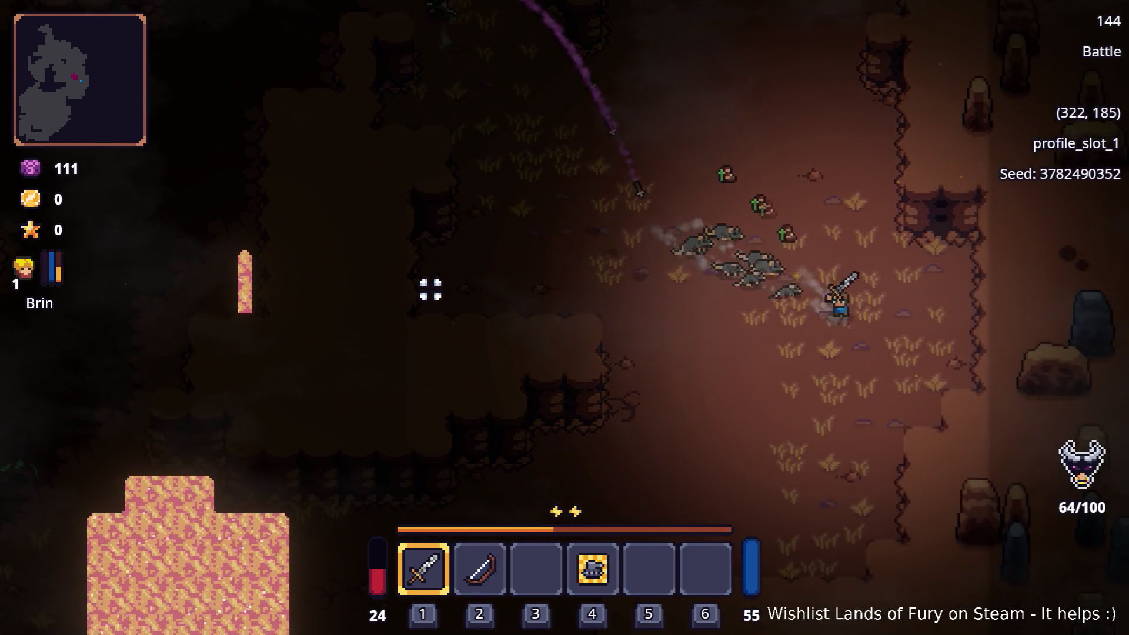
key(s)
key(a)
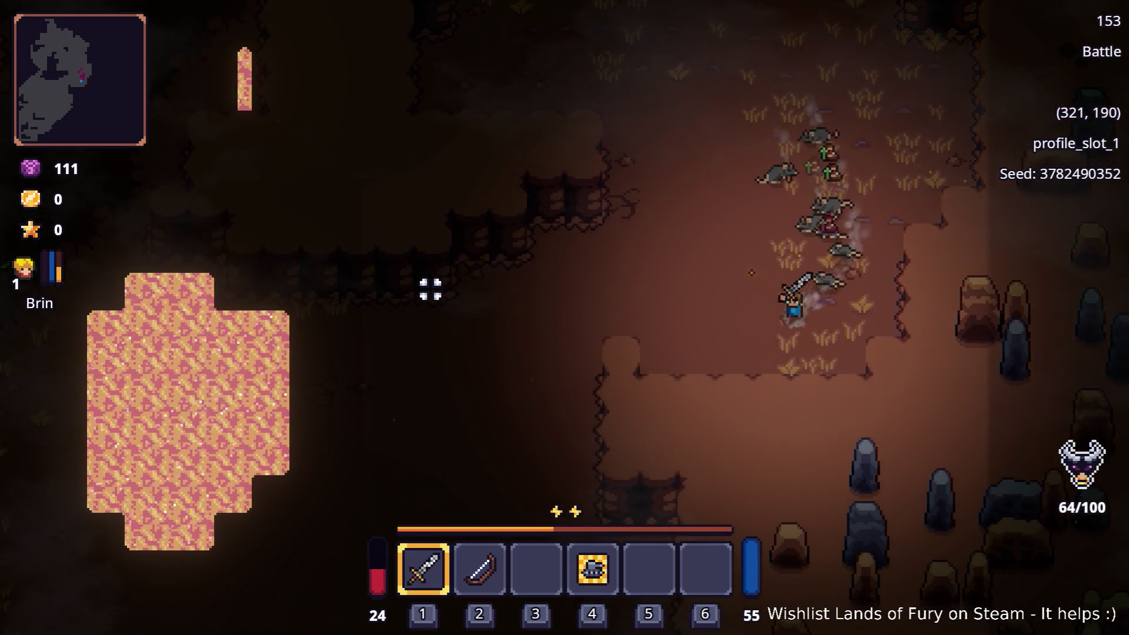
key(a)
key(s)
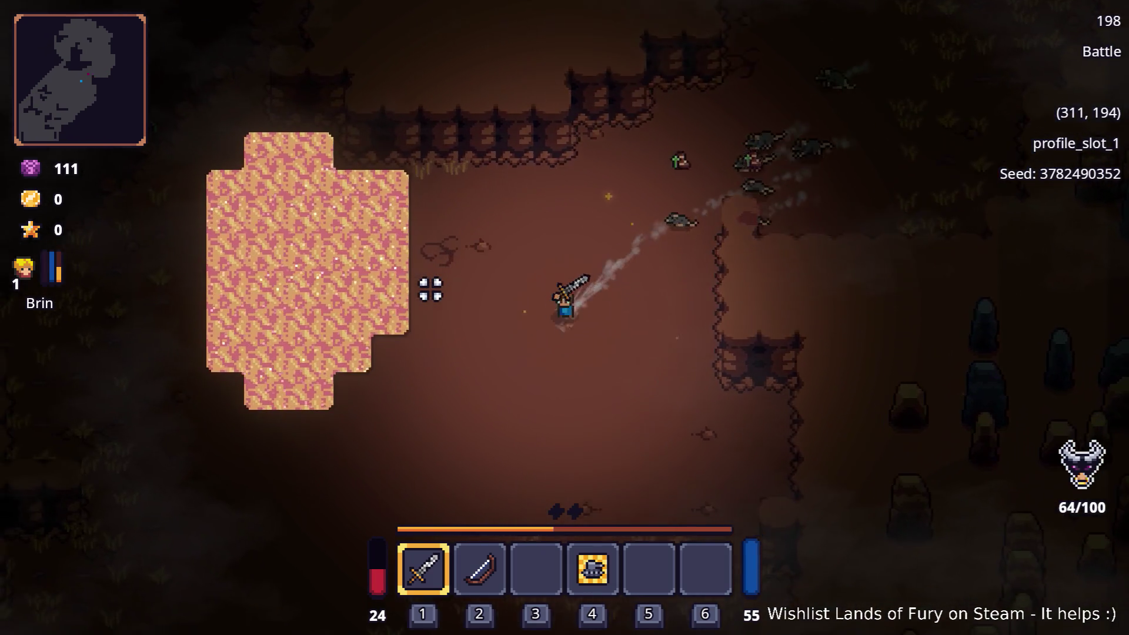
key(a)
key(s)
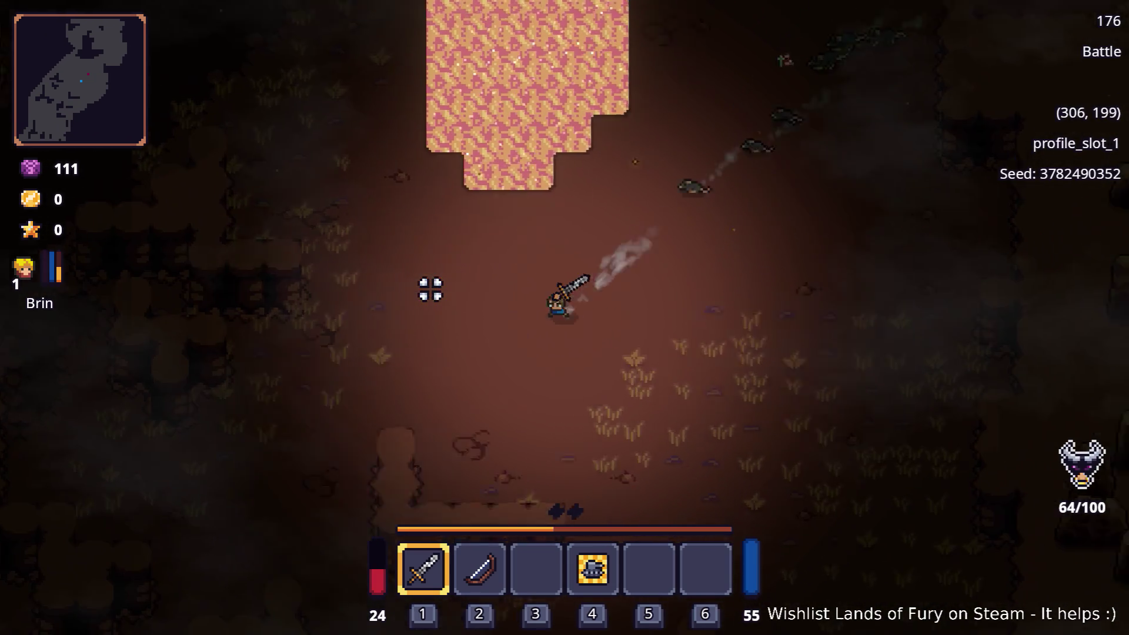
key(a)
key(s)
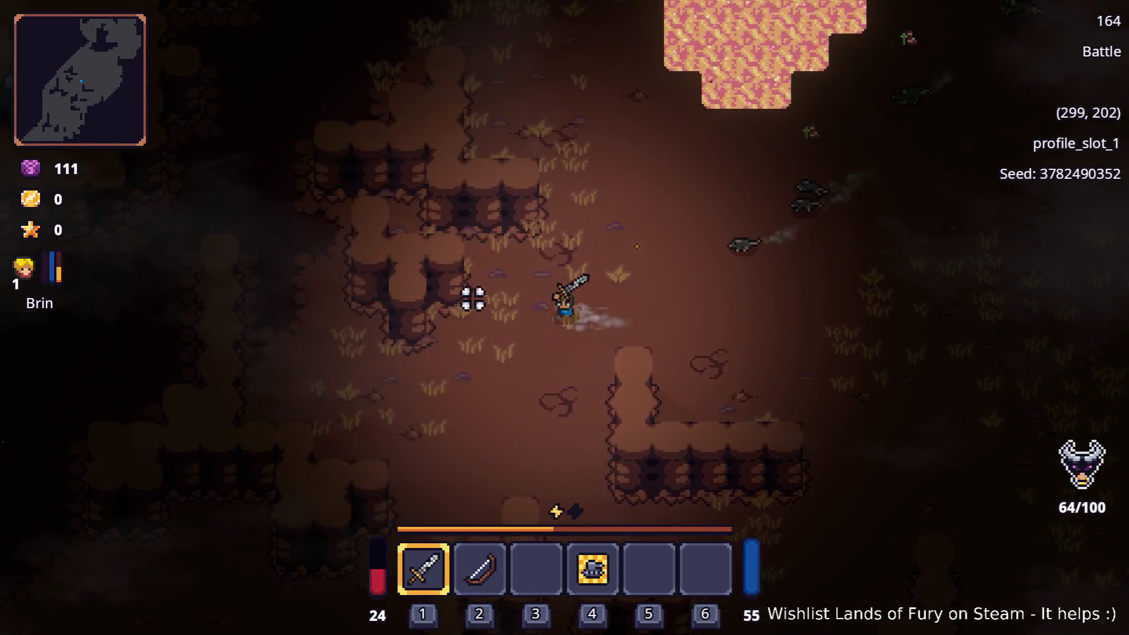
Head north up the rocky passage to reach tile (291, 166)
key(a)
key(w)
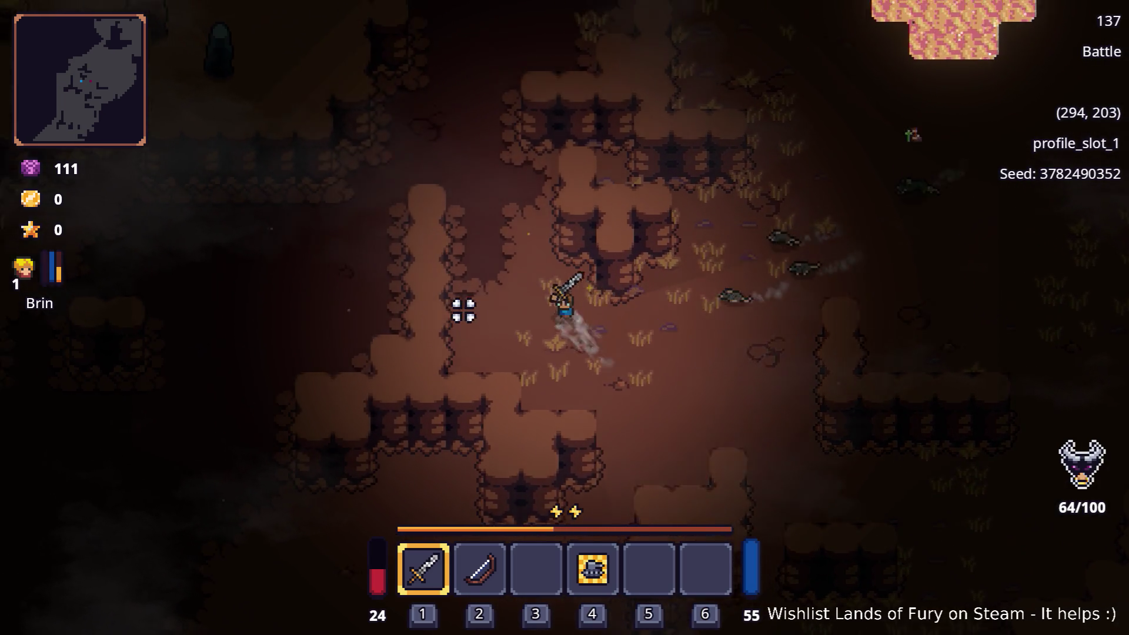
key(w)
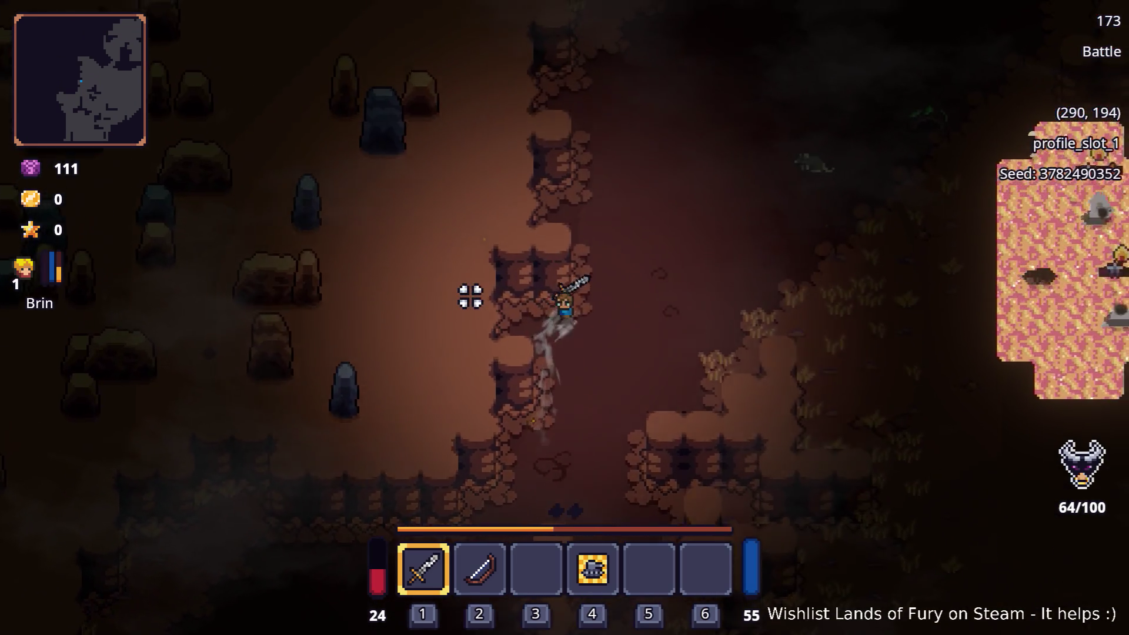
key(w)
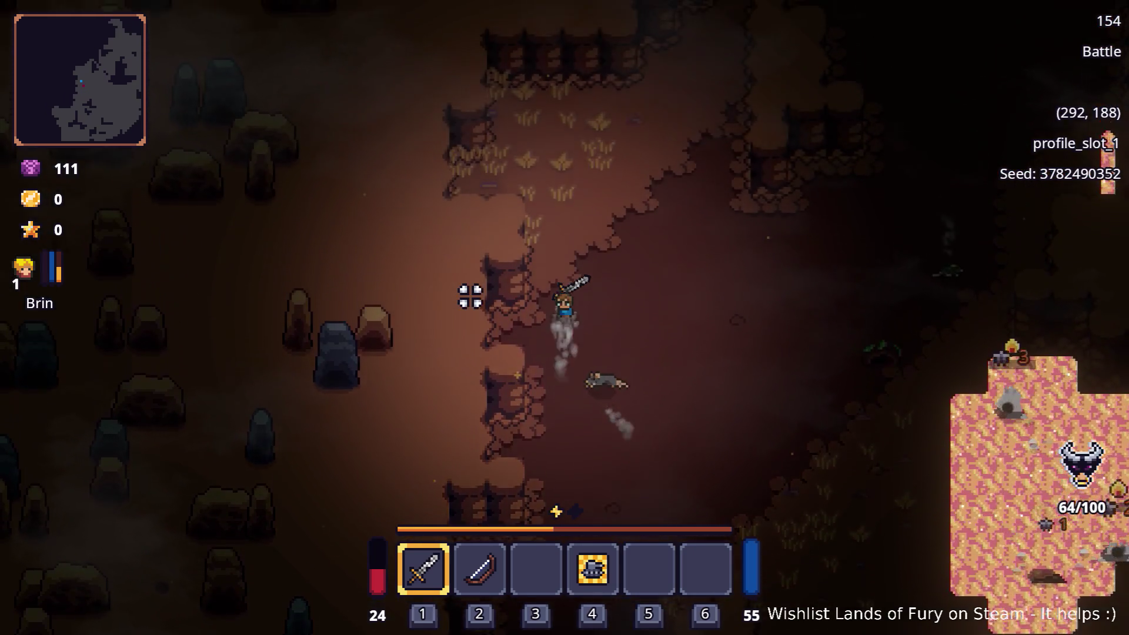
key(w)
key(d)
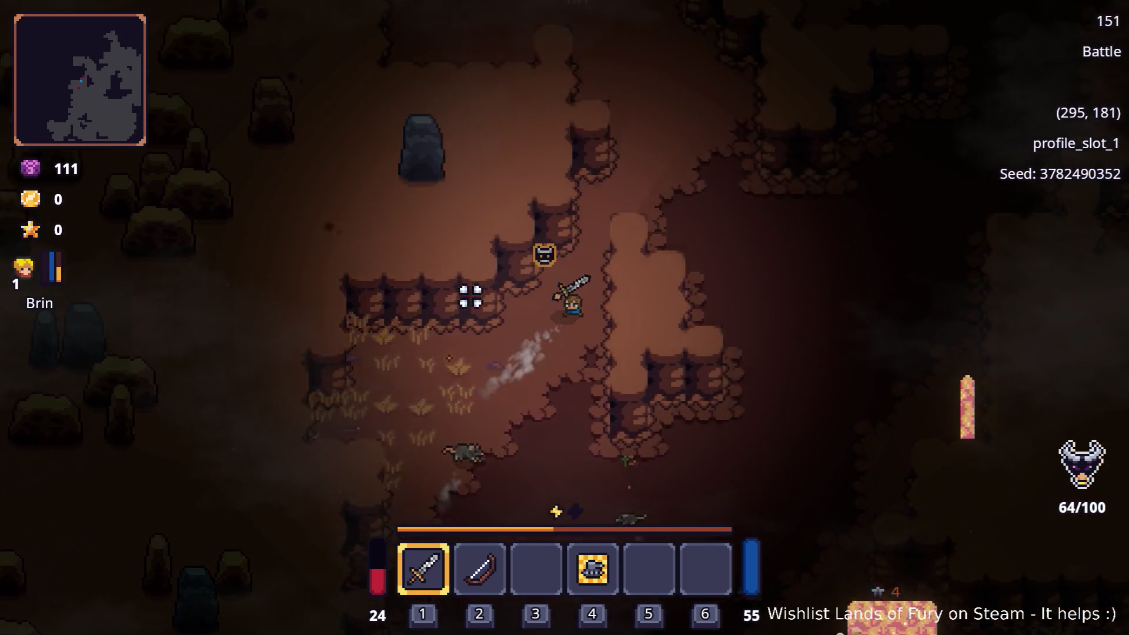
key(w)
key(d)
key(a)
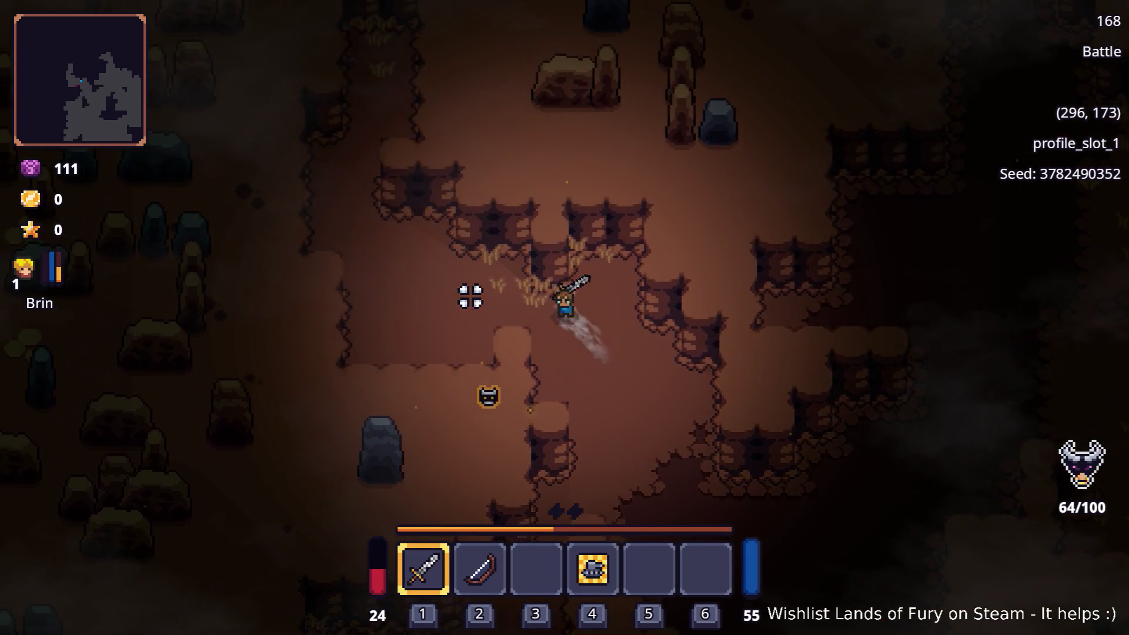
key(a)
key(w)
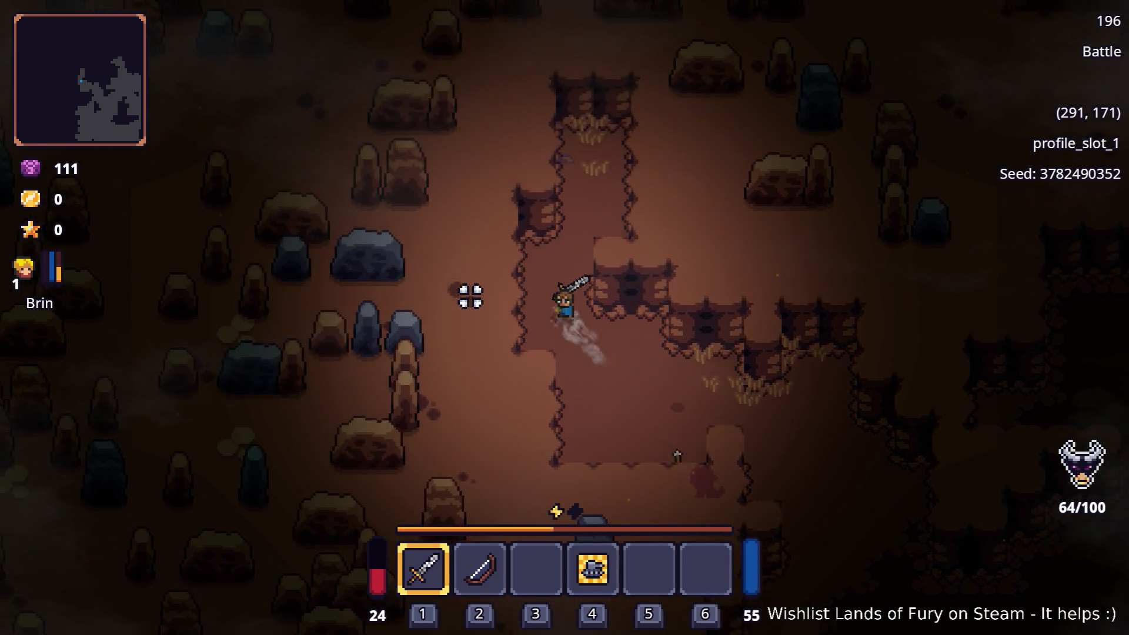
key(w)
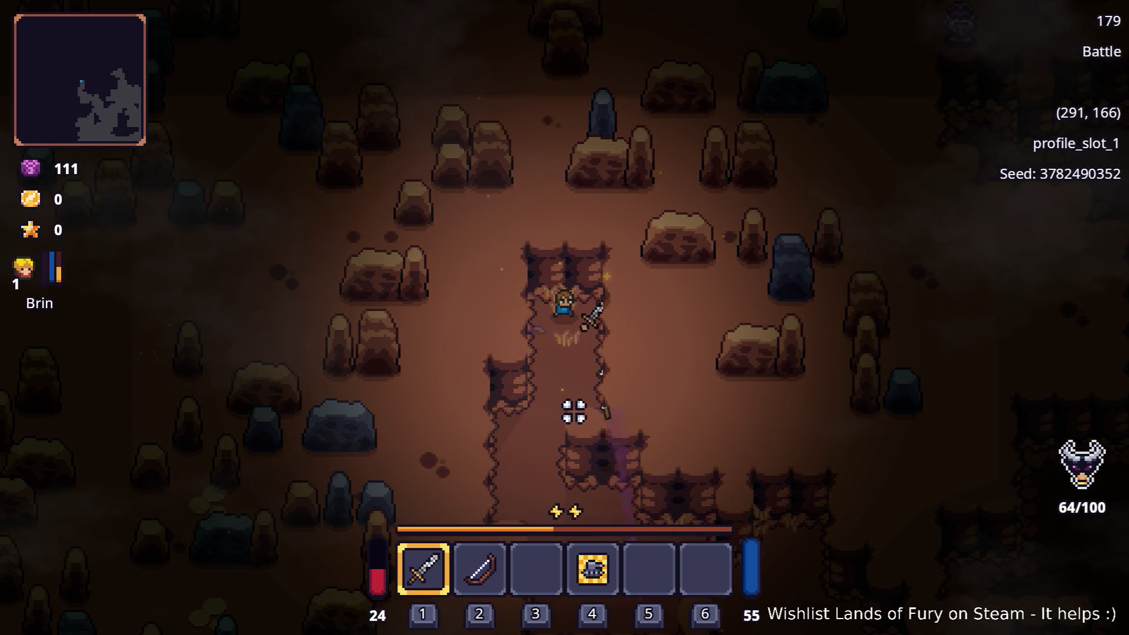
Turn Brin back south-east and fight the nearby cave rats
key(s)
key(d)
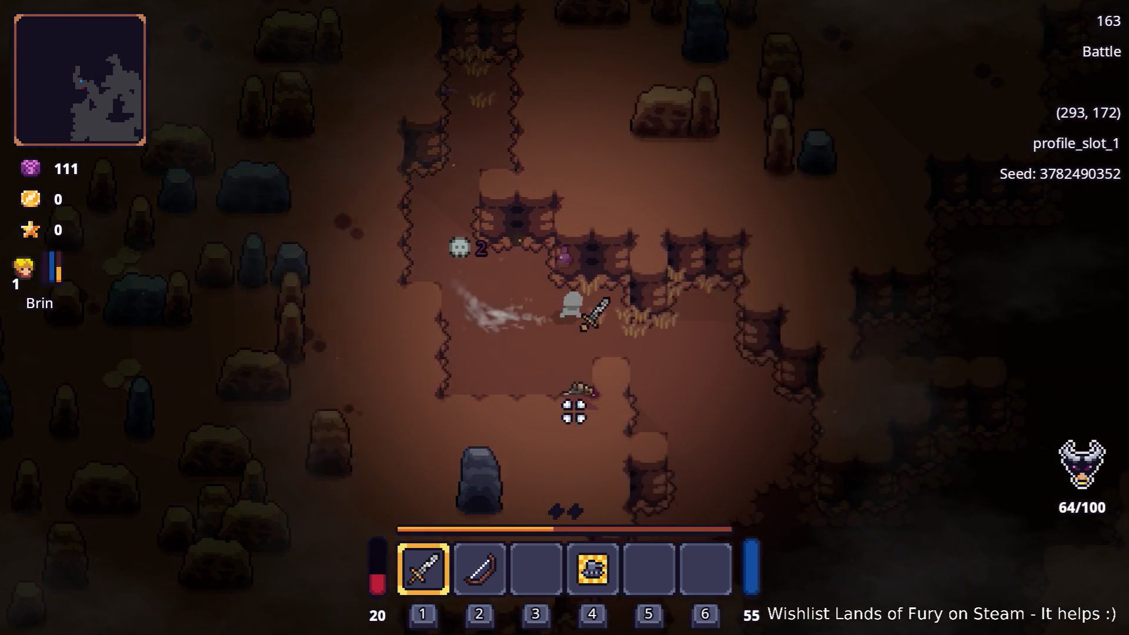
key(d)
key(s)
key(a)
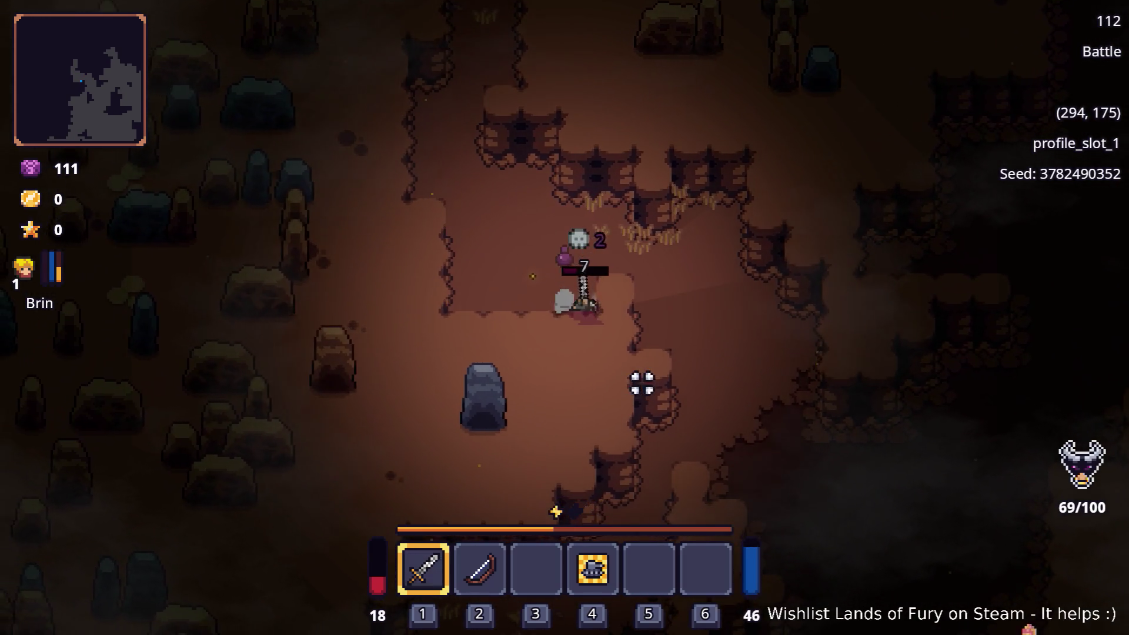
key(d)
key(s)
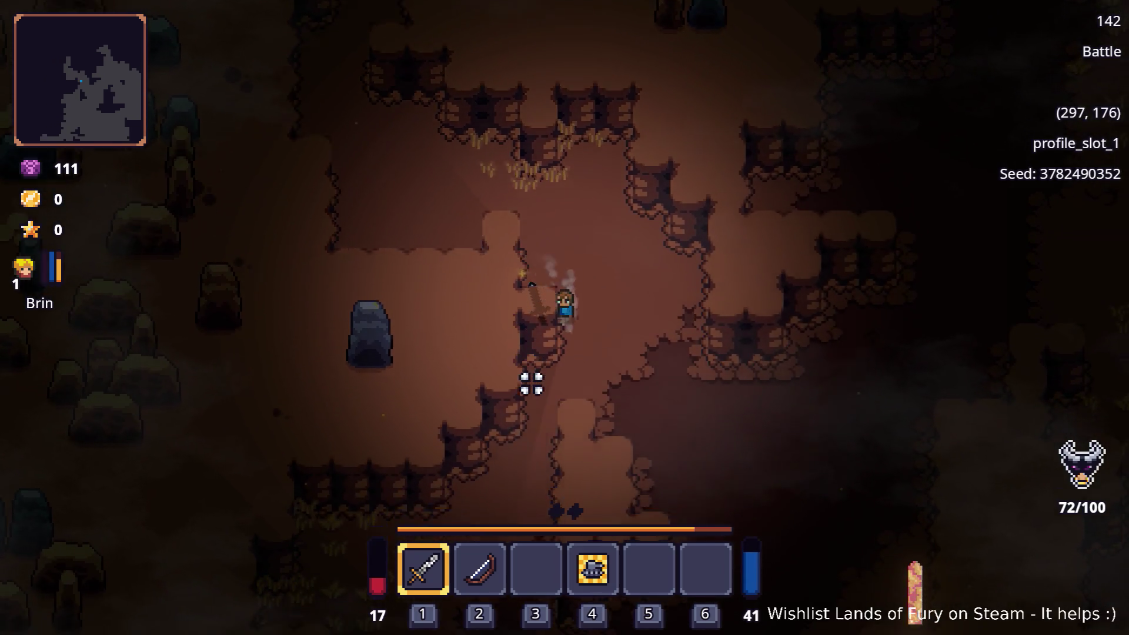
Walk Brin south-west down the cave passage
key(s)
key(a)
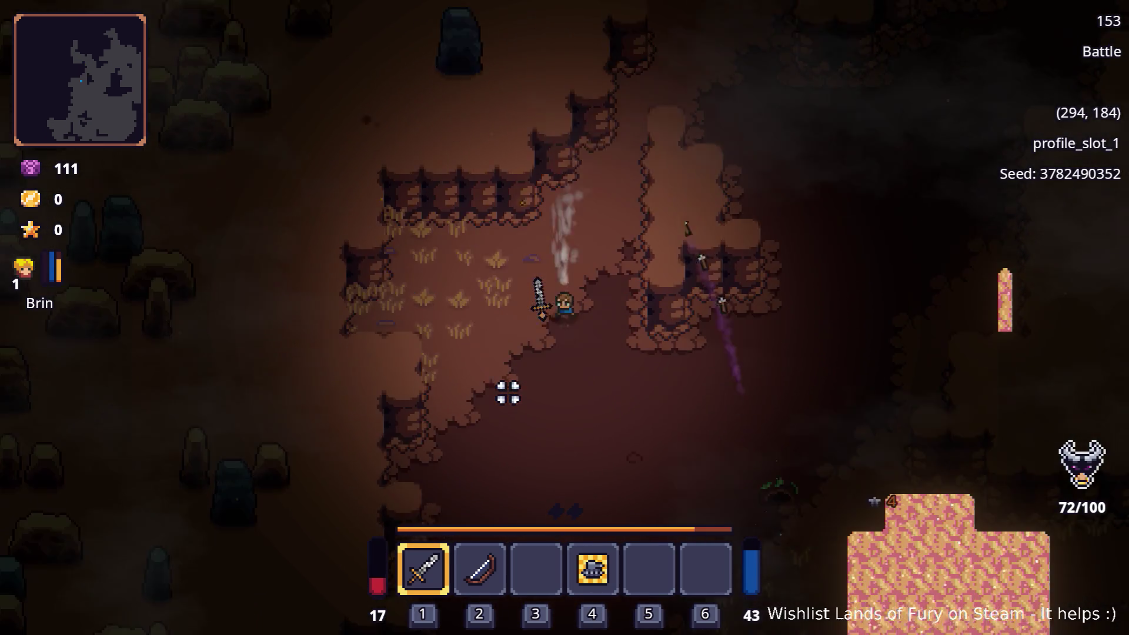
key(s)
key(a)
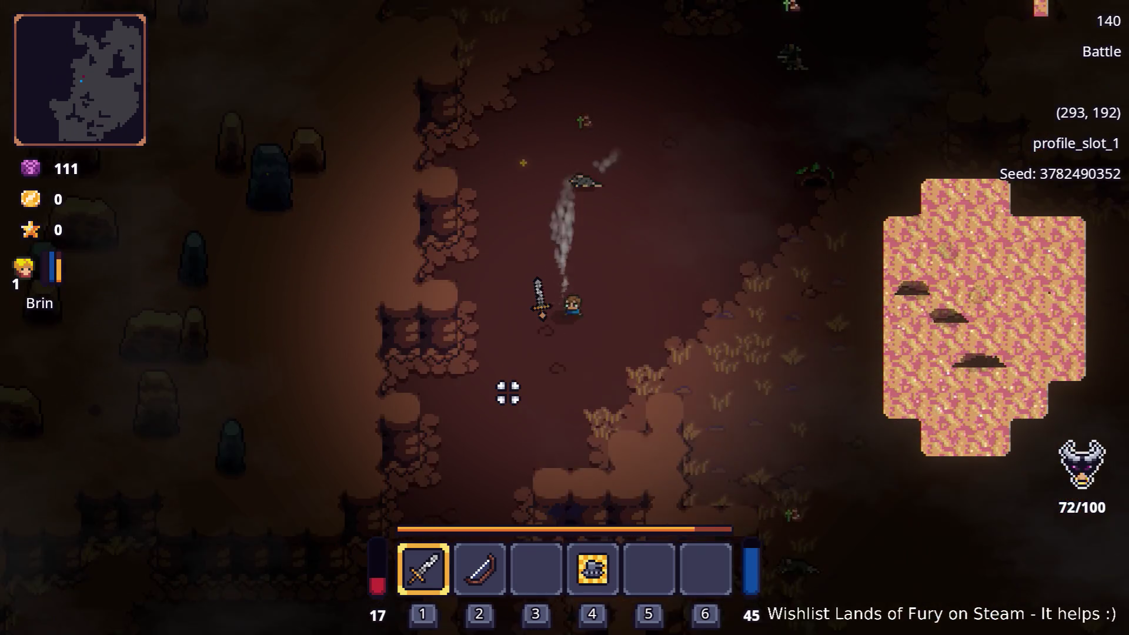
key(s)
key(a)
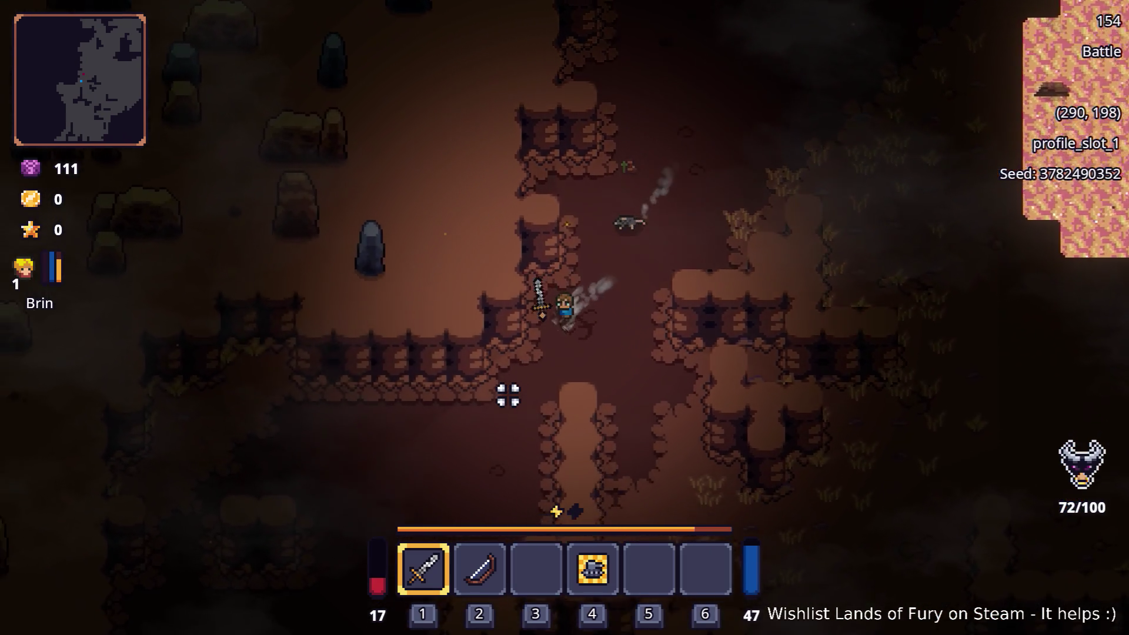
key(a)
key(s)
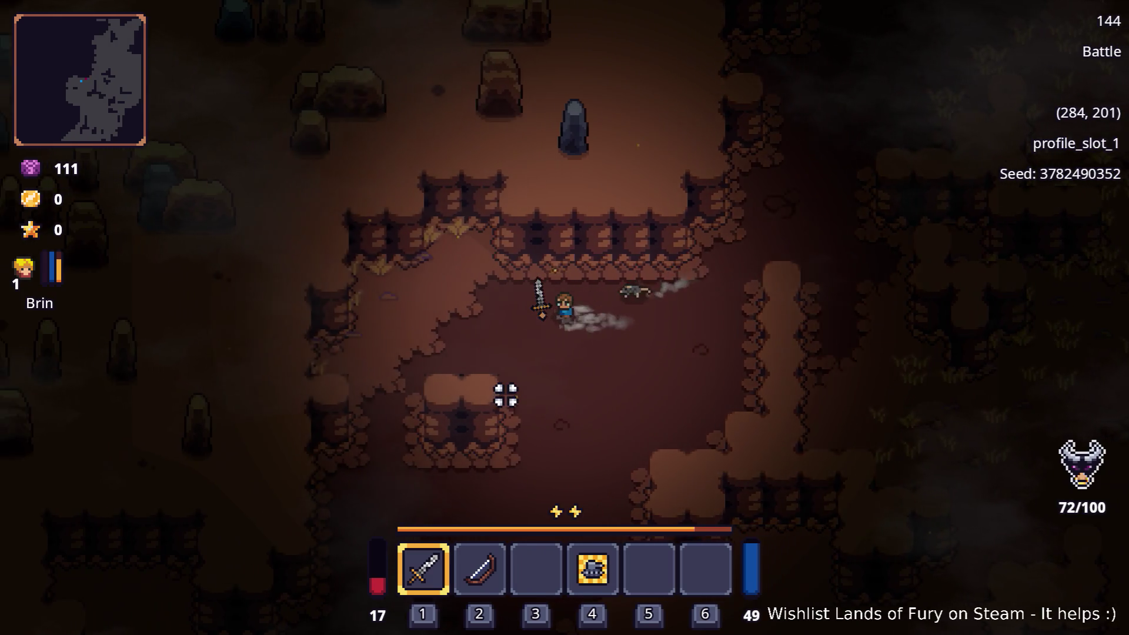
Dash Brin south and then down-left along the corridor
key(a)
key(s)
key(space)
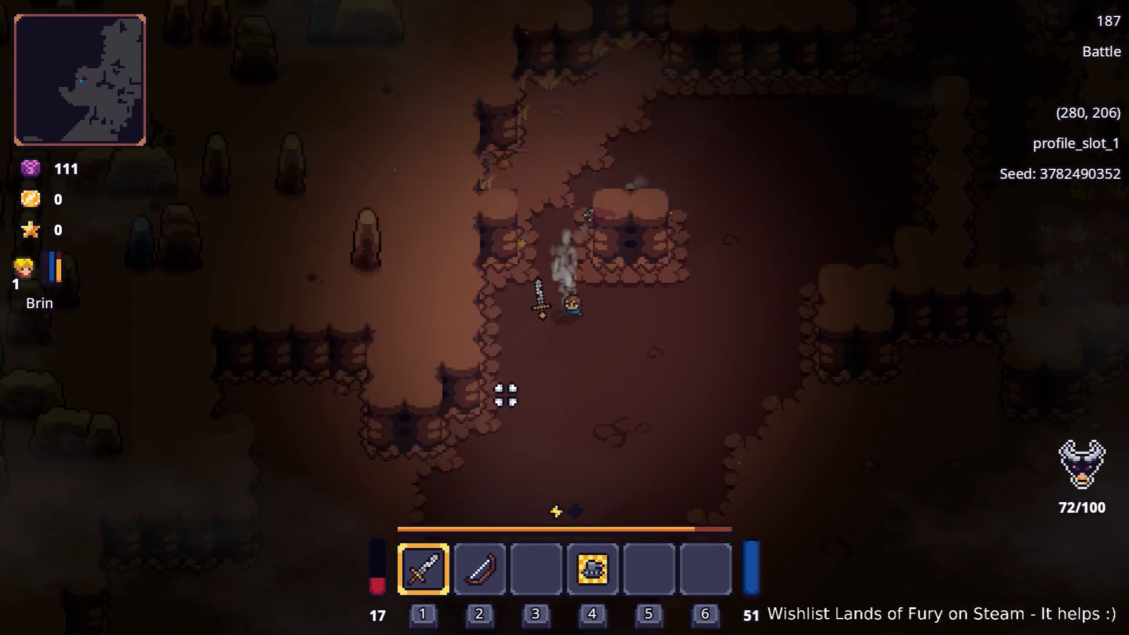
key(s)
key(a)
key(space)
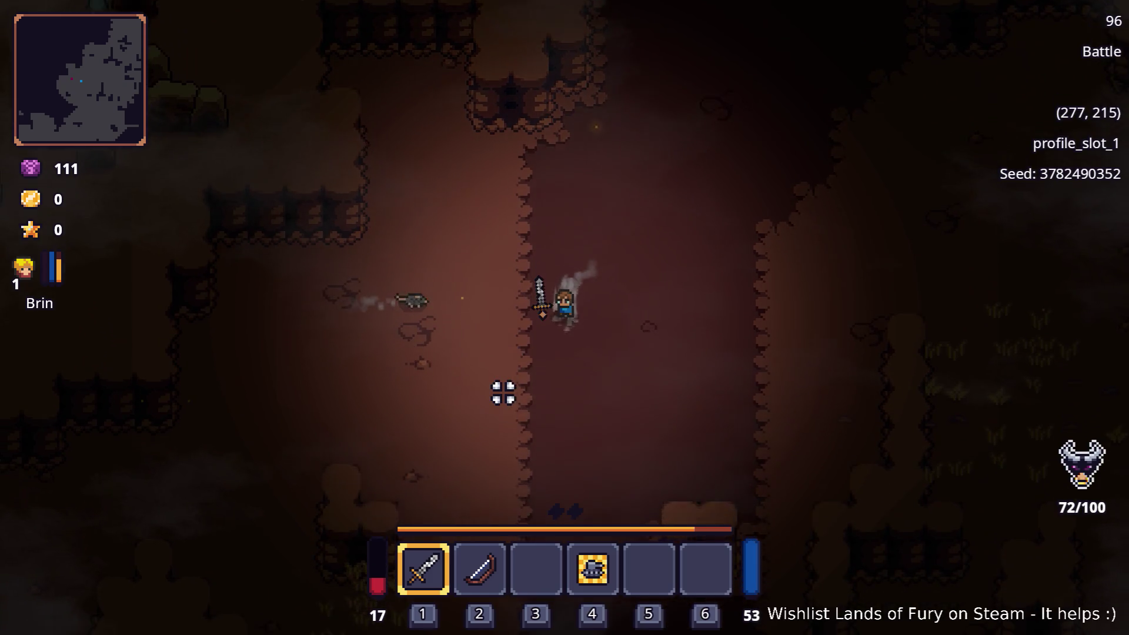
Push south past the grass among the rats to (276, 228), then pause the game
key(s)
key(a)
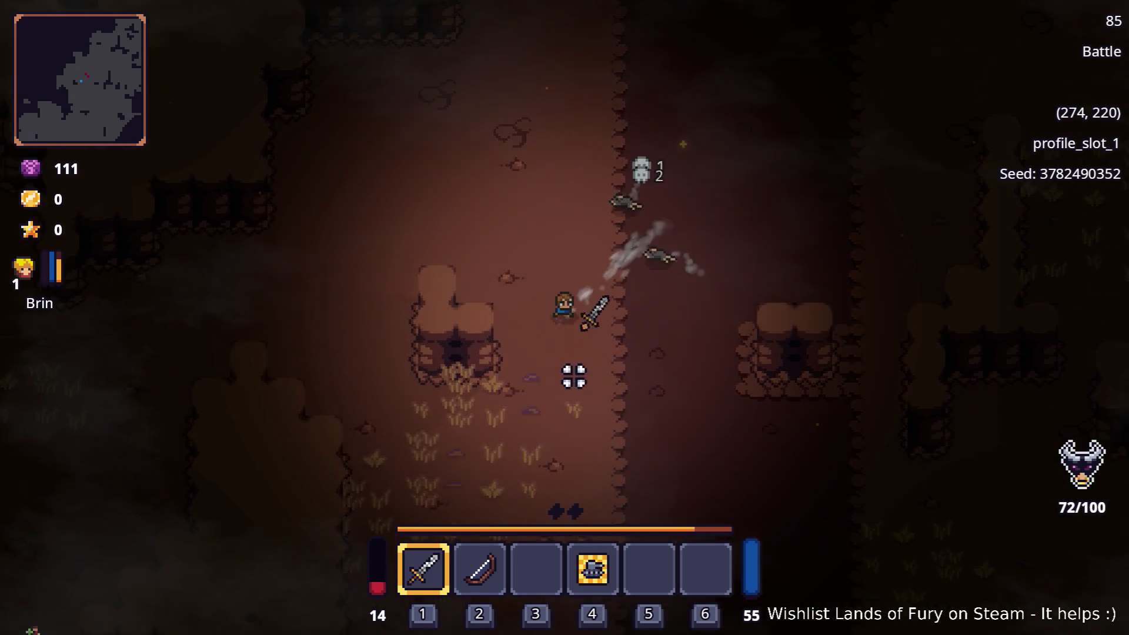
key(s)
key(a)
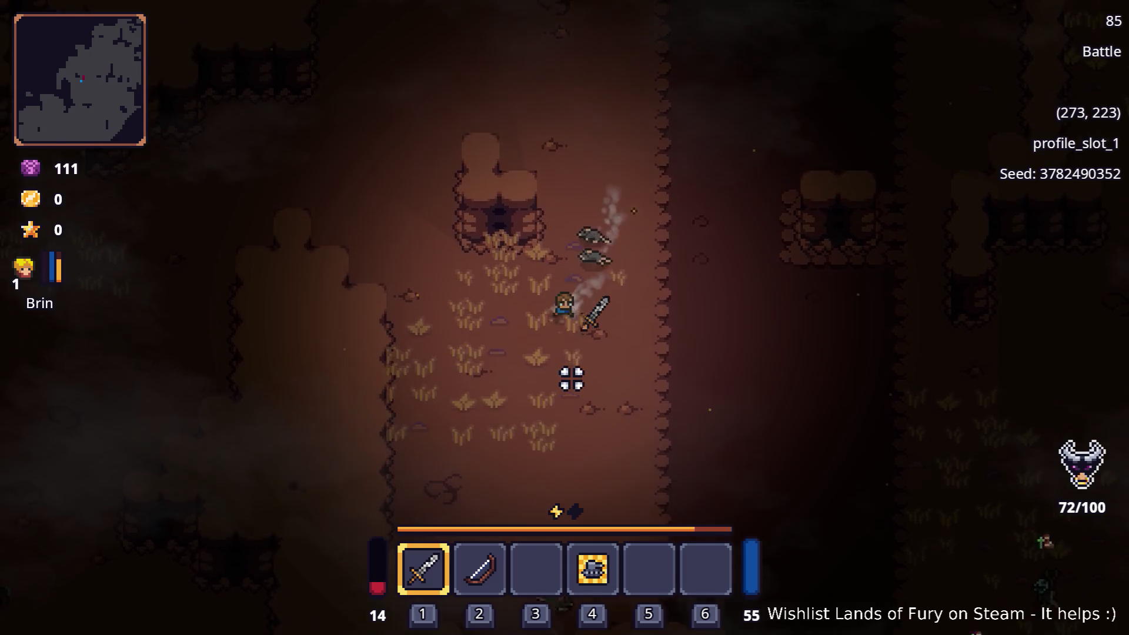
key(s)
key(d)
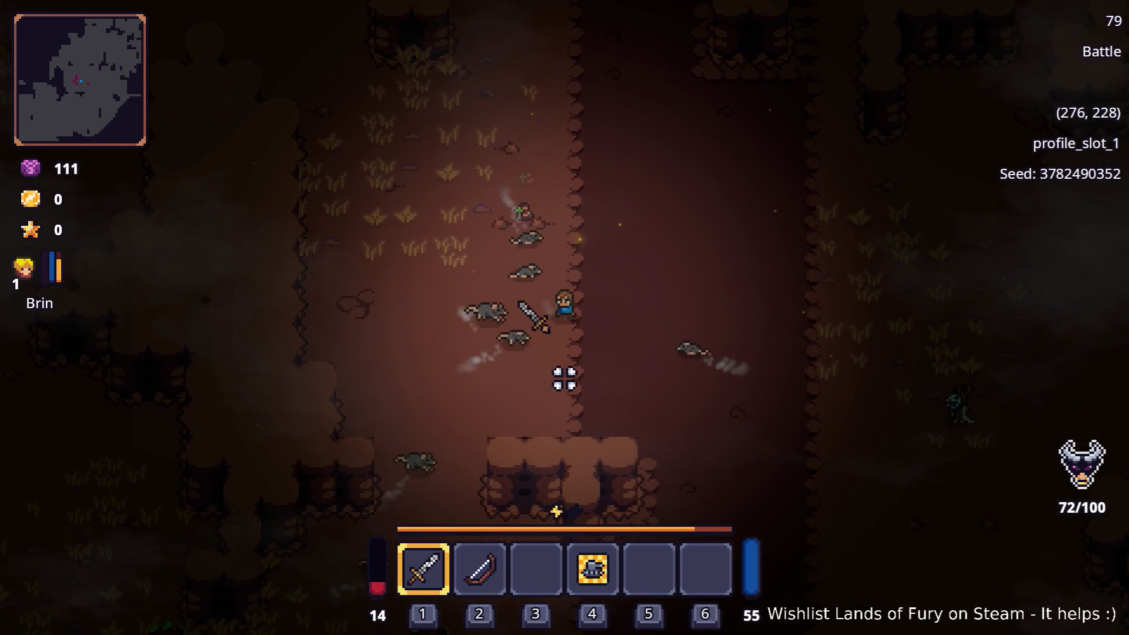
key(Escape)
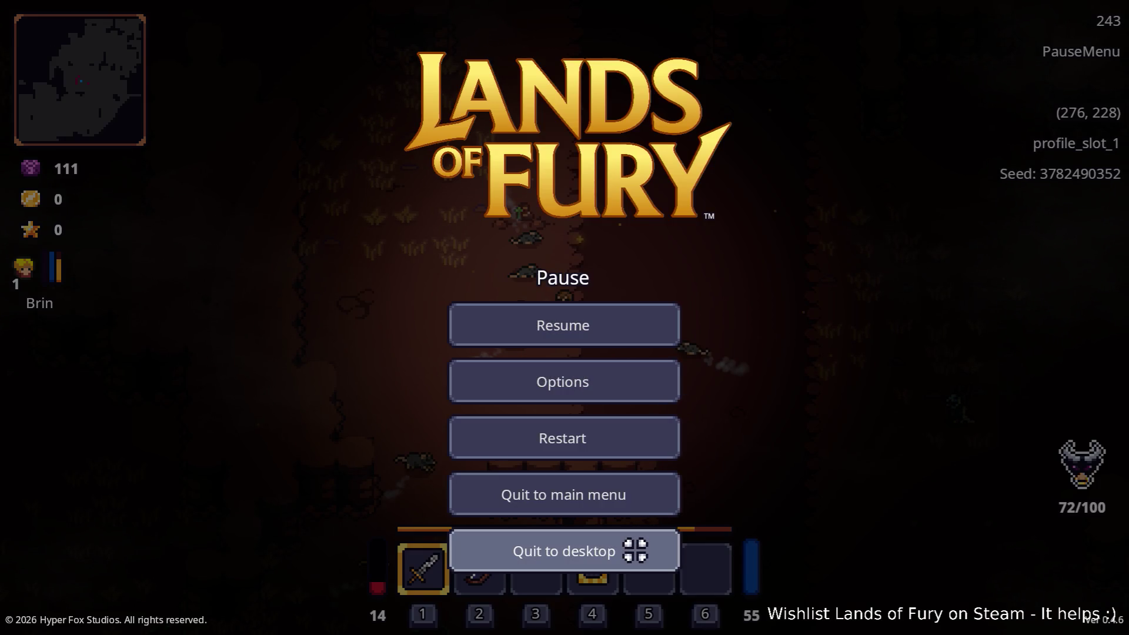